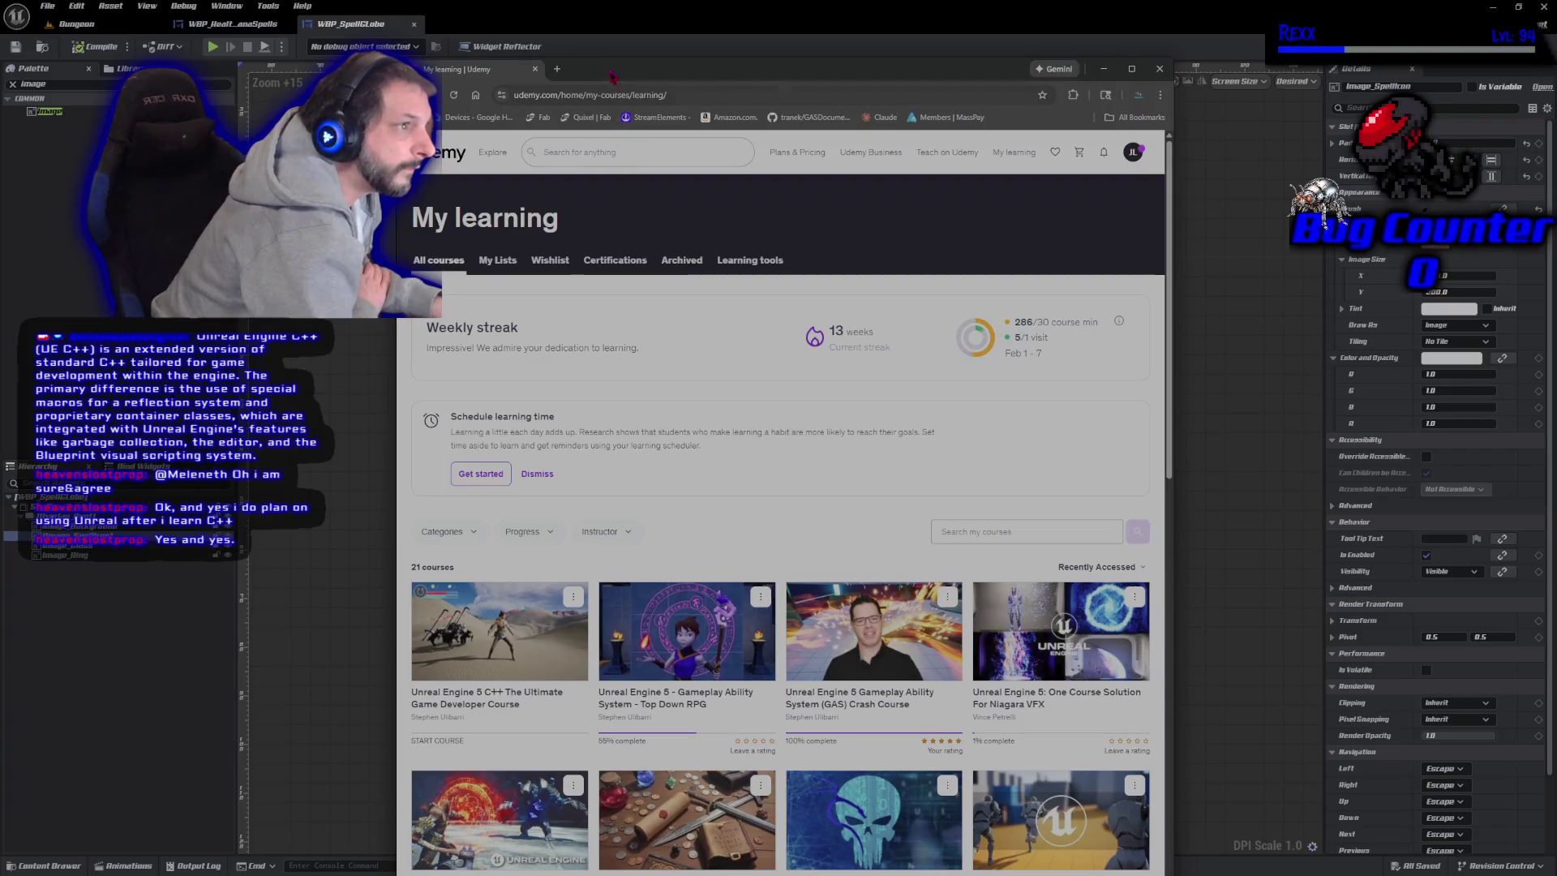
Move the Udemy My learning browser window aside, scroll its course list, and close it.
mouse_move(730, 69)
left_mouse_down()
mouse_move(380, 106)
mouse_move(524, 68)
left_mouse_up()
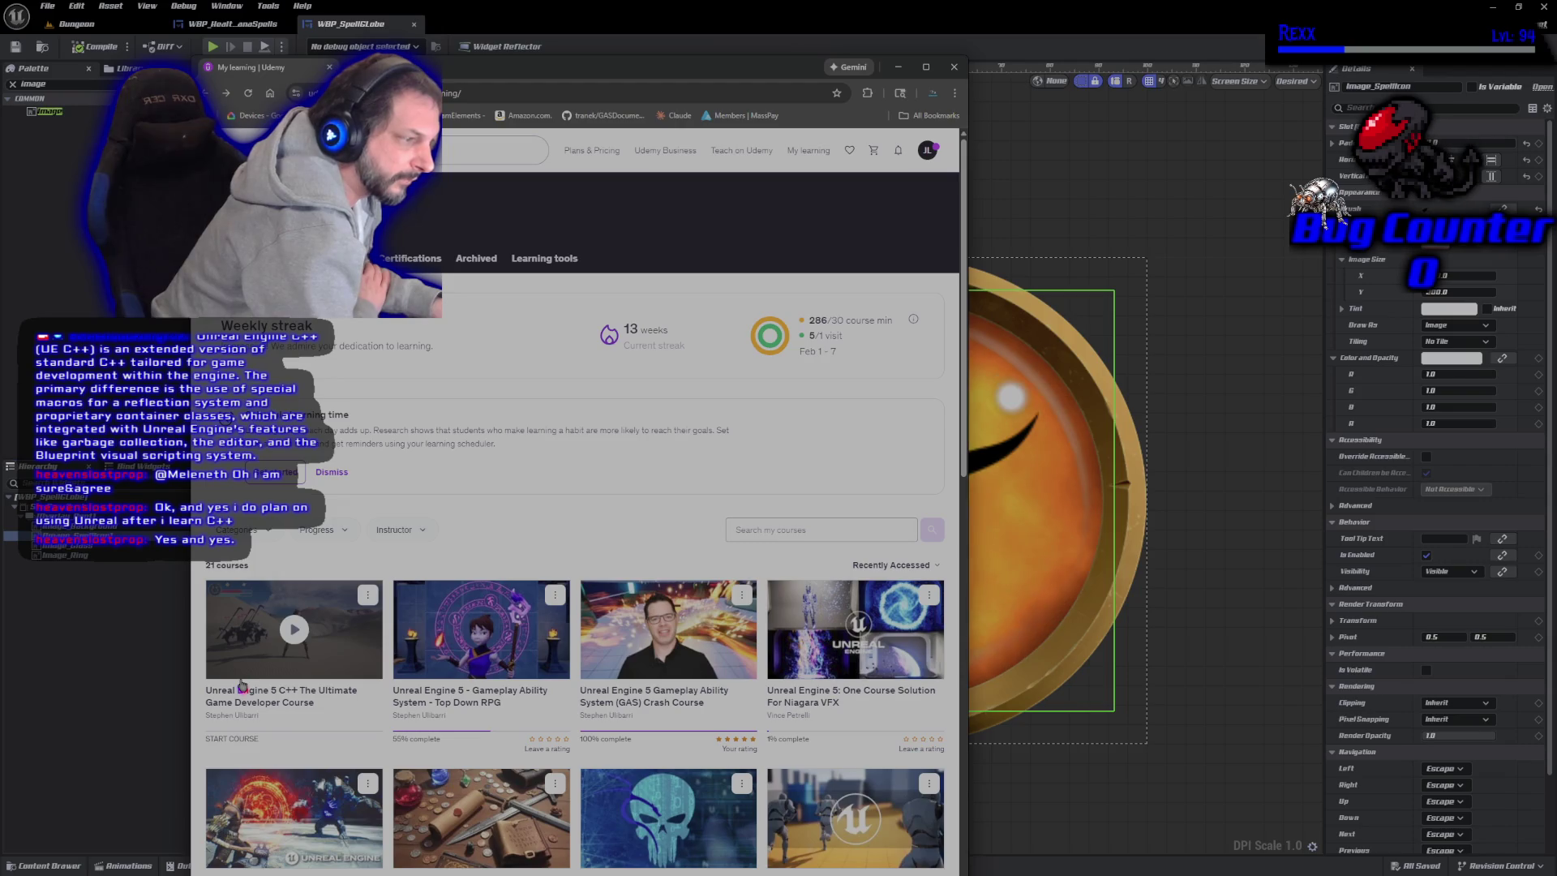
left_click_drag(539, 77, 578, 144)
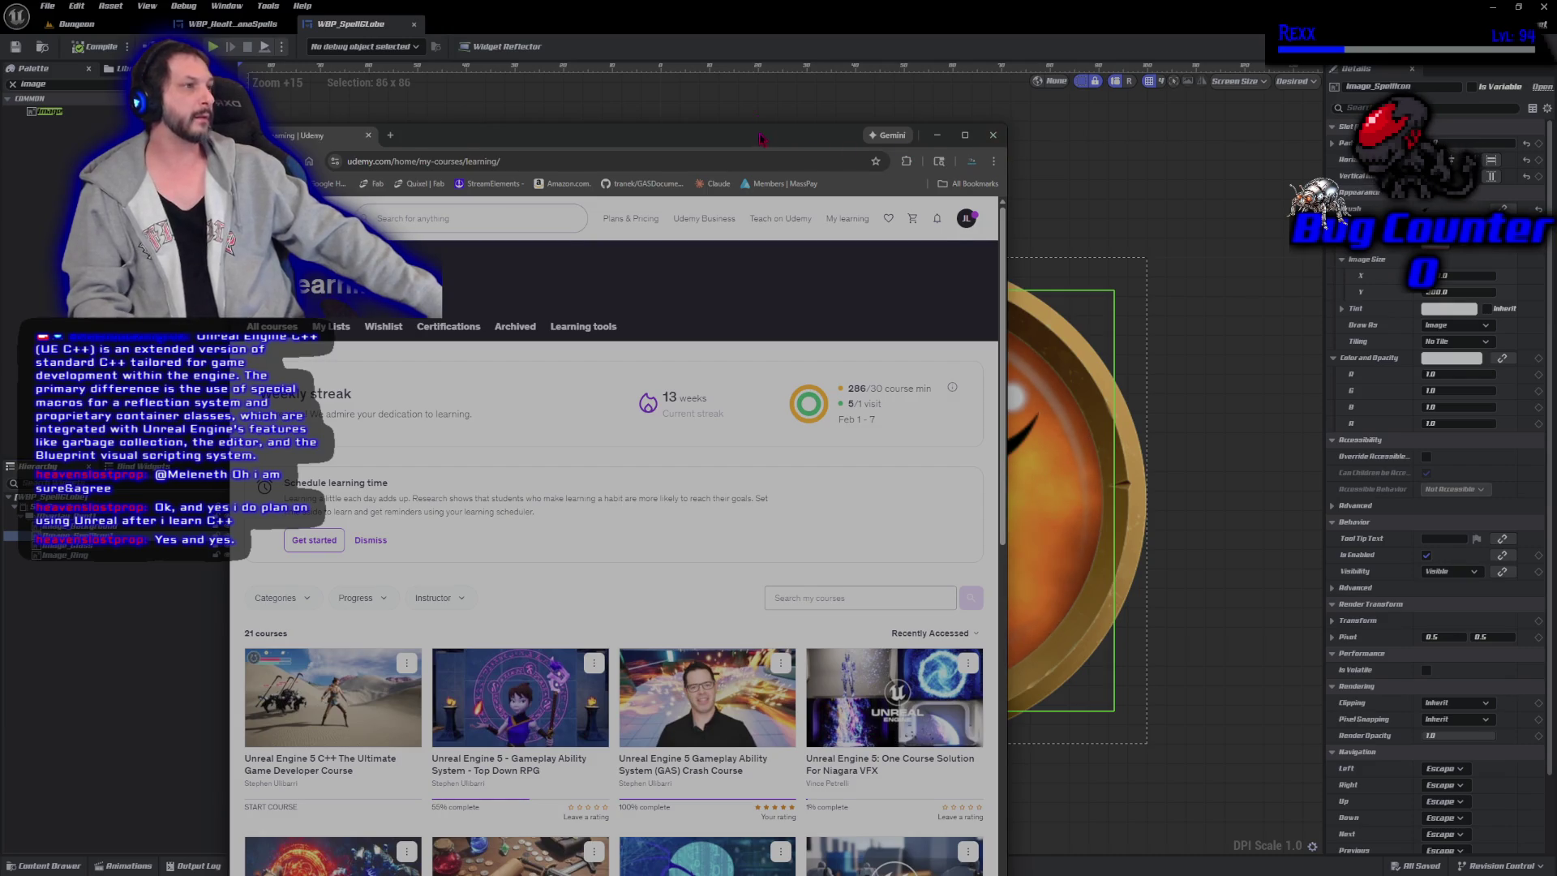
mouse_move(761, 138)
left_mouse_down()
mouse_move(750, 40)
mouse_move(766, 76)
left_mouse_up()
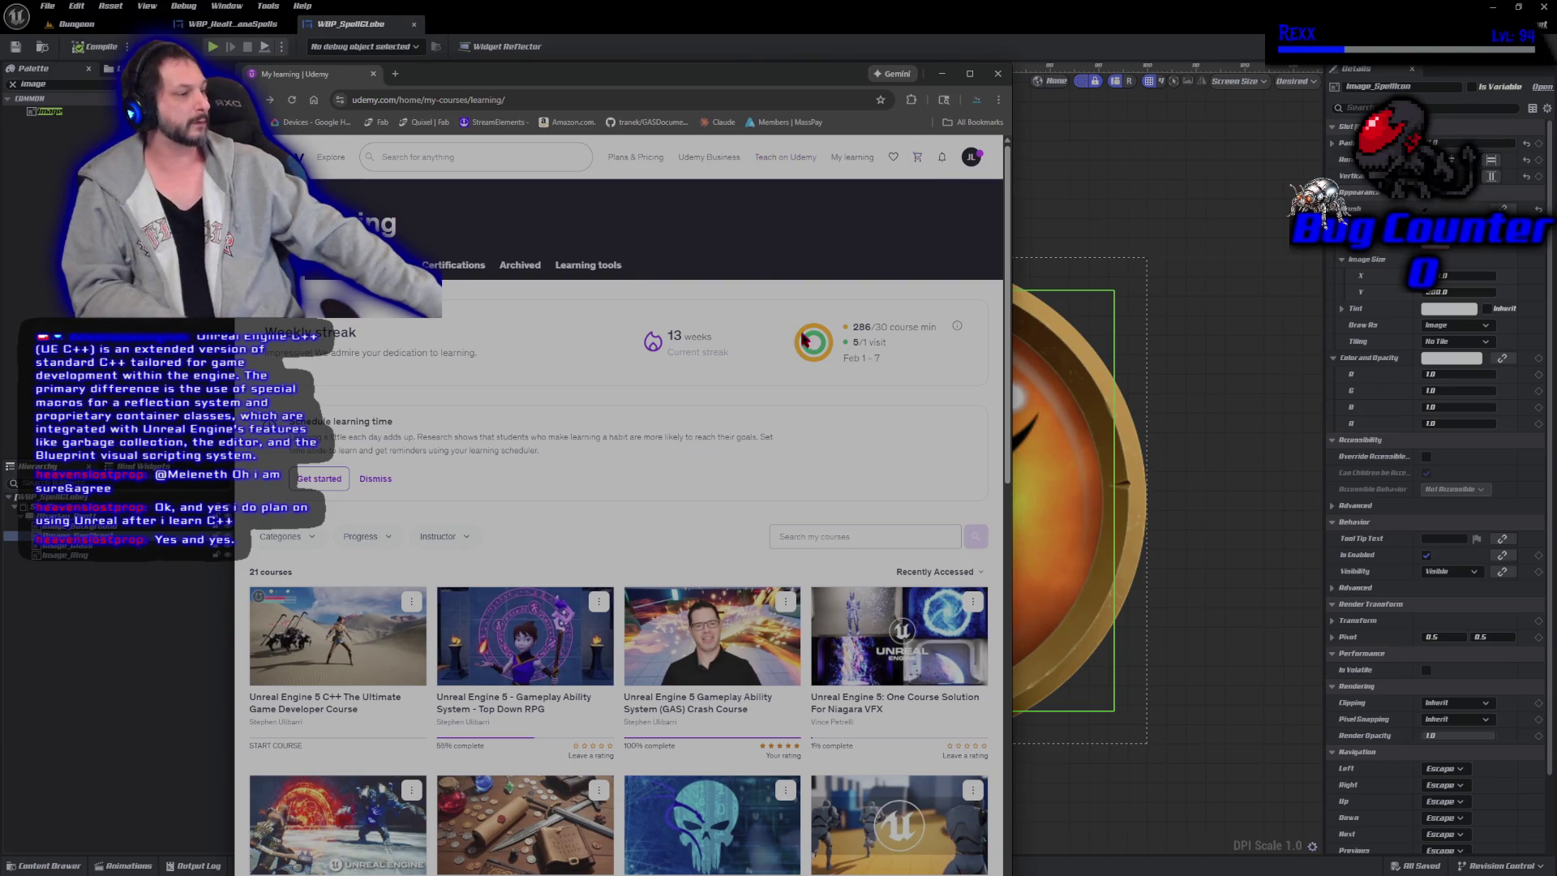
scroll(623, 528, "down", 2)
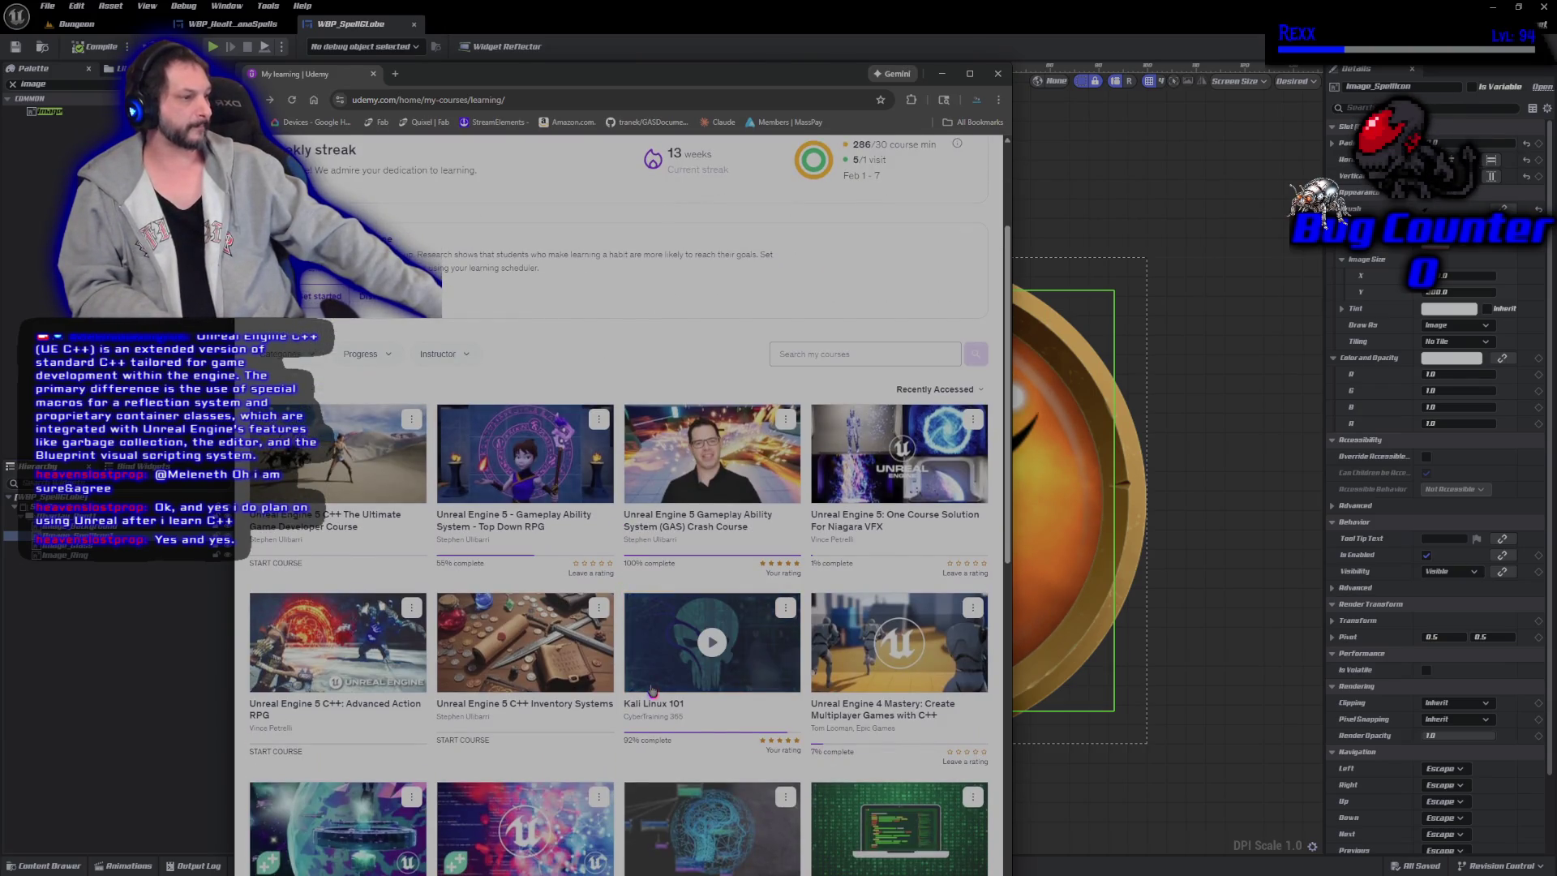
scroll(1002, 349, "up", 2)
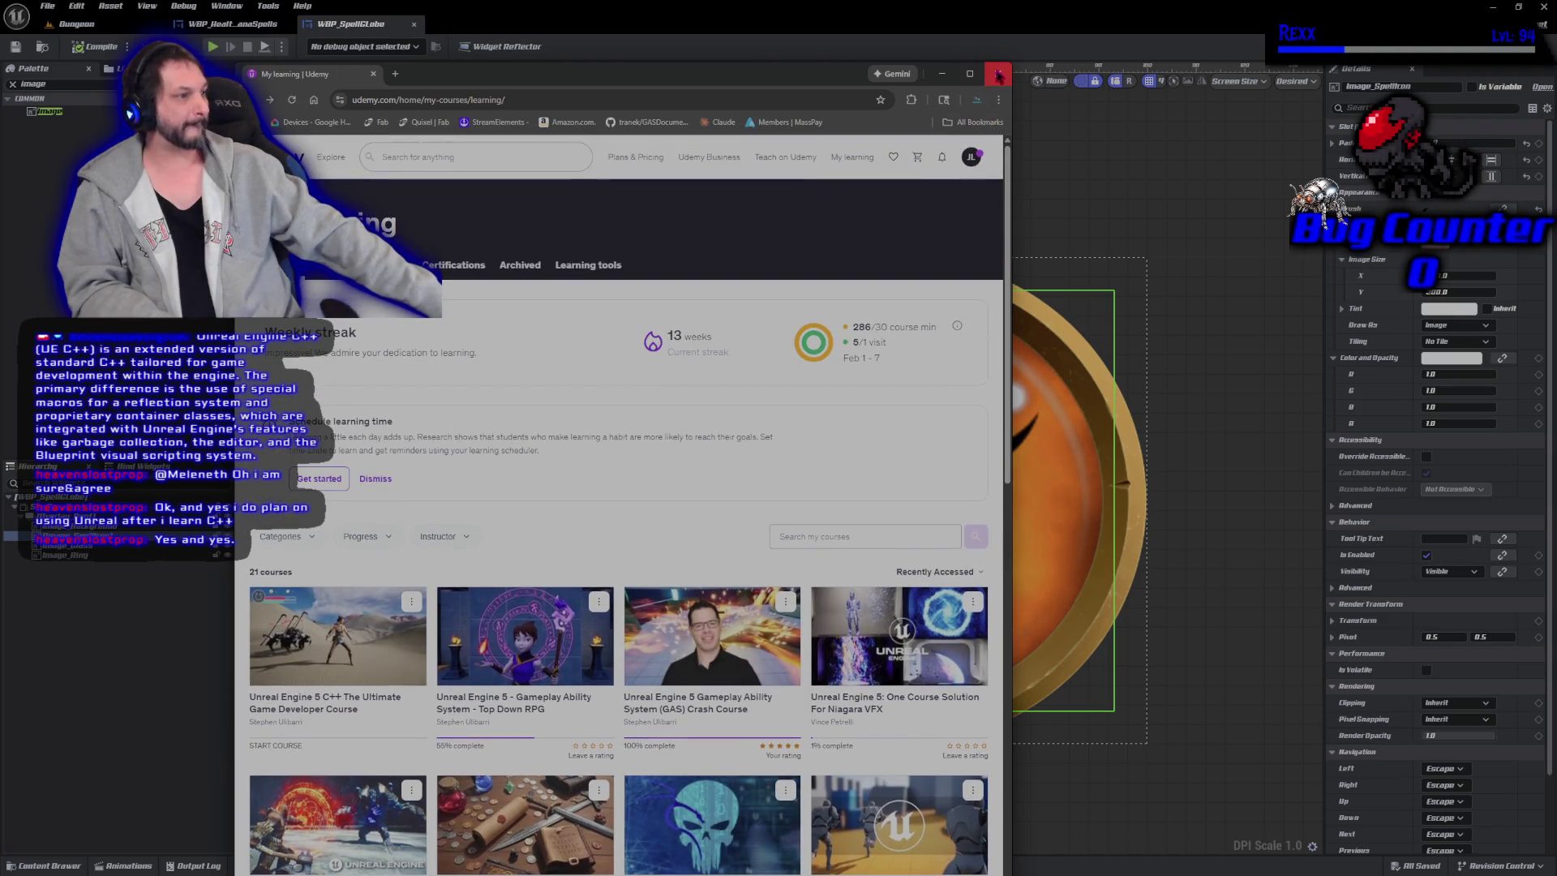
left_click(998, 76)
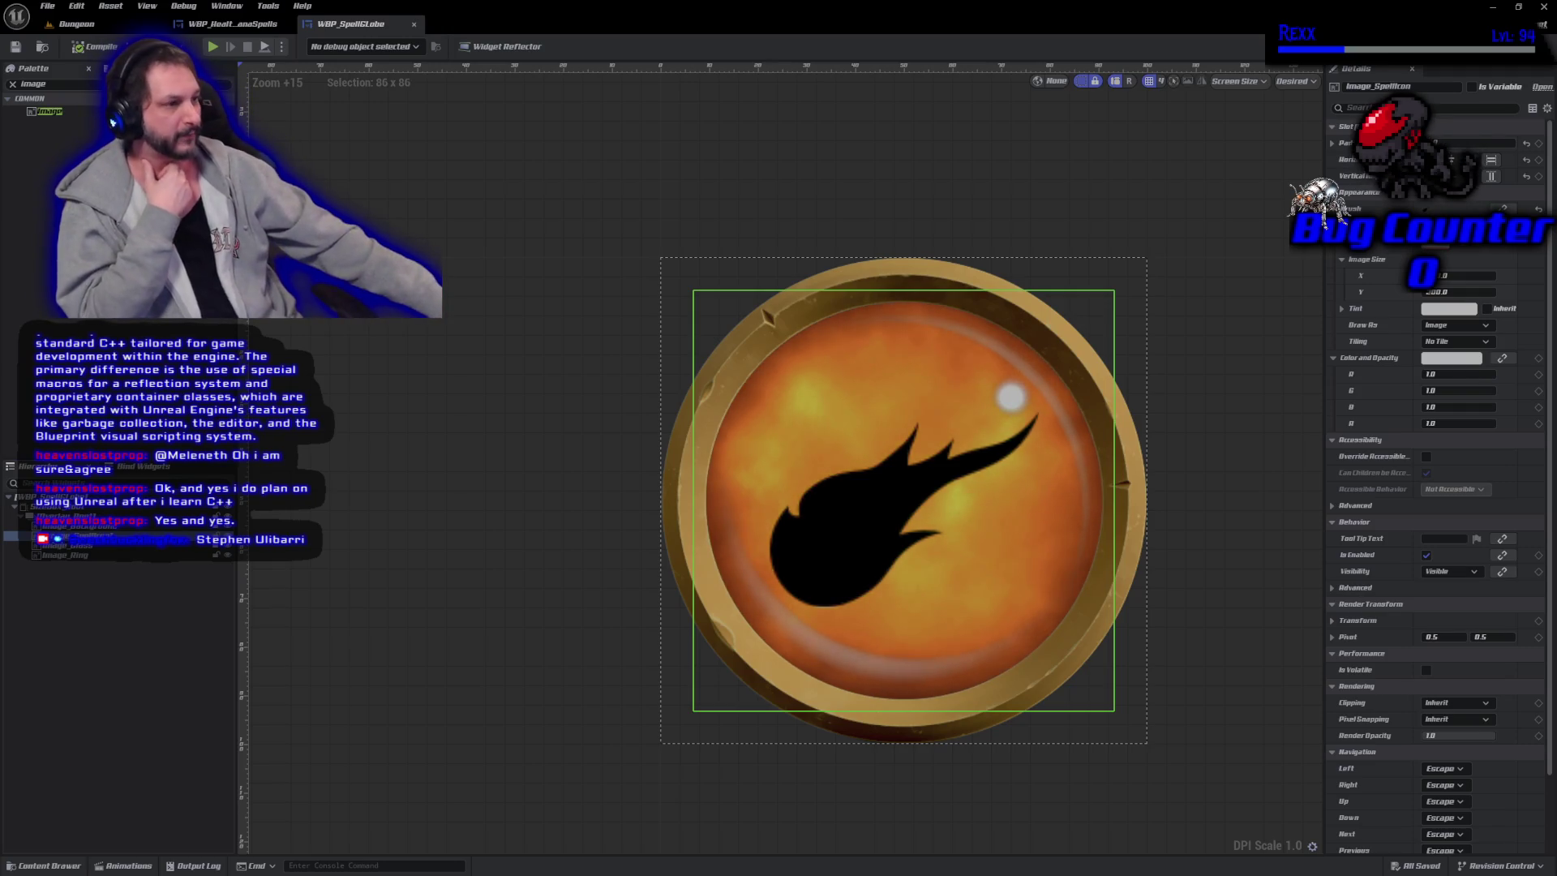
left_click(400, 485)
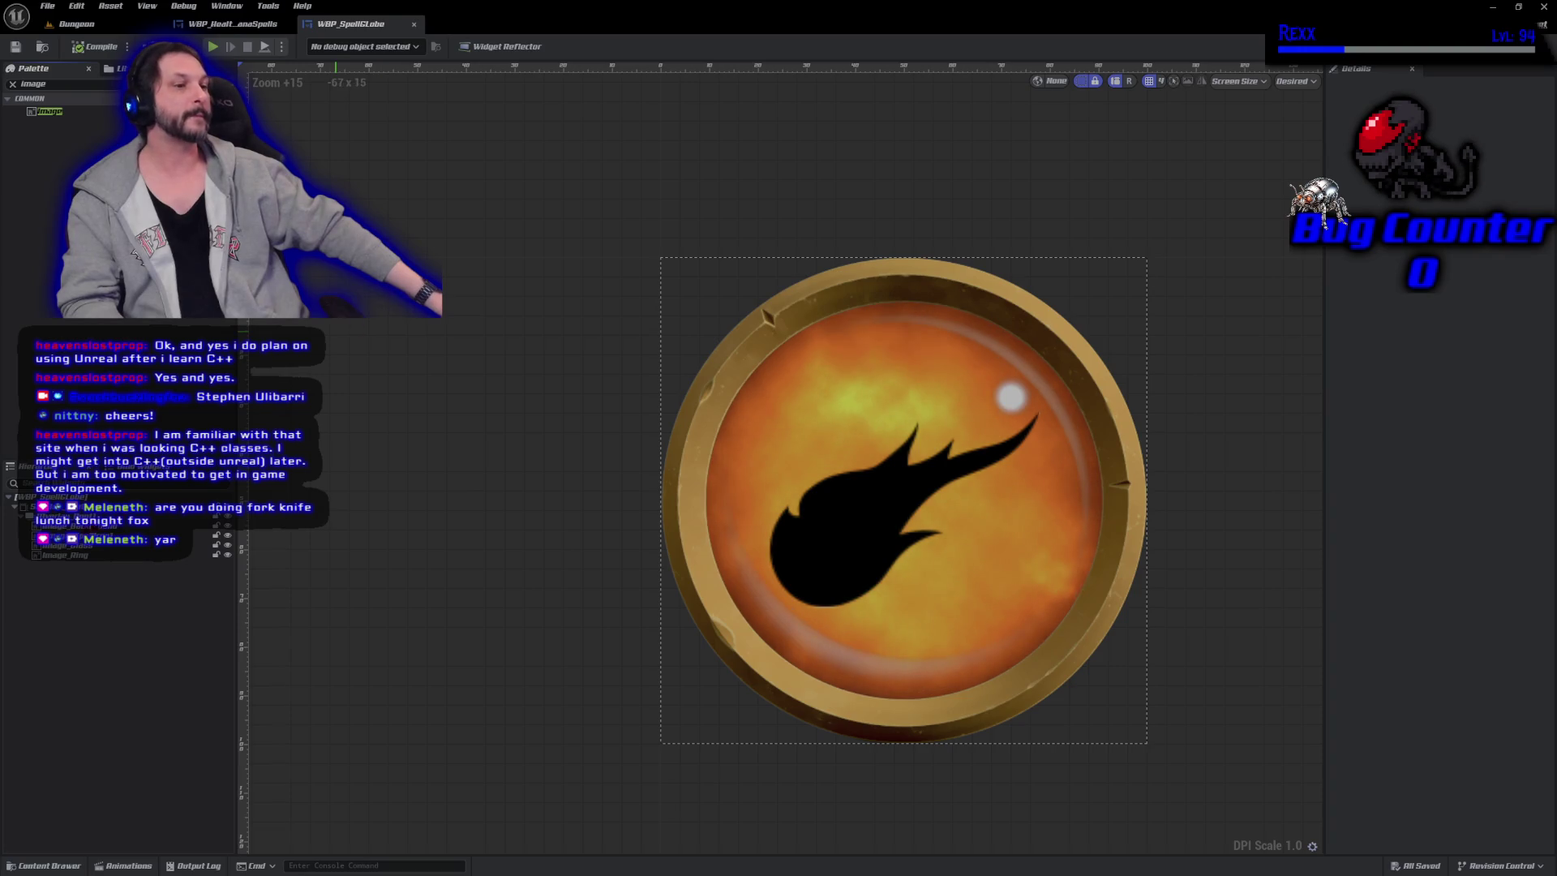
Mark Image_SpellIcon as a variable in WBP_SpellGlobe and compile the widget.
left_click(73, 526)
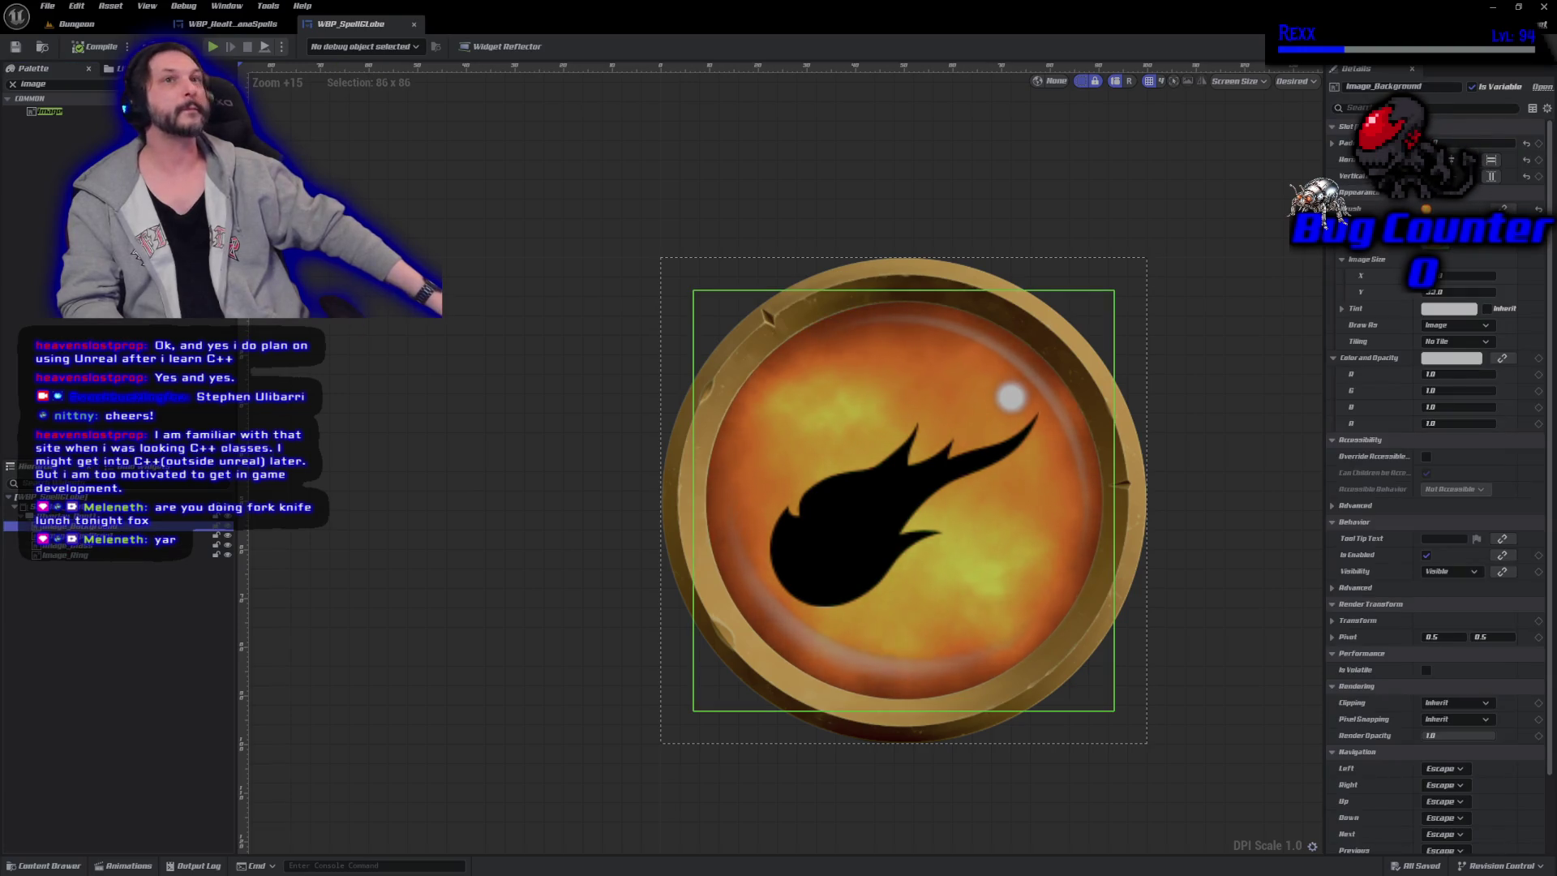
left_click(870, 475)
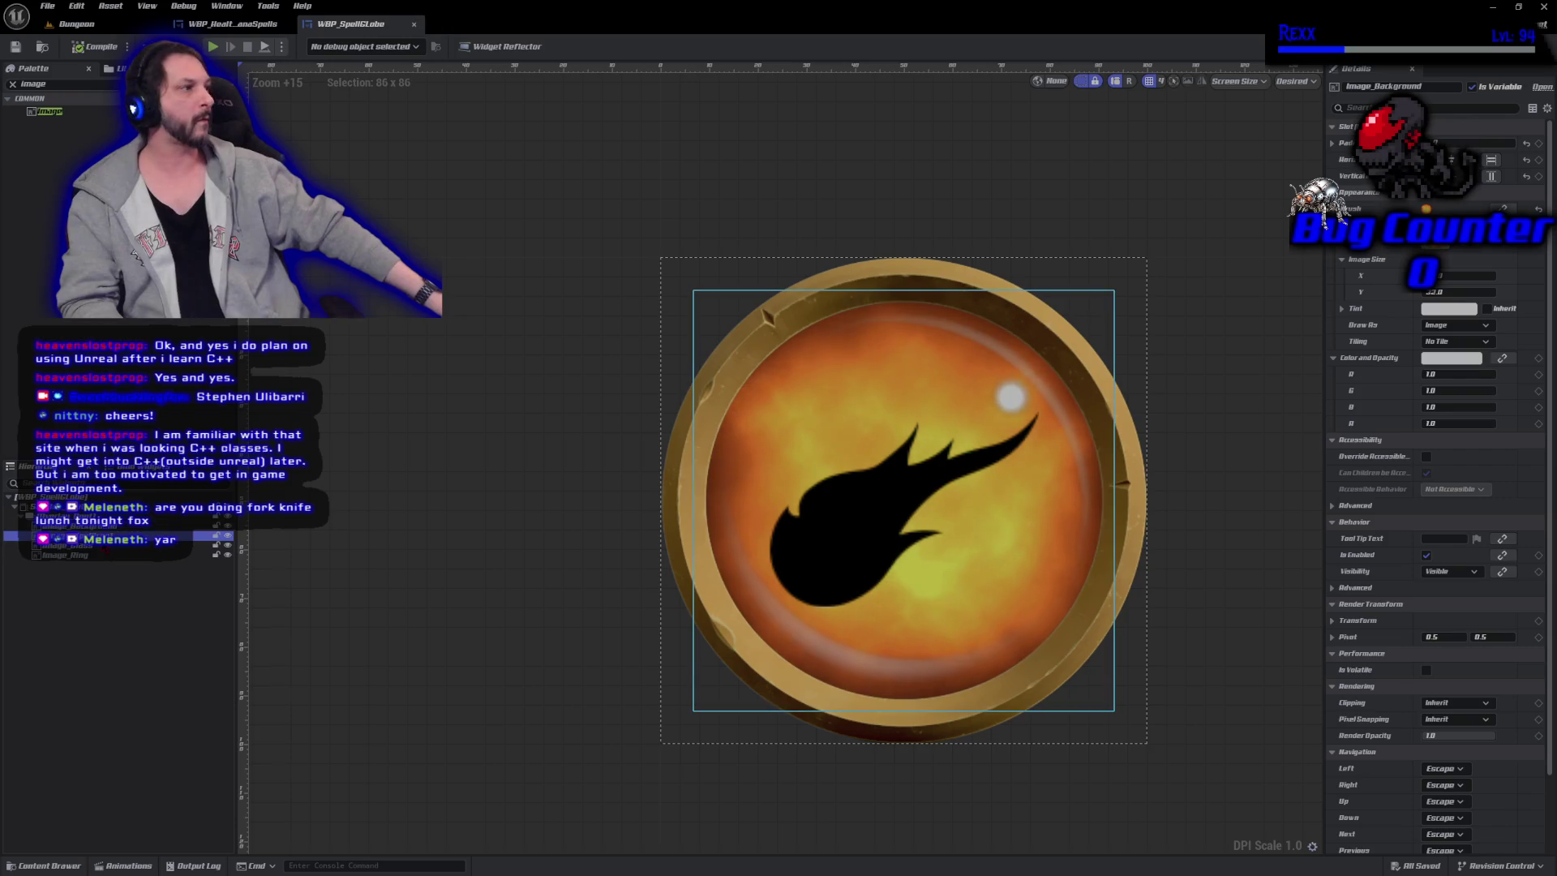
left_click(1472, 86)
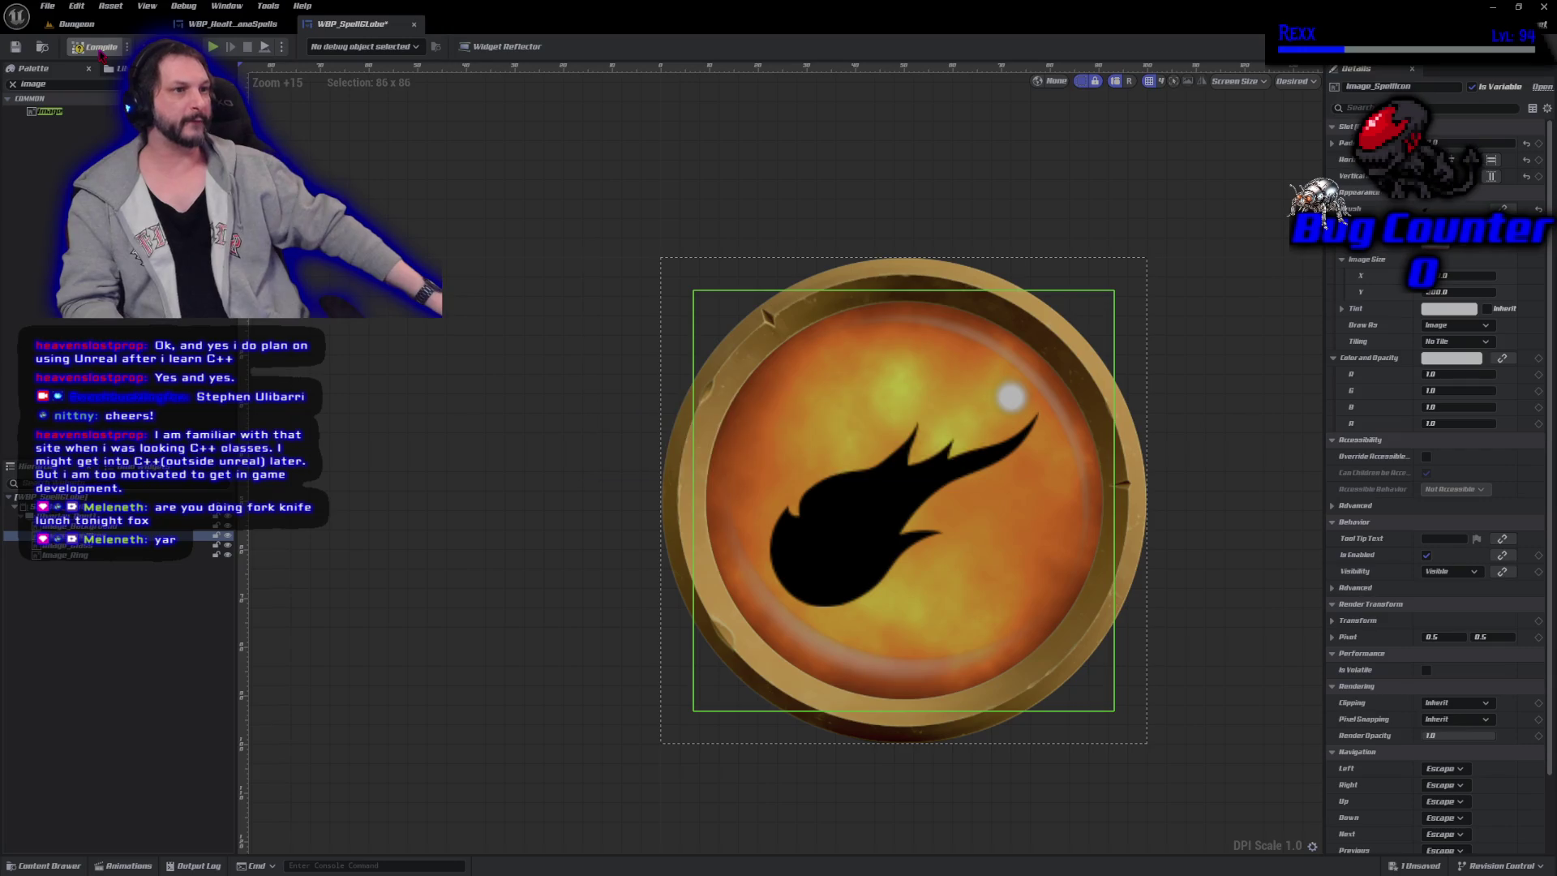
left_click(102, 49)
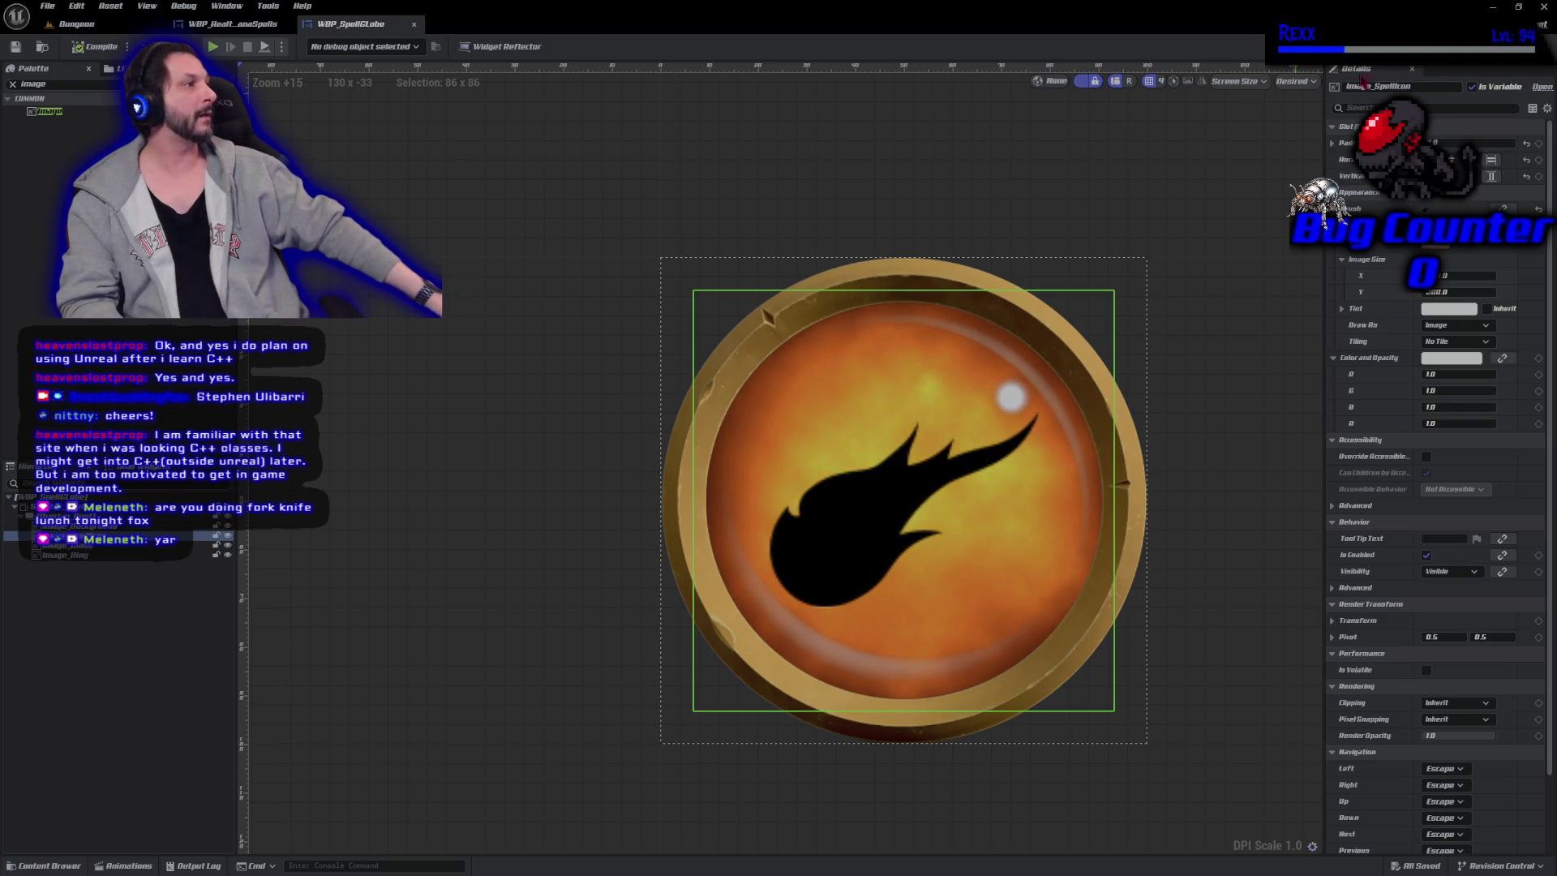
Switch WBP_SpellGlobe from Designer to Graph mode, showing the UpdateGlobePadding function.
key("shift+alt+g")
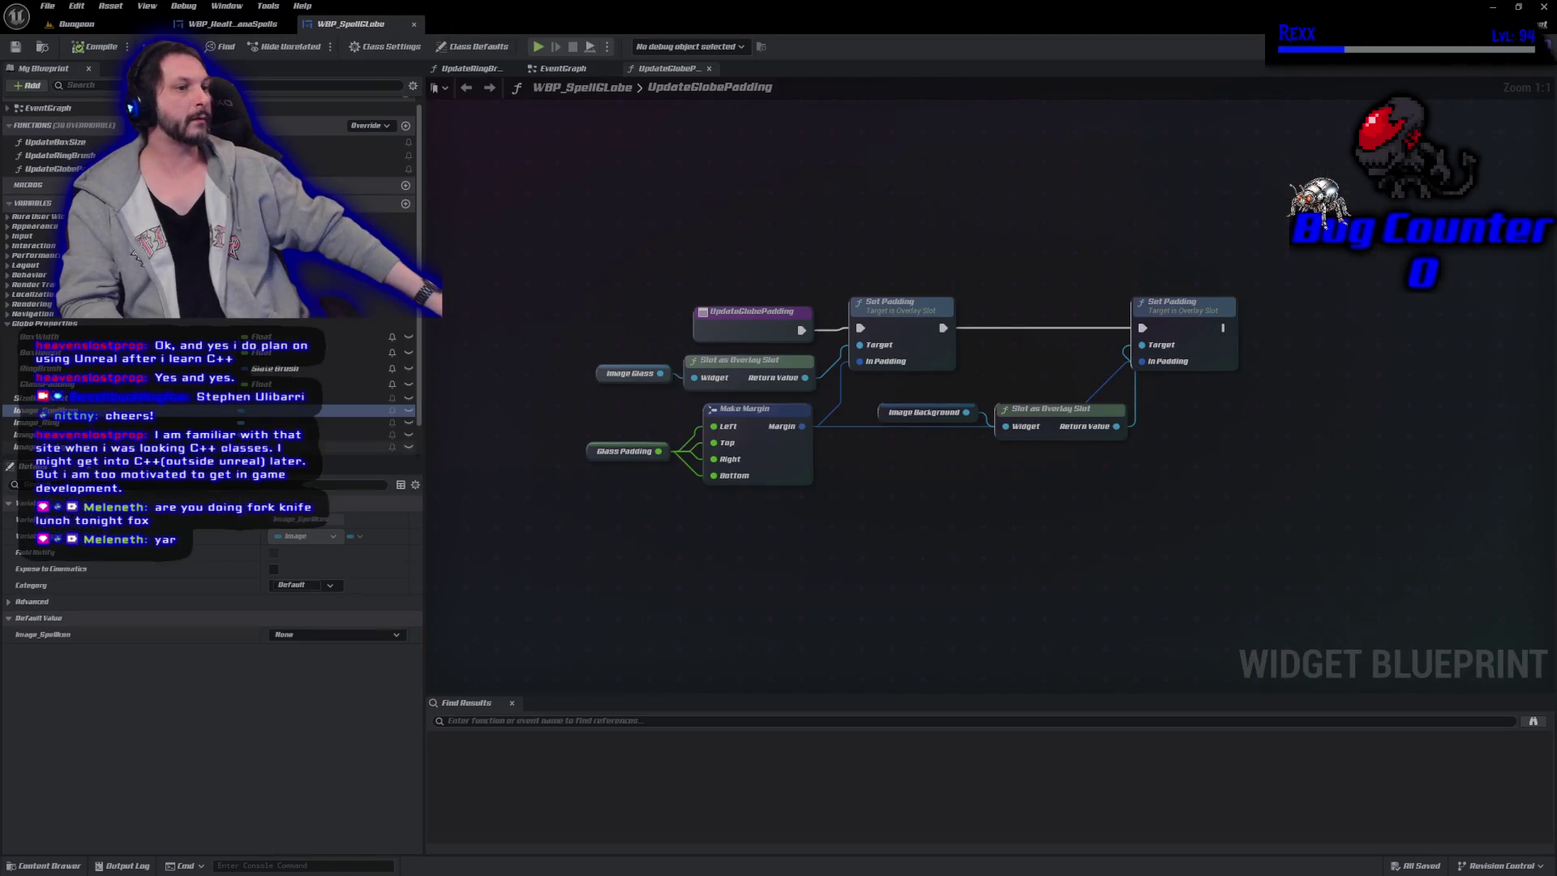
Add an Image_SpellIcon getter to UpdateGlobePadding and rearrange the background padding nodes beside it.
mouse_move(41, 409)
left_mouse_down()
mouse_move(1234, 482)
mouse_move(1258, 468)
mouse_move(1251, 447)
left_mouse_up()
left_click(1272, 466)
left_click_drag(1152, 502, 825, 540)
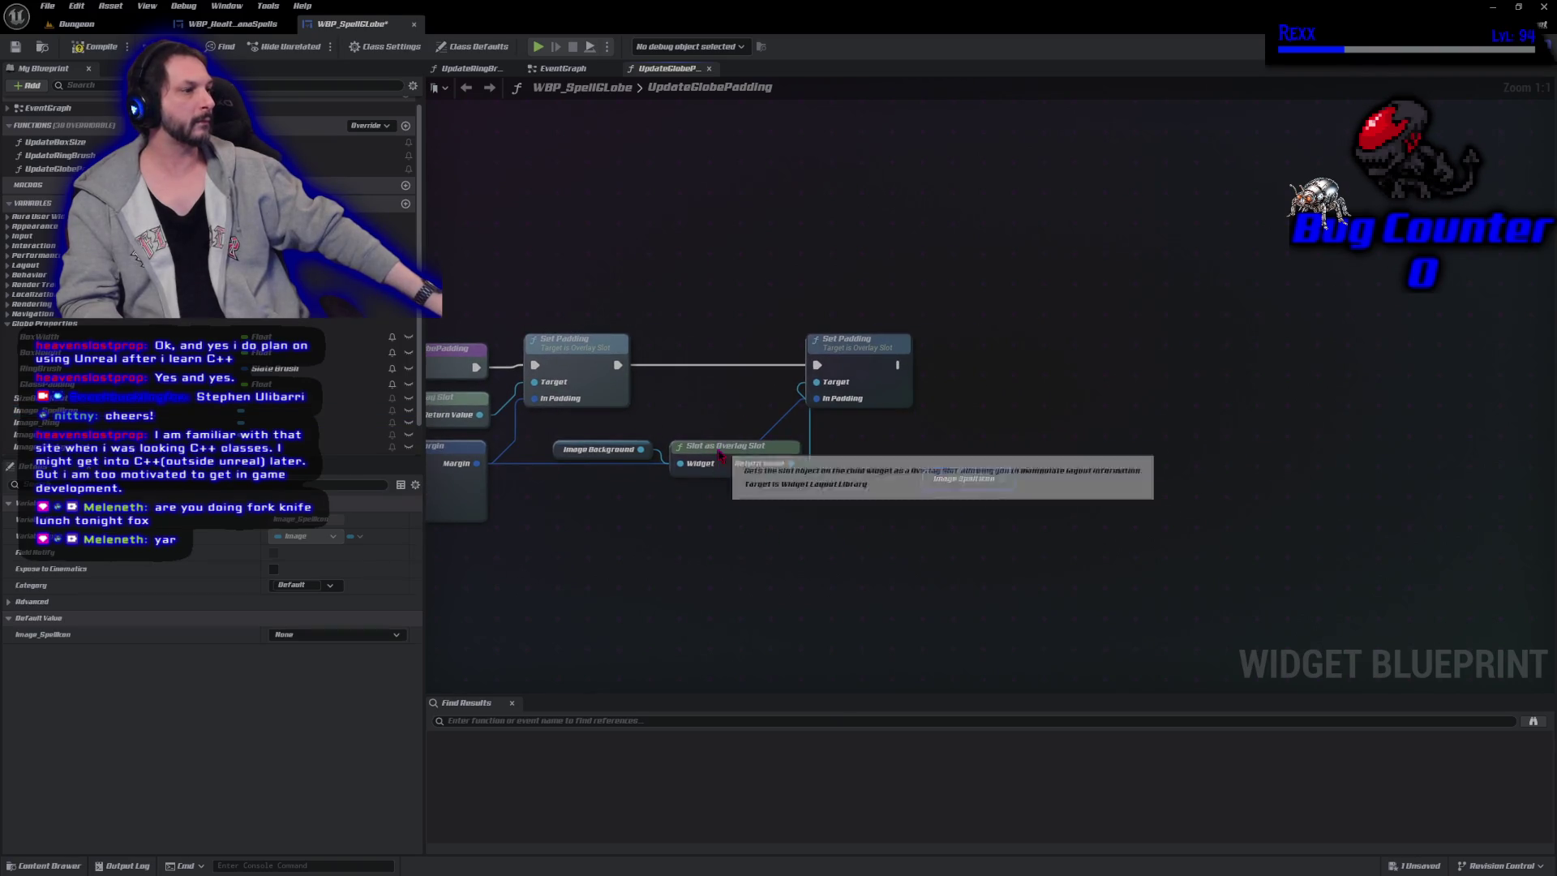
left_click_drag(724, 453, 713, 394)
mouse_move(751, 331)
left_mouse_down()
mouse_move(843, 391)
mouse_move(1026, 354)
left_mouse_up()
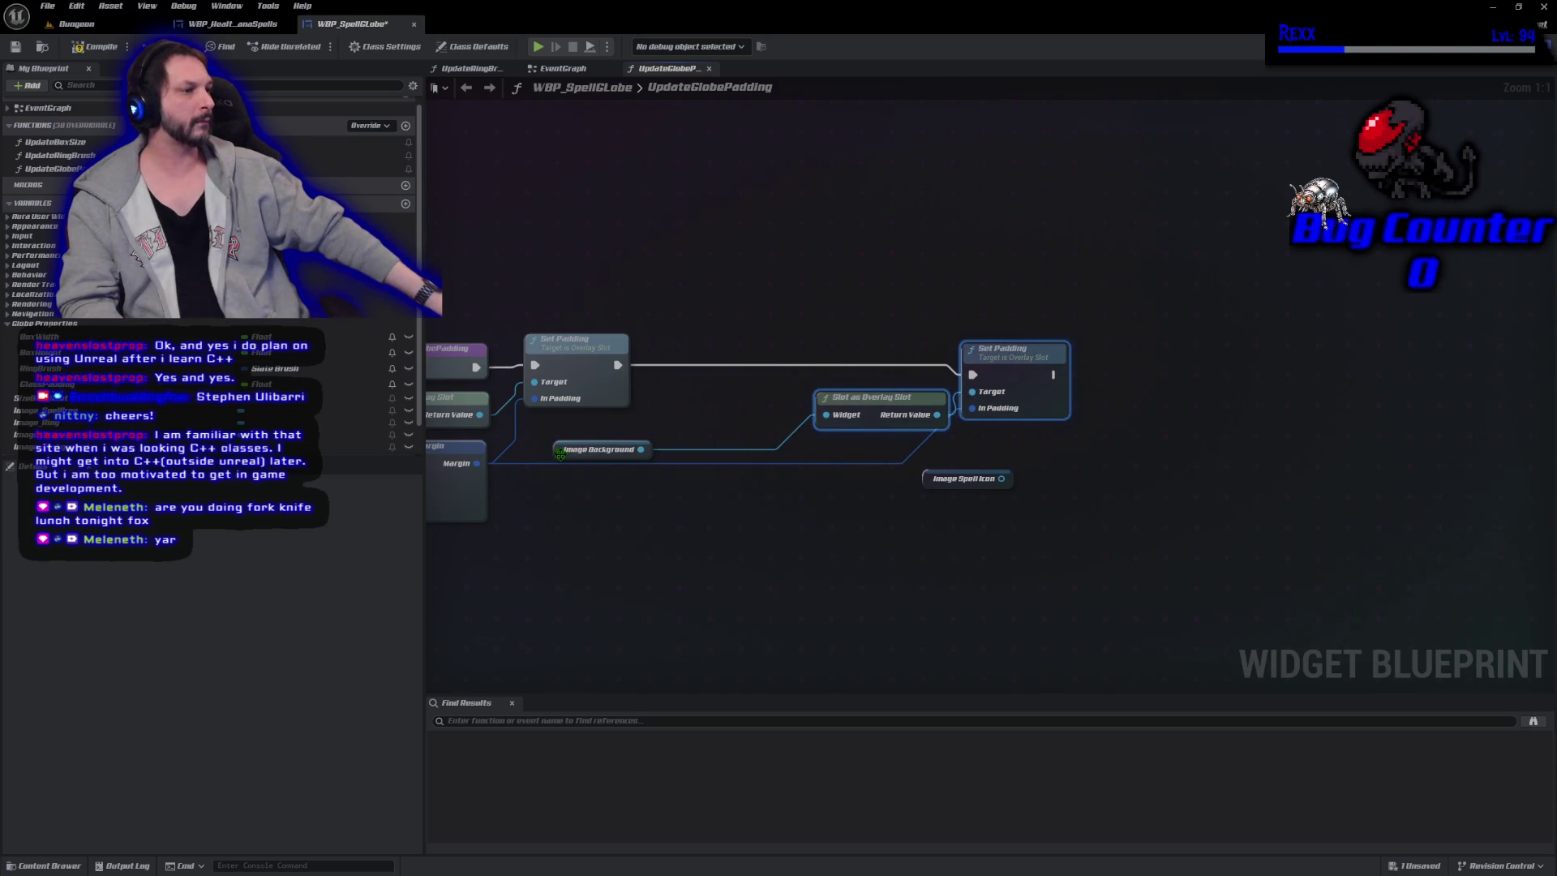
left_click_drag(559, 454, 695, 422)
left_click_drag(760, 284, 1071, 434)
mouse_move(1038, 361)
left_mouse_down()
mouse_move(969, 351)
mouse_move(986, 351)
left_mouse_up()
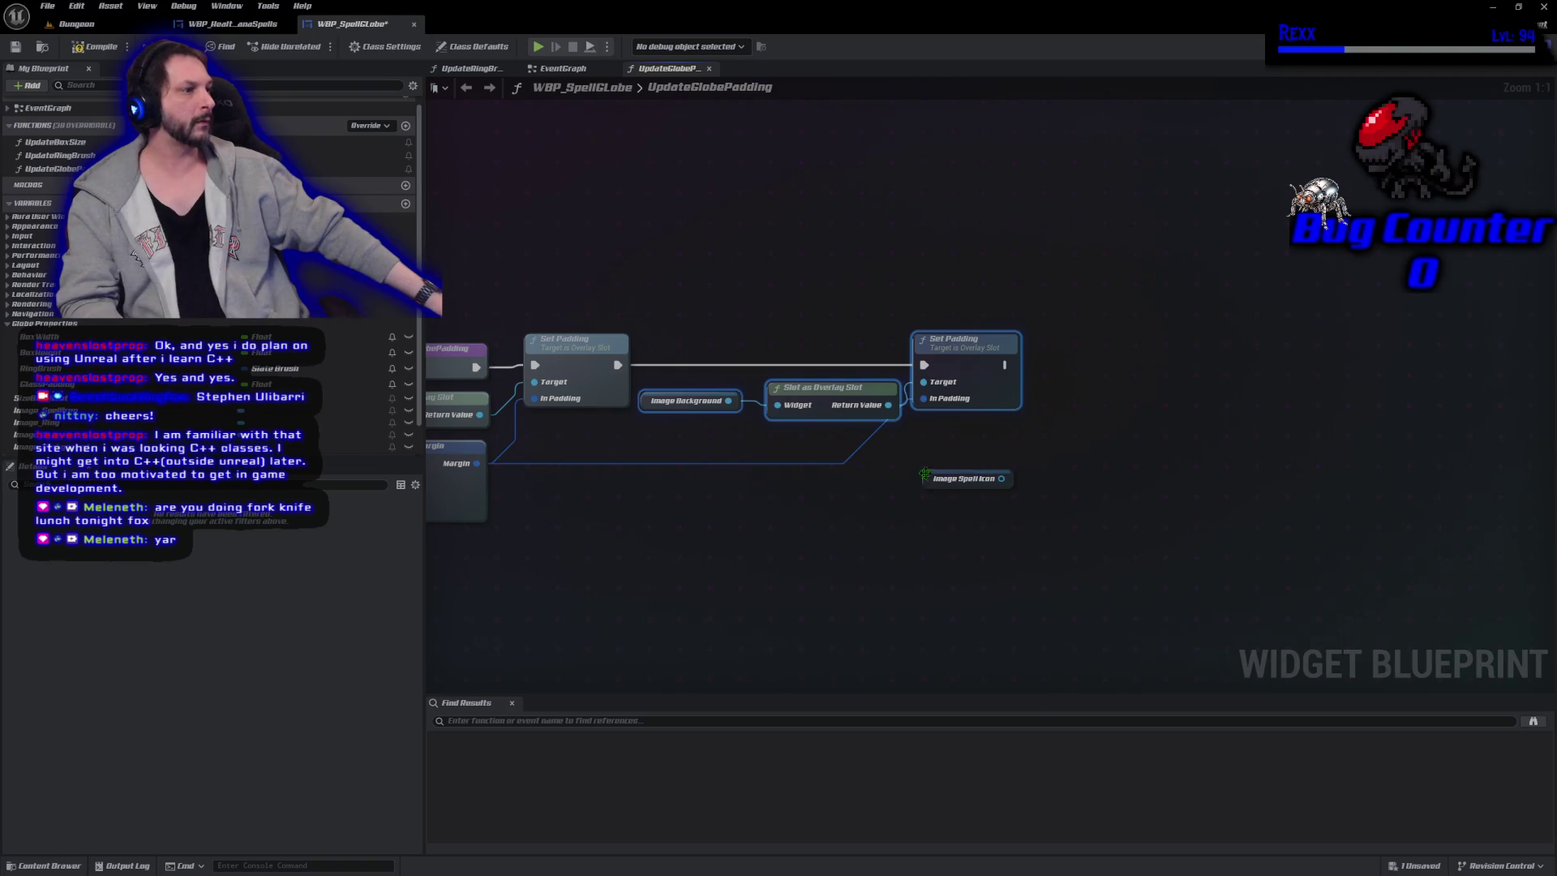
left_click_drag(924, 474, 1045, 391)
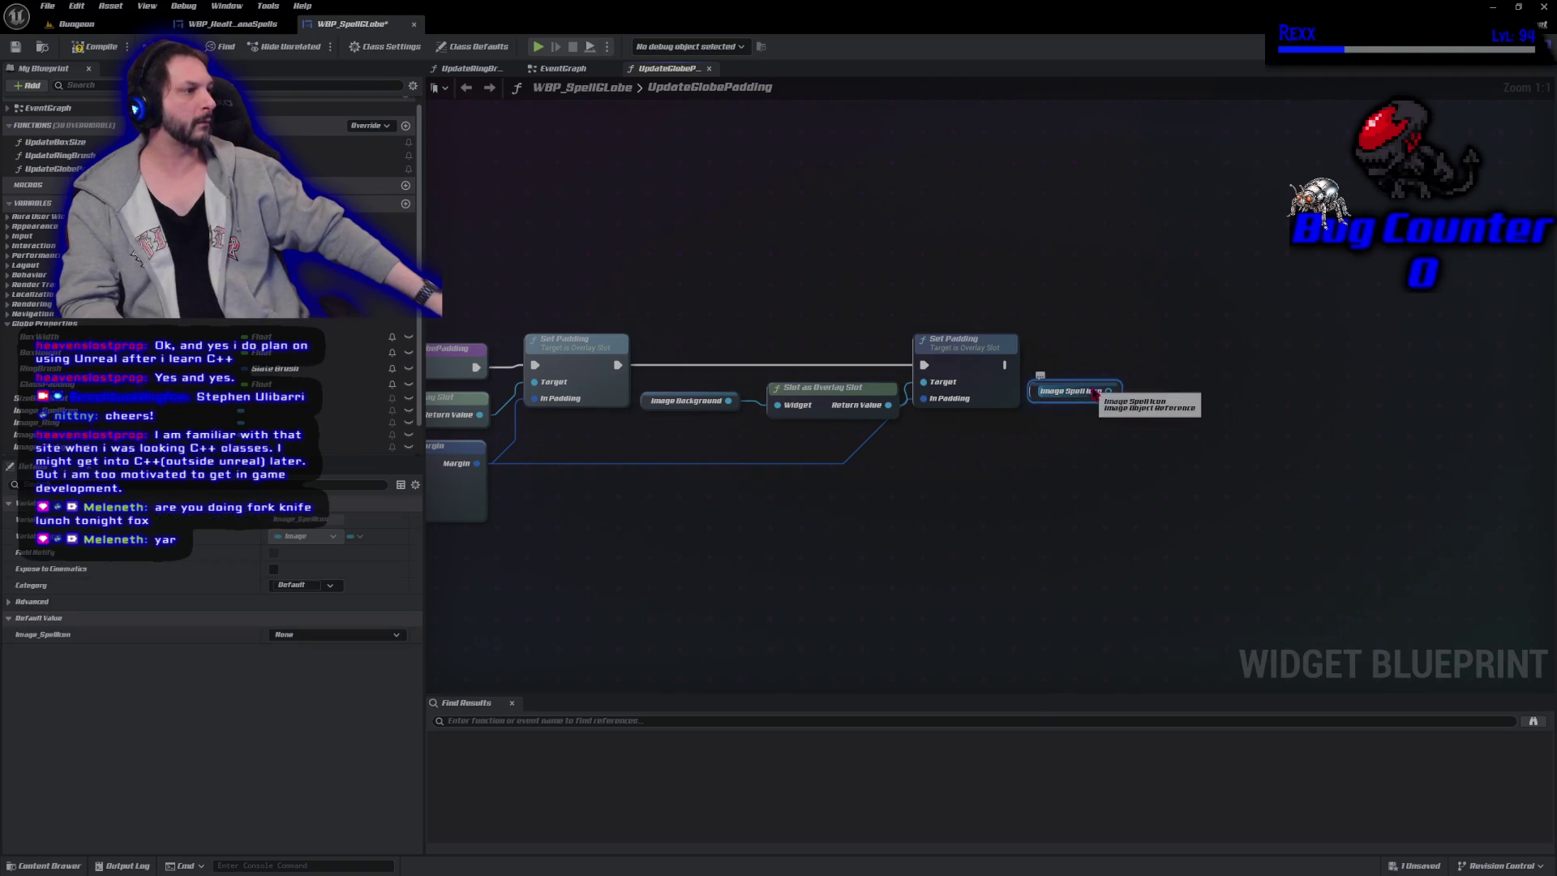
Duplicate Slot as Overlay Slot and Set Padding for Image_SpellIcon, wire exec and Margin, and save.
left_click_drag(821, 339, 957, 421)
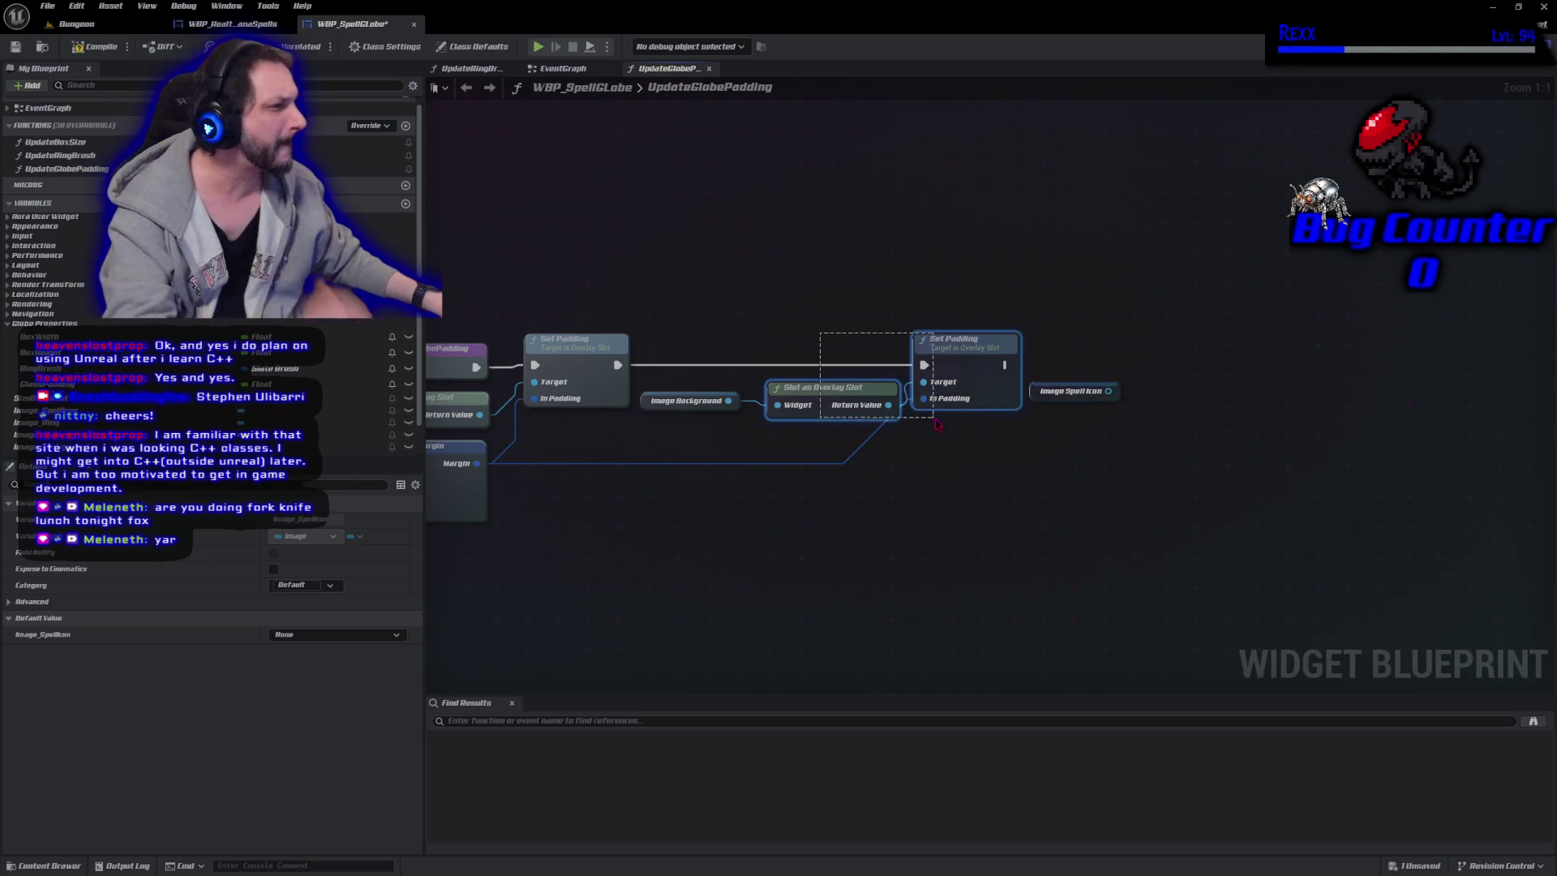
key("ctrl+c")
key("ctrl+v")
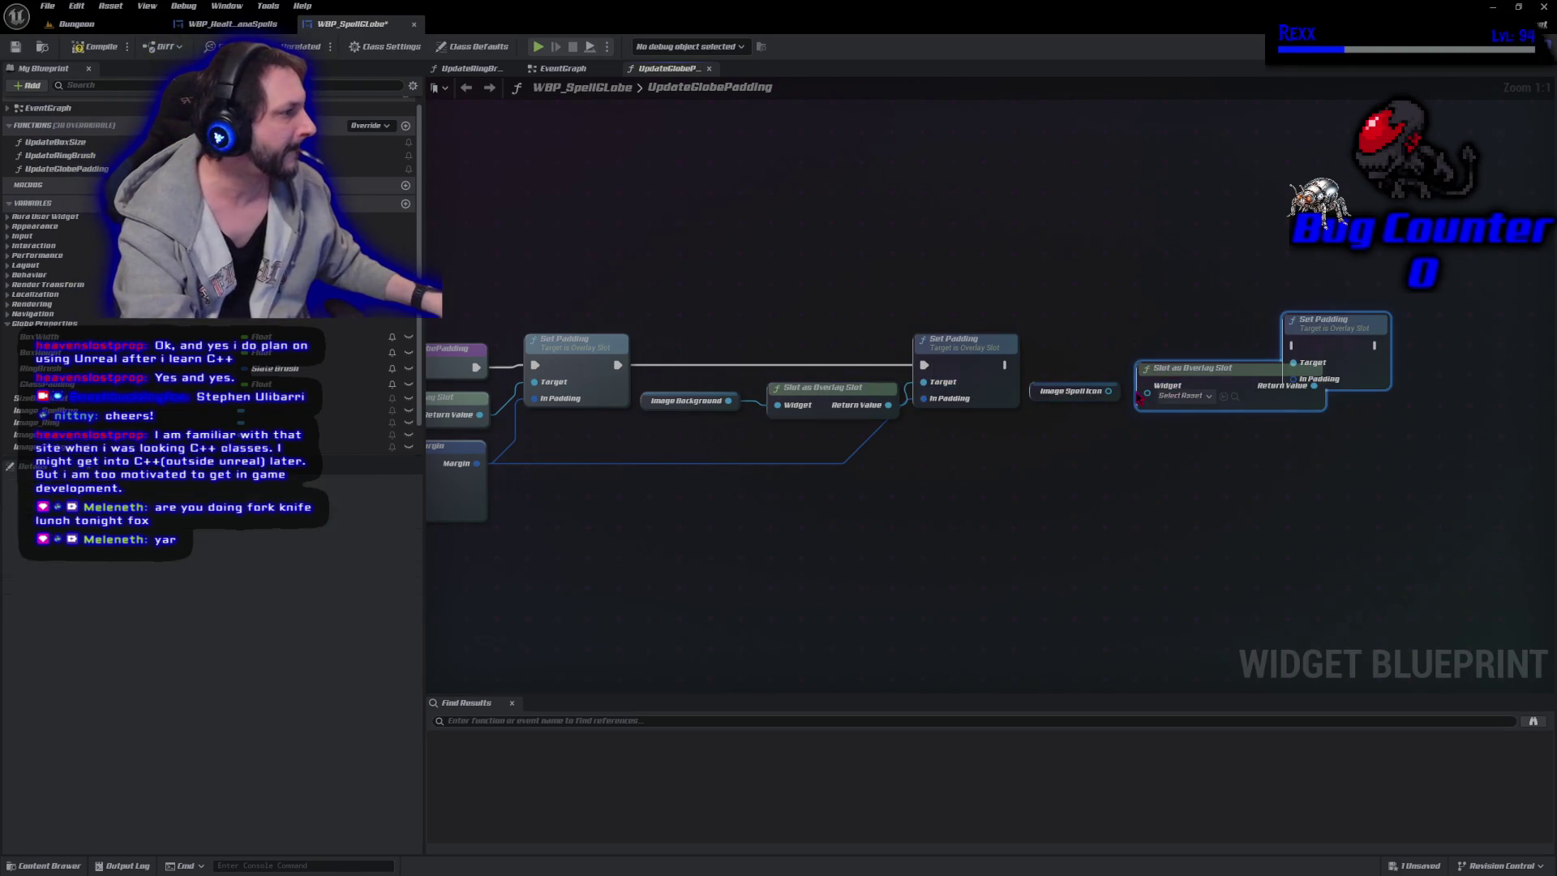
left_click_drag(1107, 391, 1156, 403)
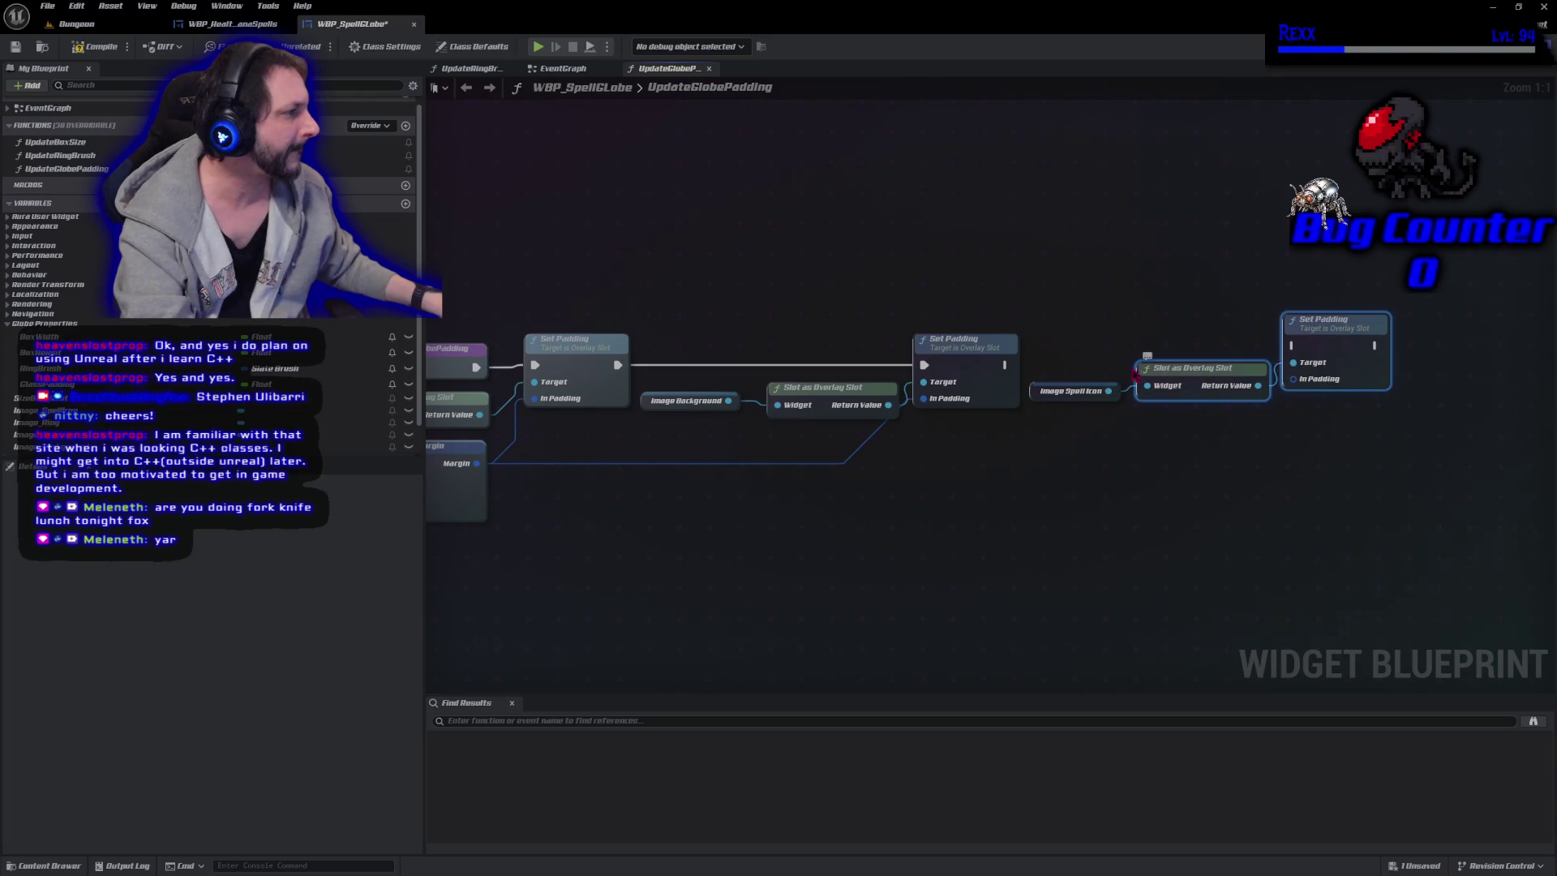
left_click_drag(1007, 365, 1306, 353)
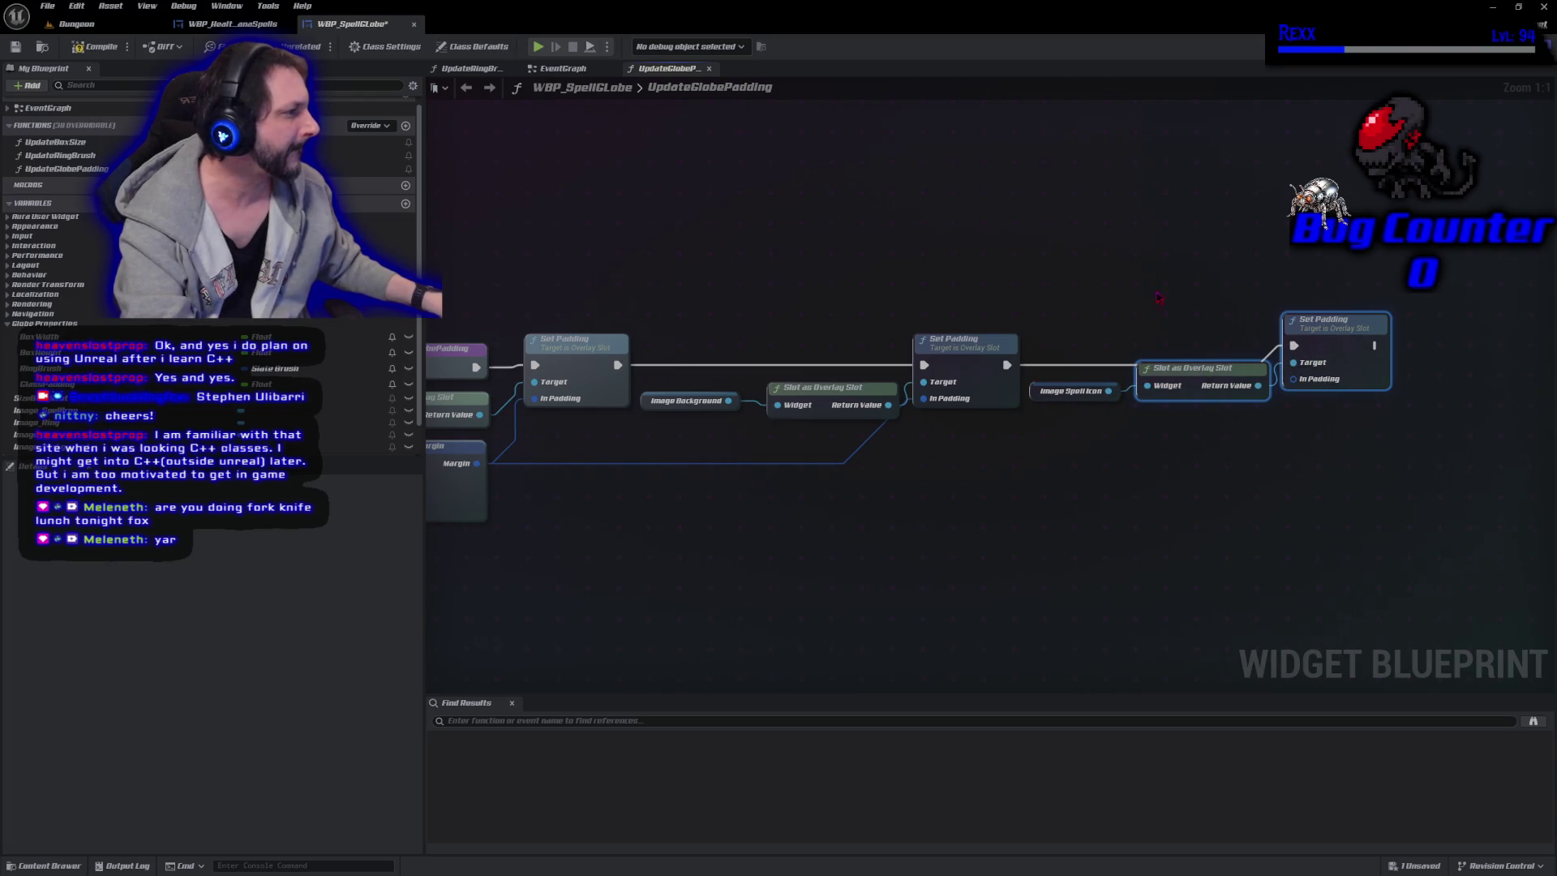
left_click_drag(1105, 270, 1294, 395)
left_click_drag(1306, 404, 1306, 404)
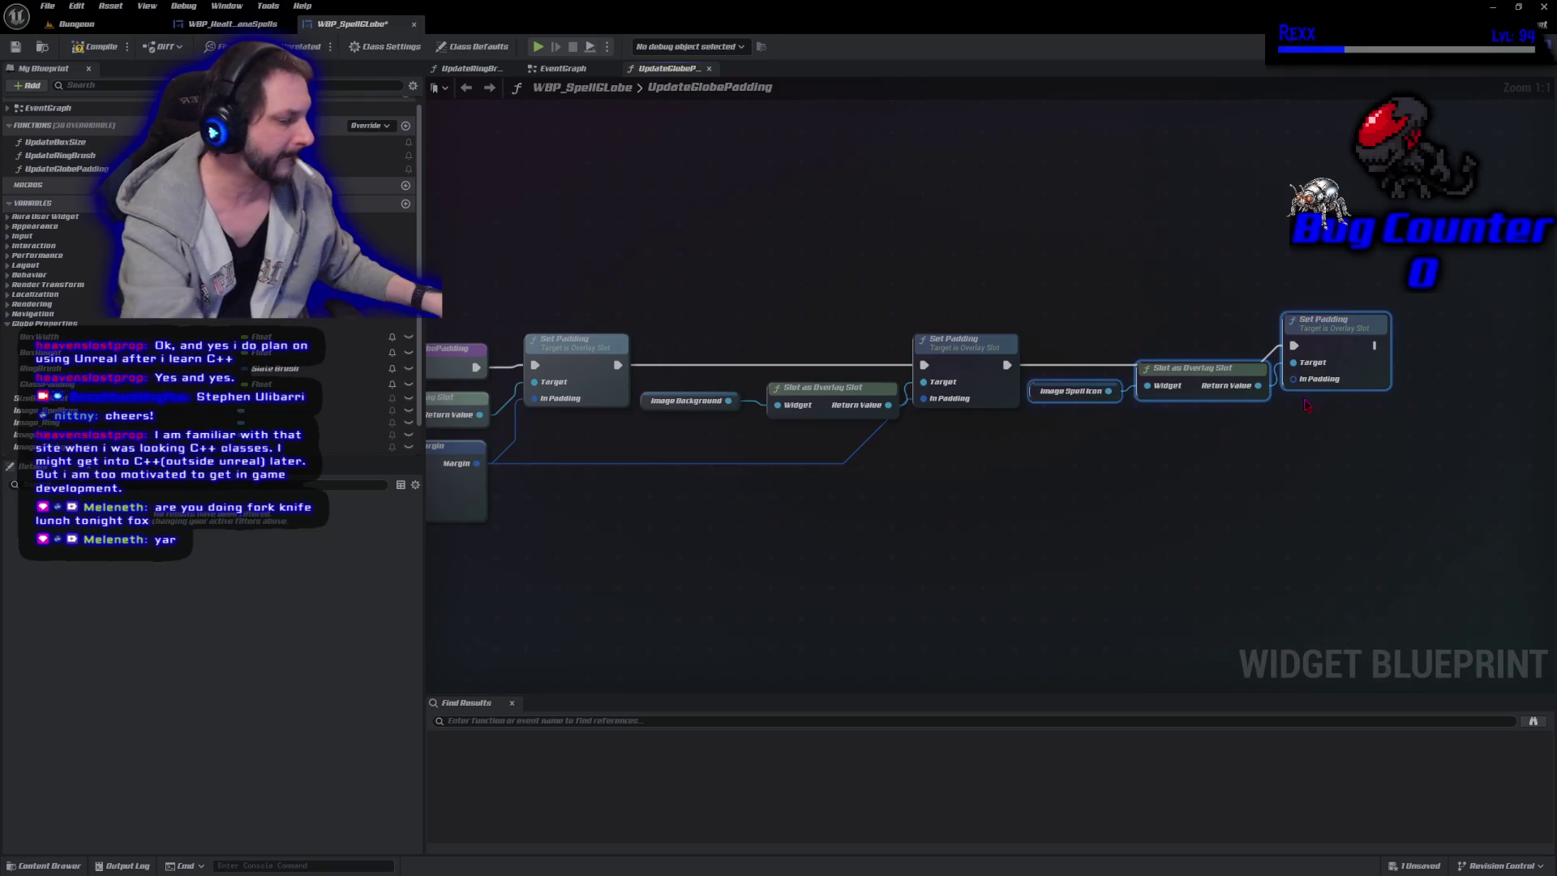
key("q")
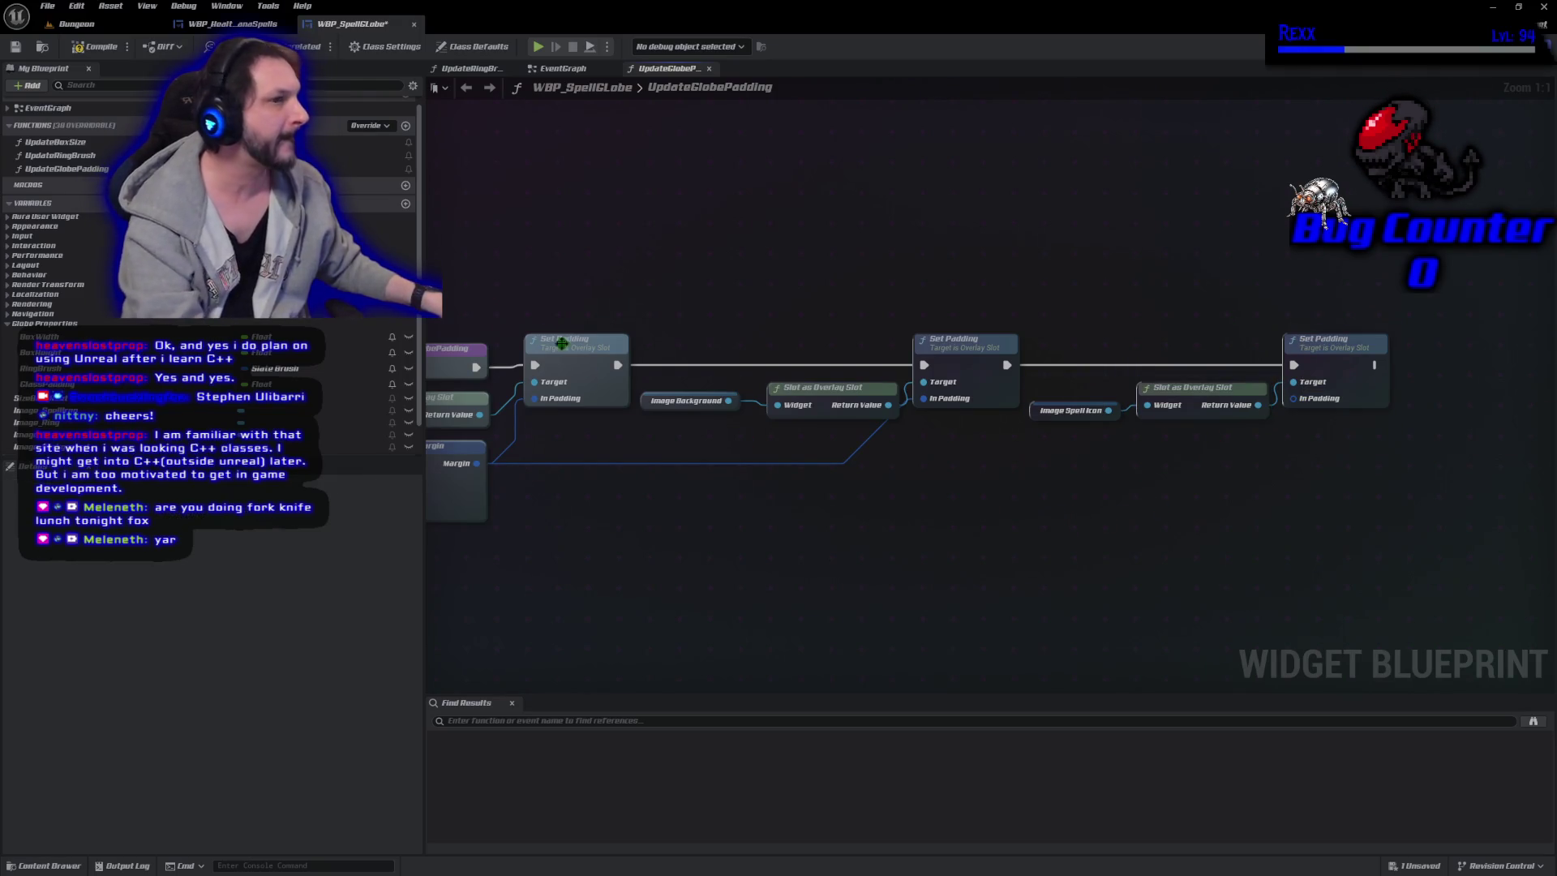
key("ctrl+s")
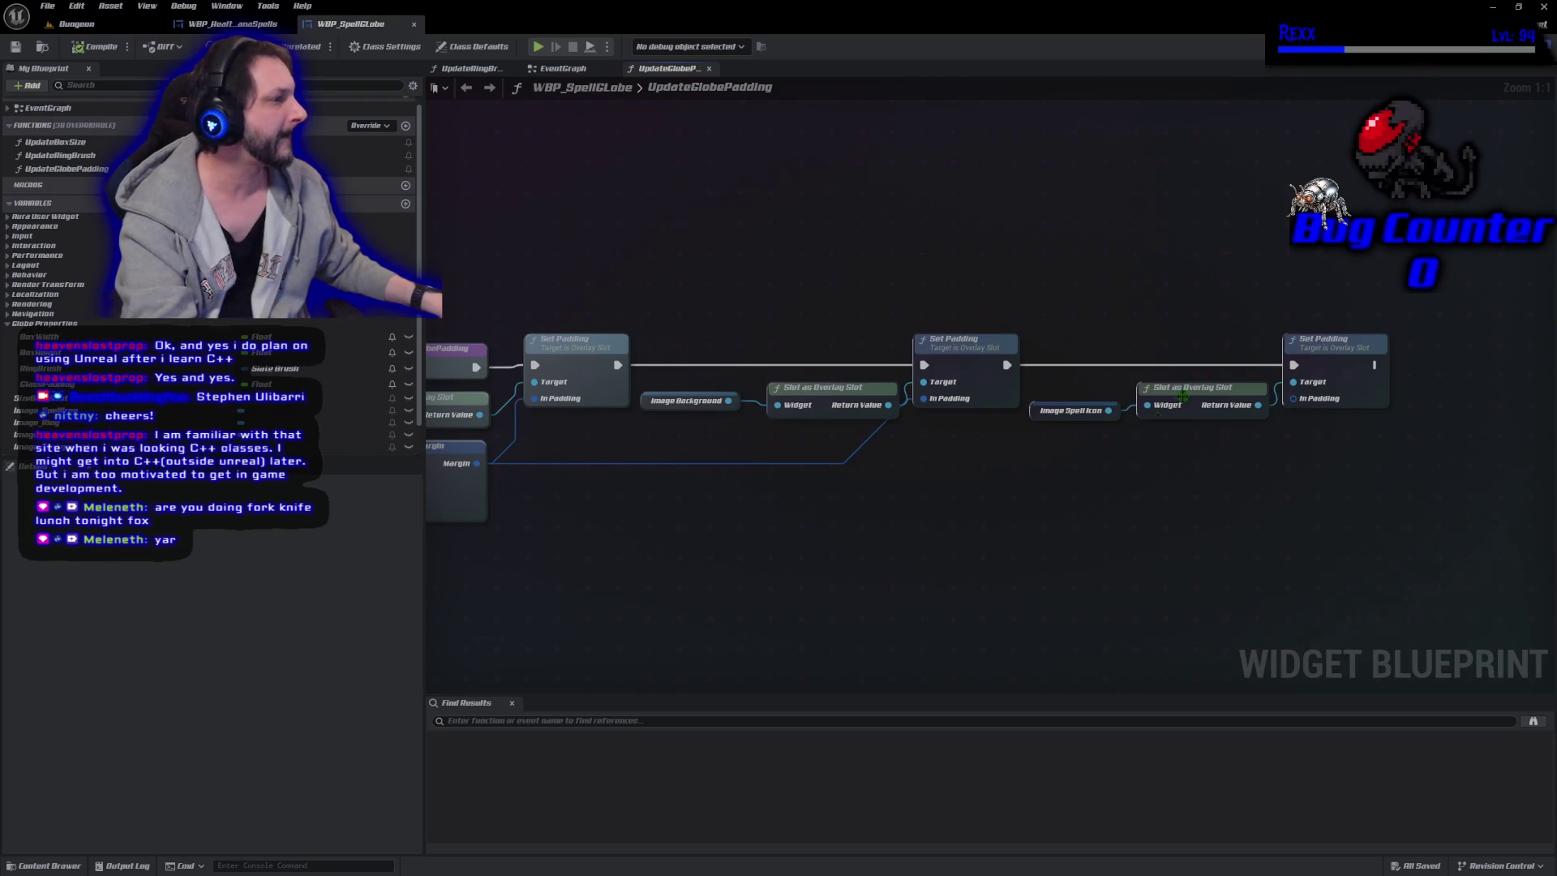
mouse_move(478, 465)
left_mouse_down()
mouse_move(1321, 469)
mouse_move(1293, 398)
left_mouse_up()
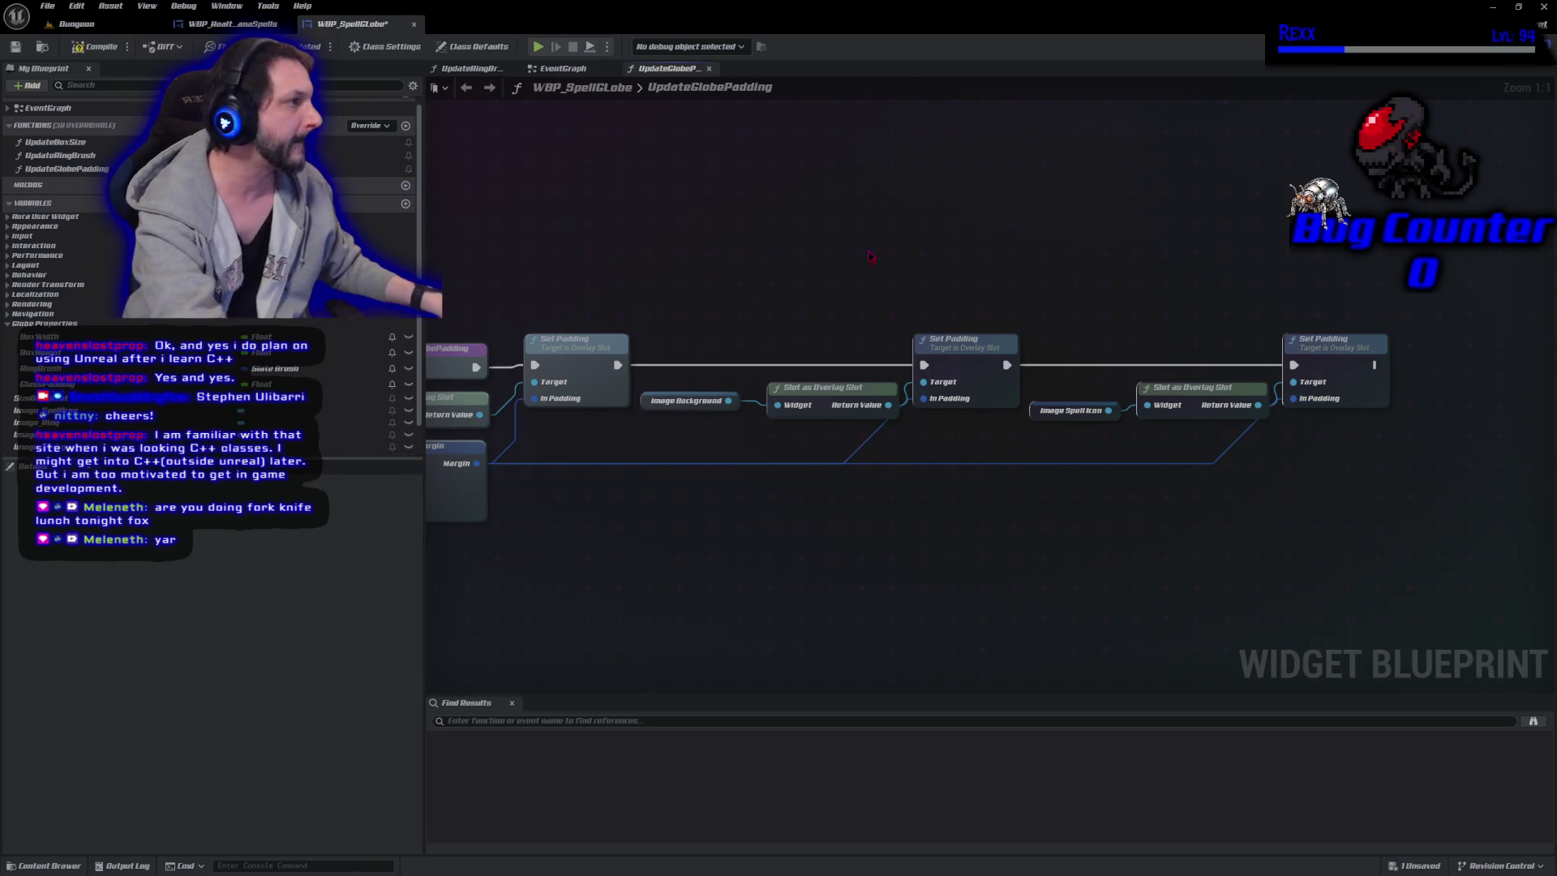
key("ctrl+s")
left_click(1504, 47)
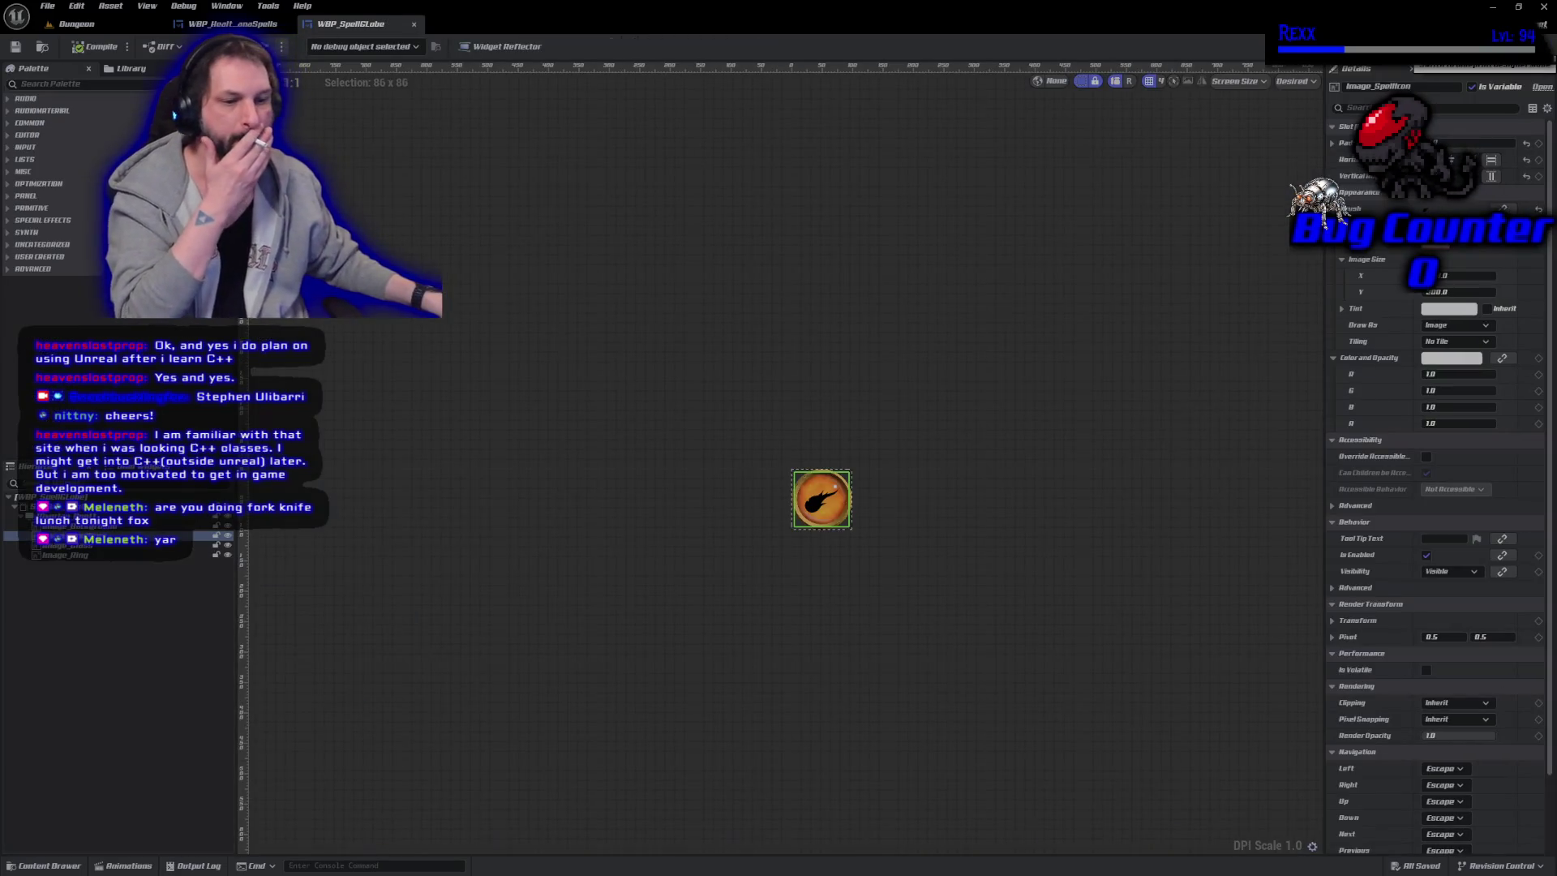
scroll(847, 555, "up", 5)
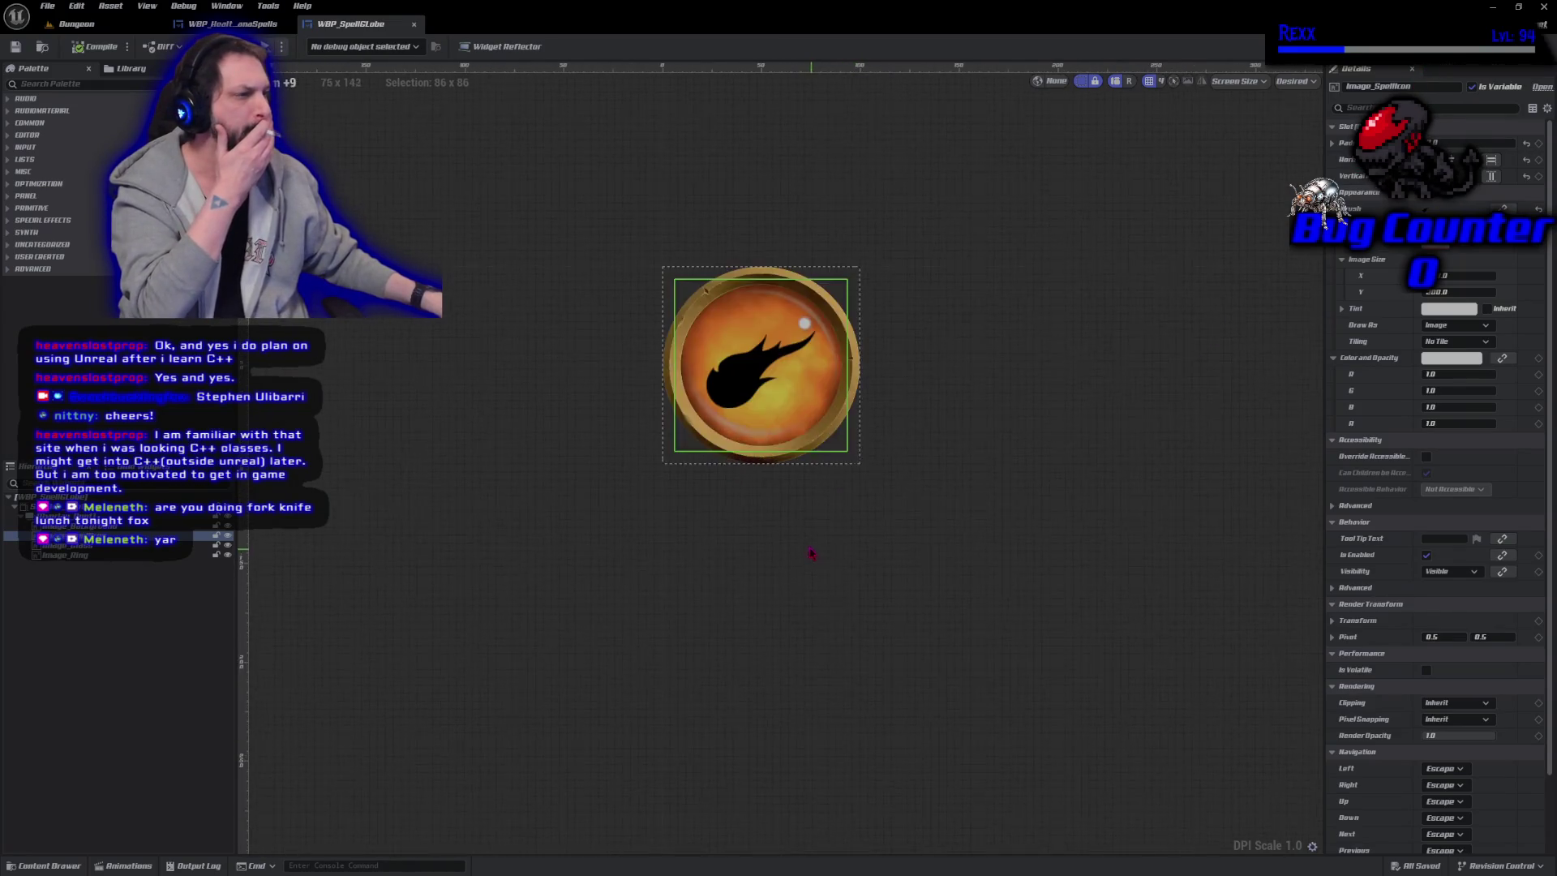
left_click(808, 547)
mouse_move(528, 399)
left_mouse_down()
mouse_move(754, 644)
mouse_move(686, 679)
left_mouse_up()
scroll(754, 645, "up", 2)
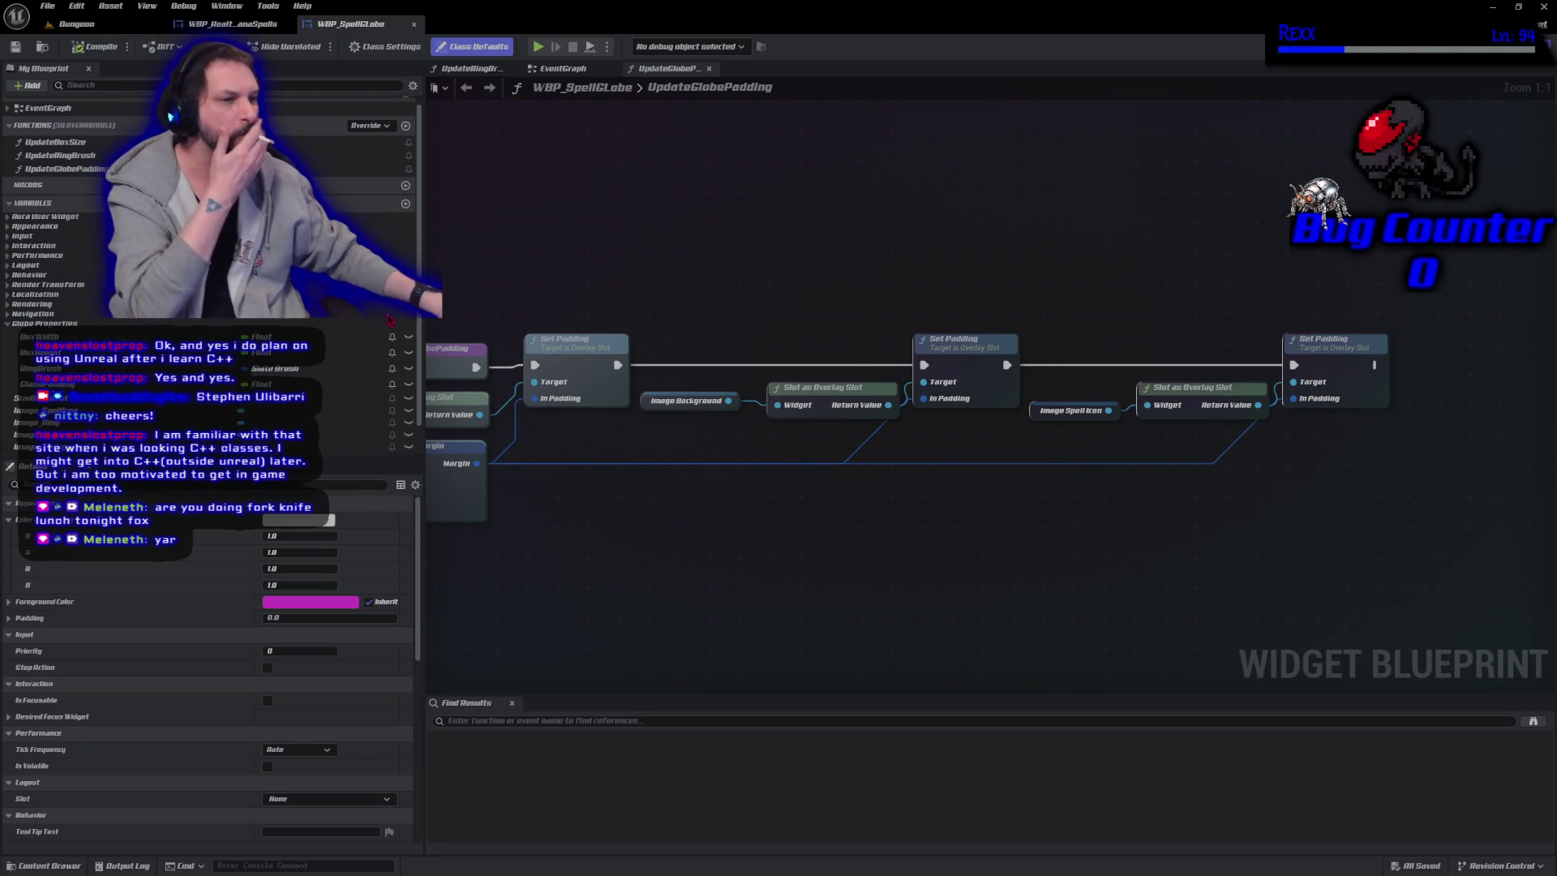
Add a SpellIconBrush variable in the Globe Properties category and compile.
scroll(381, 327, "down", 1)
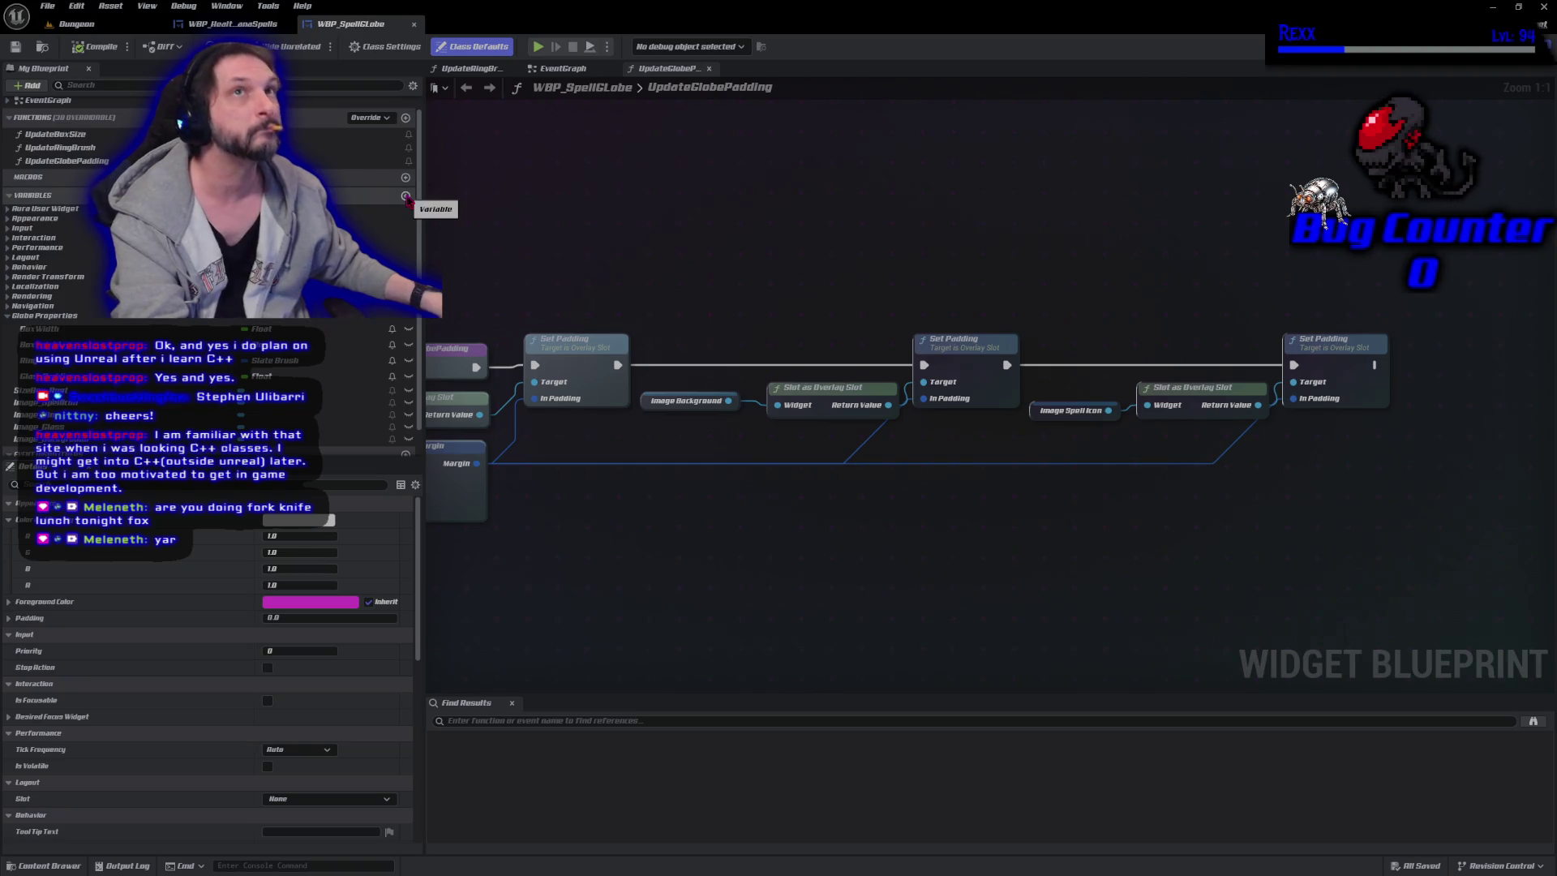
left_click(406, 197)
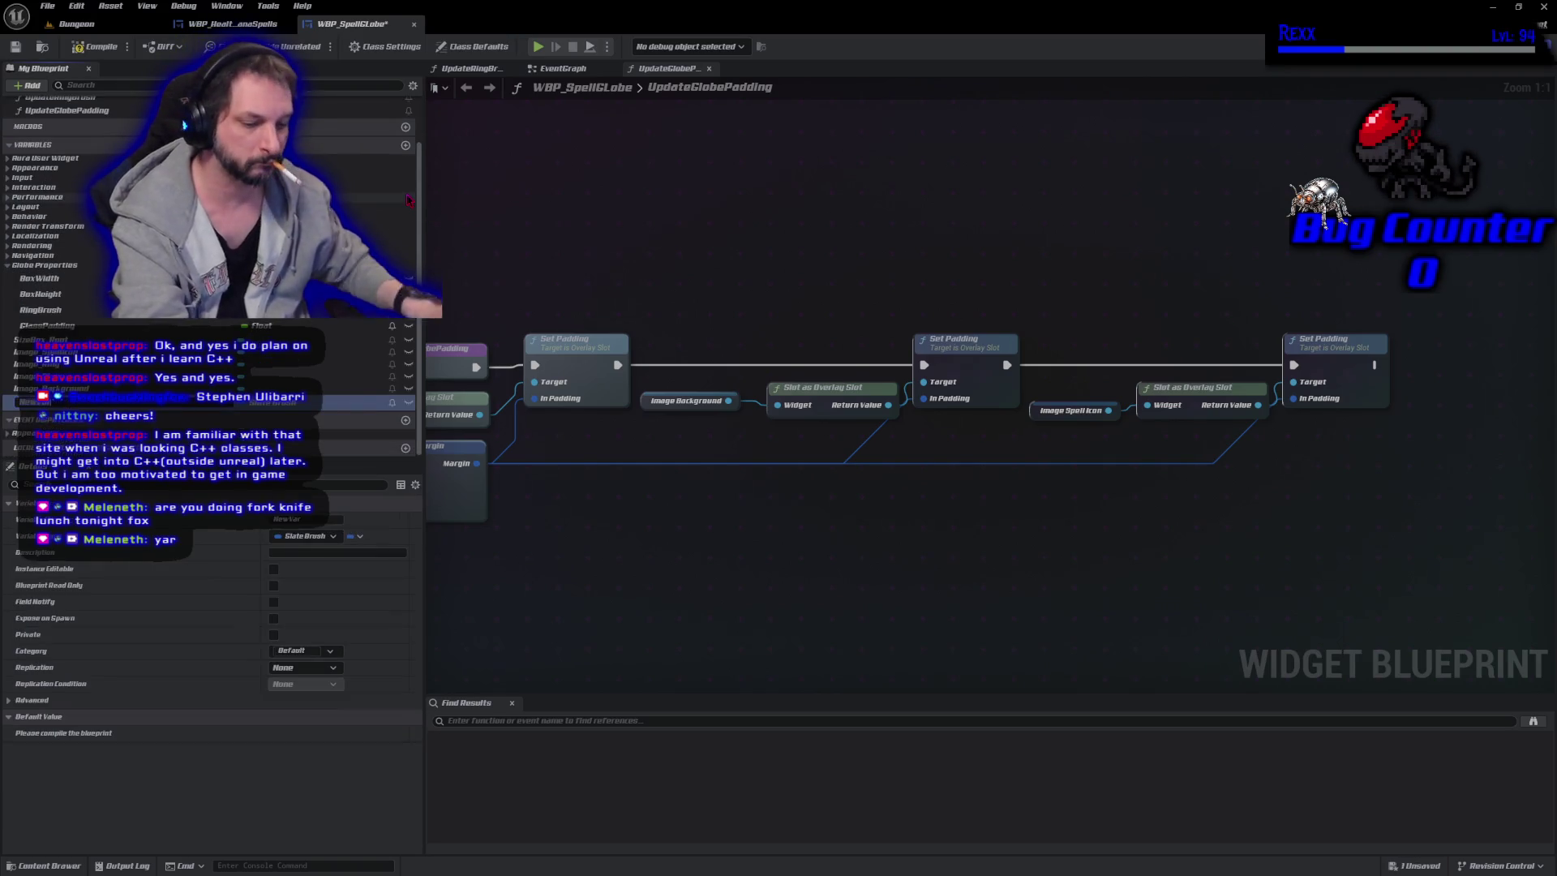
type("ll")
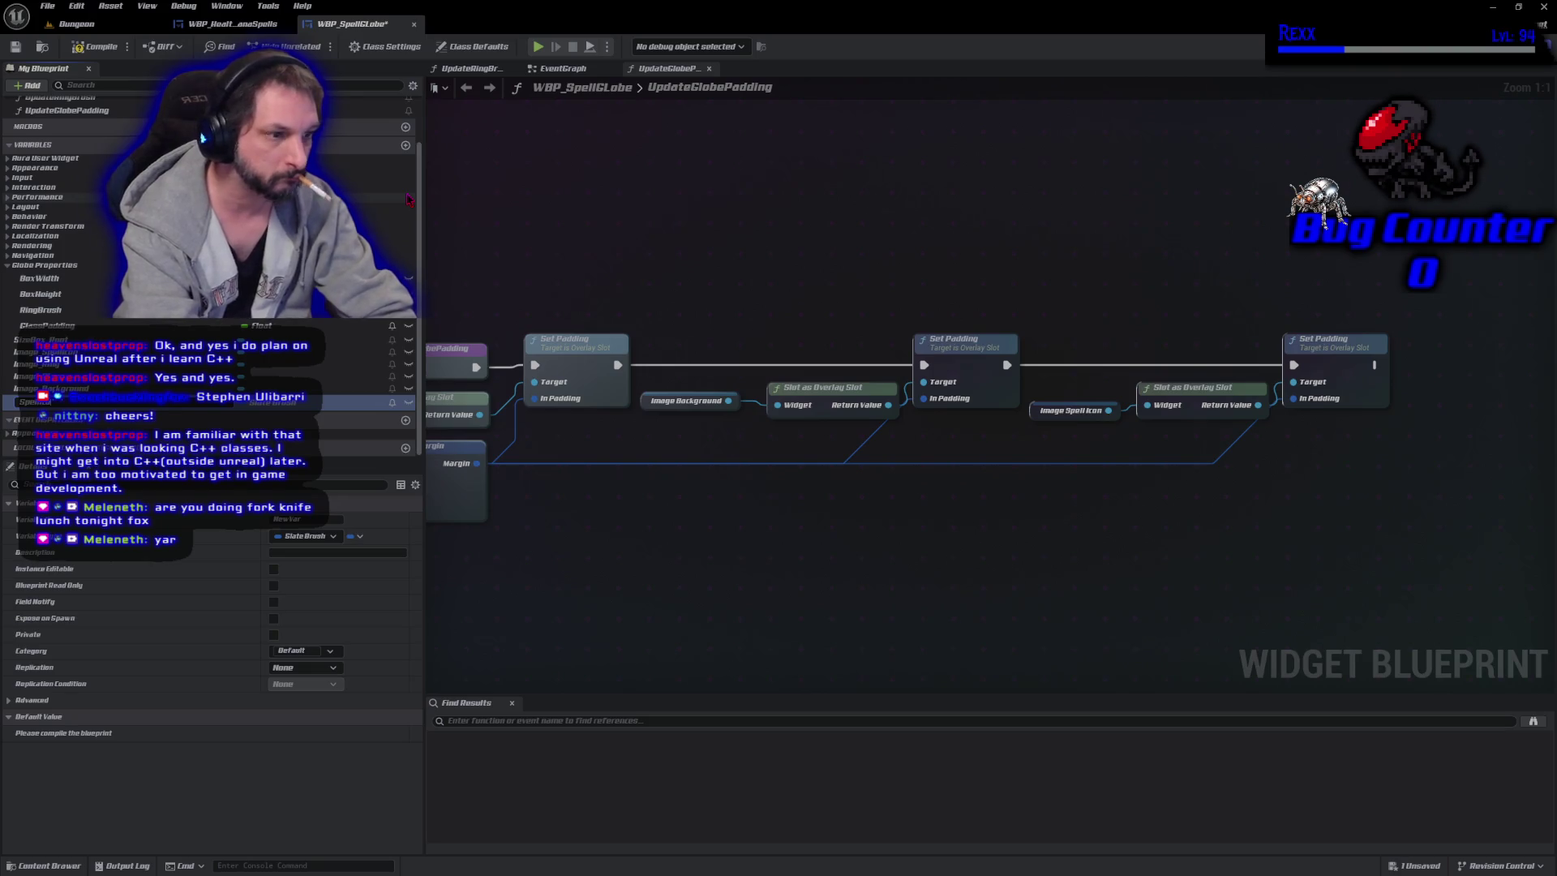
type("IconBru")
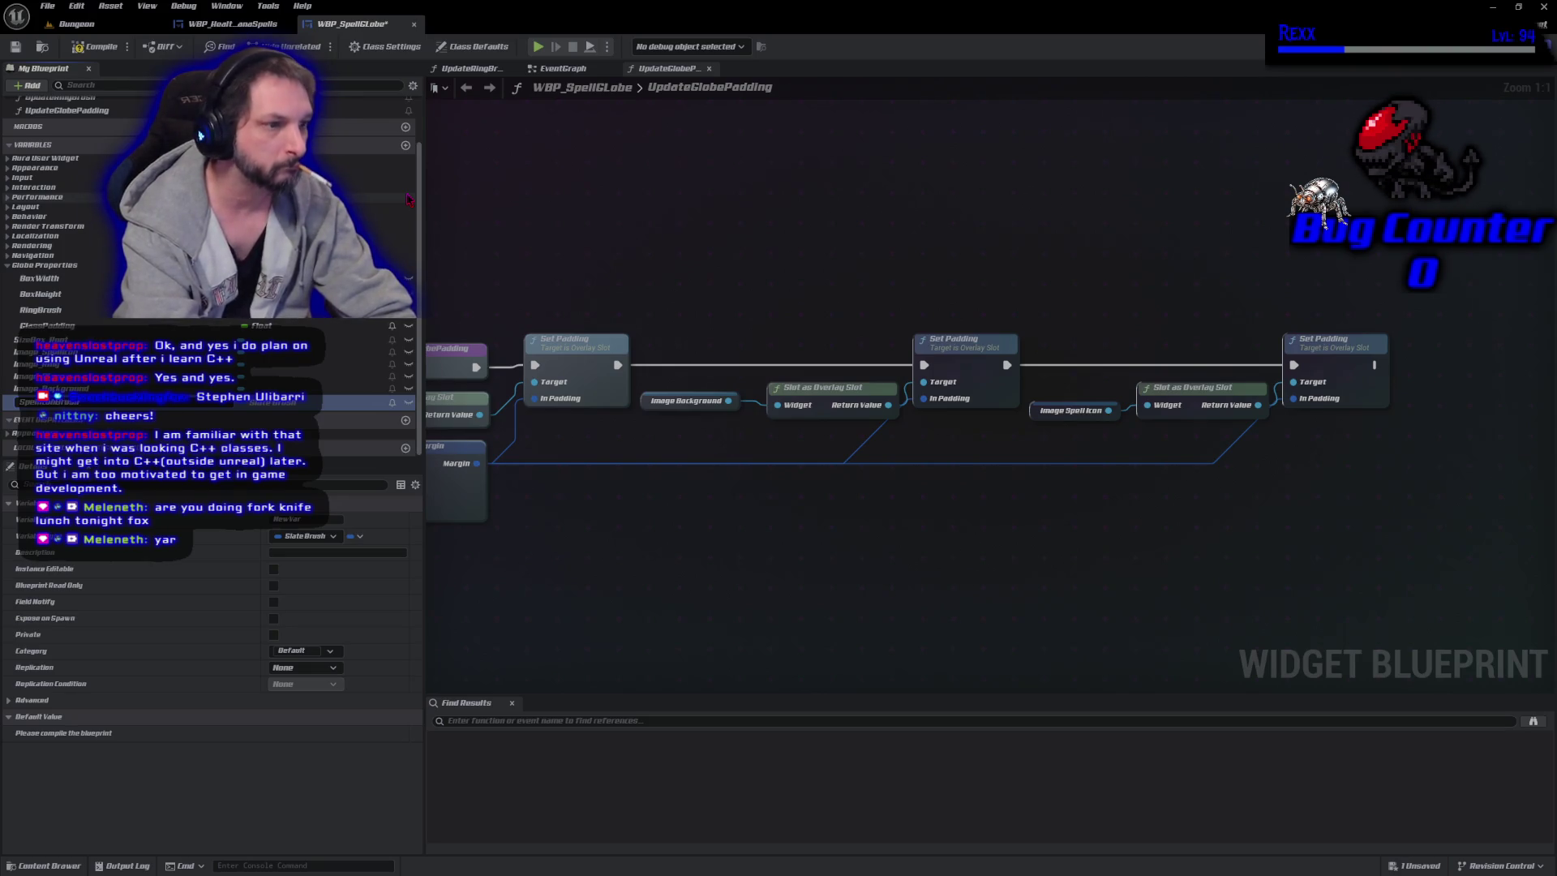
key("Return")
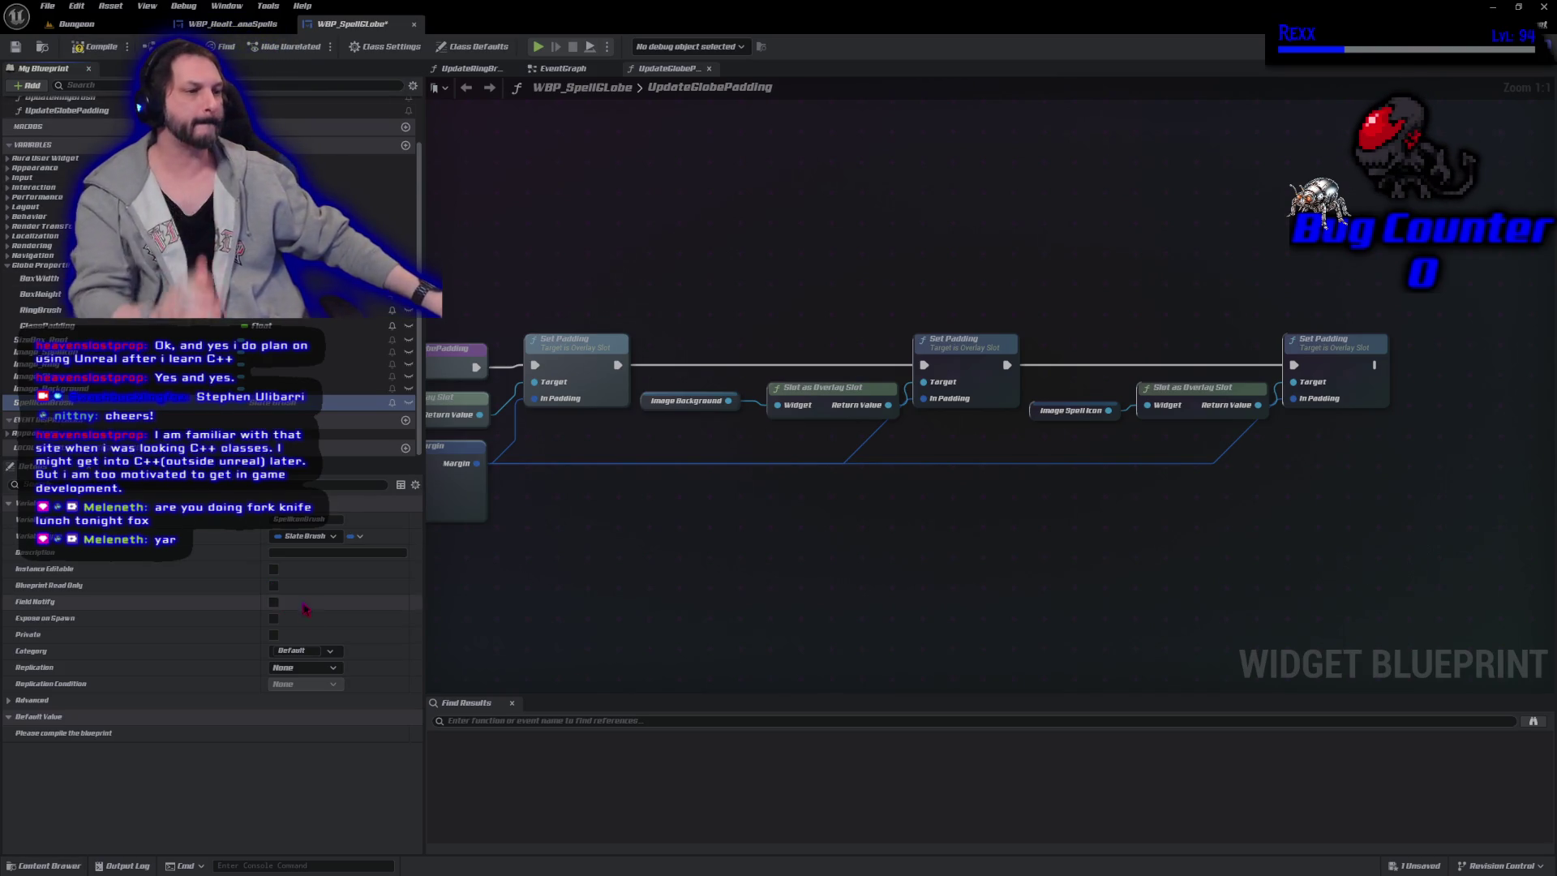
left_click(329, 650)
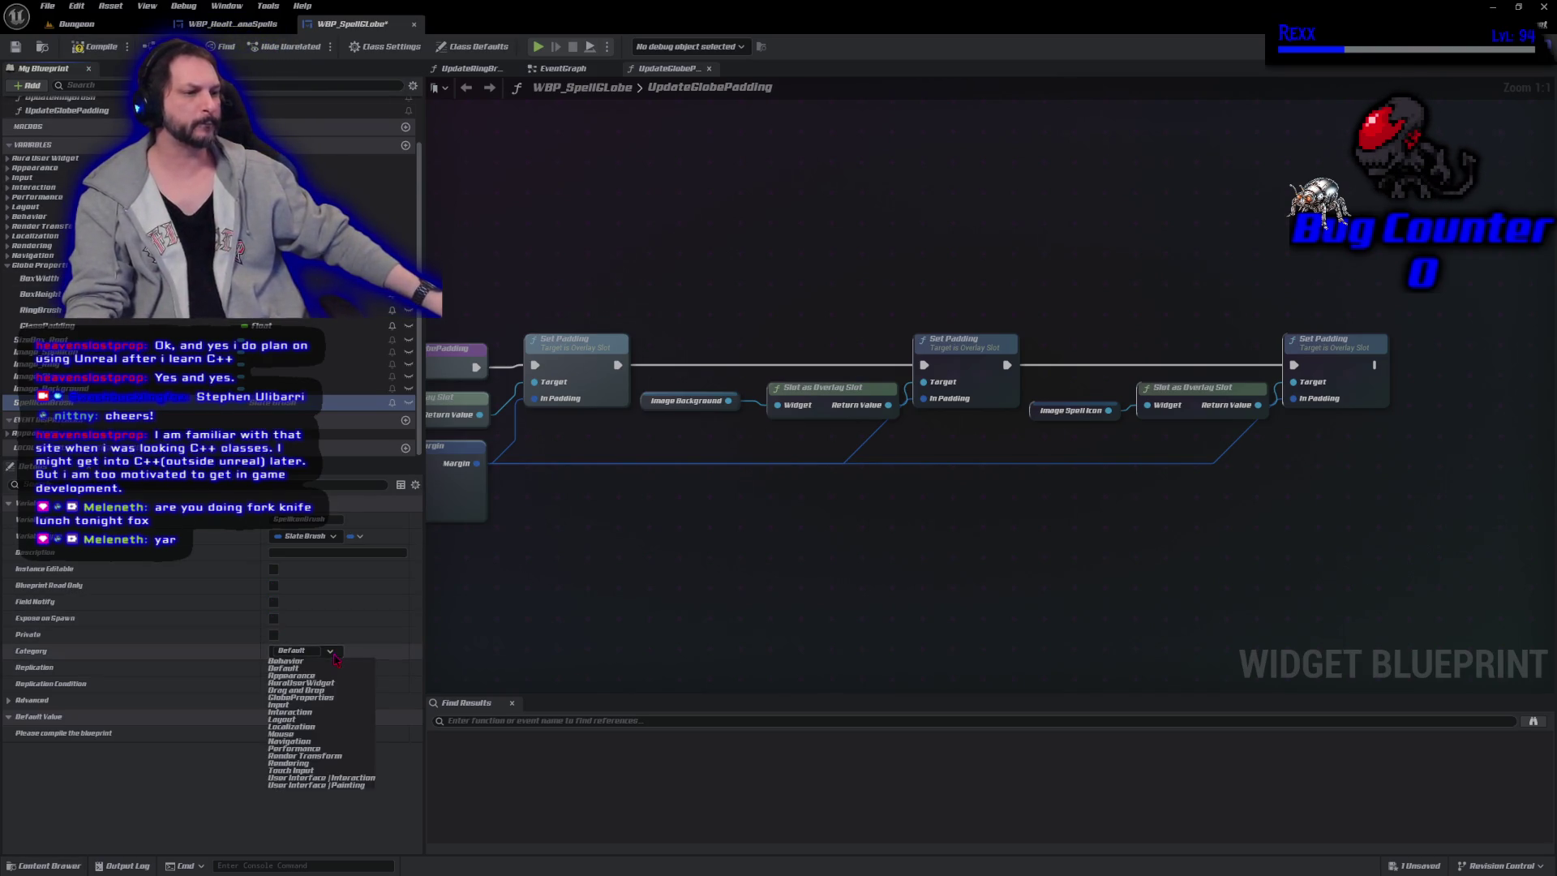
left_click(325, 698)
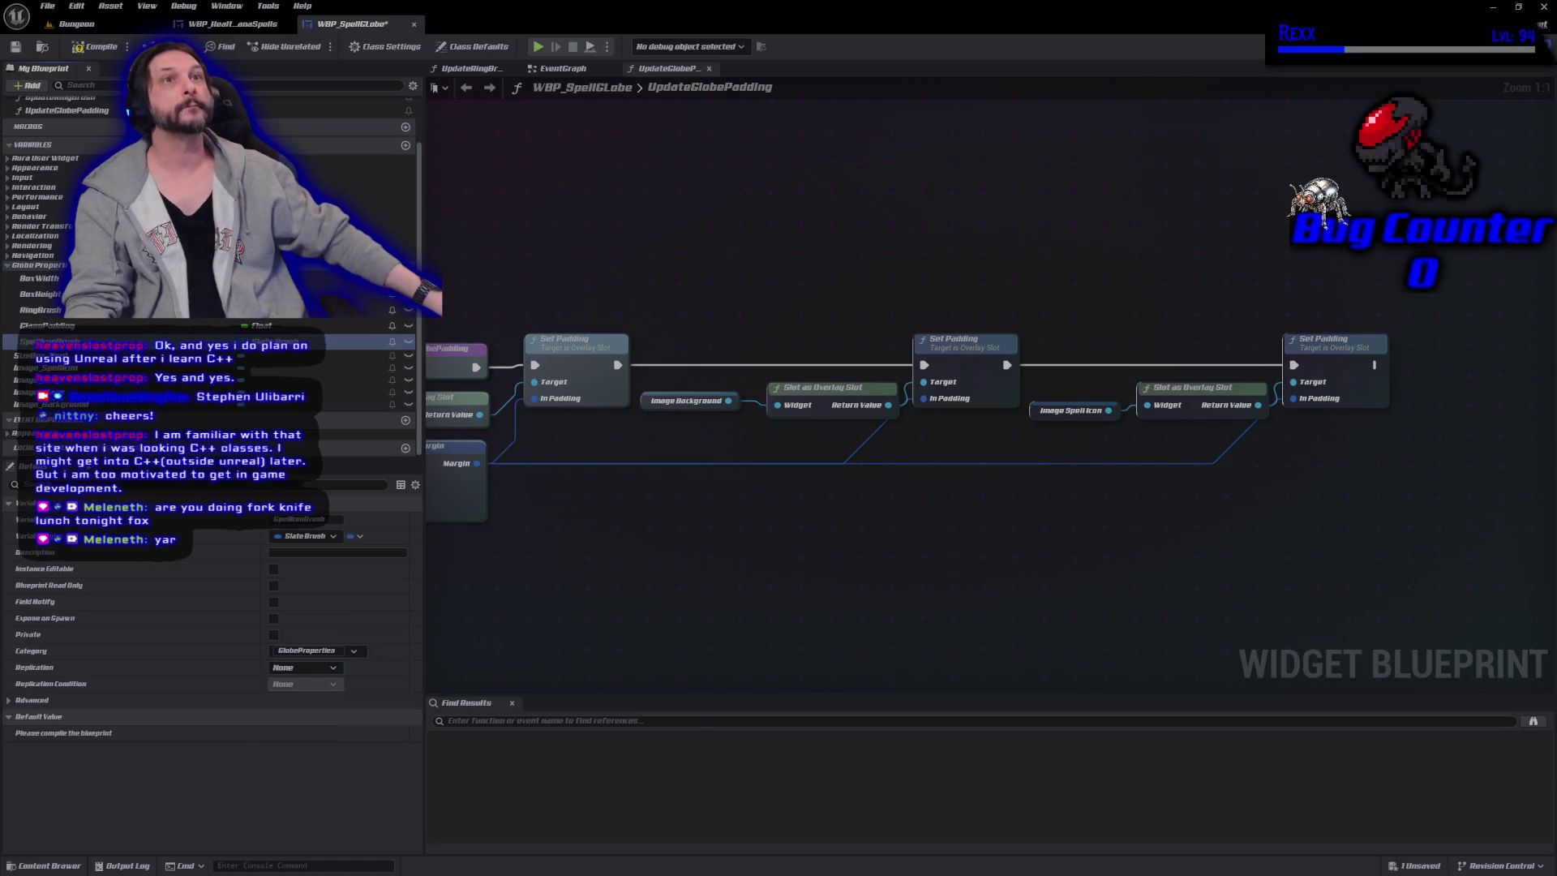
left_click(95, 46)
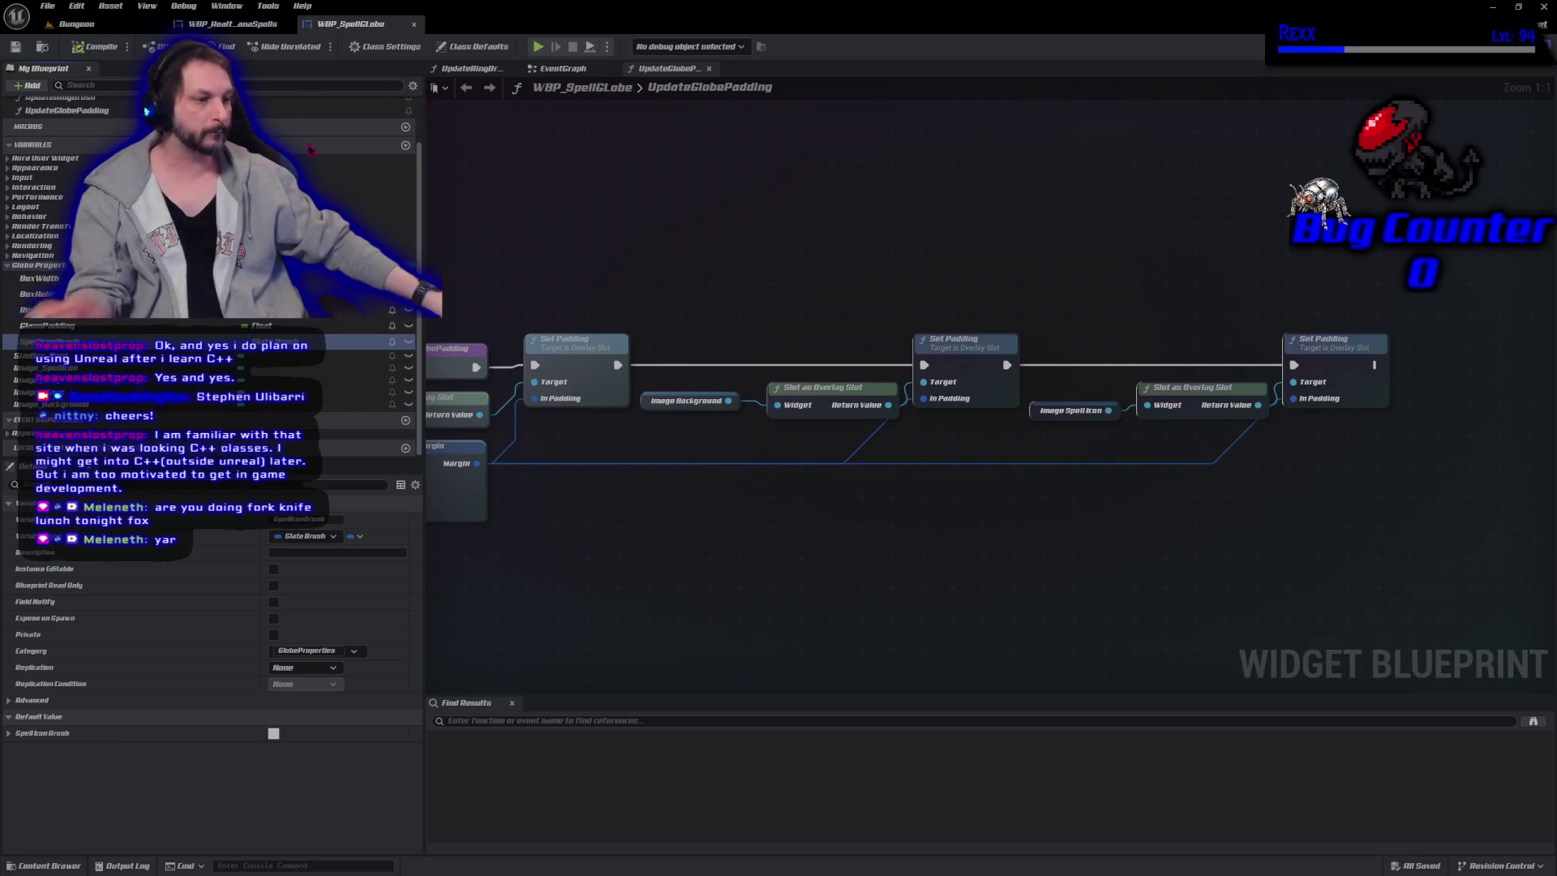
Set SpellIconBrush's default image to FireBolt and compile the blueprint.
left_click(7, 734)
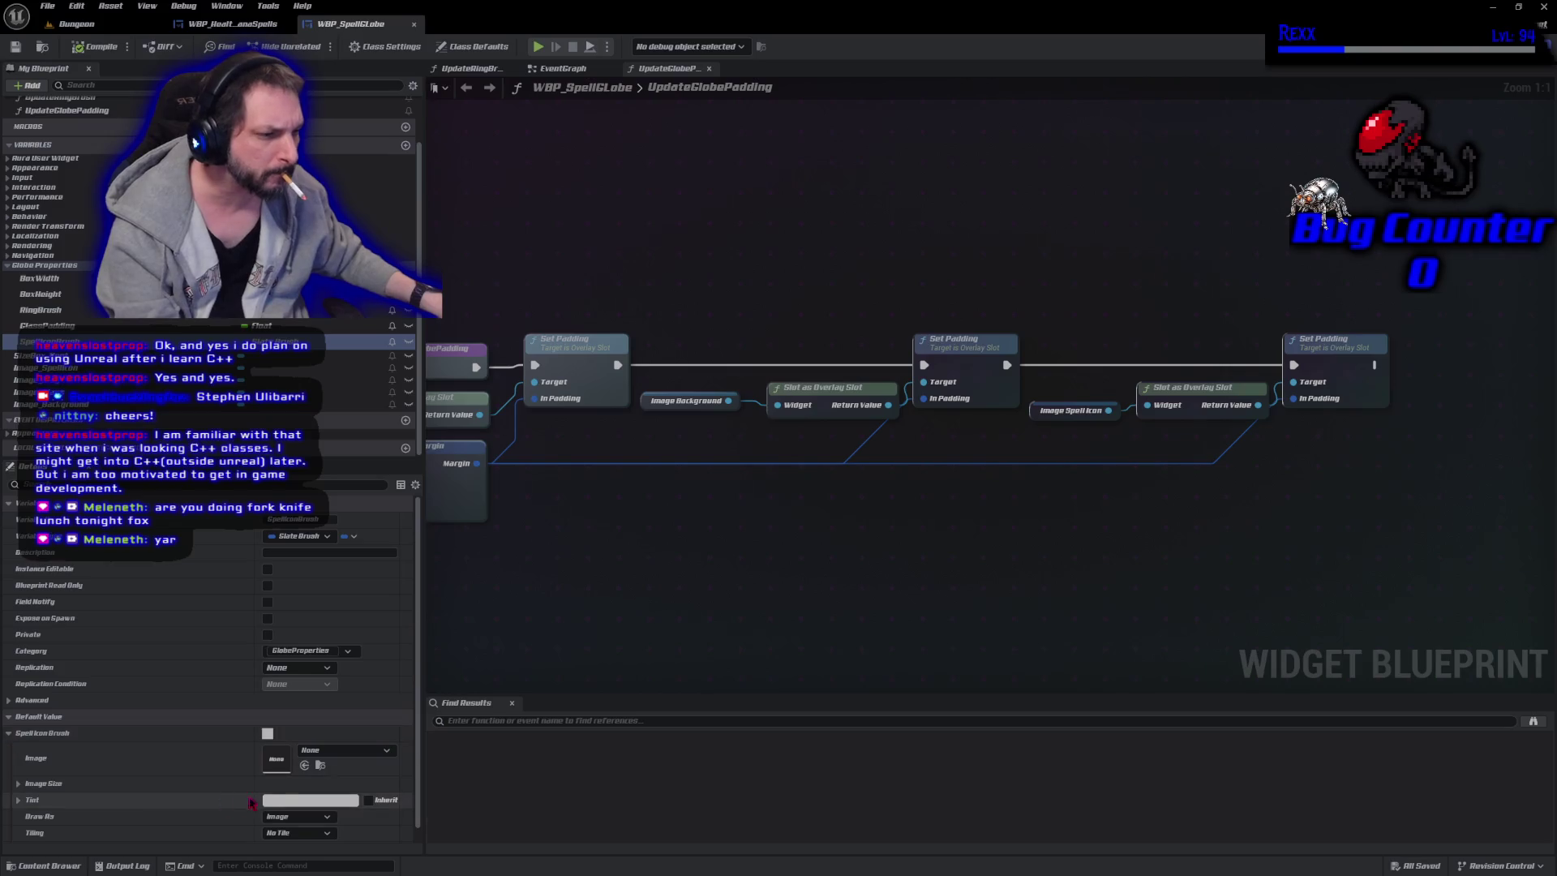
left_click(320, 753)
type("Firebolt")
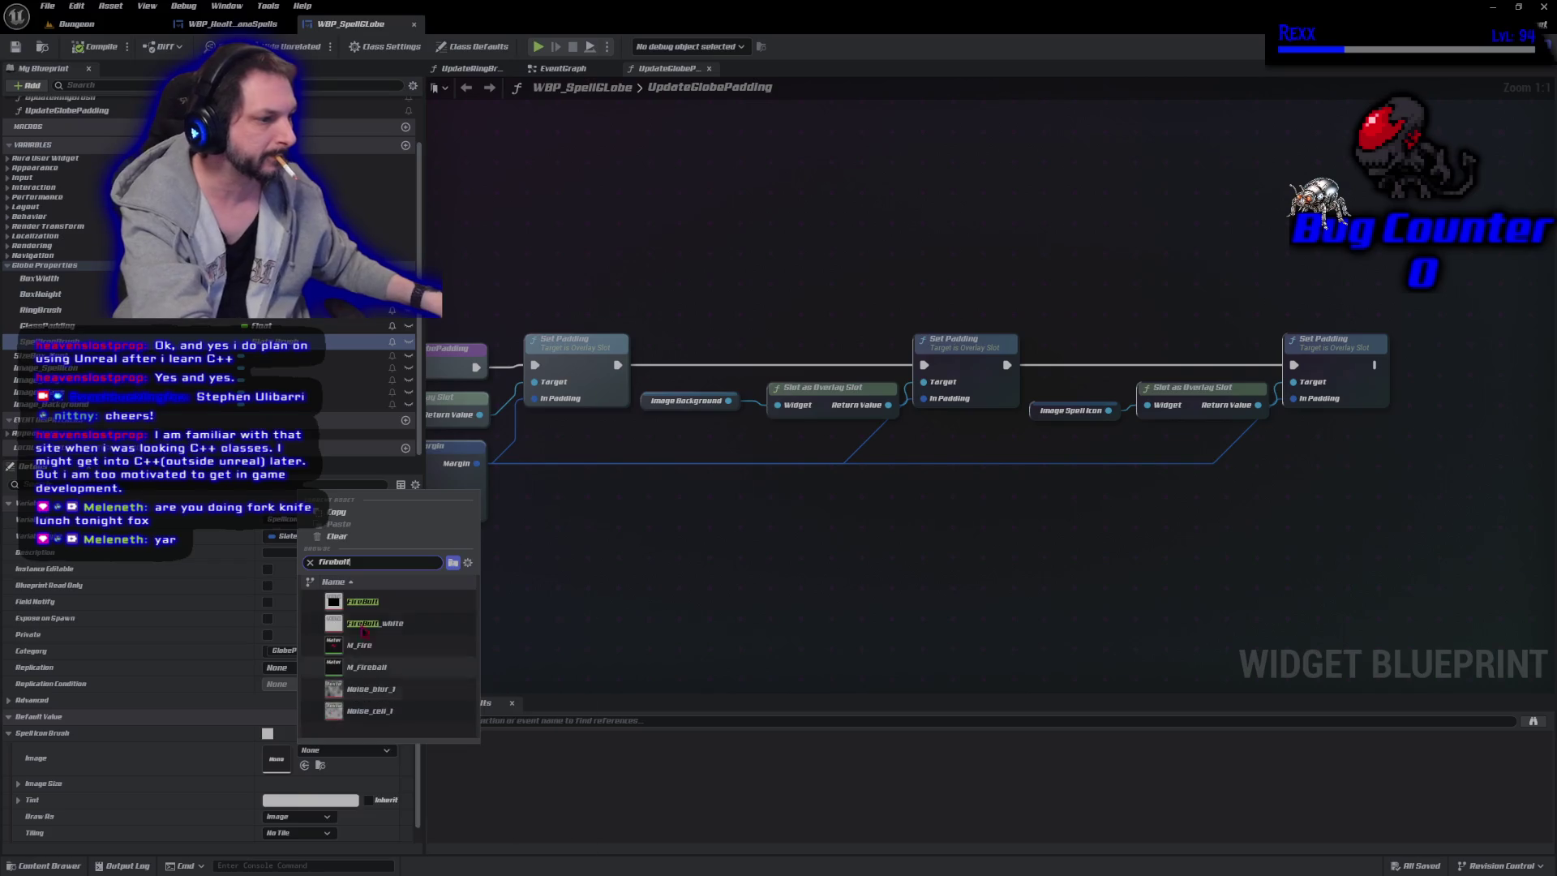
left_click(365, 601)
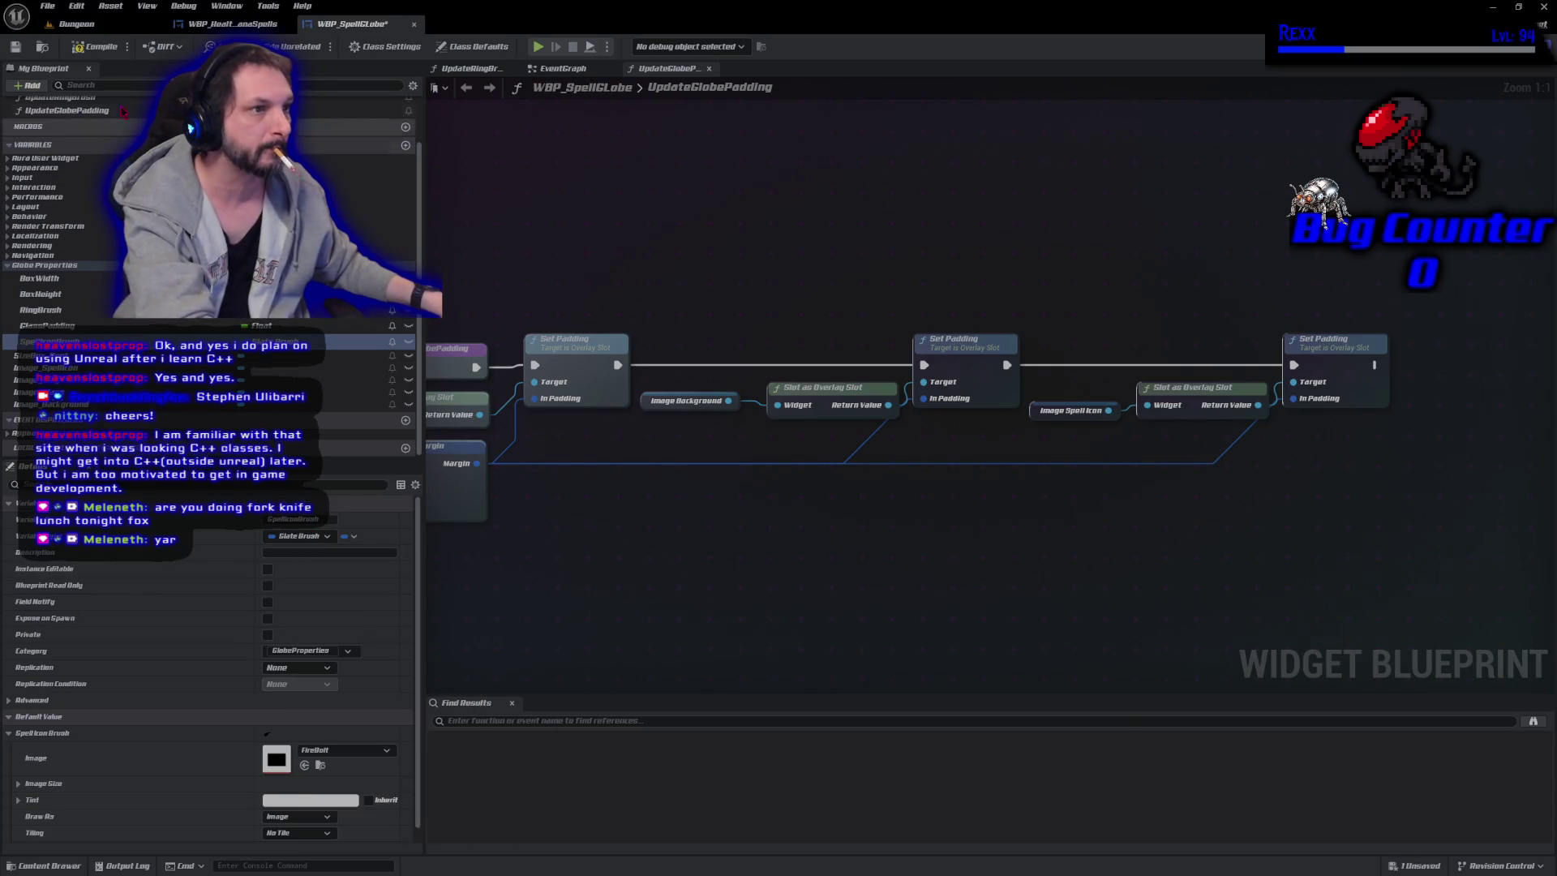
left_click(99, 49)
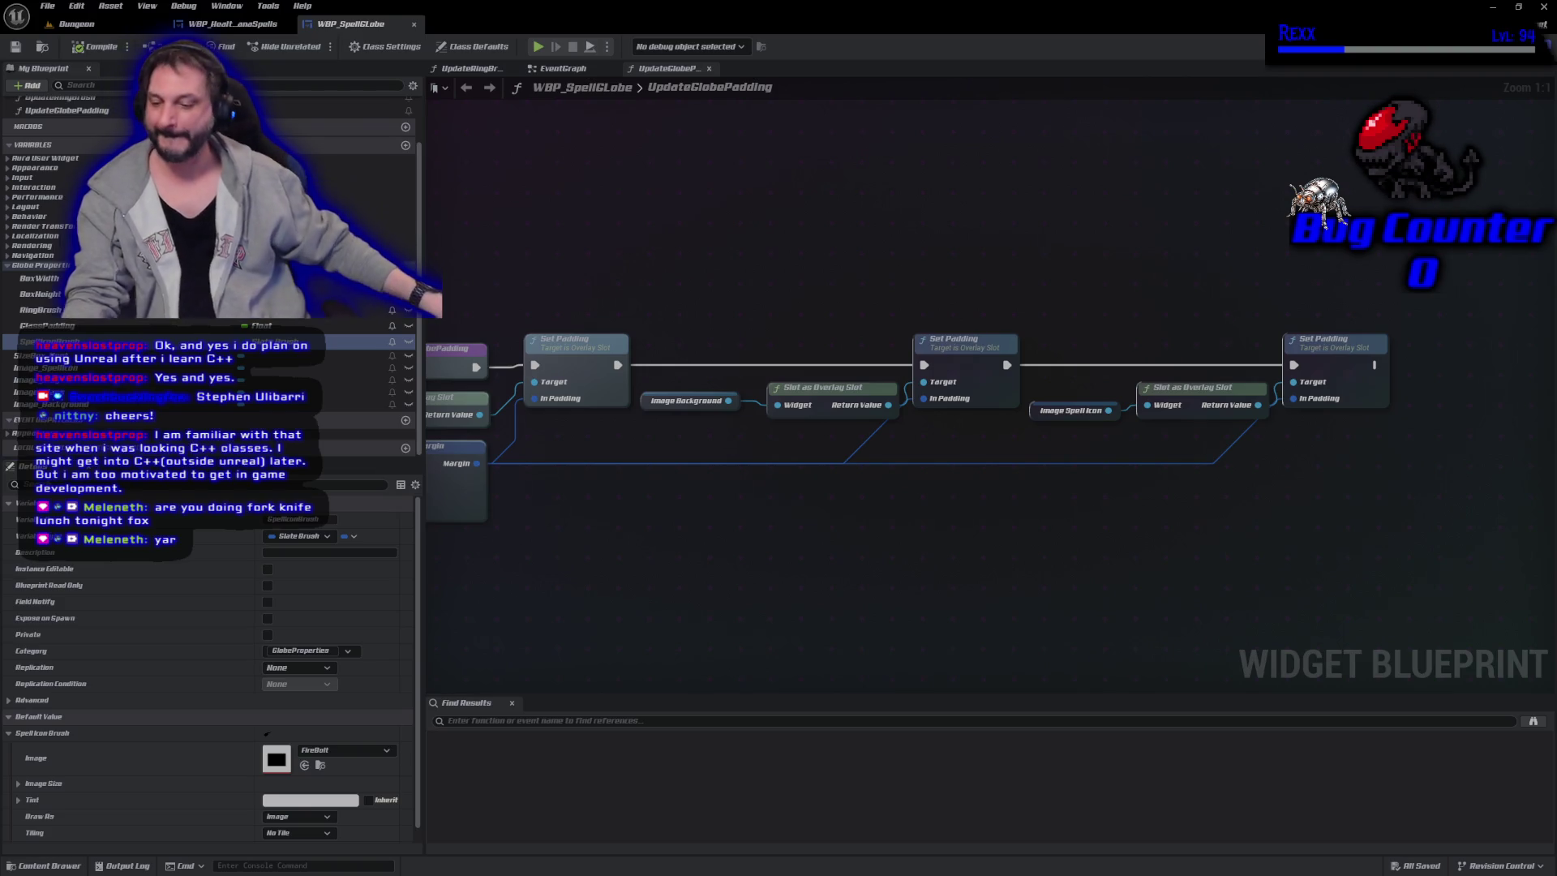
left_click(570, 68)
Add an Image_SpellIcon getter to the EventGraph and create a Set Brush node from it.
left_click_drag(861, 385, 812, 419)
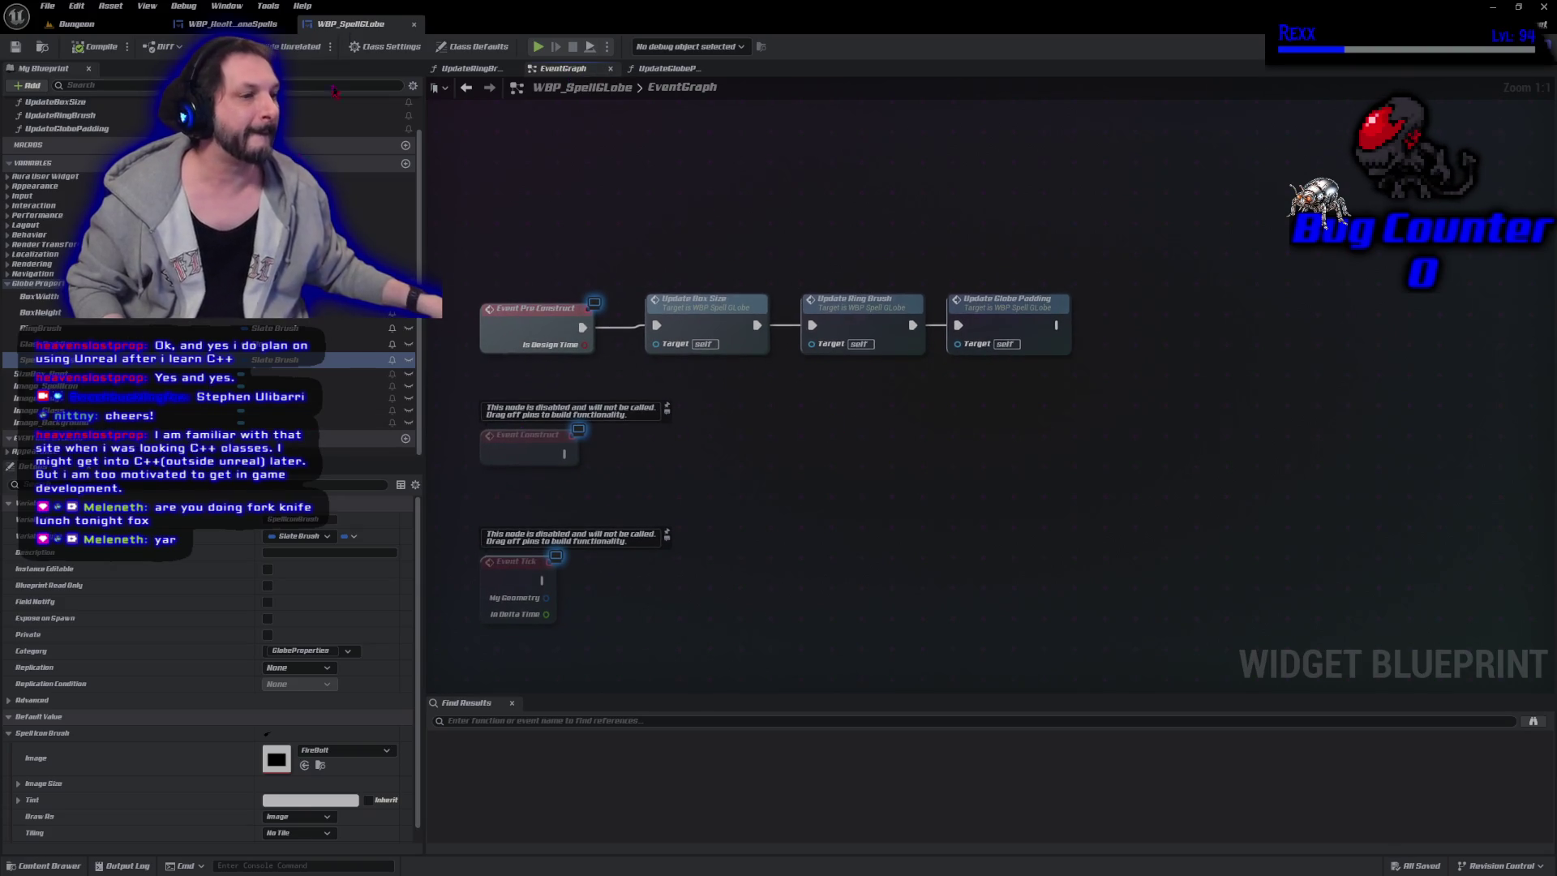
mouse_move(45, 386)
left_mouse_down()
mouse_move(1216, 350)
mouse_move(1141, 367)
left_mouse_up()
left_click(1144, 366)
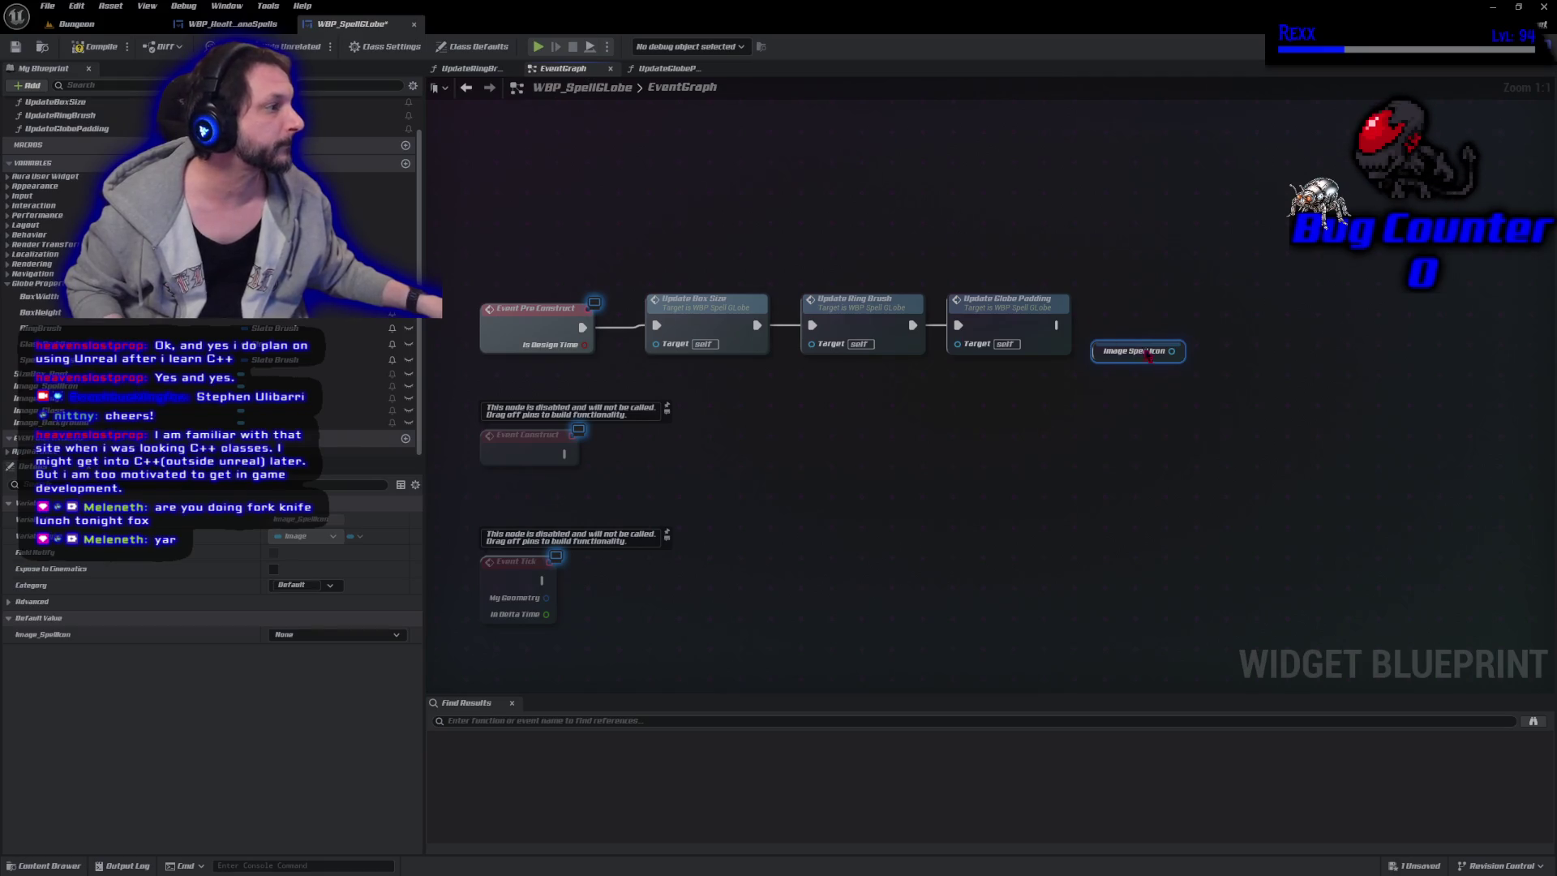
left_click_drag(1172, 350, 1214, 351)
type("se")
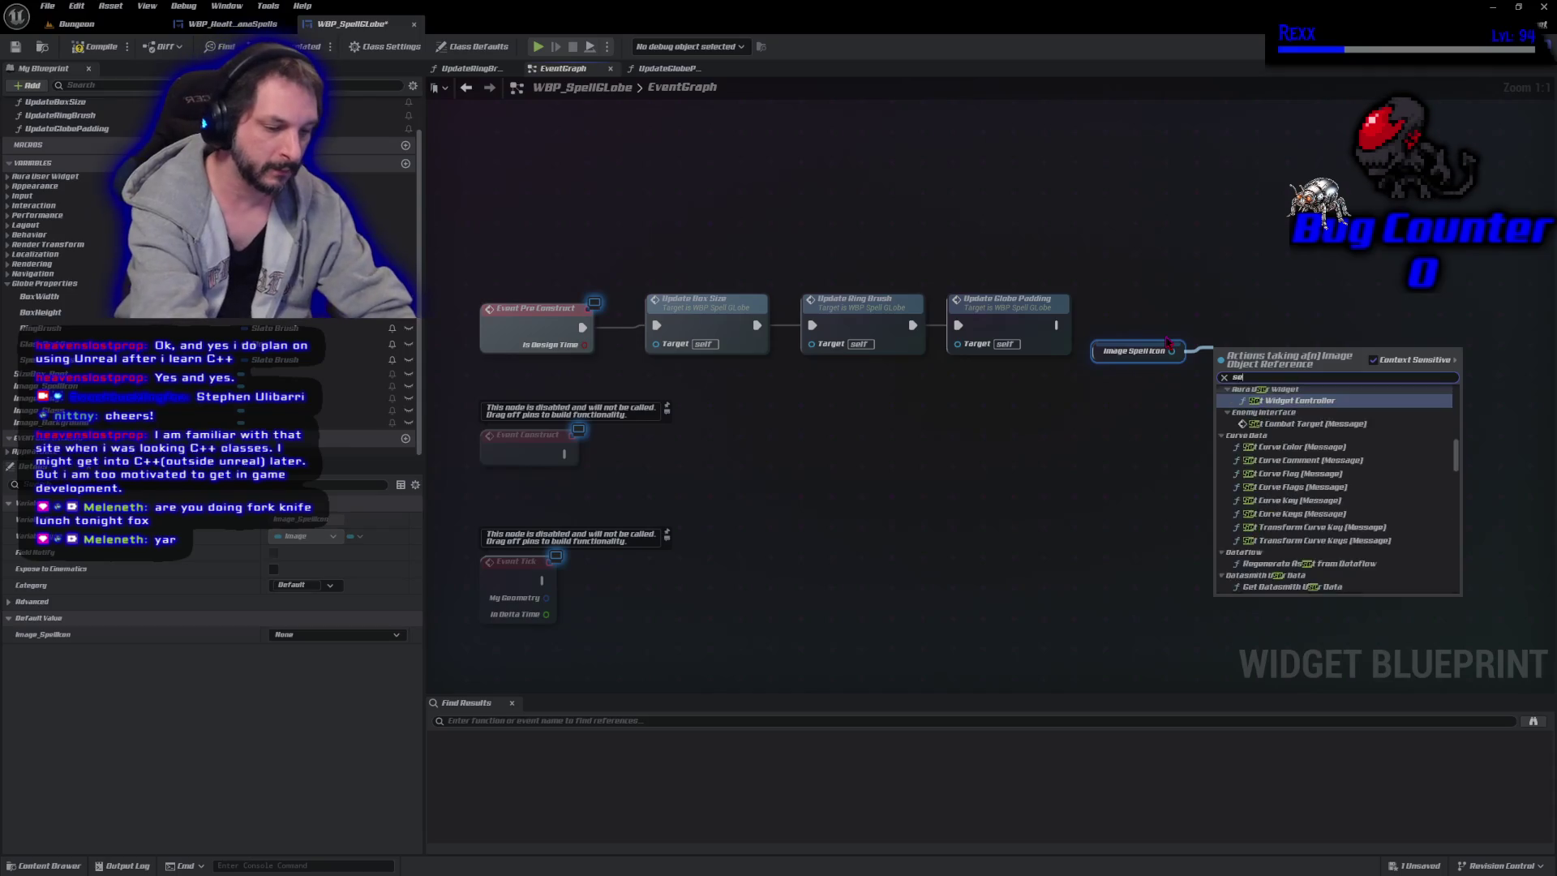
type("t brush")
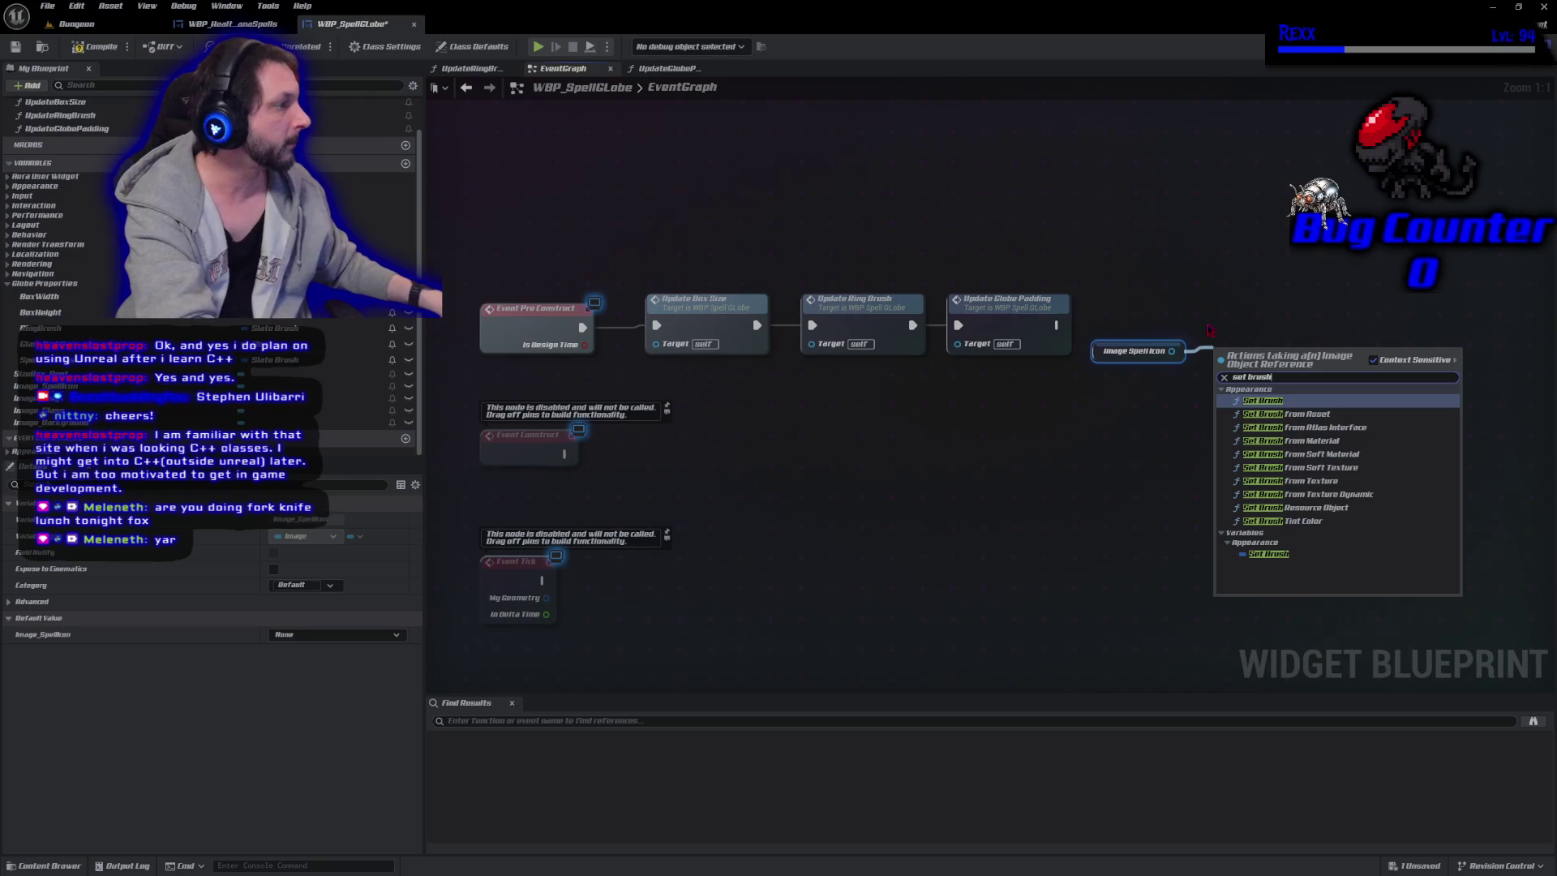
key("Return")
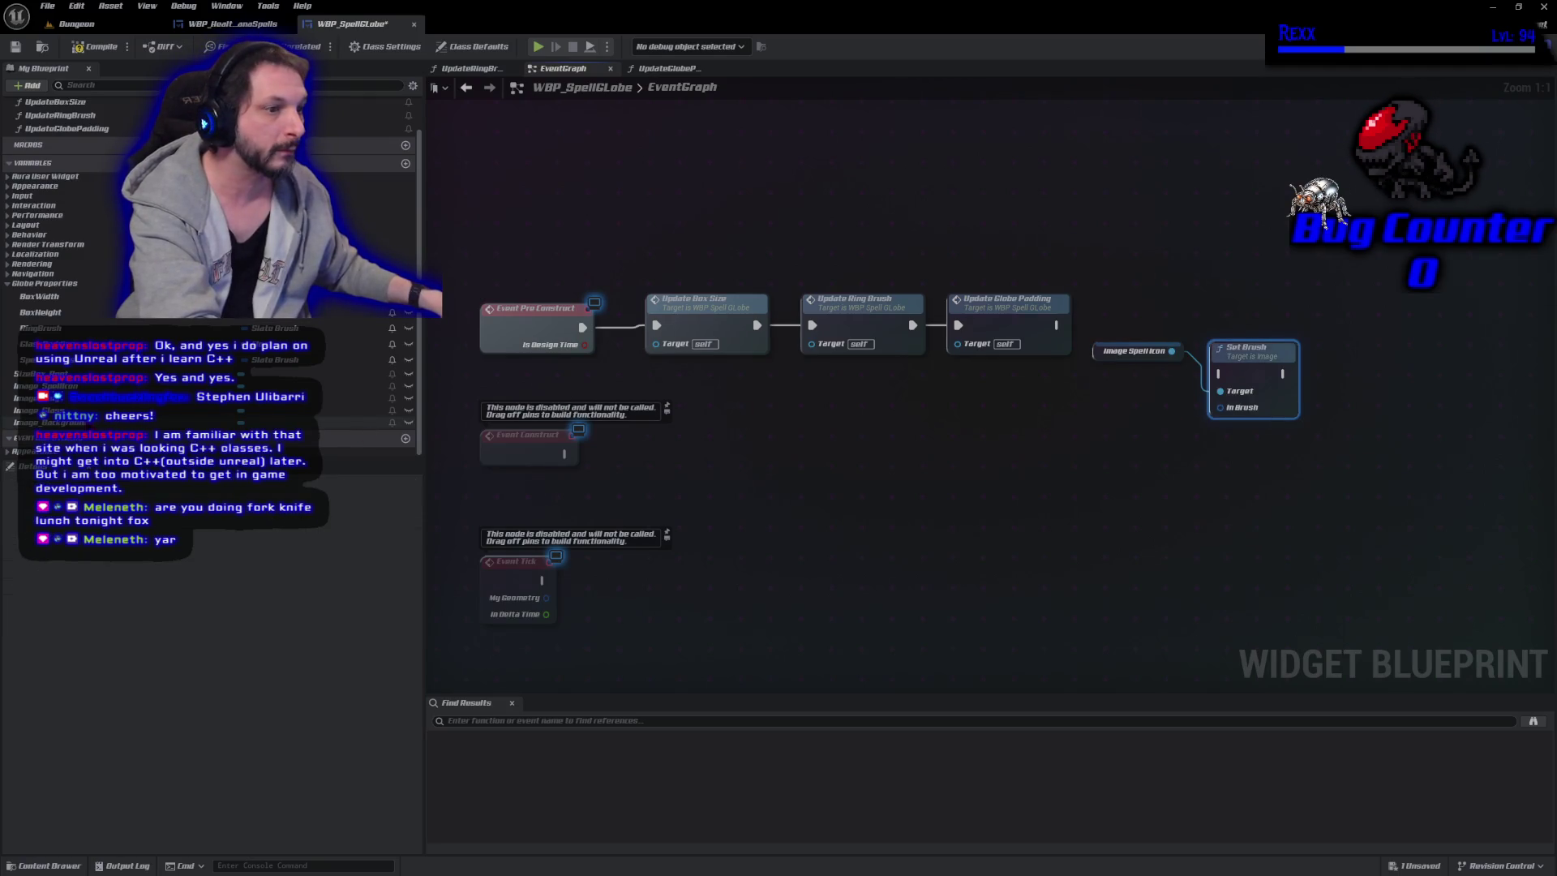
Feed SpellIconBrush into Set Brush, run it after Update Globe Padding, align, and compile.
left_click(49, 386)
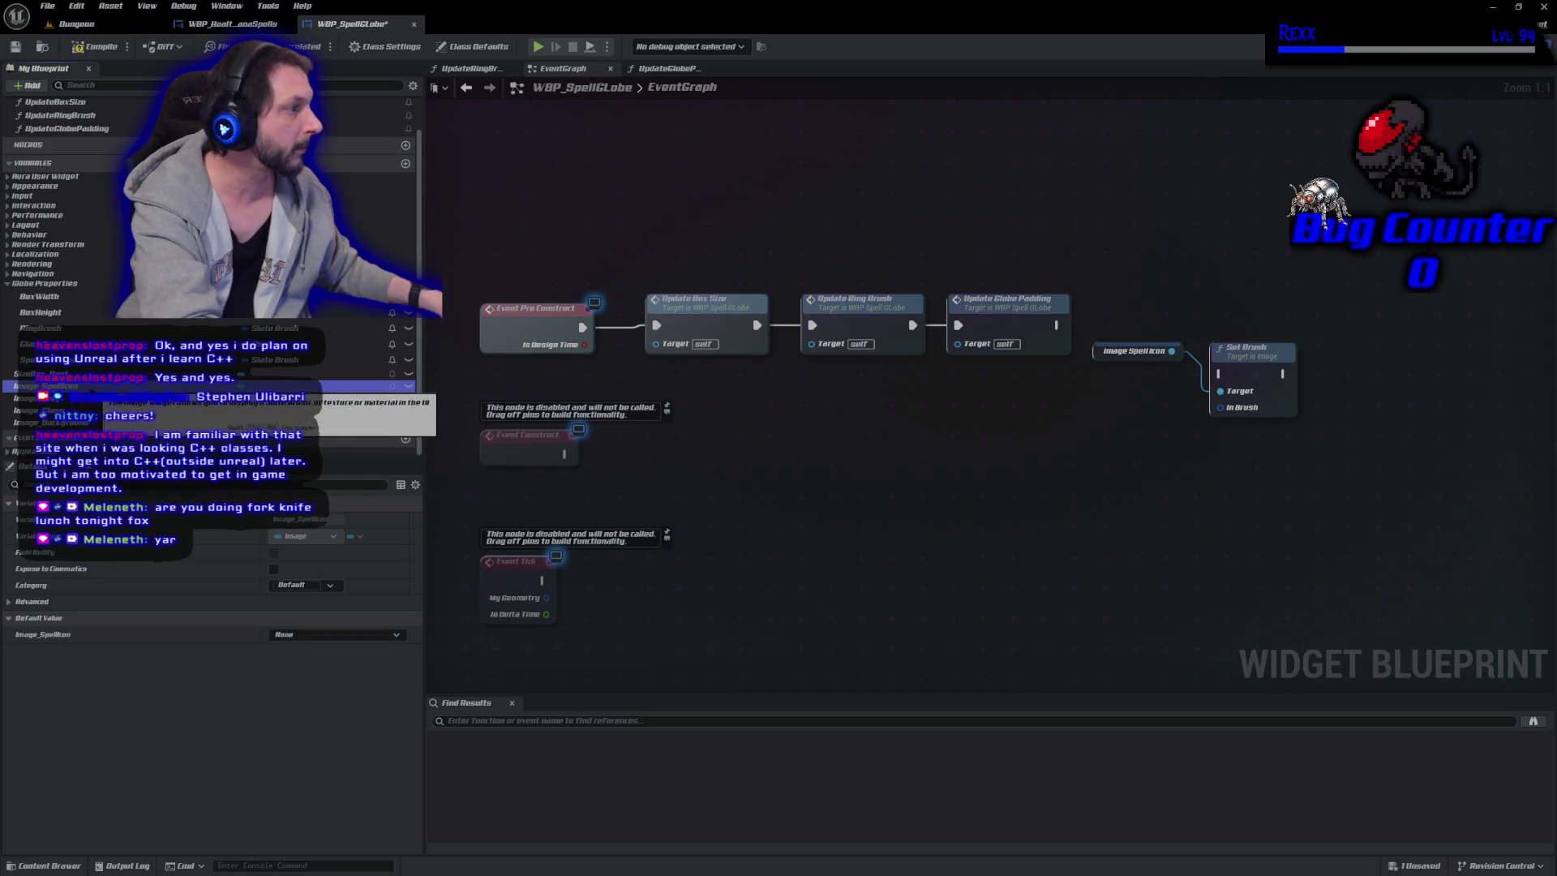
left_click(81, 359)
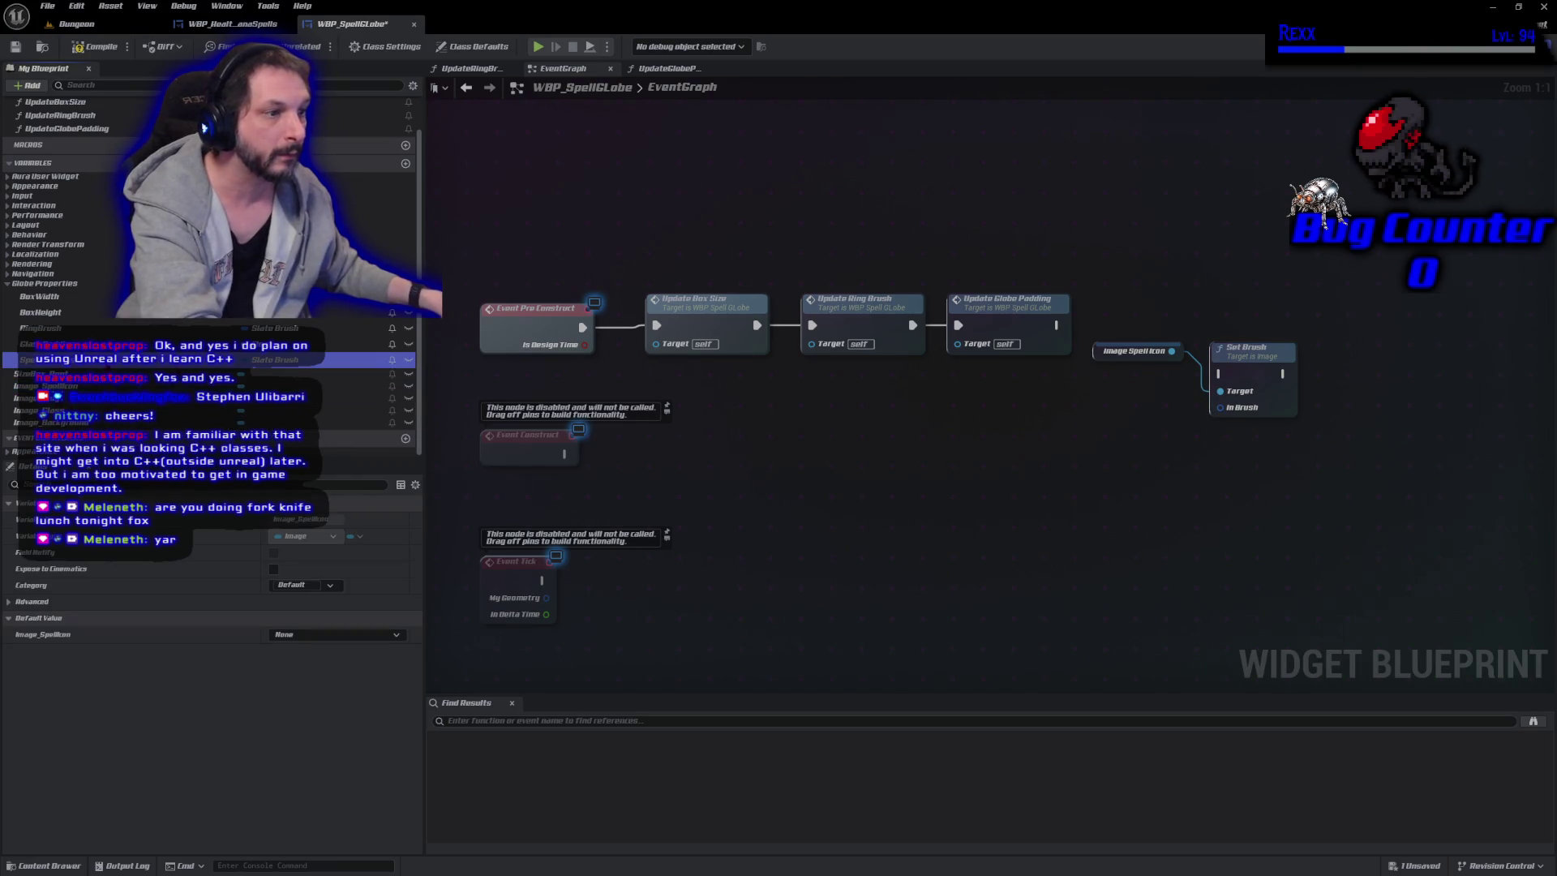
mouse_move(81, 359)
left_mouse_down()
mouse_move(1127, 454)
mouse_move(1217, 410)
mouse_move(1095, 394)
mouse_move(1095, 362)
mouse_move(1105, 377)
left_mouse_up()
left_click_drag(1059, 325, 1221, 374)
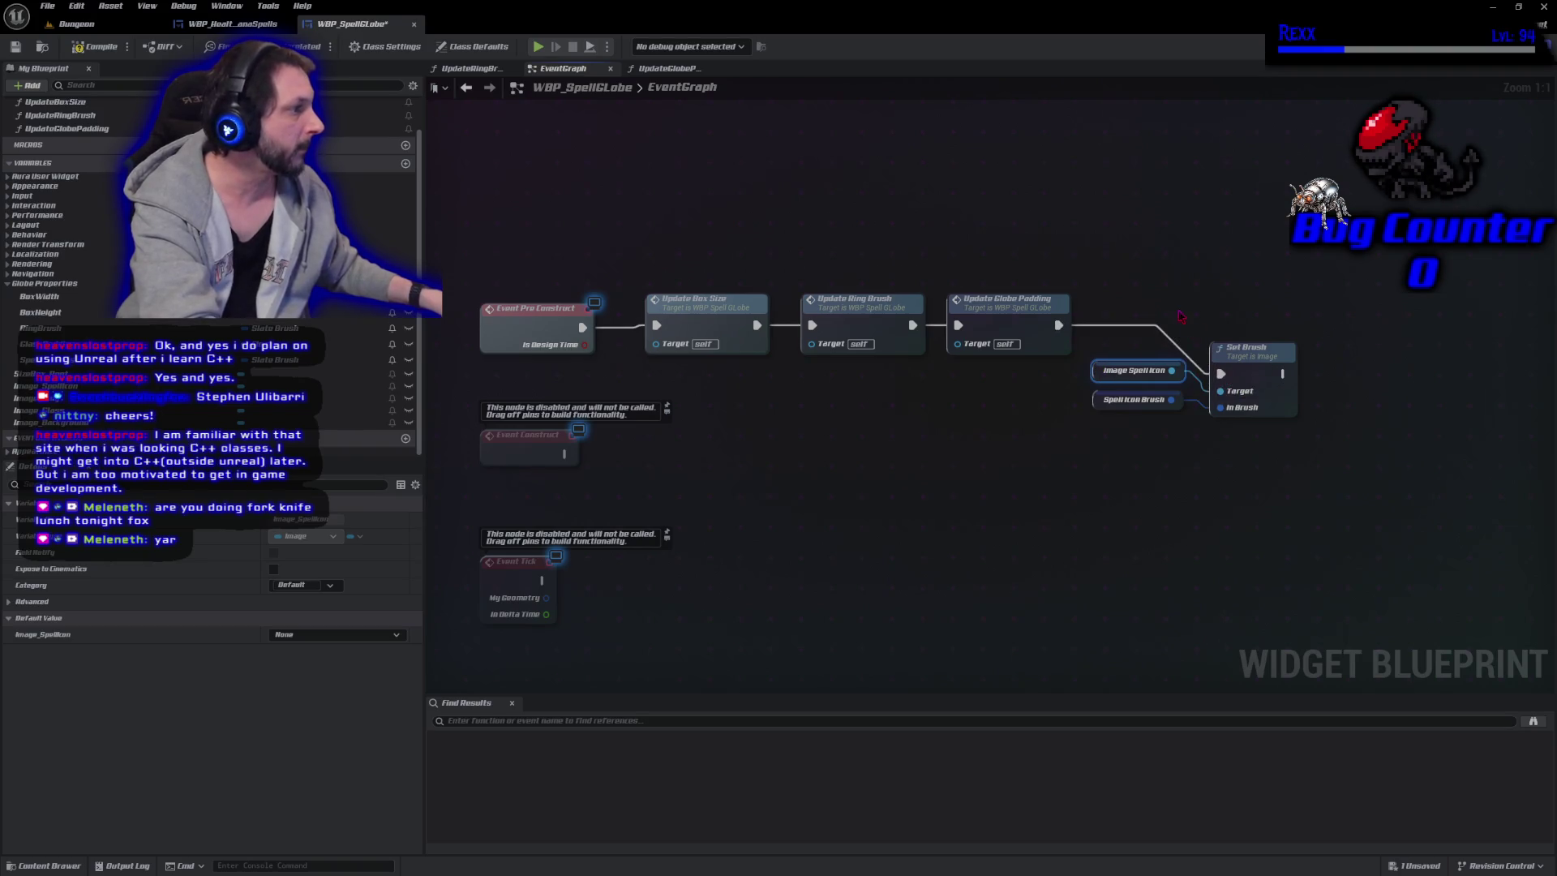
left_click_drag(1350, 519, 1113, 273)
mouse_move(1160, 318)
left_mouse_down()
mouse_move(1160, 271)
mouse_move(1149, 377)
left_mouse_up()
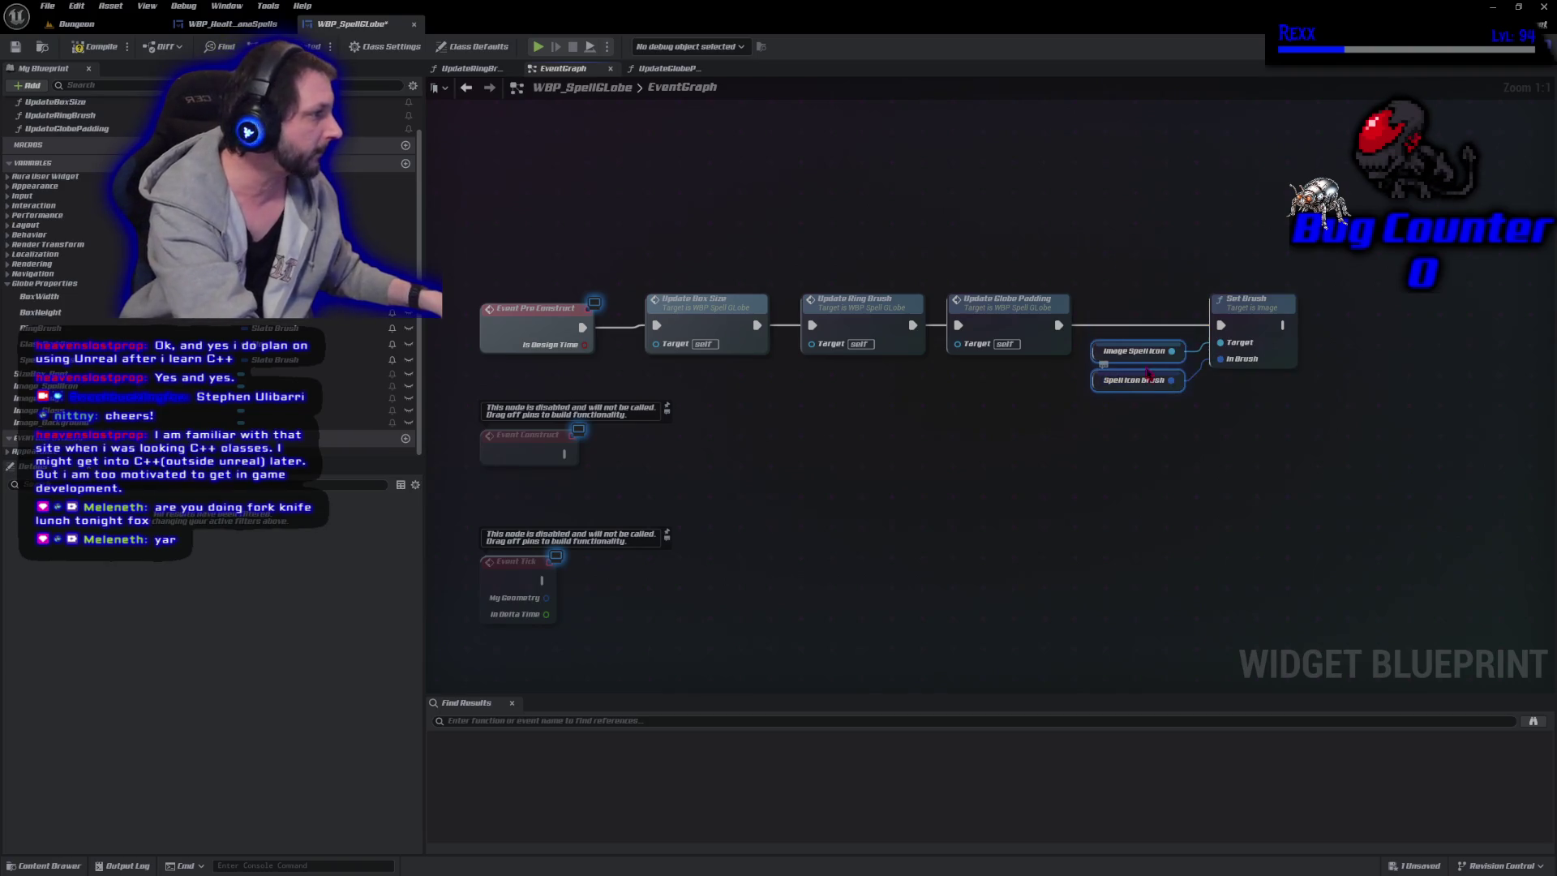
left_click(102, 49)
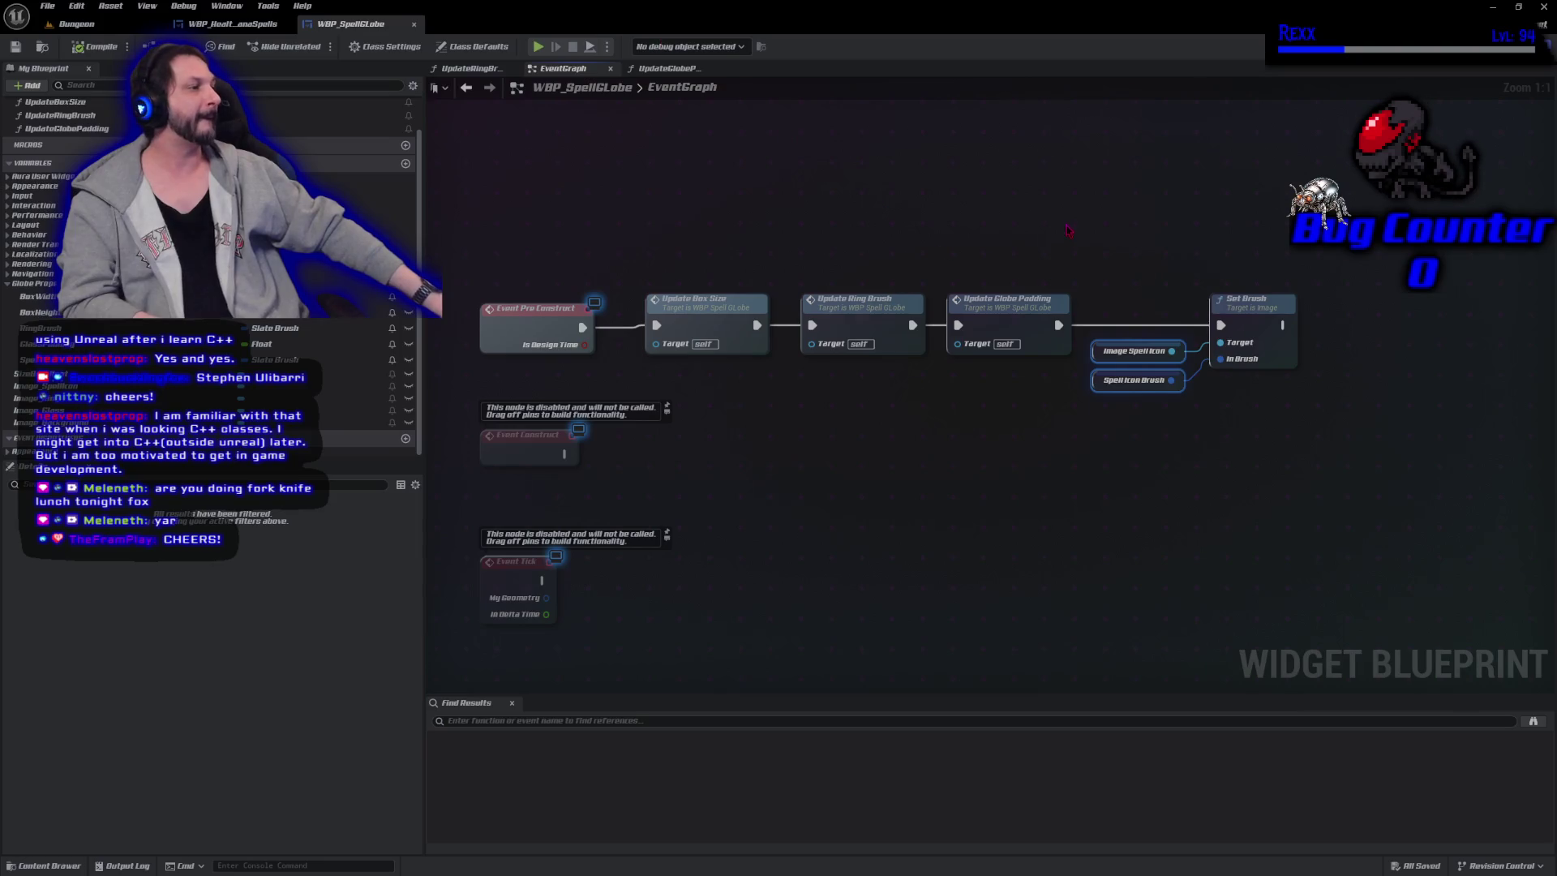
Collapse the Set Brush nodes into a new UpdateSpellIconBrush function, save, and align its call node.
mouse_move(1068, 230)
left_mouse_down()
mouse_move(1301, 414)
mouse_move(1080, 156)
left_mouse_up()
mouse_move(1205, 240)
left_mouse_down()
mouse_move(1090, 395)
mouse_move(1301, 372)
left_mouse_up()
right_click(1209, 280)
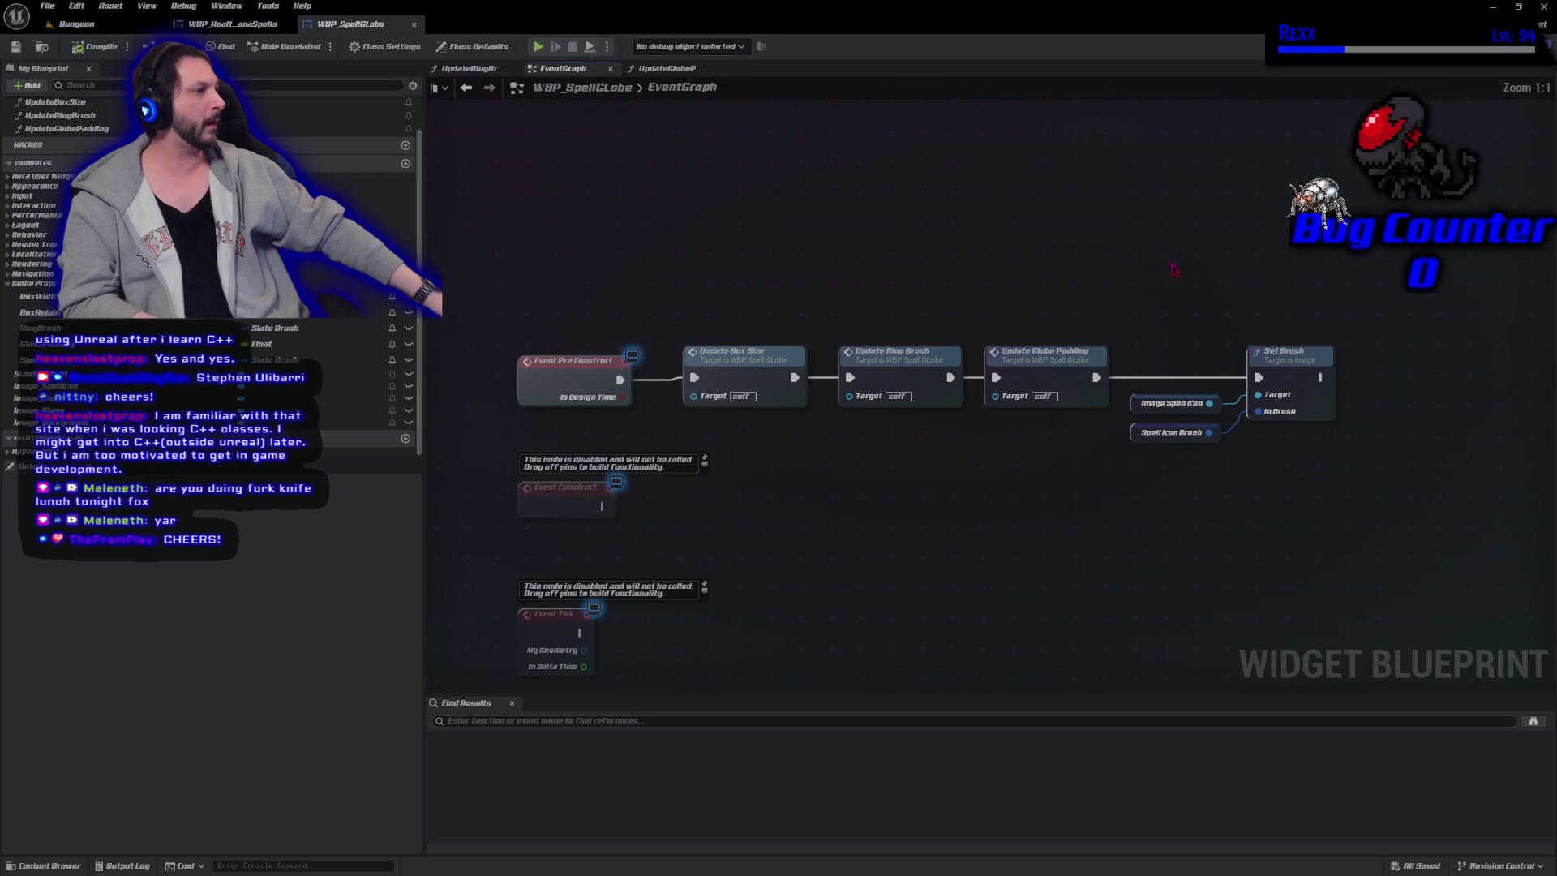
left_click_drag(1174, 270, 1334, 423)
right_click(1295, 382)
left_click(1365, 545)
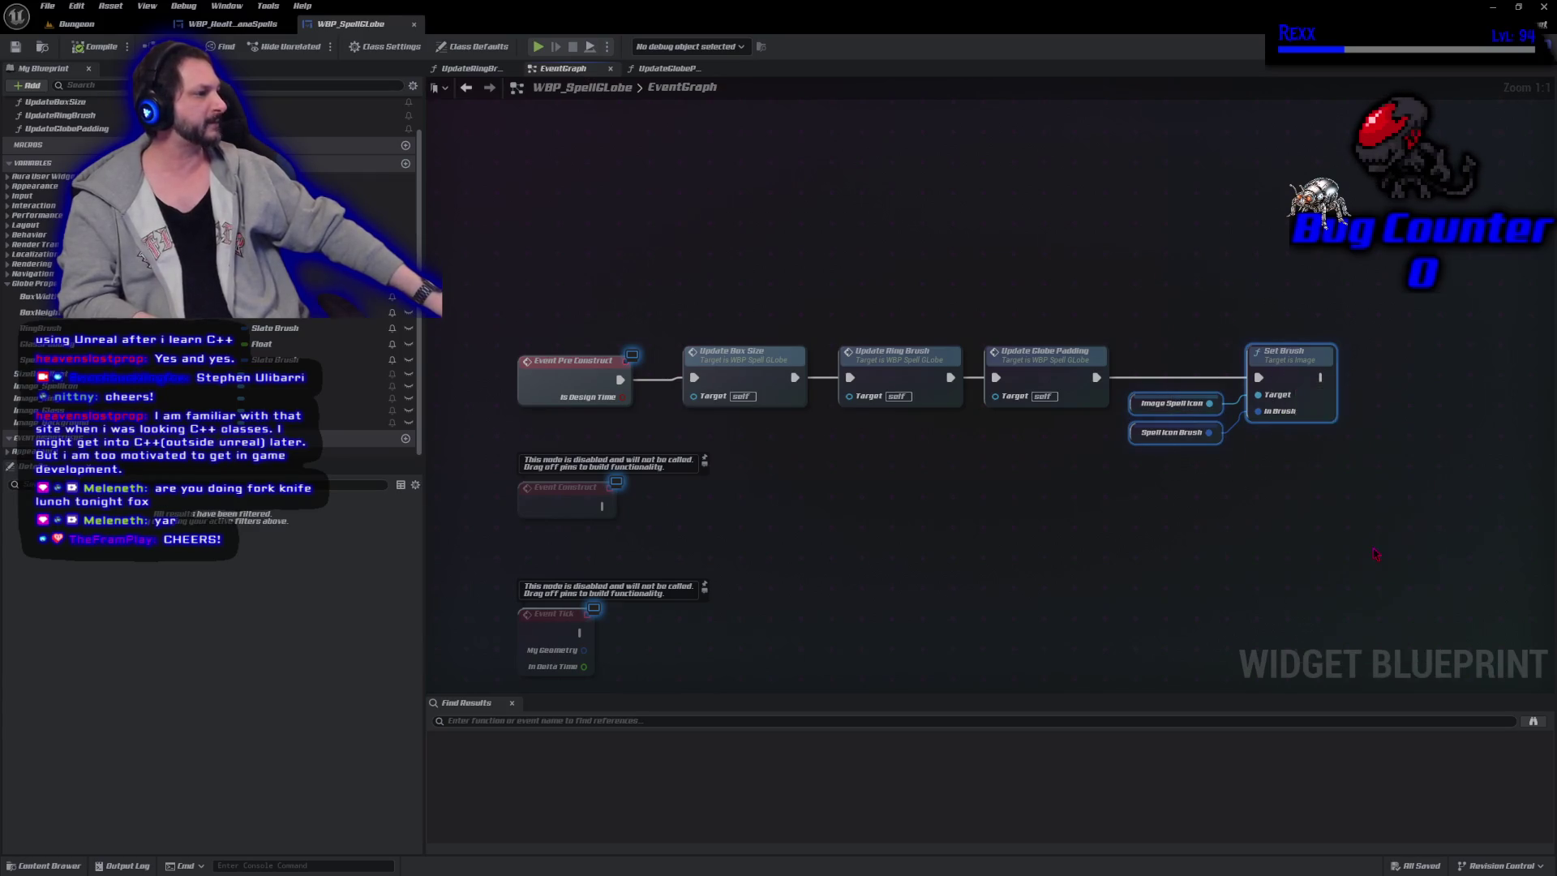
type("Update")
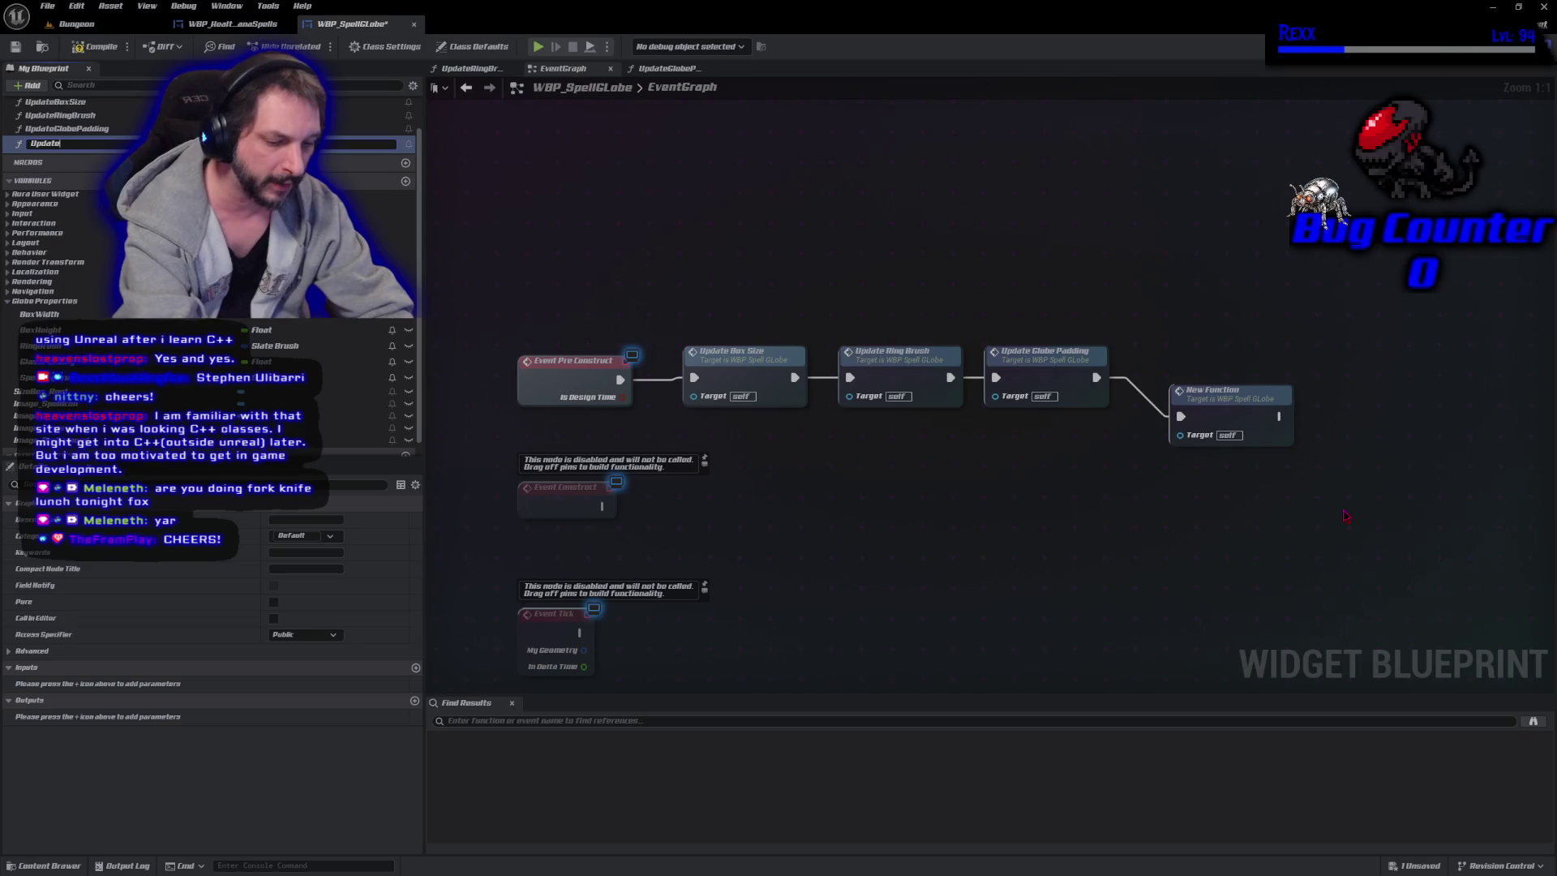
type("SpellIconBrush")
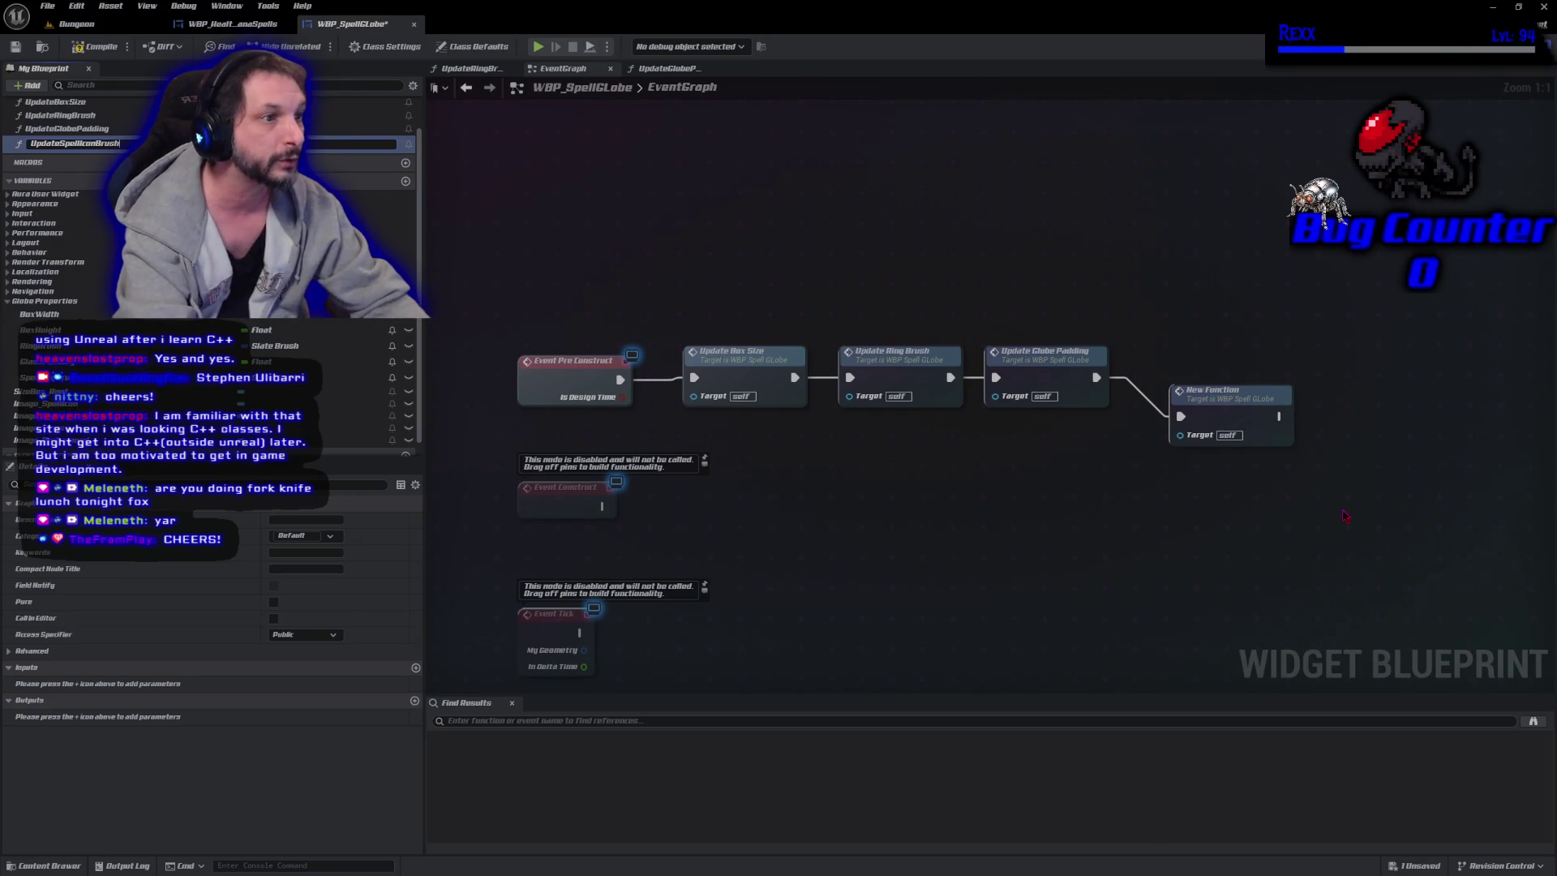
key("Return")
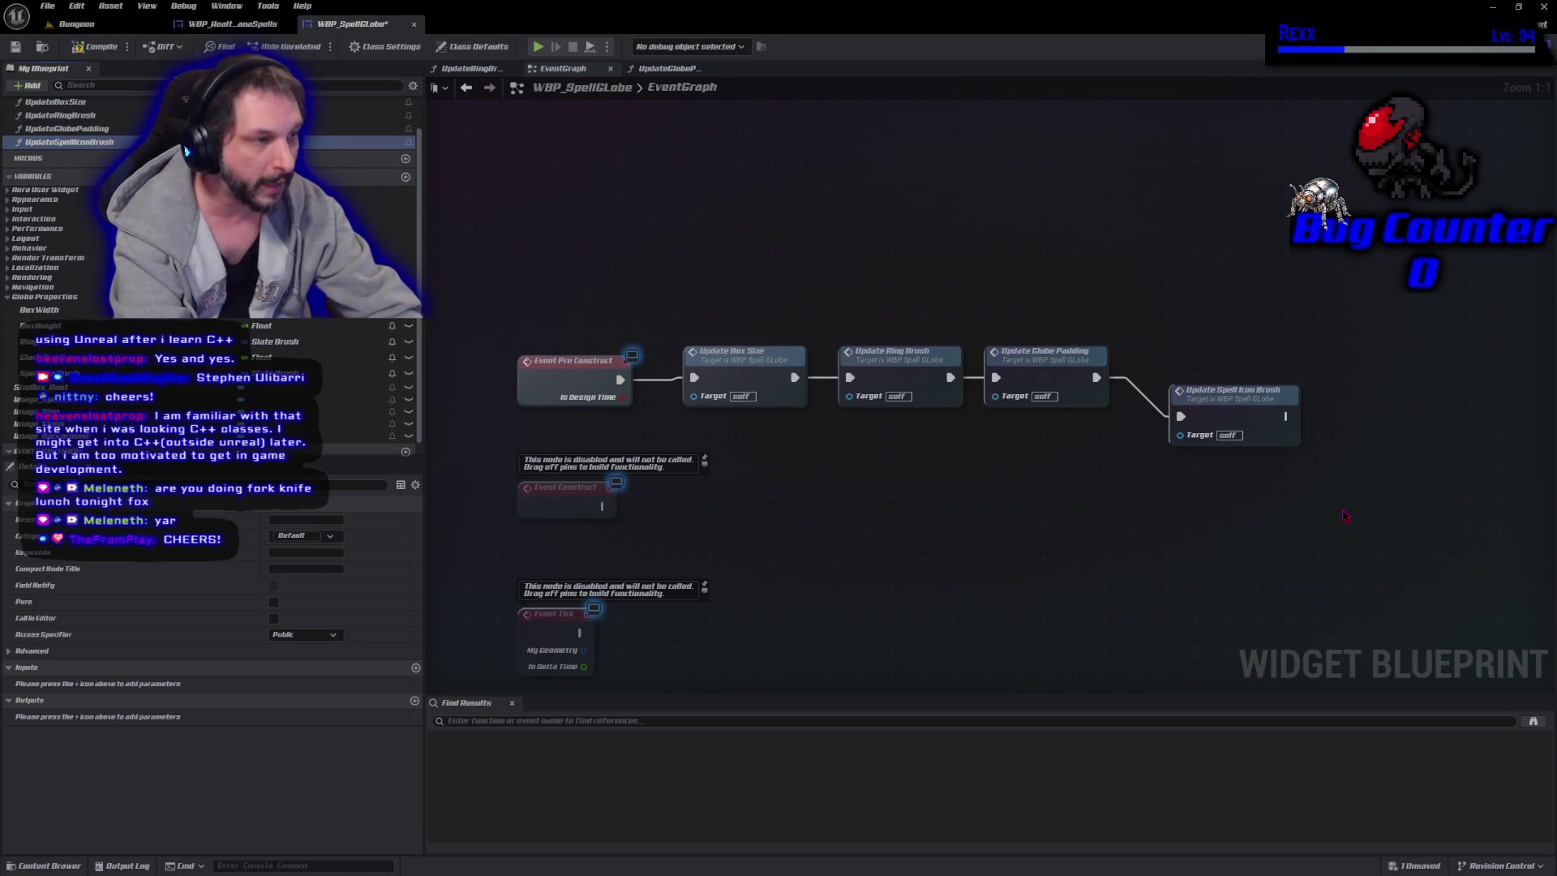
key("ctrl+s")
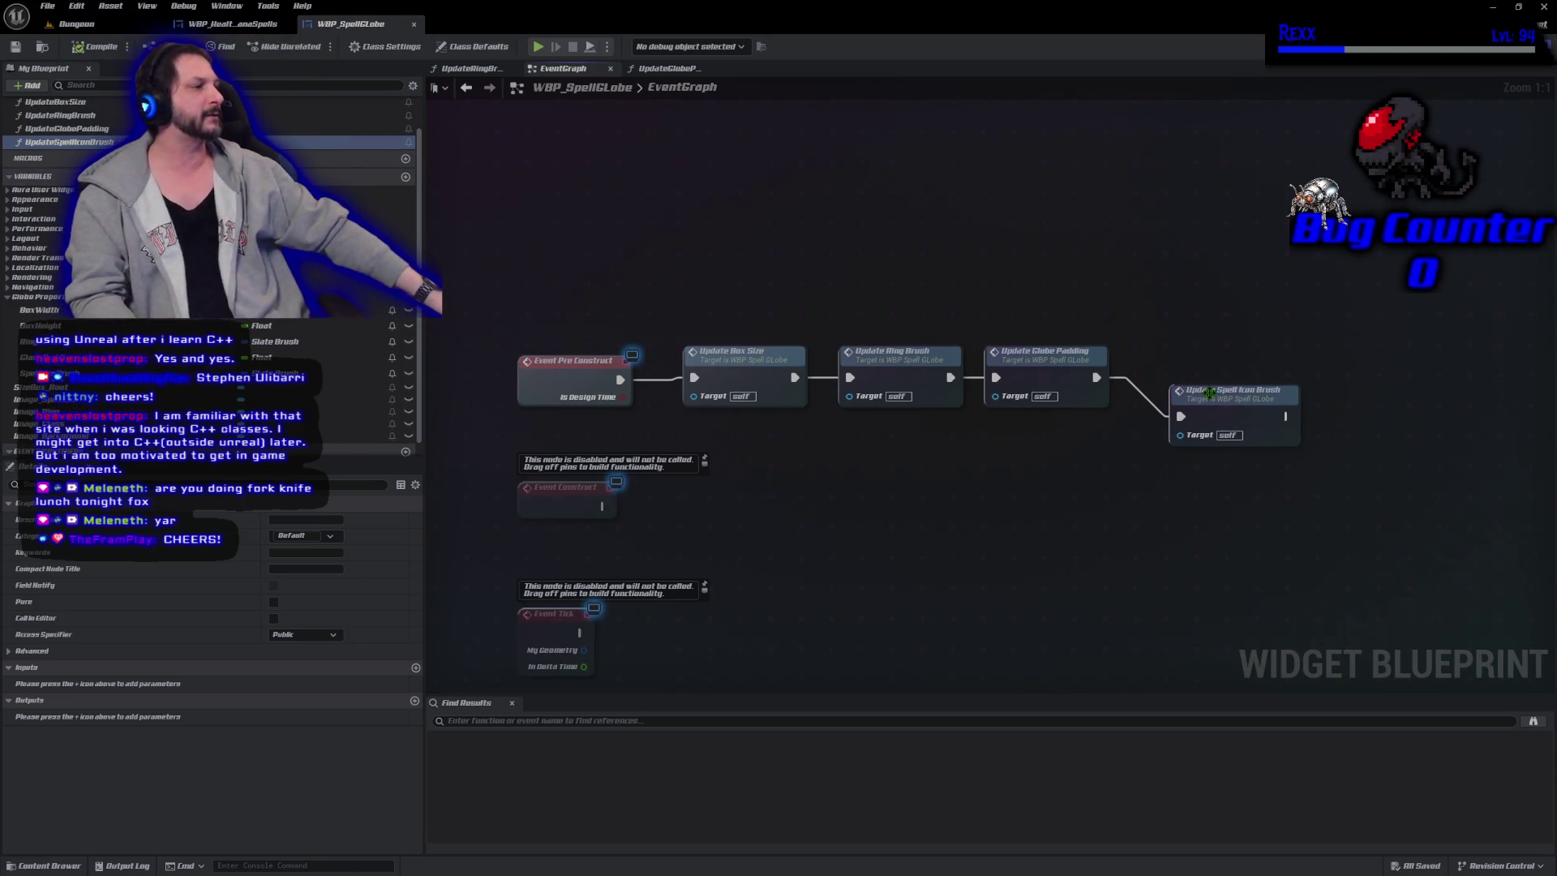
mouse_move(1209, 393)
left_mouse_down()
mouse_move(1206, 370)
mouse_move(1168, 352)
left_mouse_up()
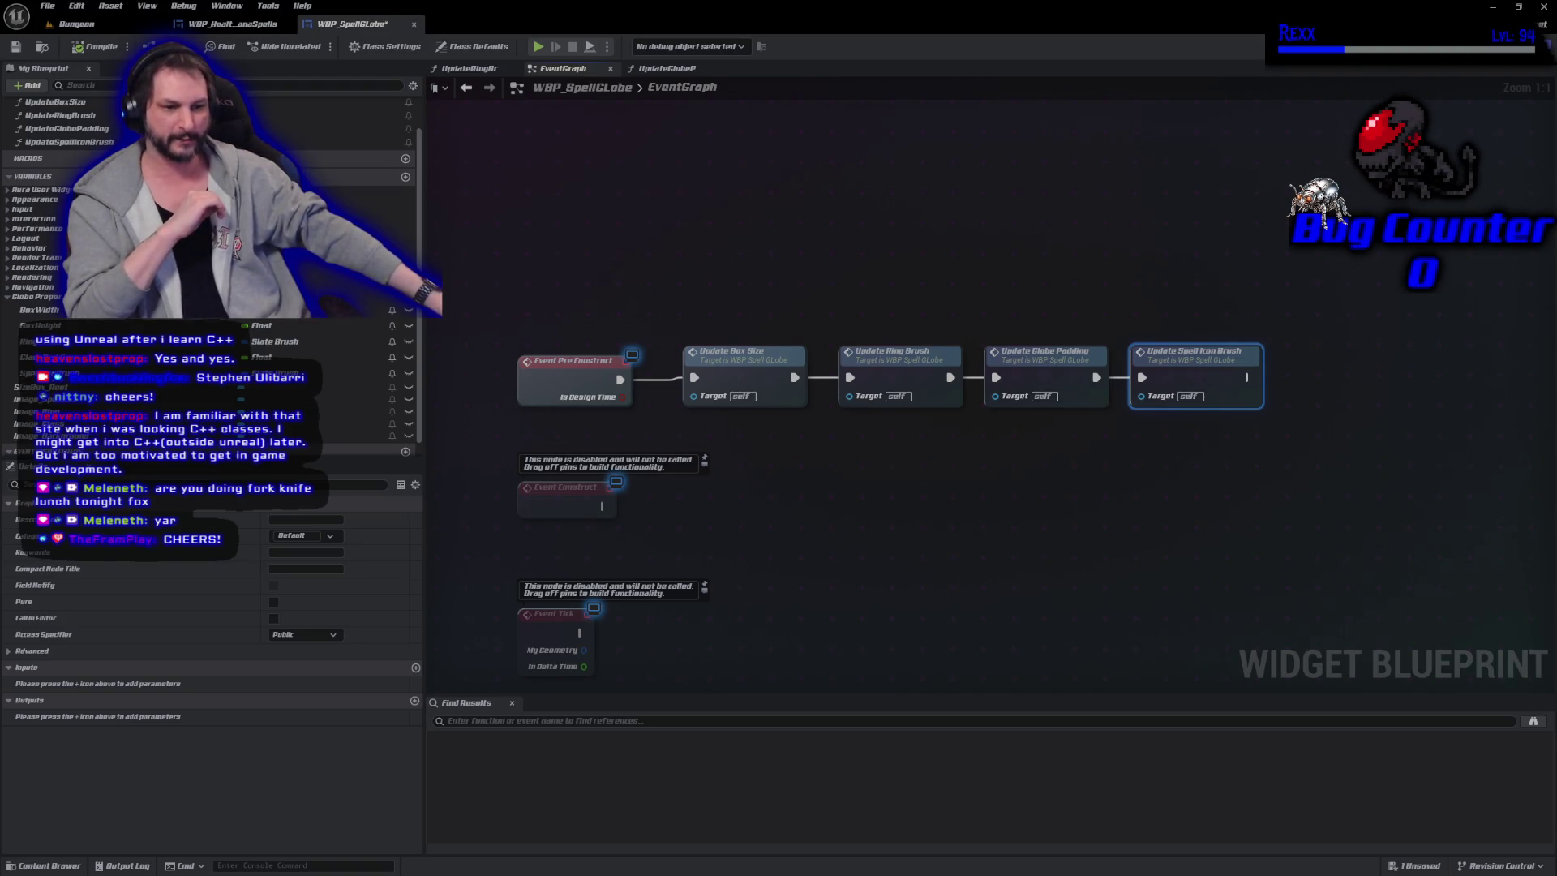
Clear the selection, recentre the spell globe graph, and cancel a Print String search.
left_click(775, 541)
left_click_drag(836, 534, 839, 440)
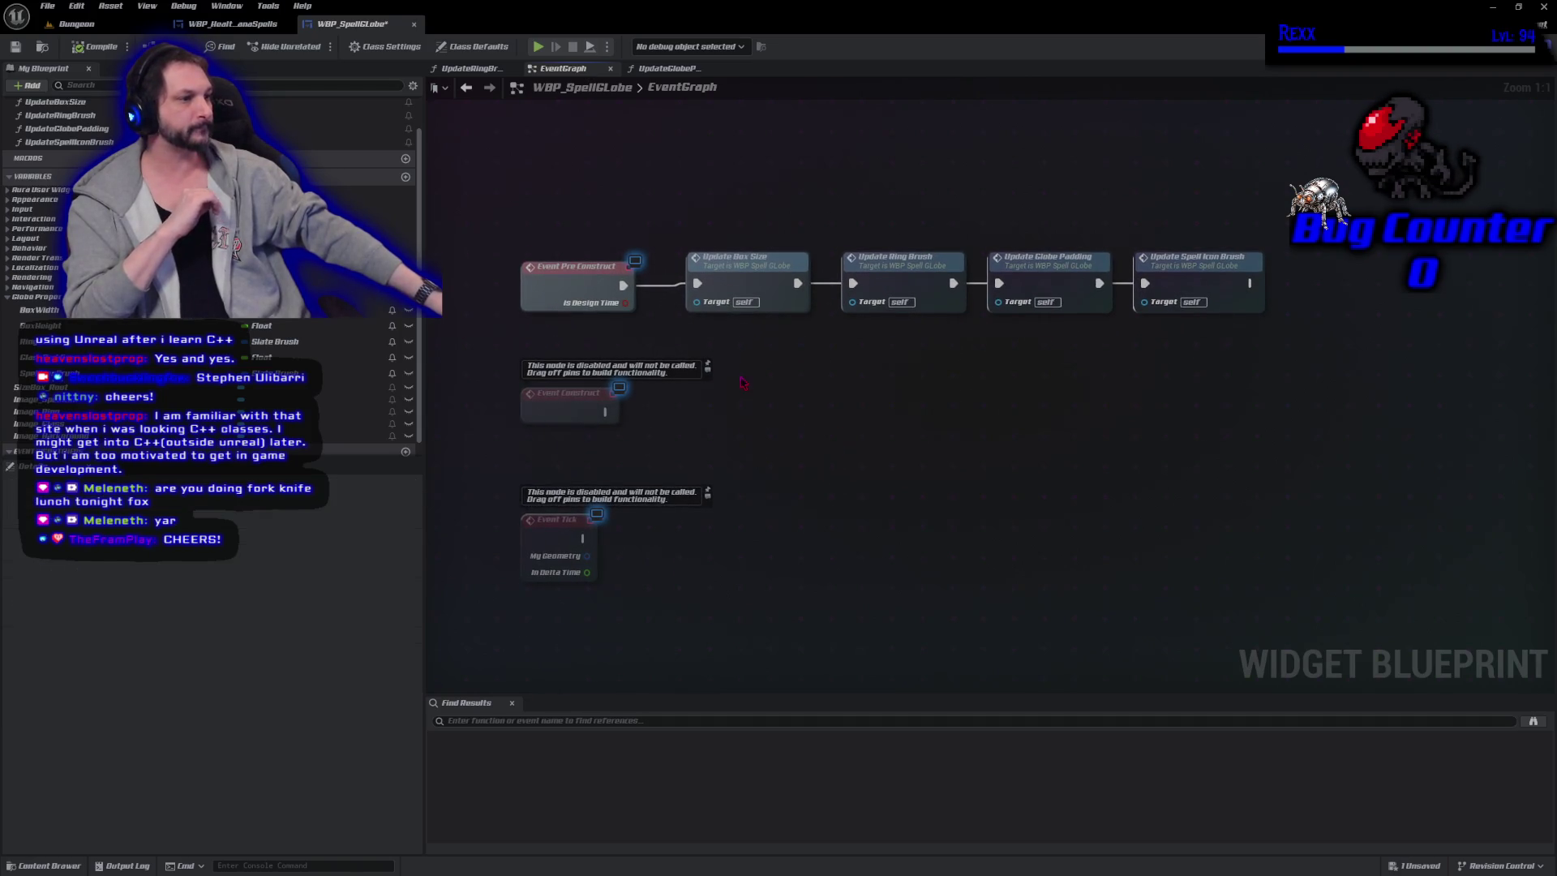
left_click_drag(742, 382, 722, 497)
right_click(1316, 287)
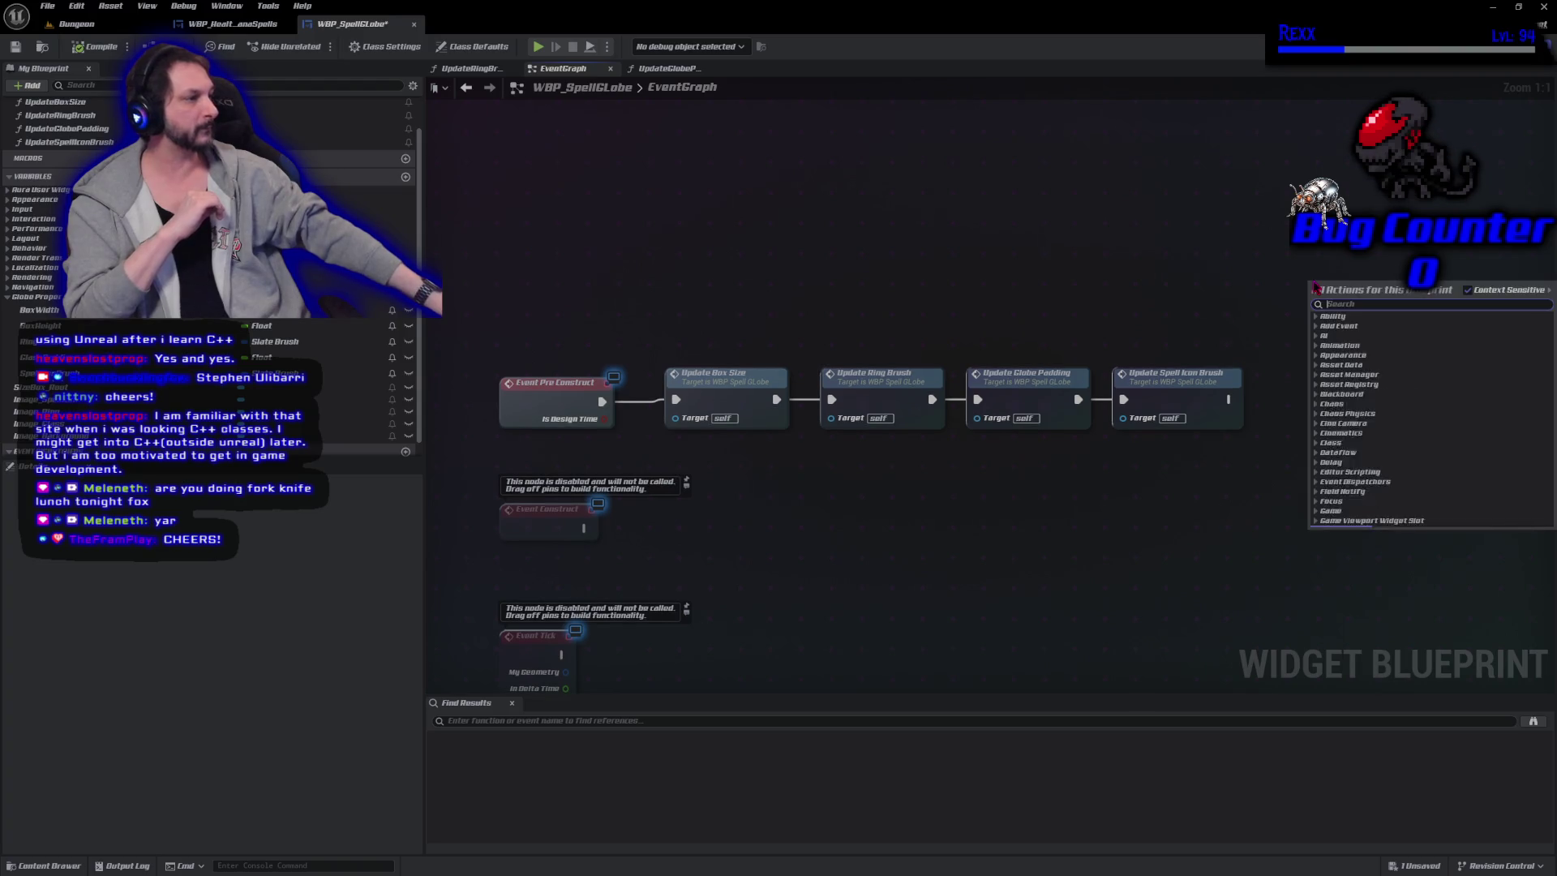
type("print string")
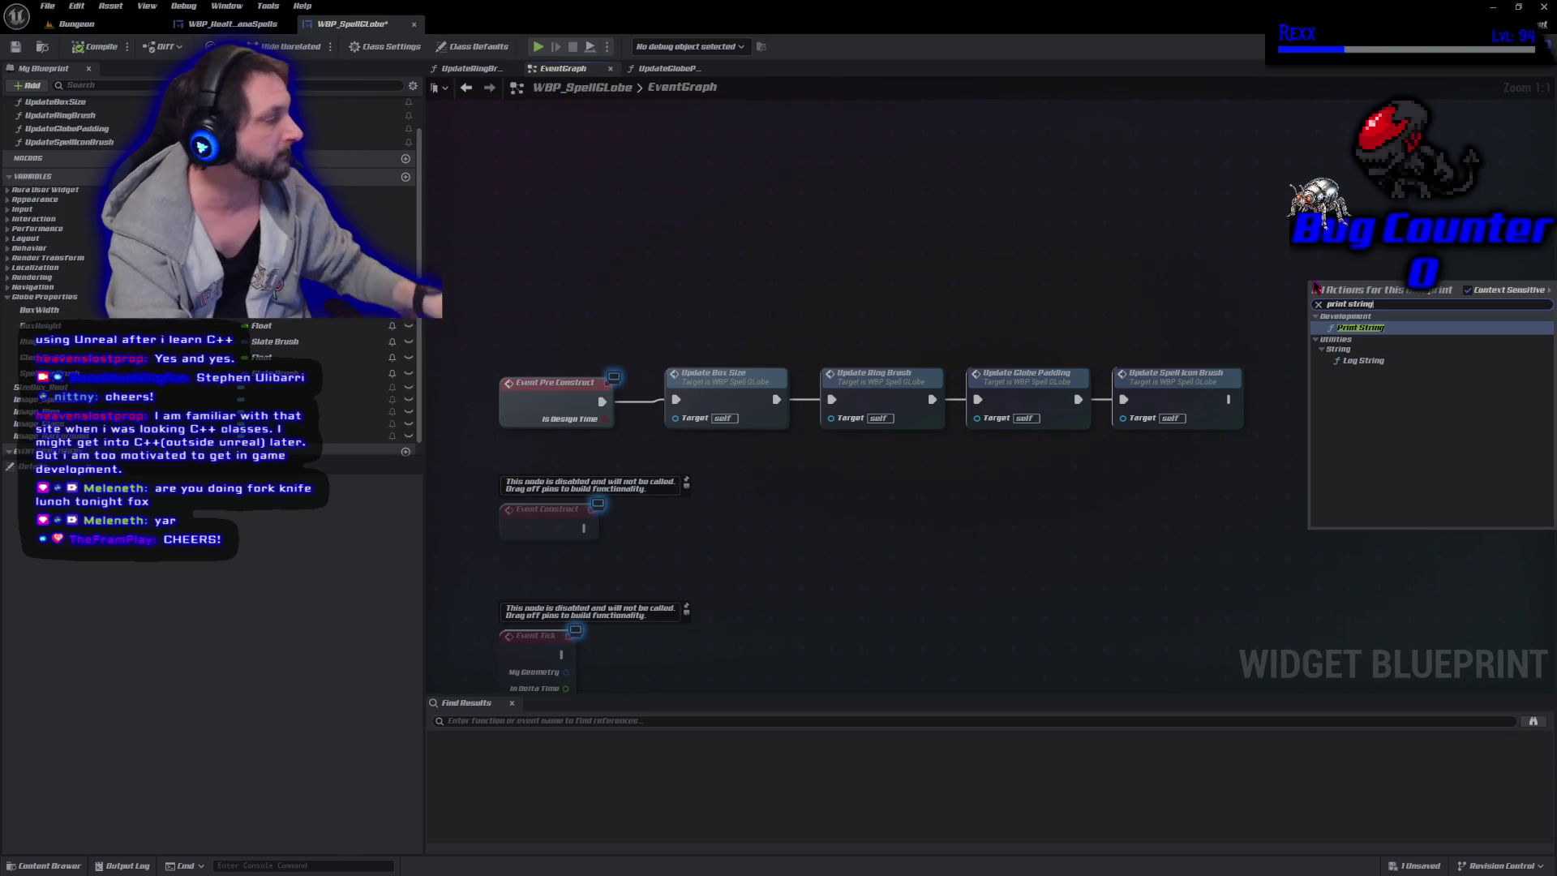
key("Escape")
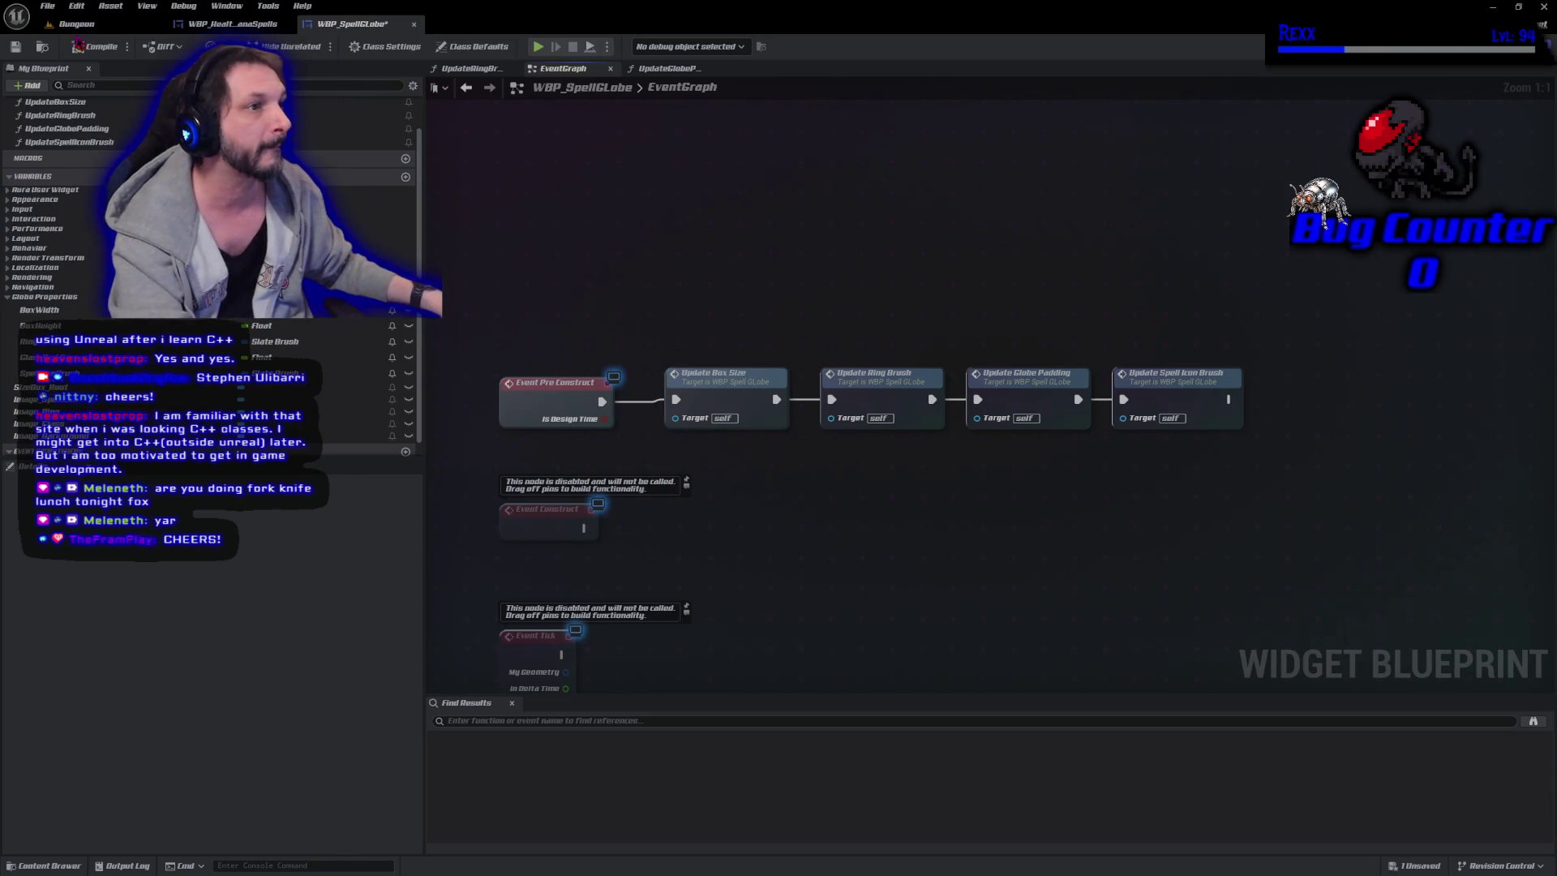
In the Dungeon level, open the Level Blueprint from the Blueprints toolbar menu.
left_click(73, 24)
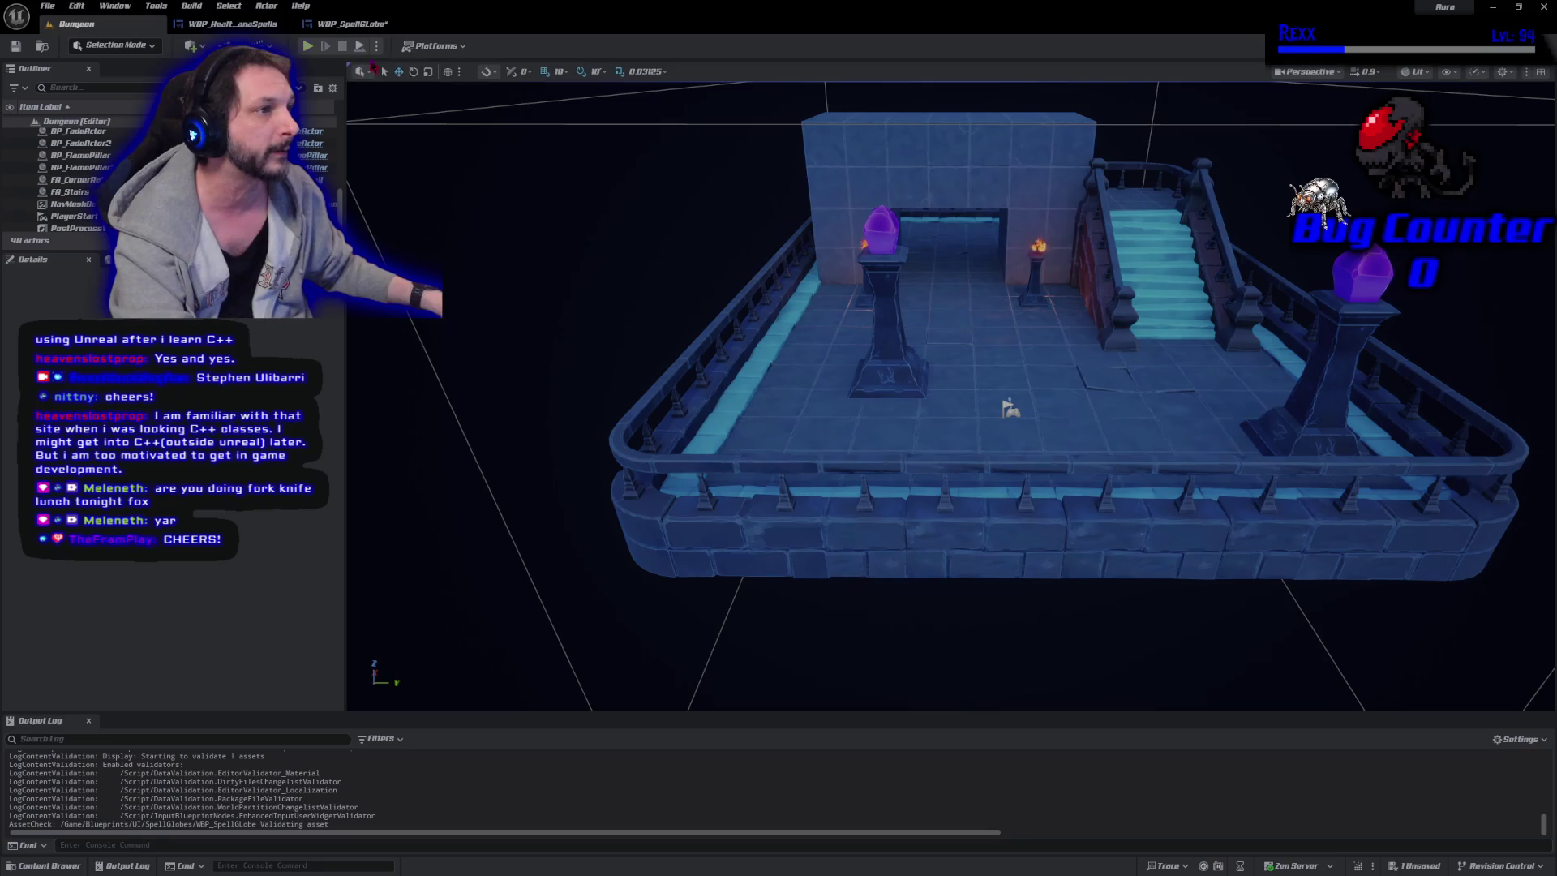
left_click(378, 47)
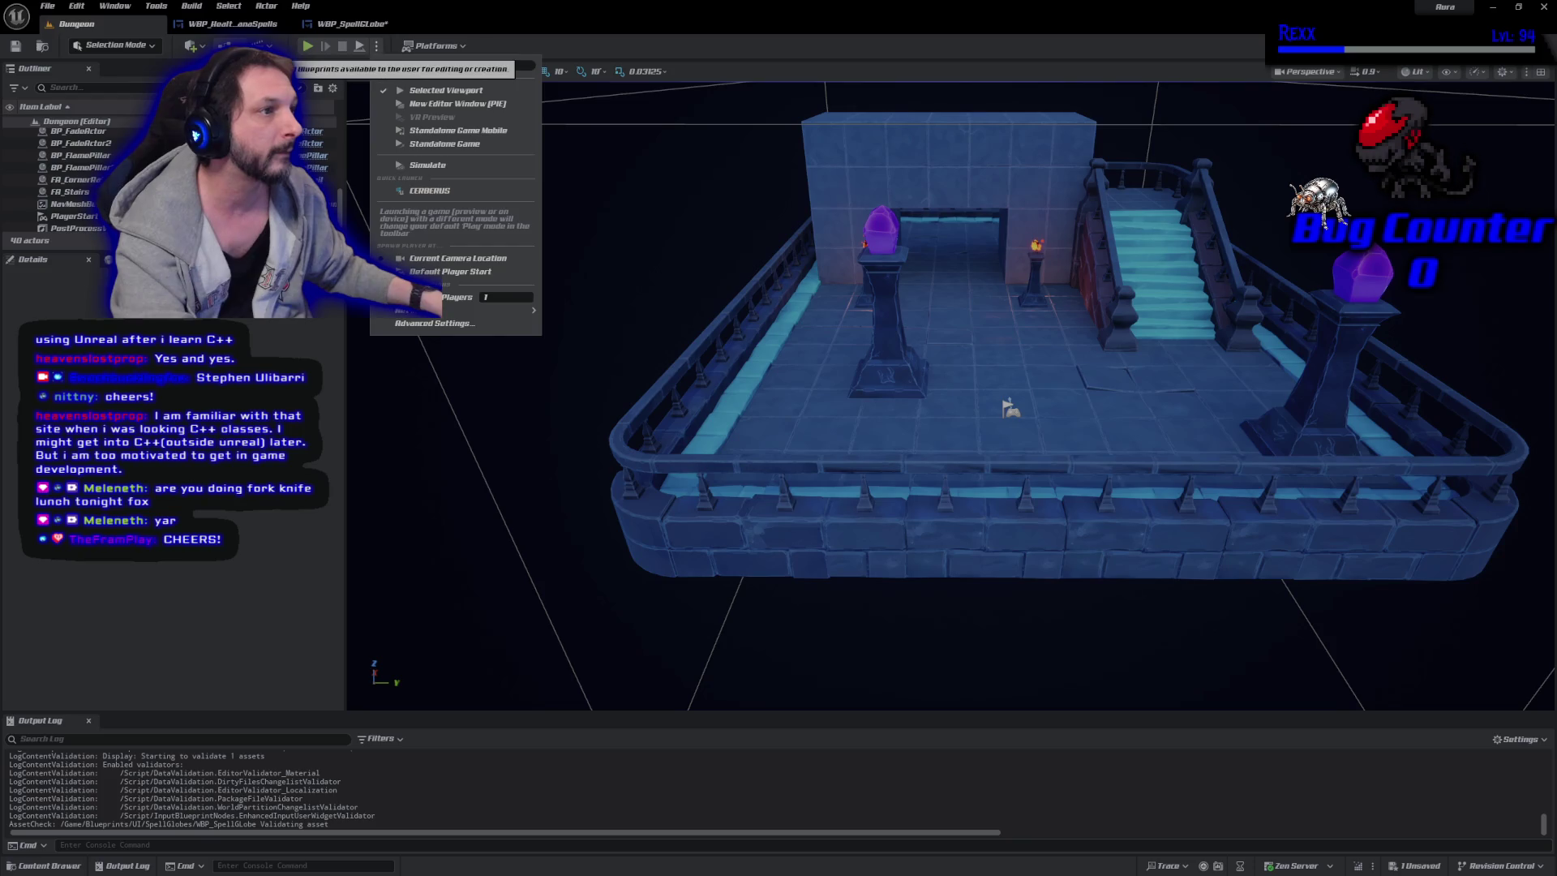
left_click(252, 45)
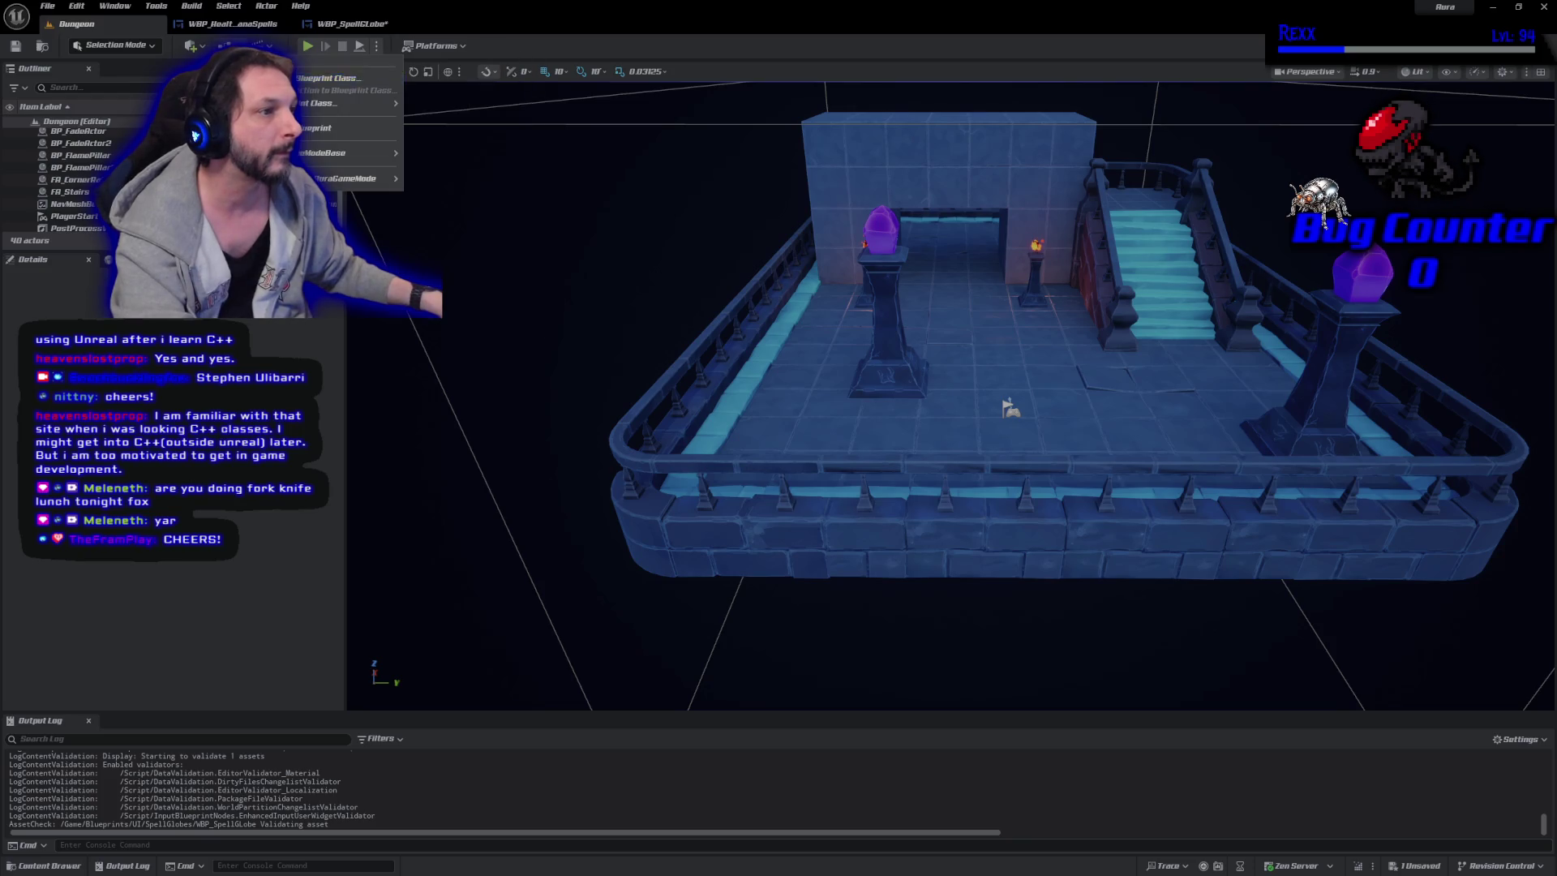
left_click(280, 128)
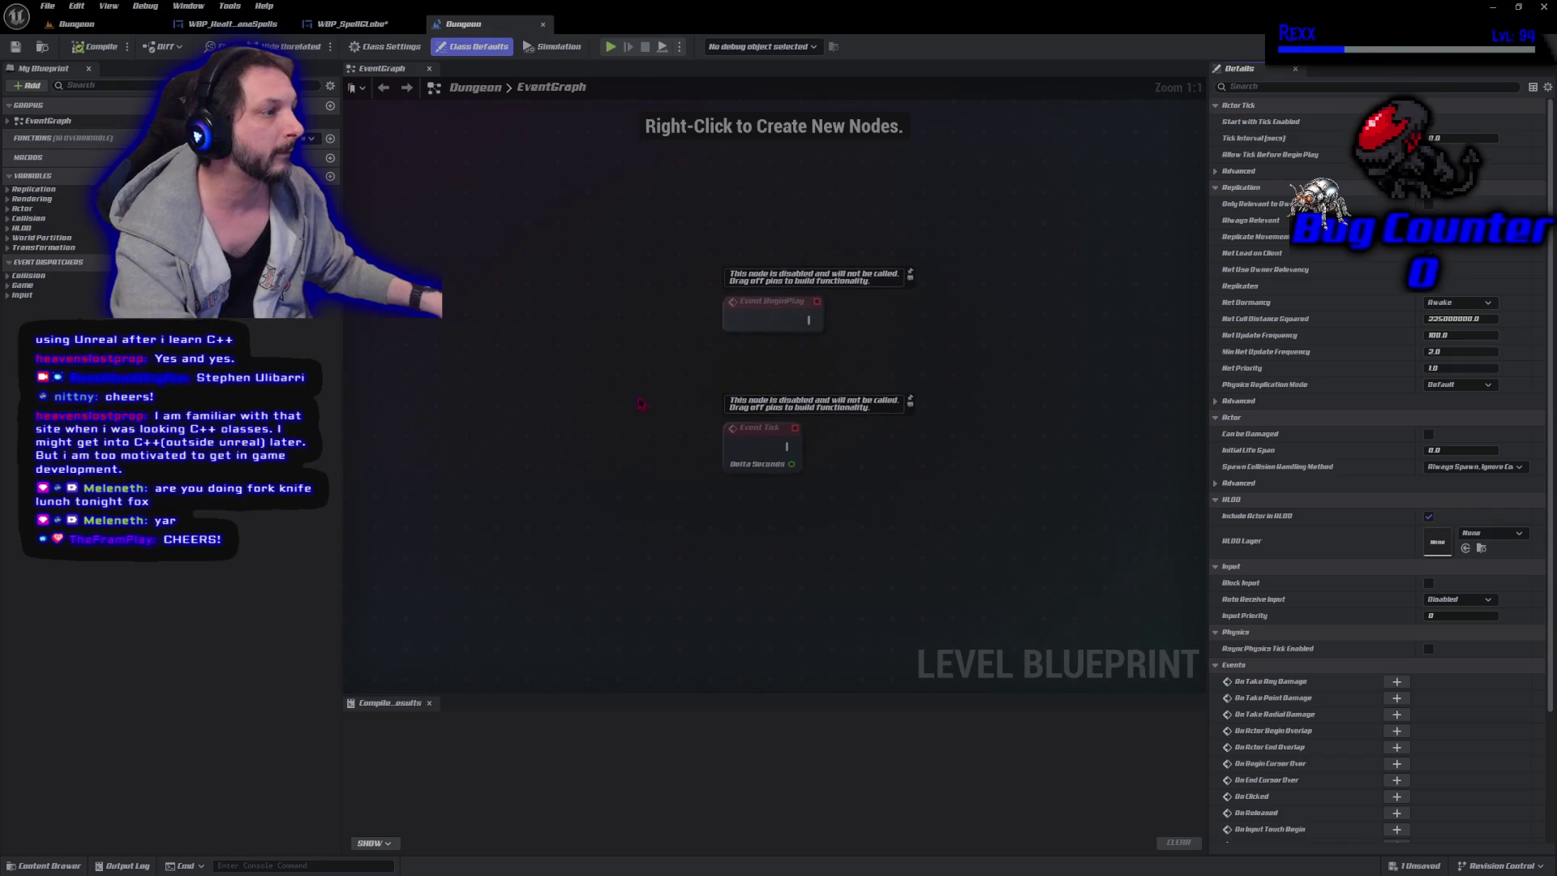
Add a Print String node to the Dungeon level graph, driven by Event BeginPlay.
right_click(747, 374)
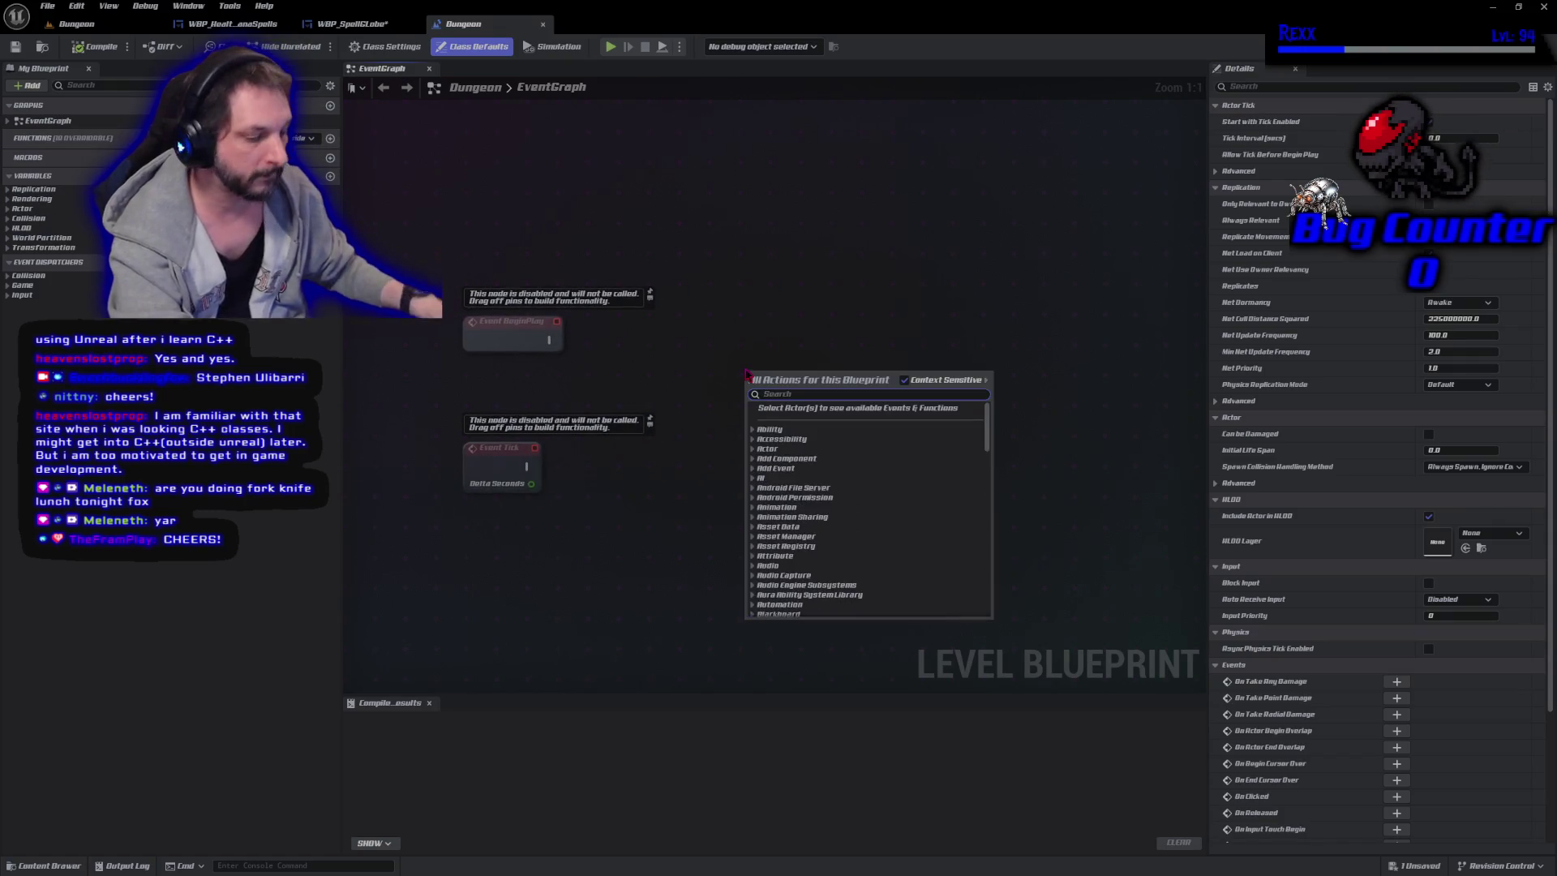
type("print string")
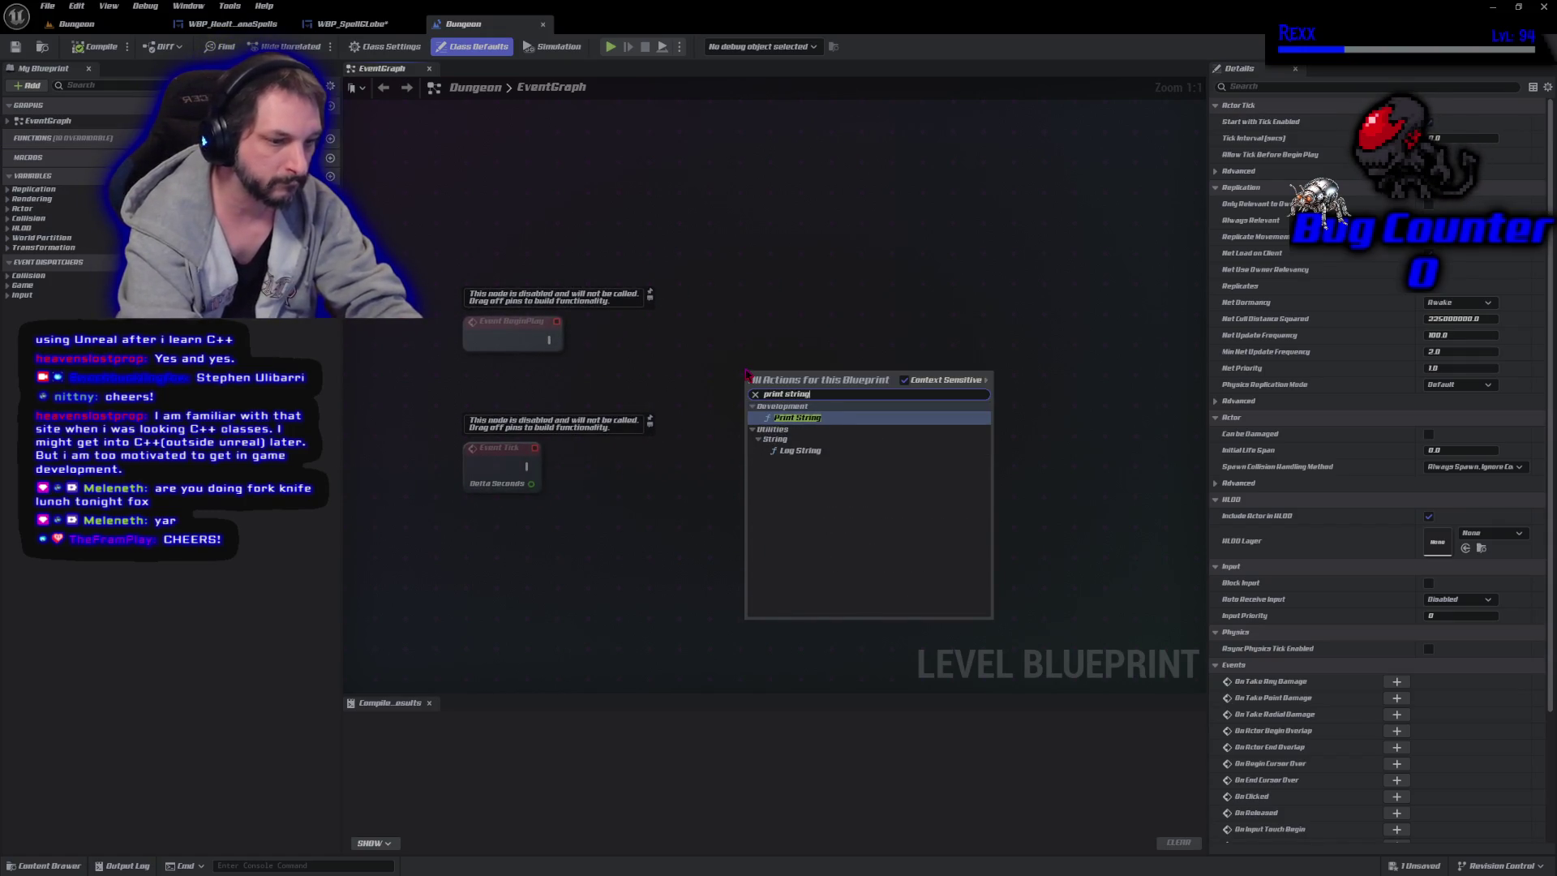
key("Return")
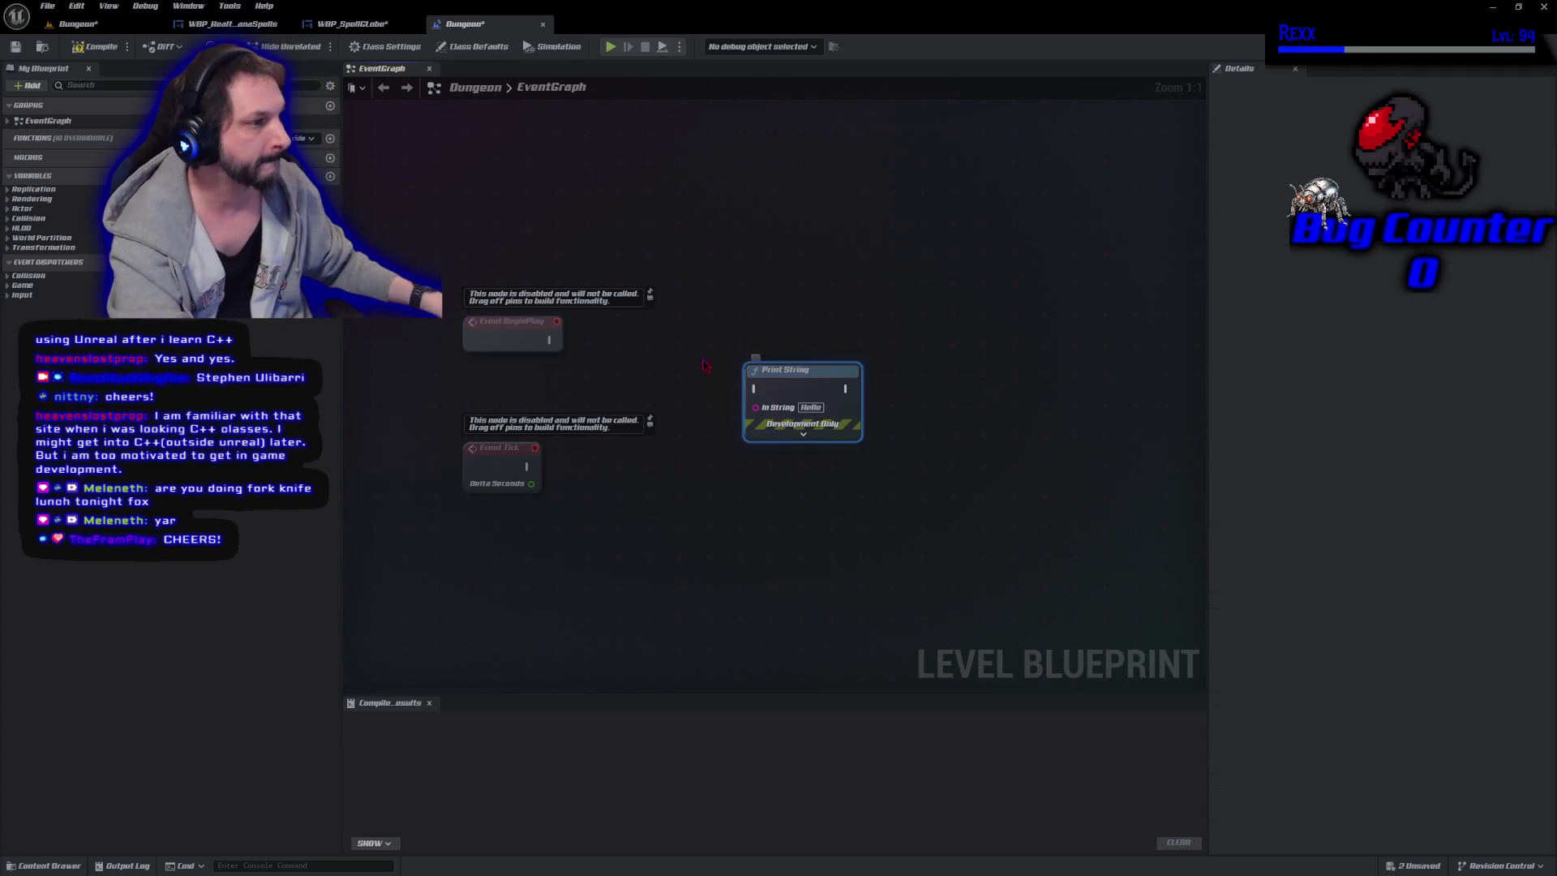
mouse_move(556, 347)
left_mouse_down()
mouse_move(753, 389)
mouse_move(722, 334)
left_mouse_up()
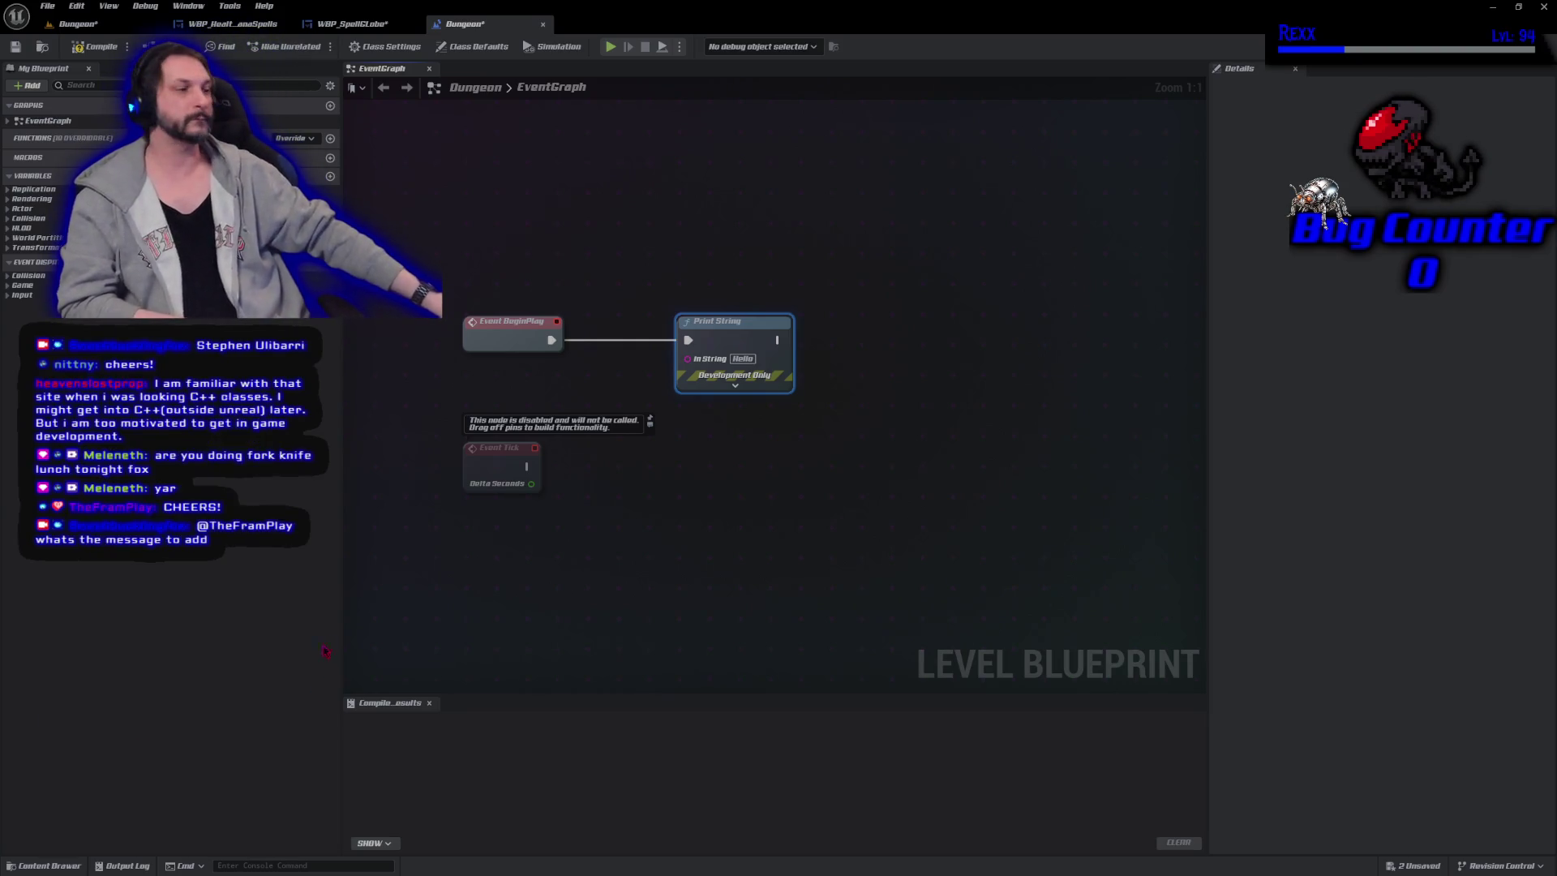
Position and expand Print String, compile the level blueprint, and return to WBP_SpellGlobe.
key("Home")
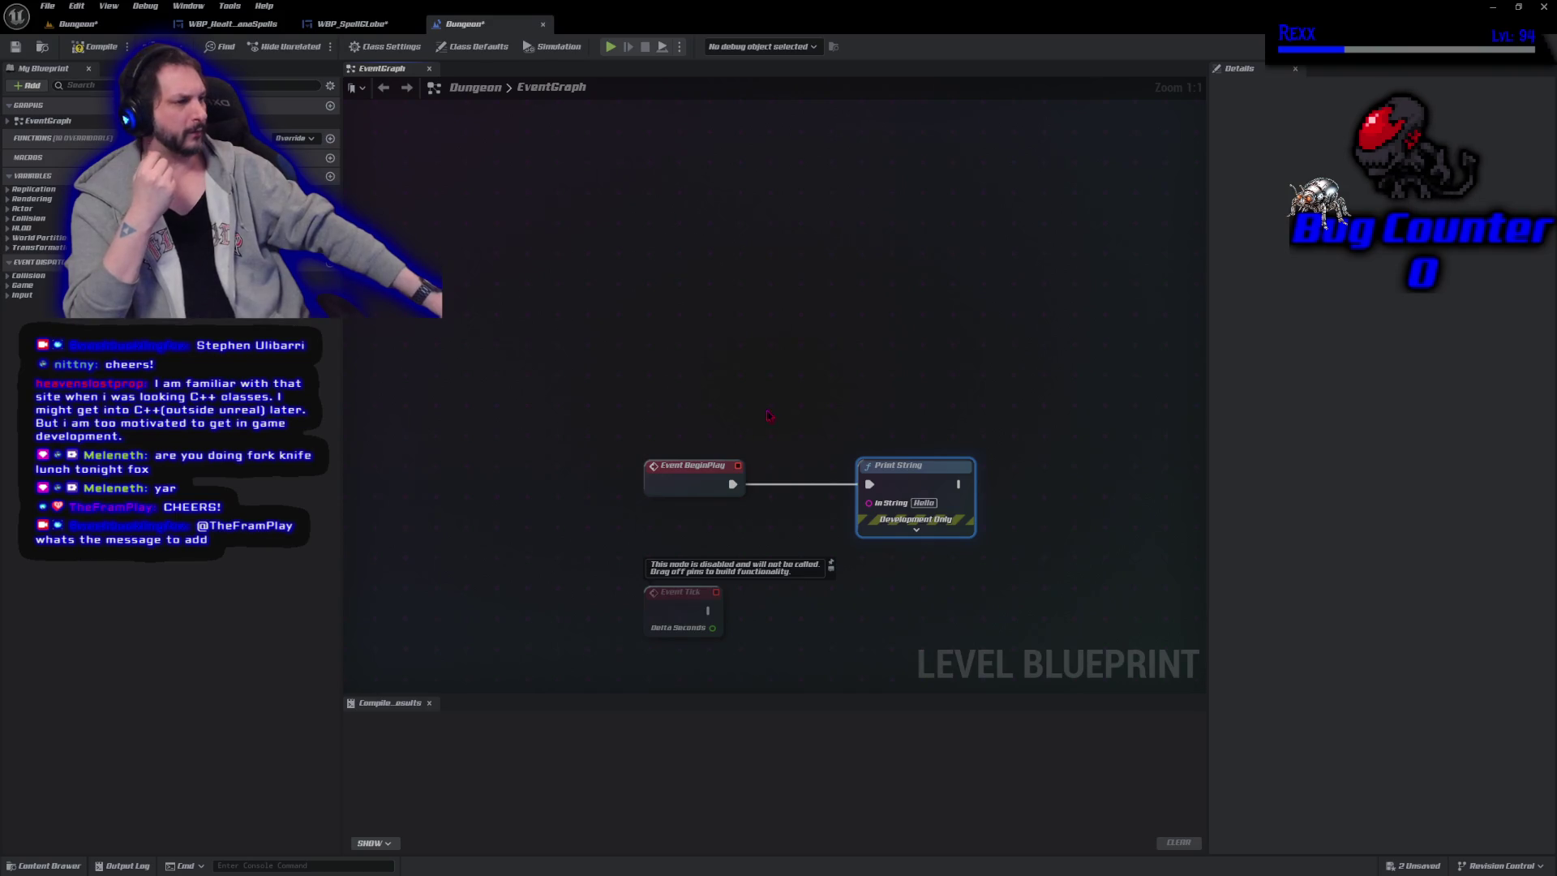
mouse_move(912, 486)
left_mouse_down()
mouse_move(833, 478)
mouse_move(1011, 472)
mouse_move(992, 473)
left_mouse_up()
left_click(985, 530)
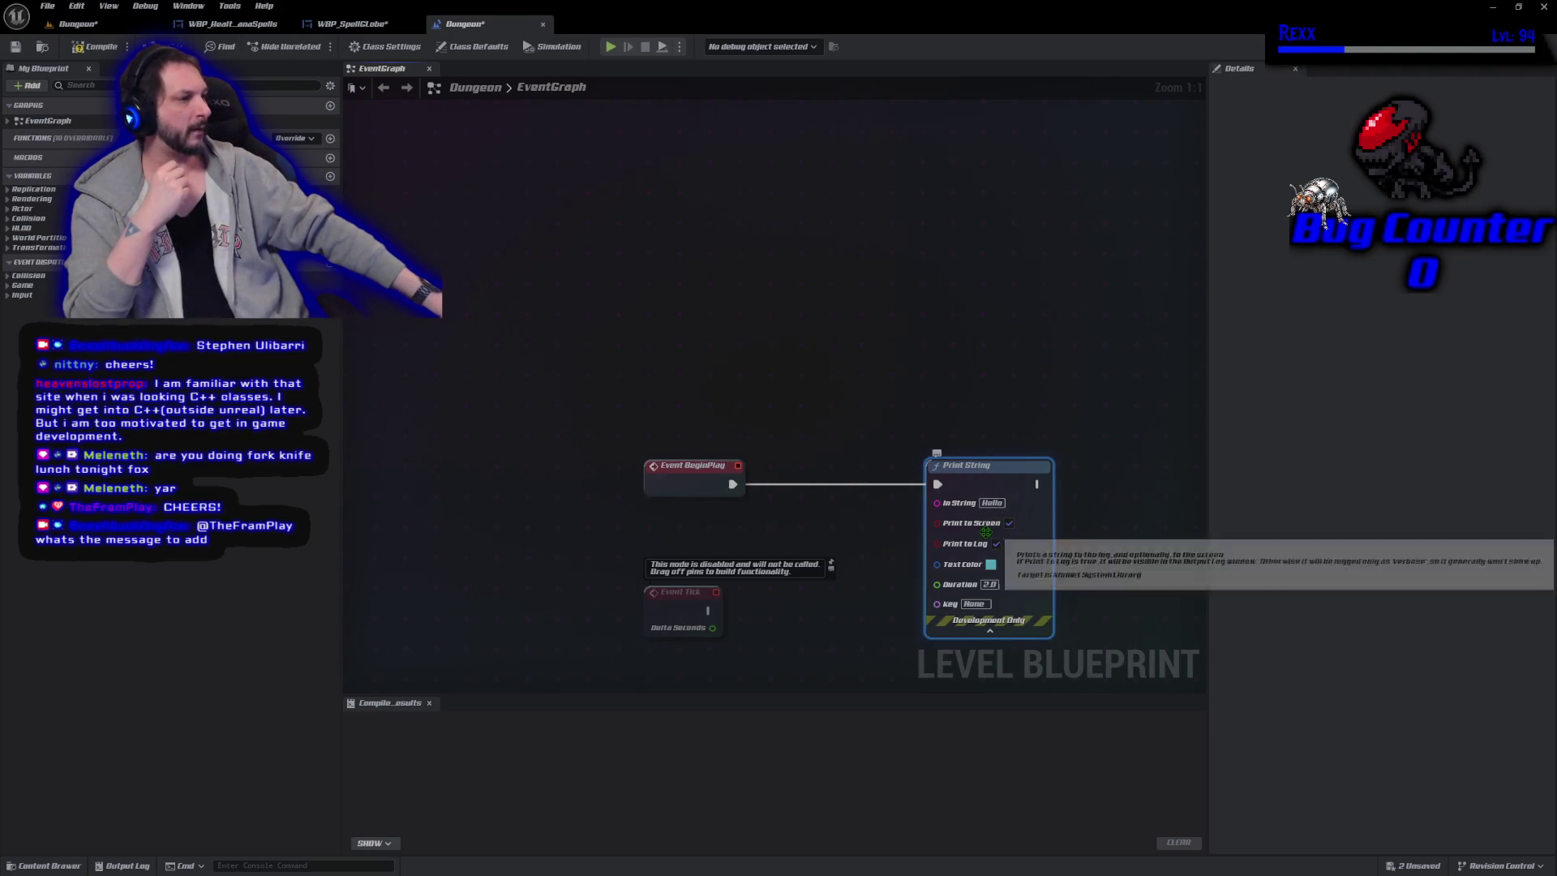
left_click_drag(954, 418, 896, 201)
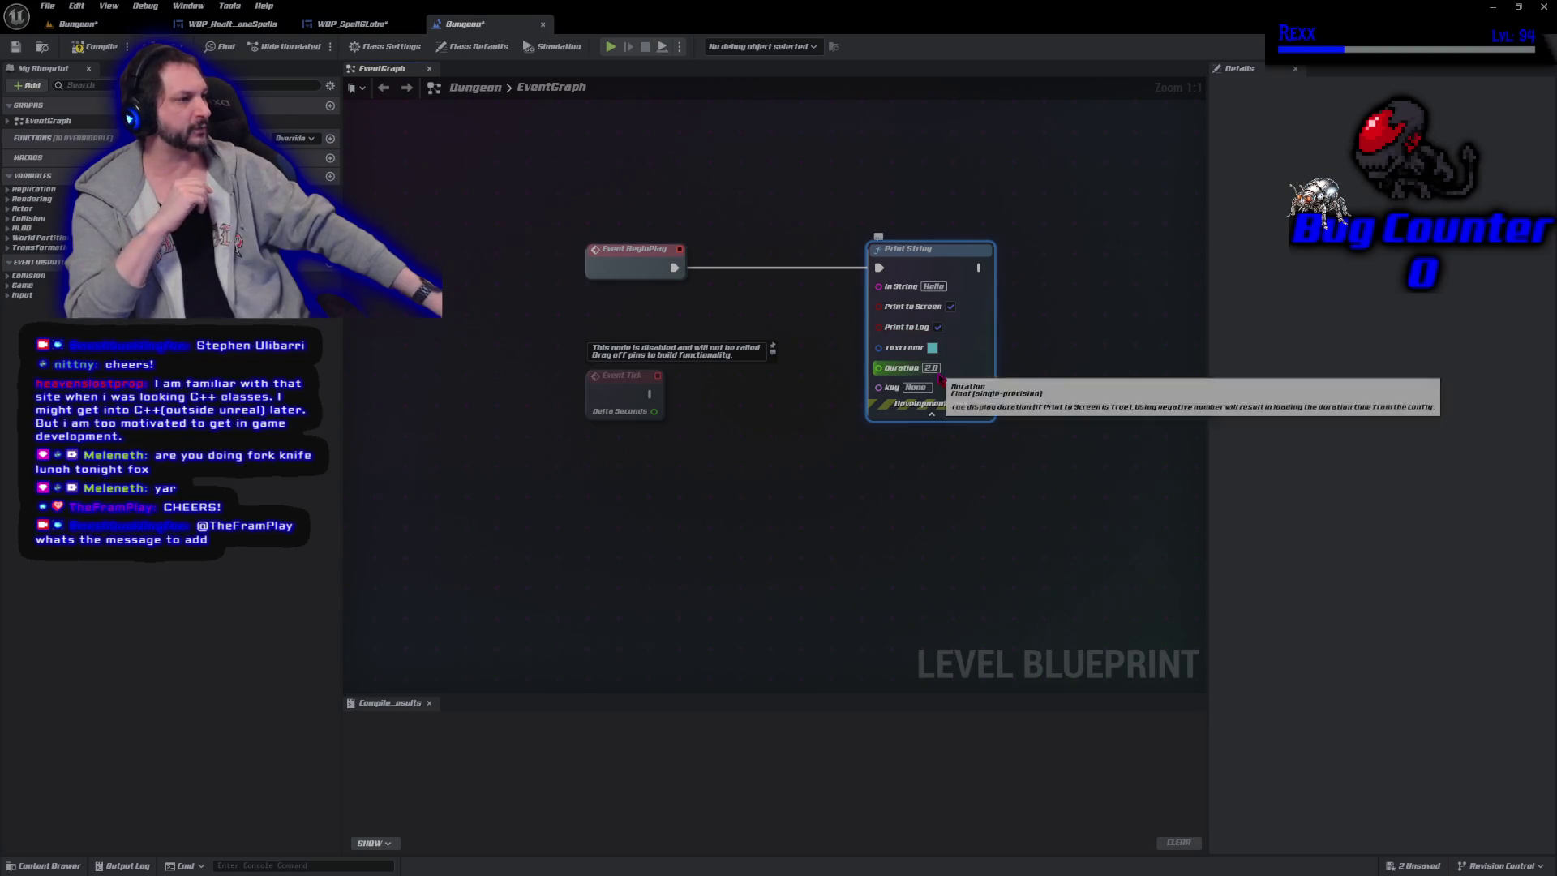
left_click_drag(1068, 331, 1020, 406)
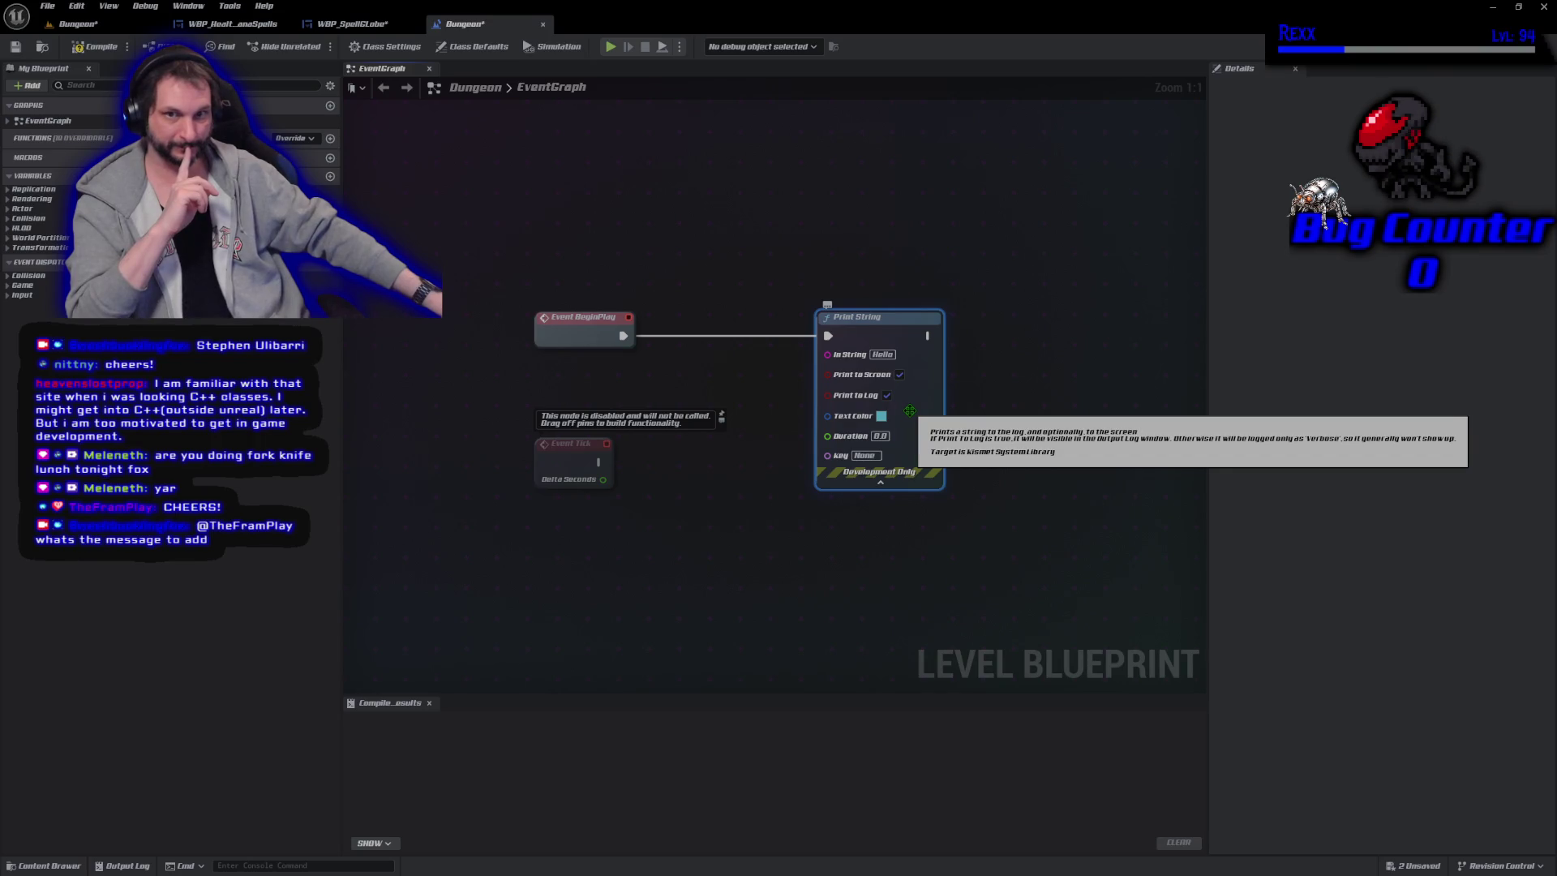
left_click(92, 49)
left_click(349, 23)
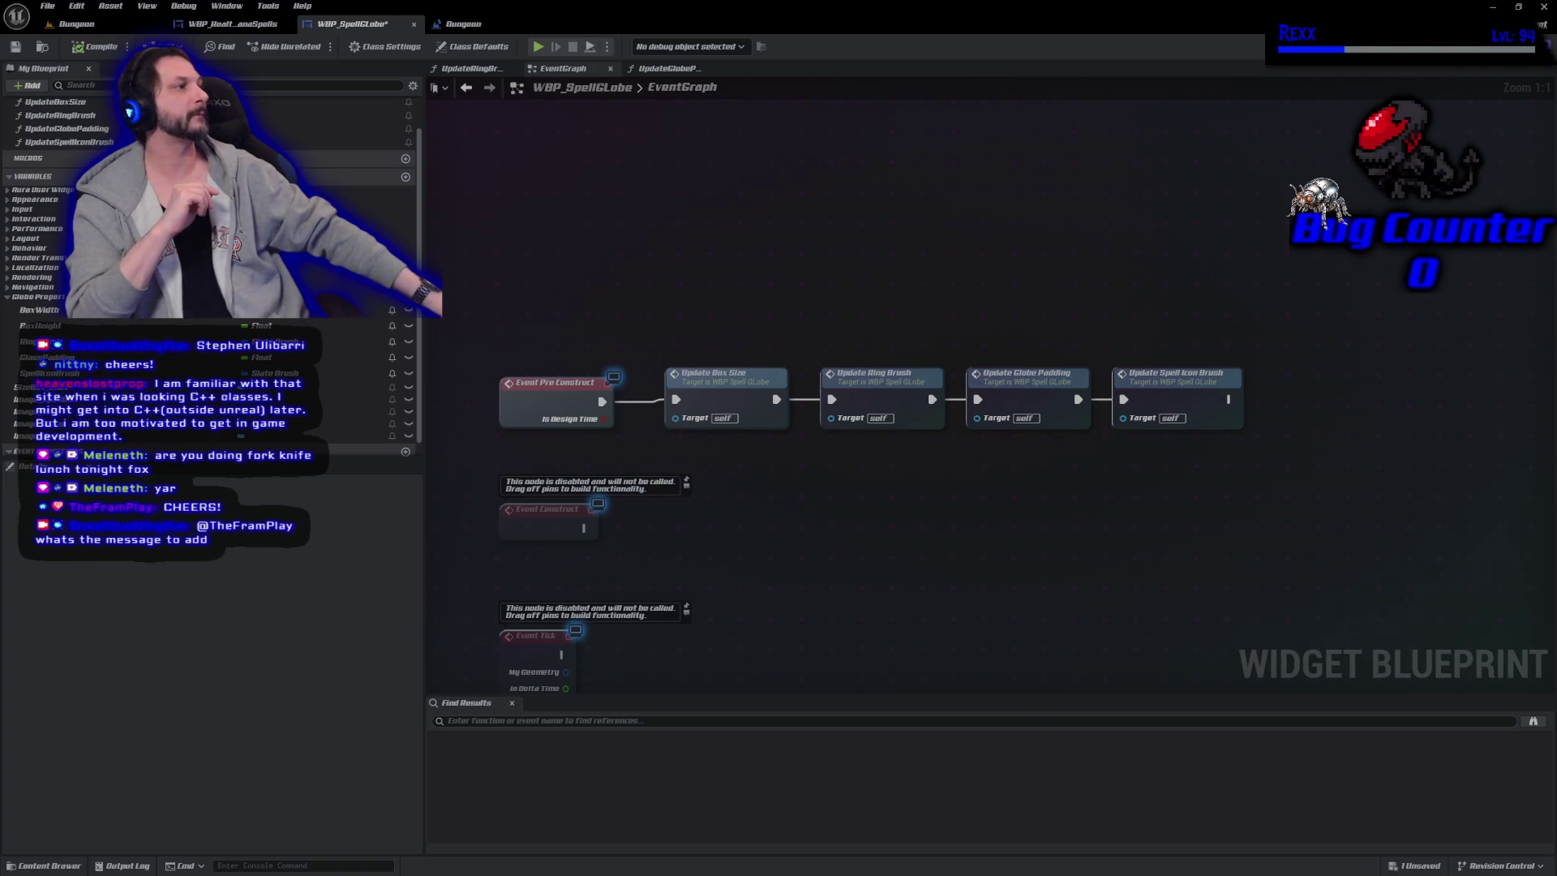
Show WBP_SpellGlobe's Designer, zoom in on the globe, and filter the Palette by 'text'.
left_click(1500, 47)
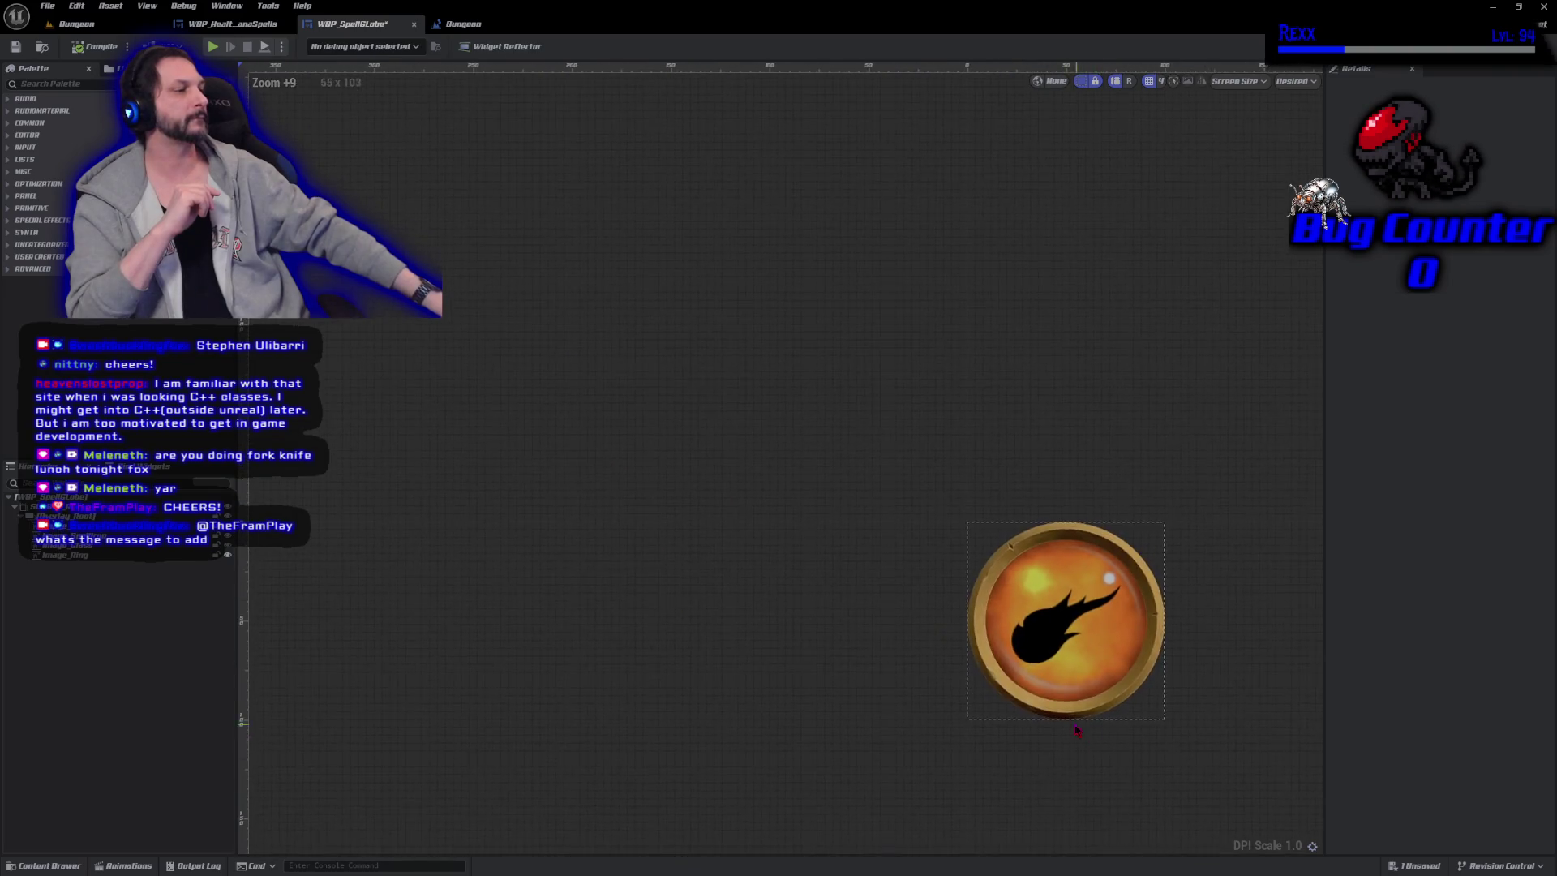
scroll(1077, 730, "up", 5)
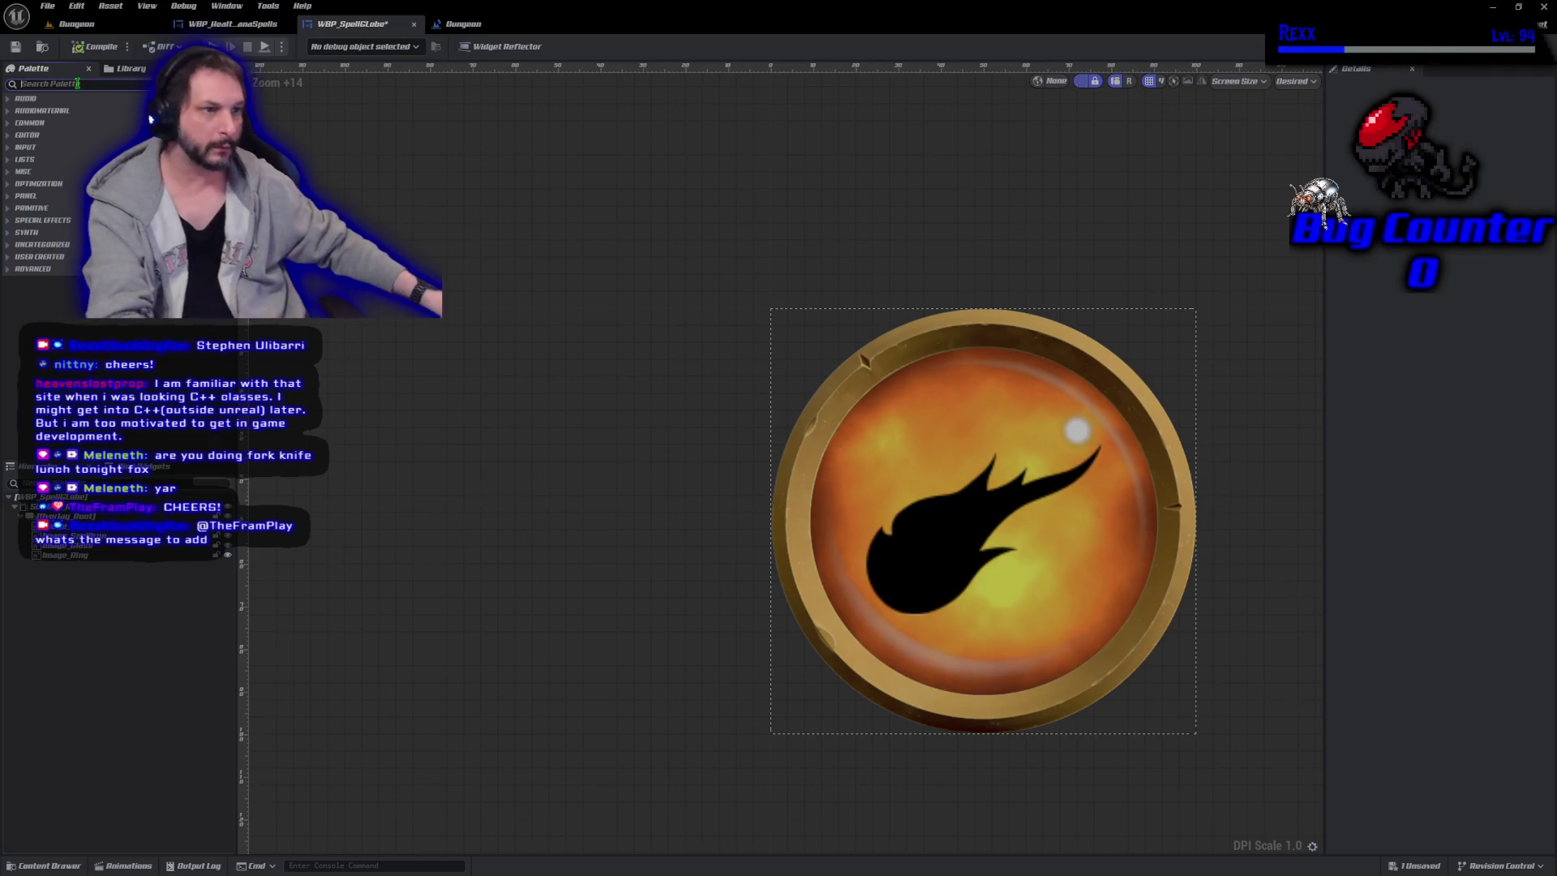
type("text")
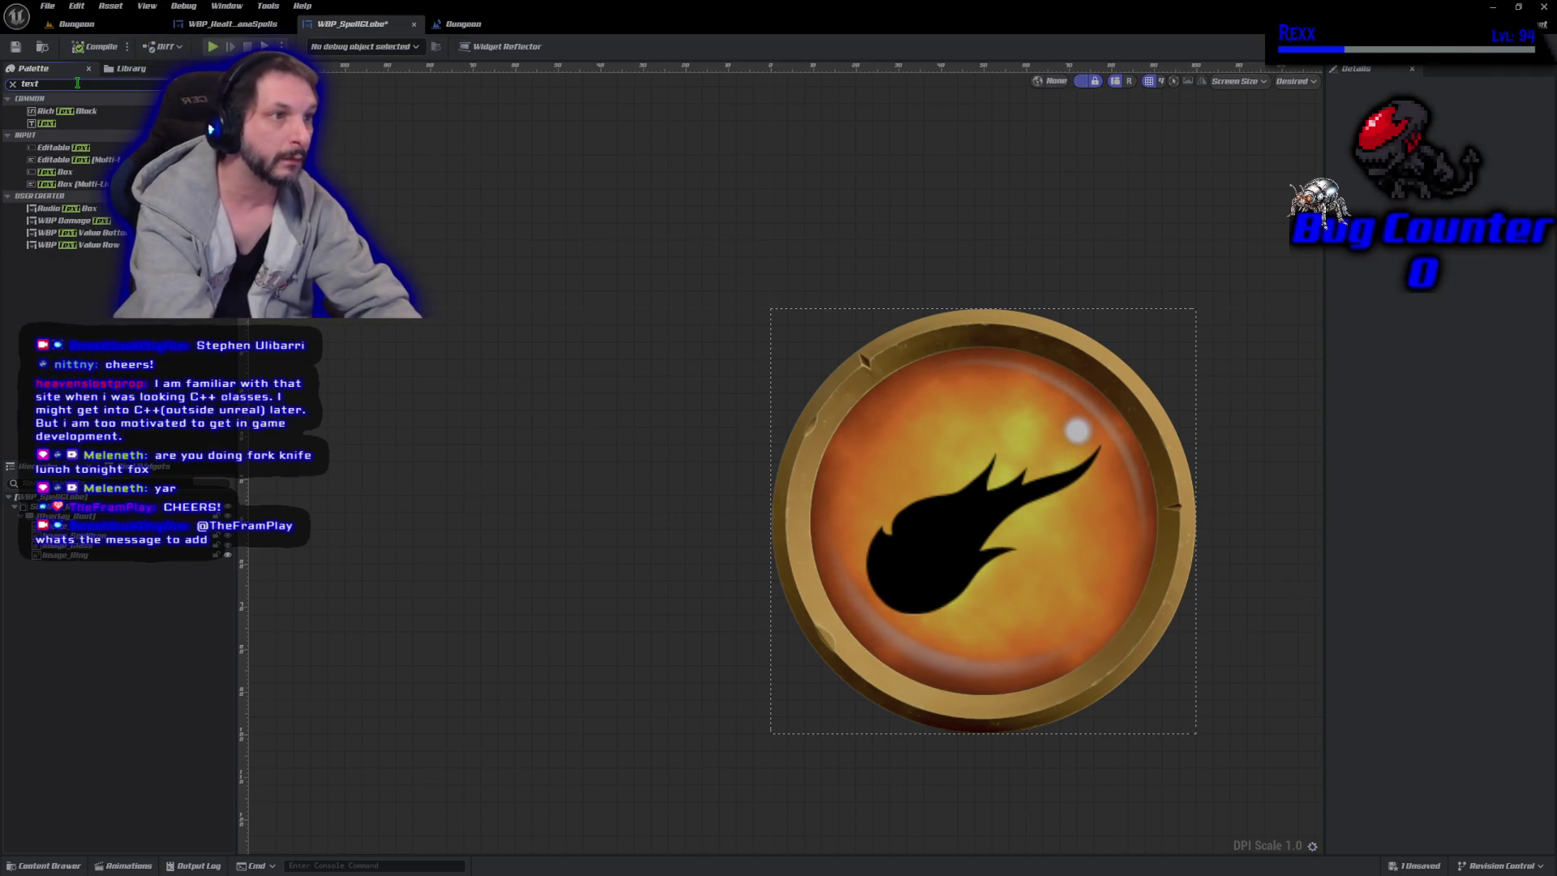
Add a Text Block named Text_Cooldown over the globe, compile, and mark it Is Variable.
left_click(67, 126)
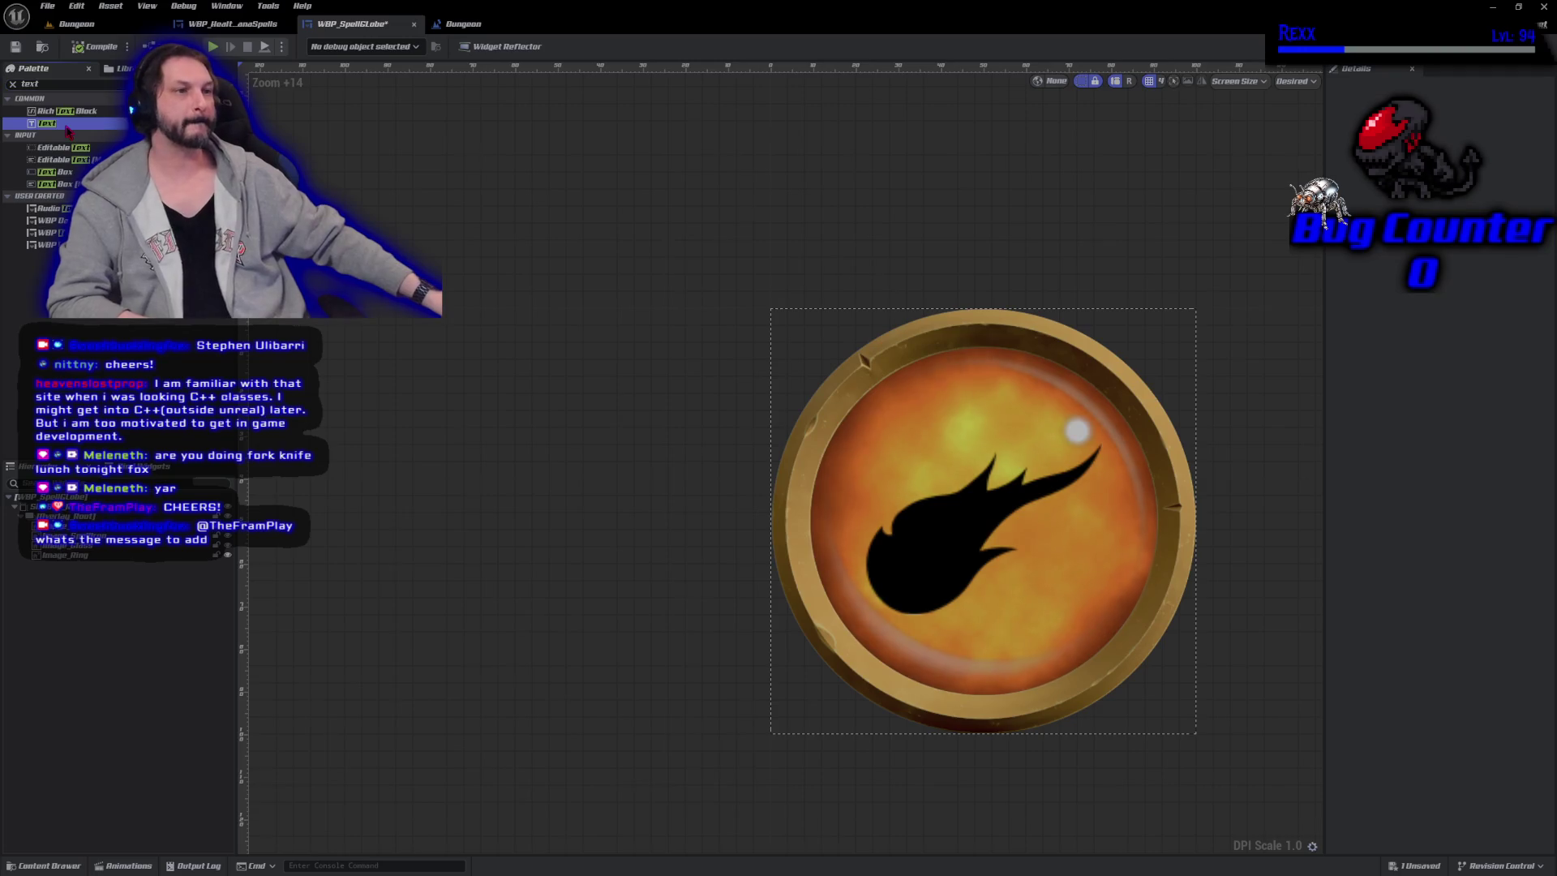
left_click_drag(131, 112, 89, 541)
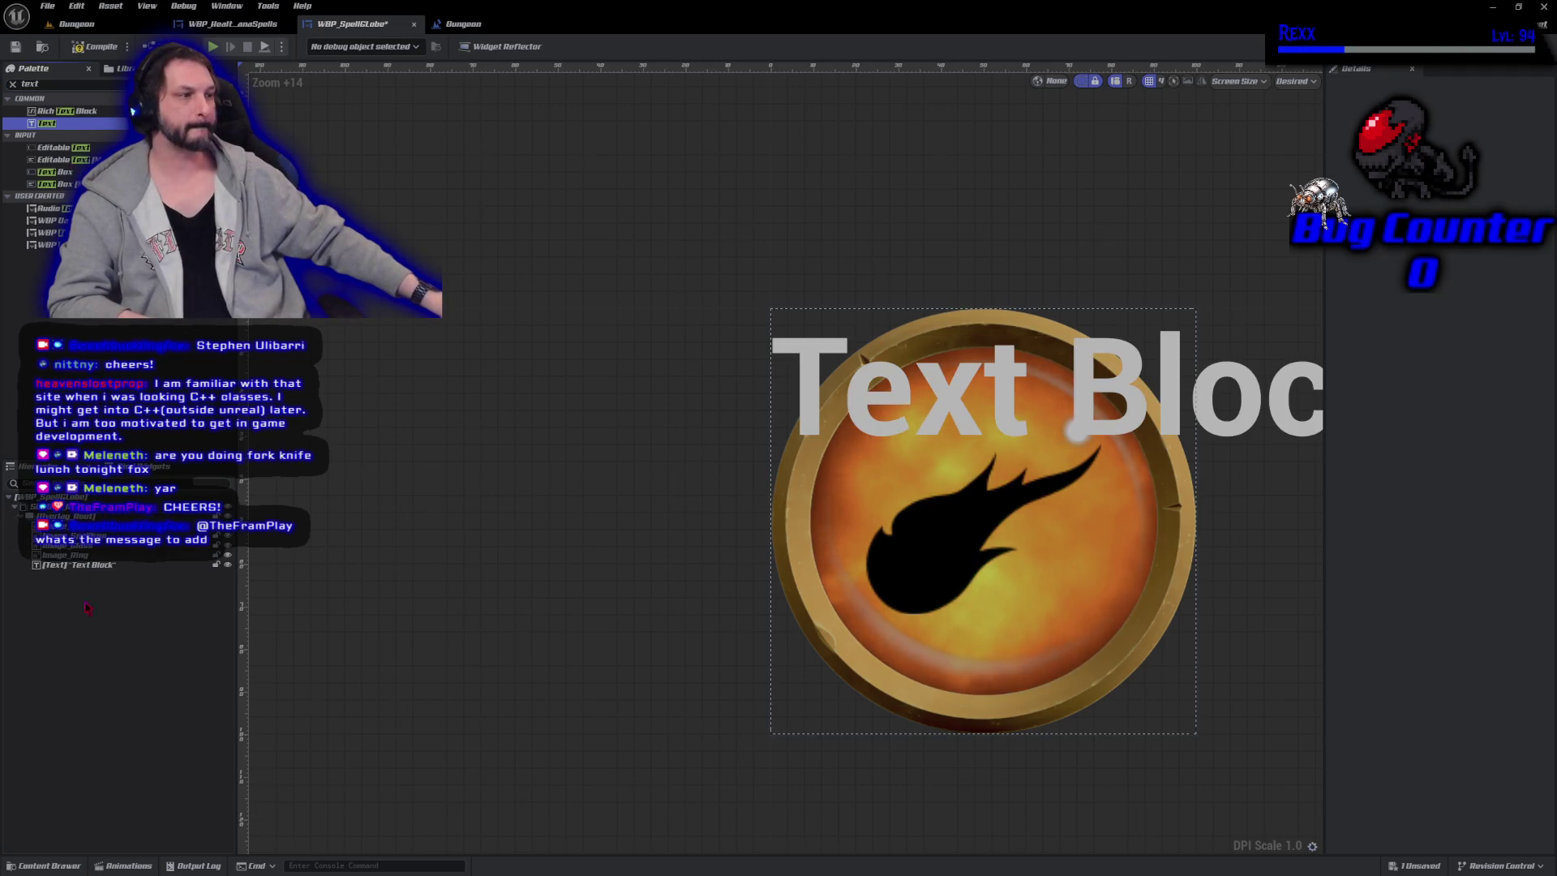
left_click(79, 564)
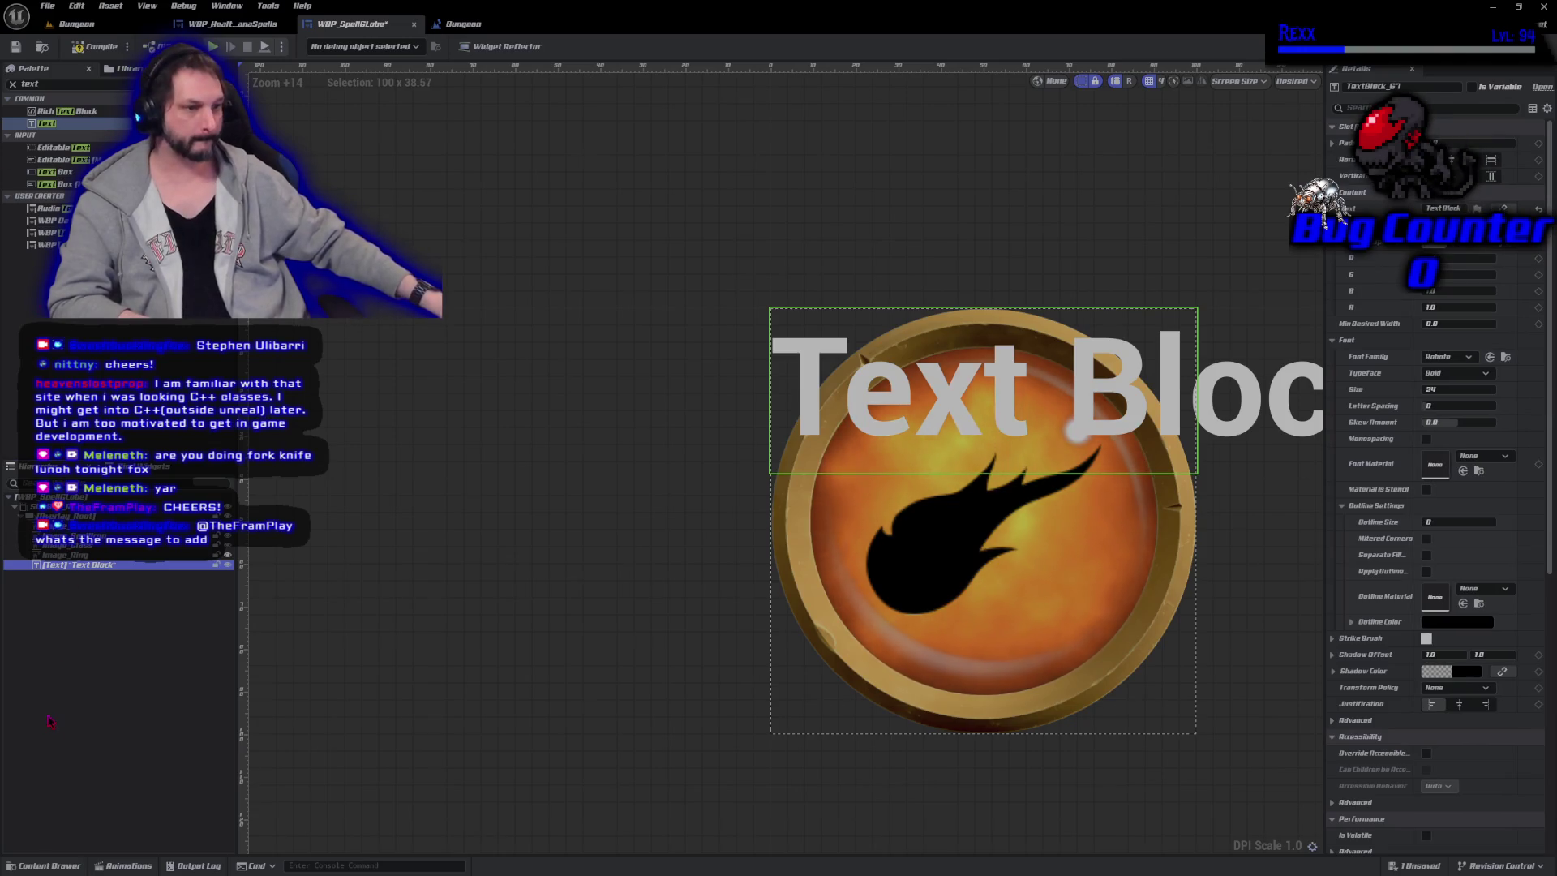
key("F2")
type("Text_Cooldown")
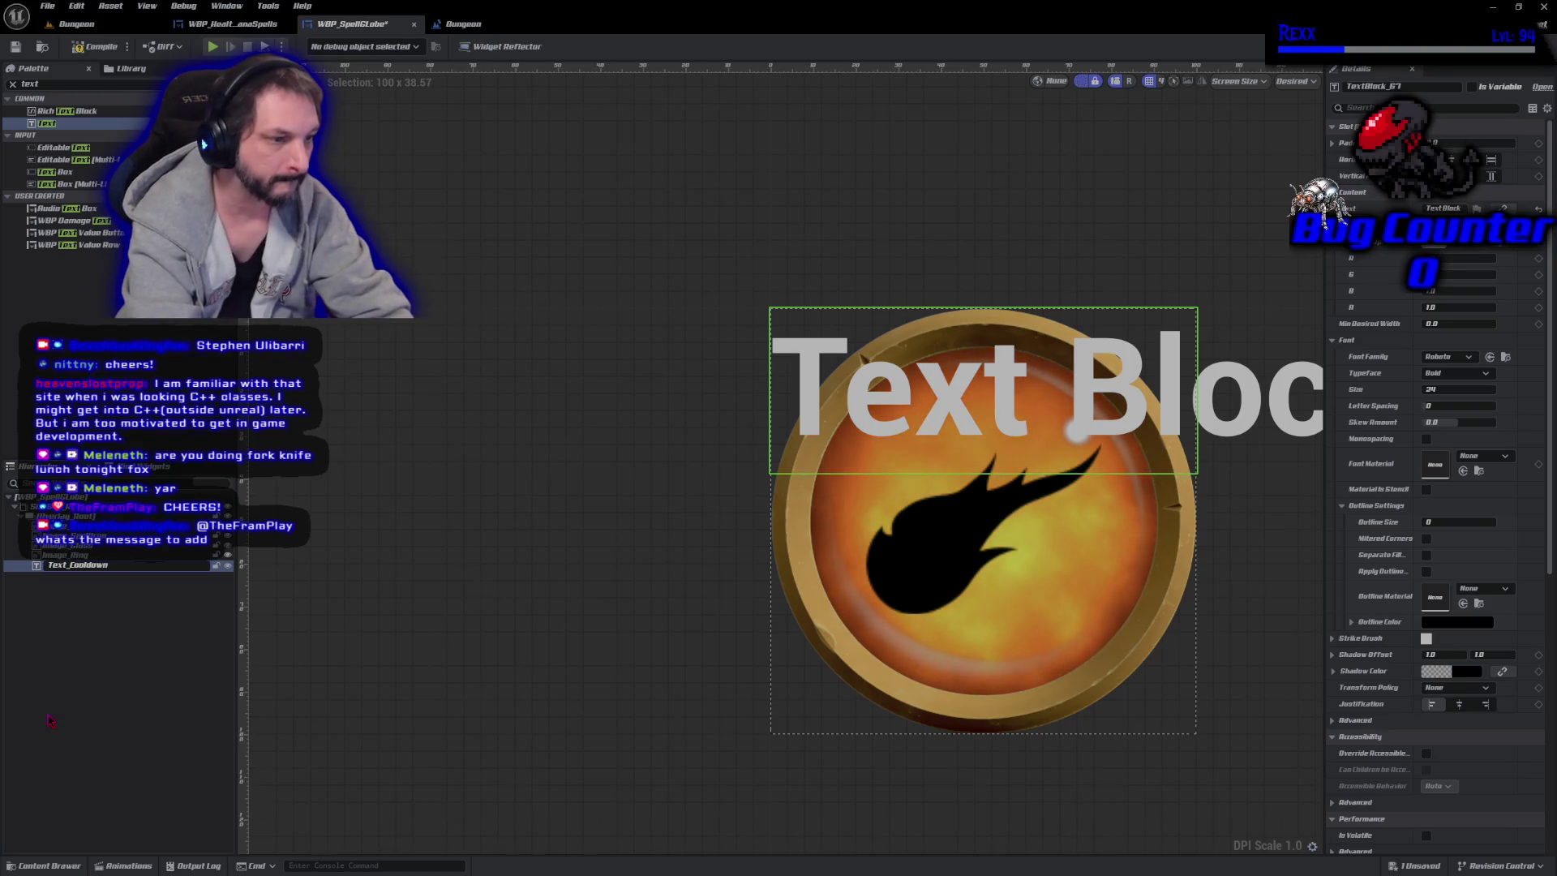
key("Return")
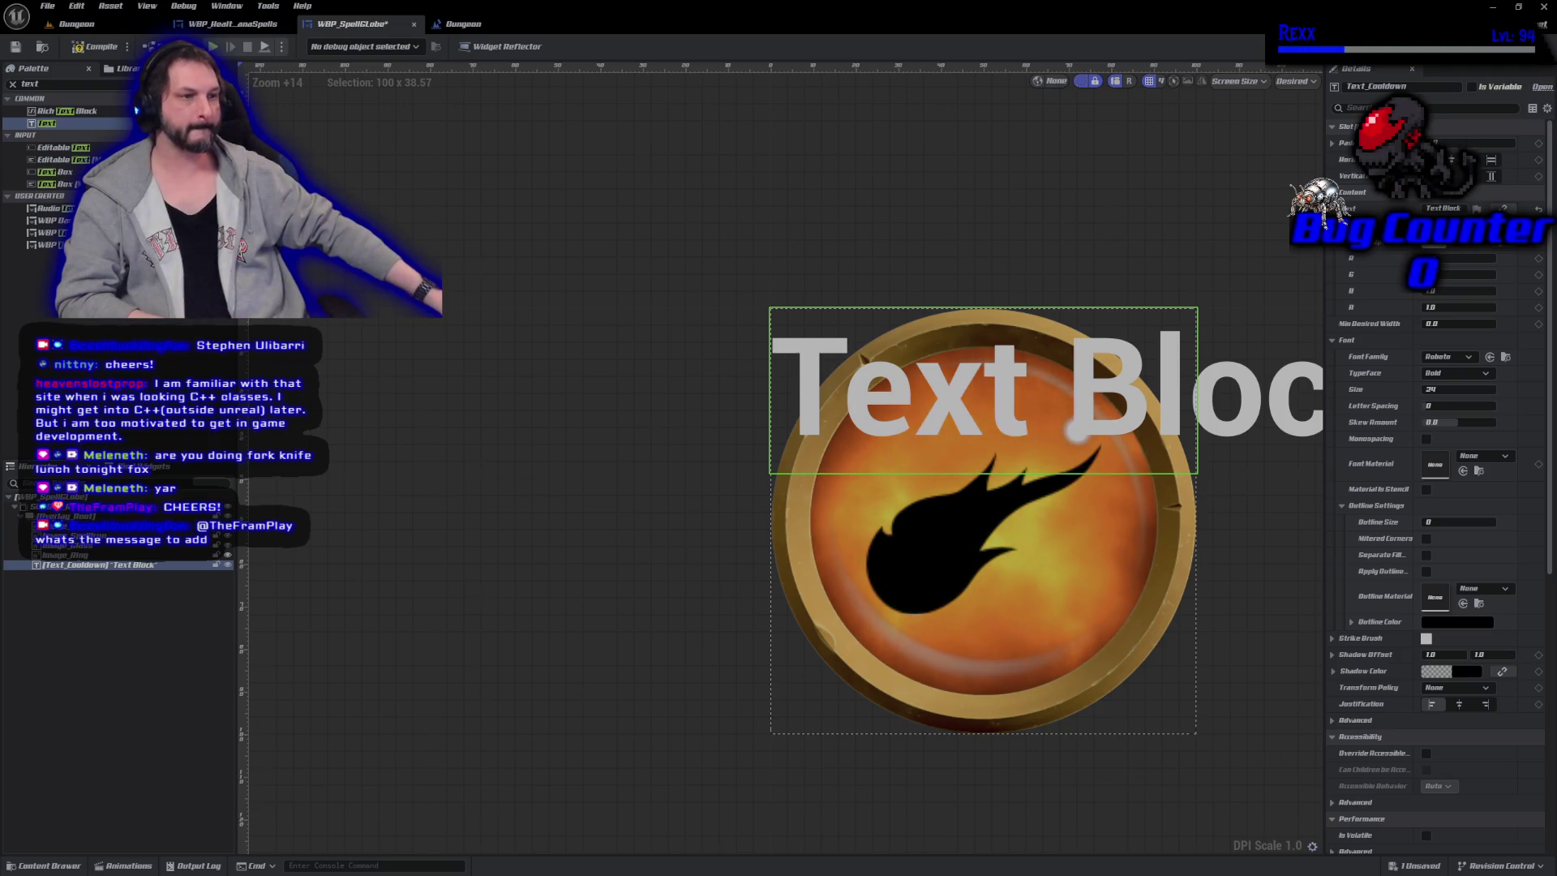
left_click(85, 48)
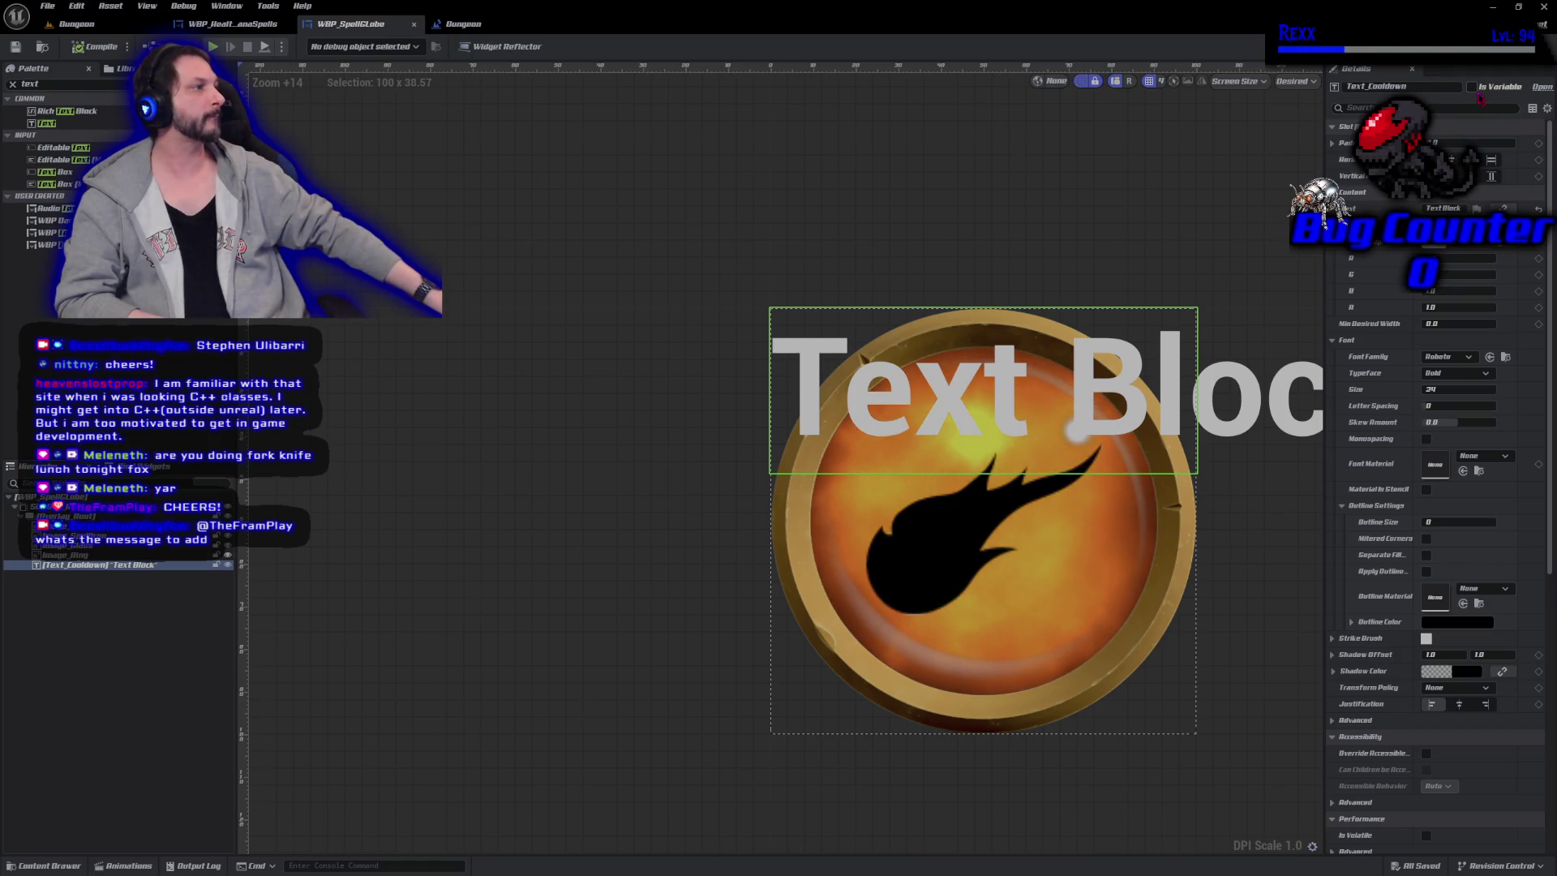
left_click(1472, 86)
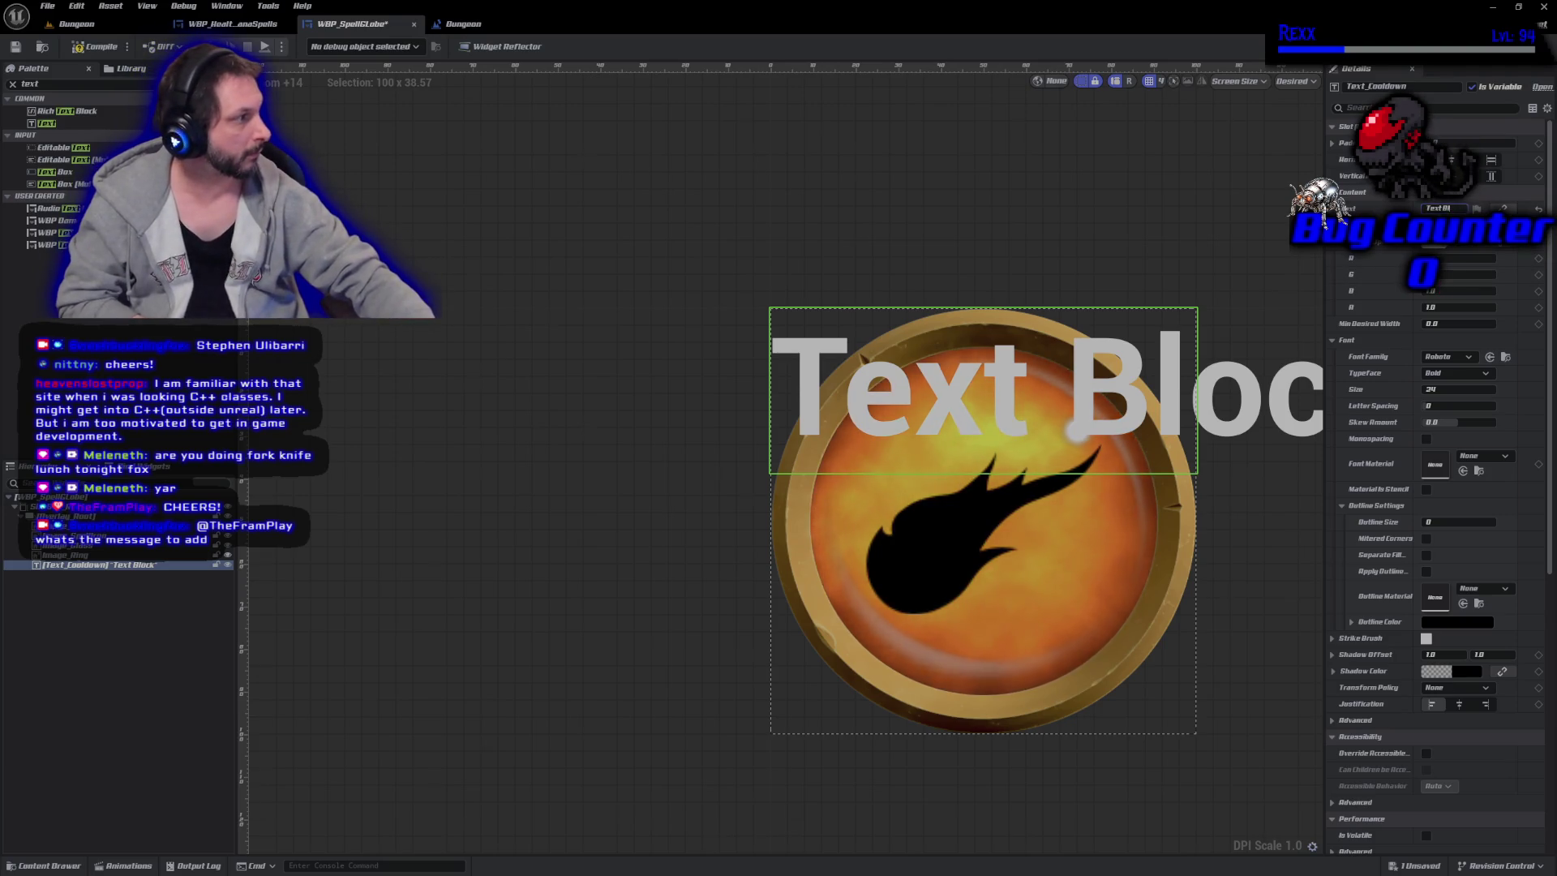
Change Text_Cooldown's content from 99 to the sample value 3.5.
left_click(1448, 208)
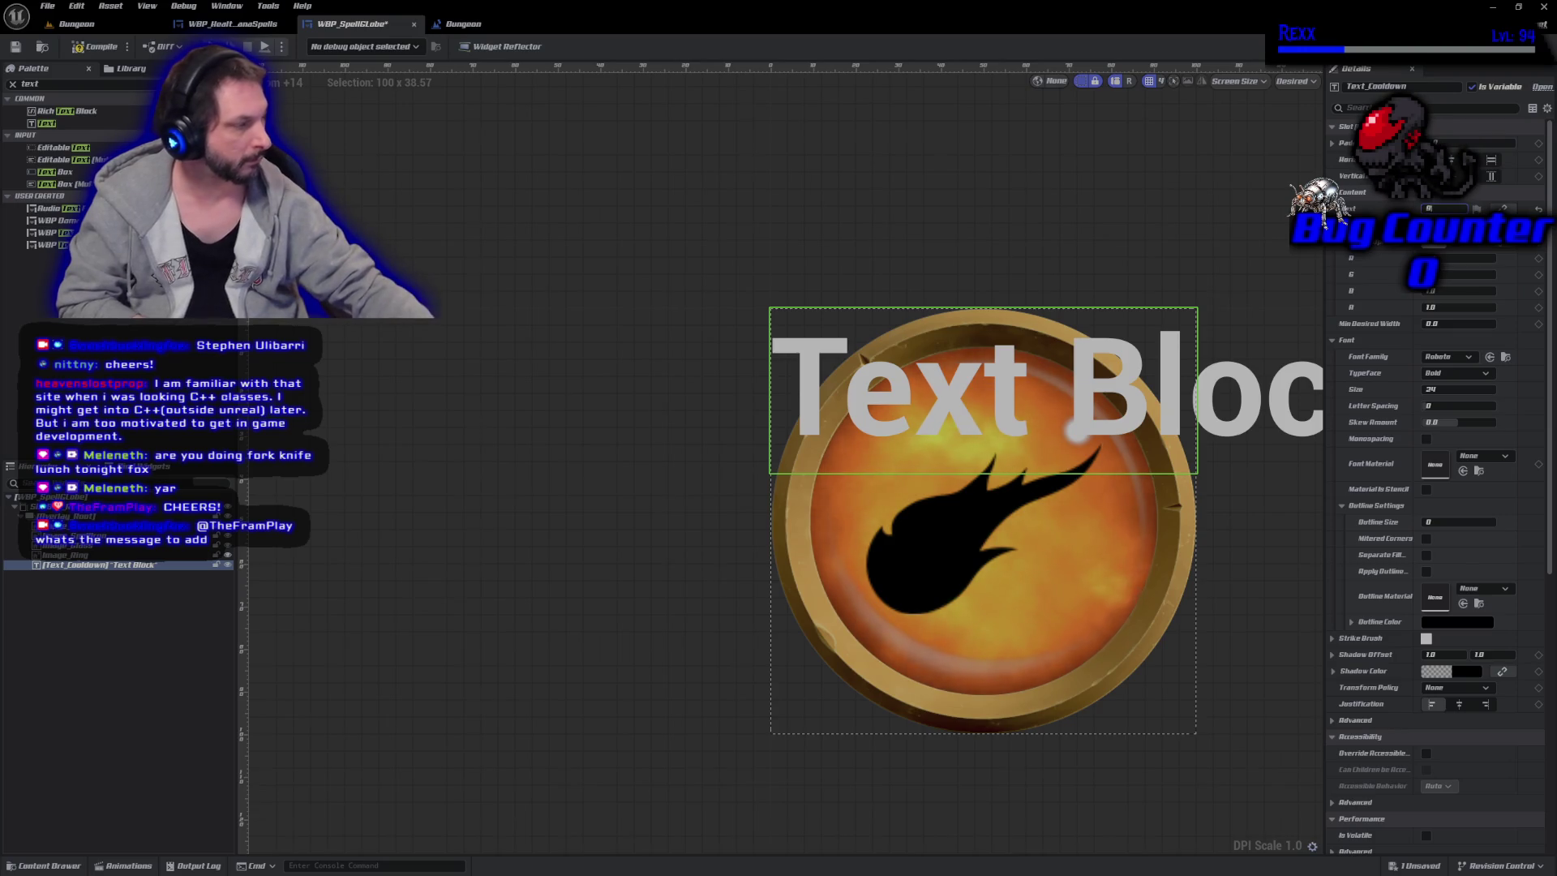
type("99")
key("Return")
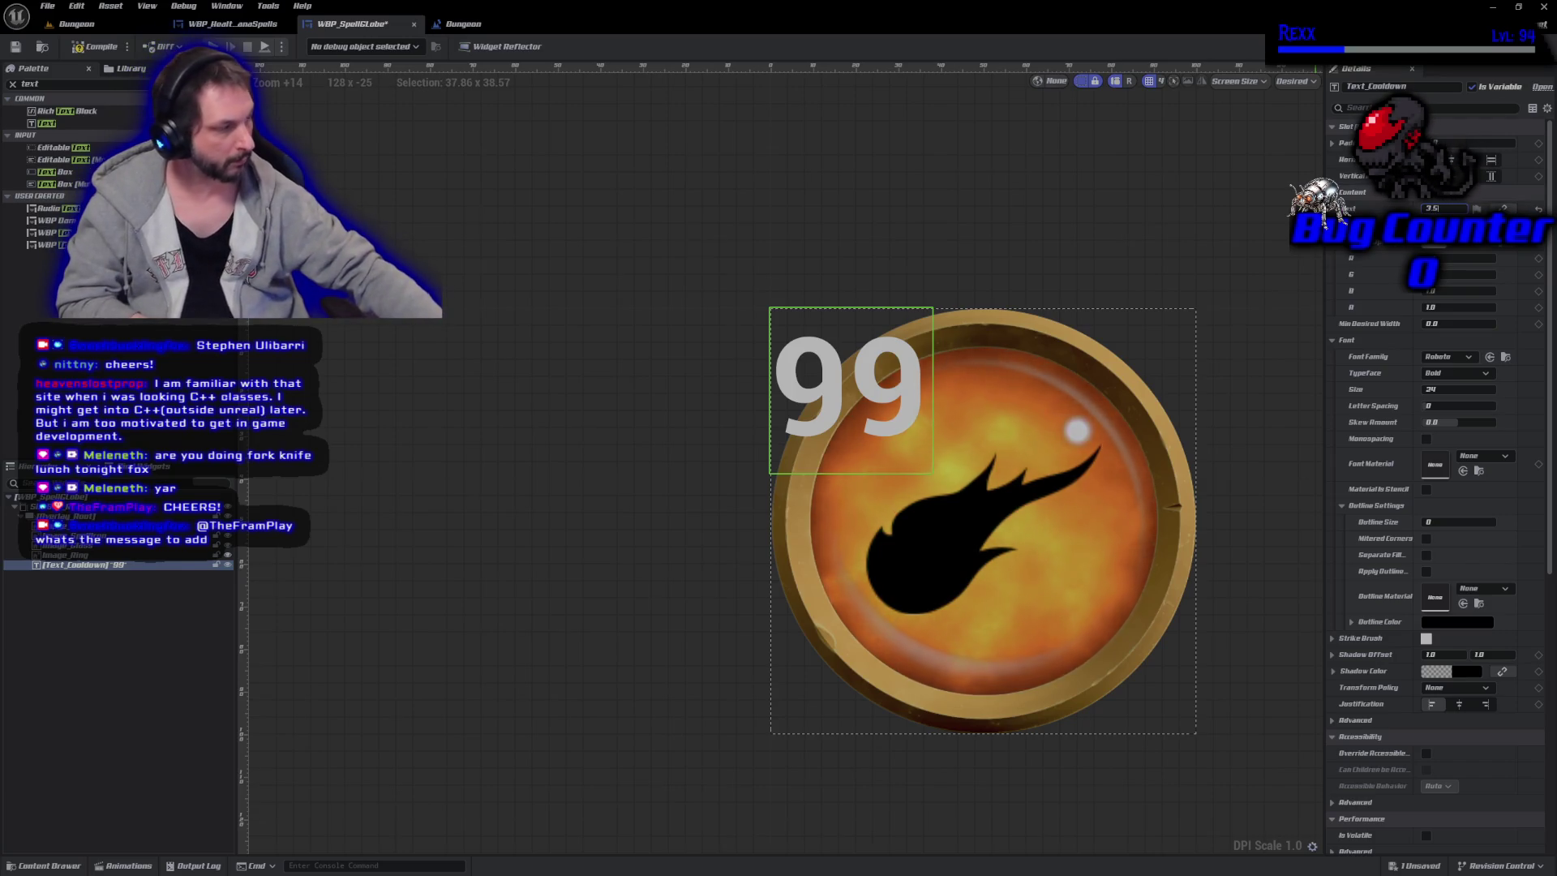
type("3.5")
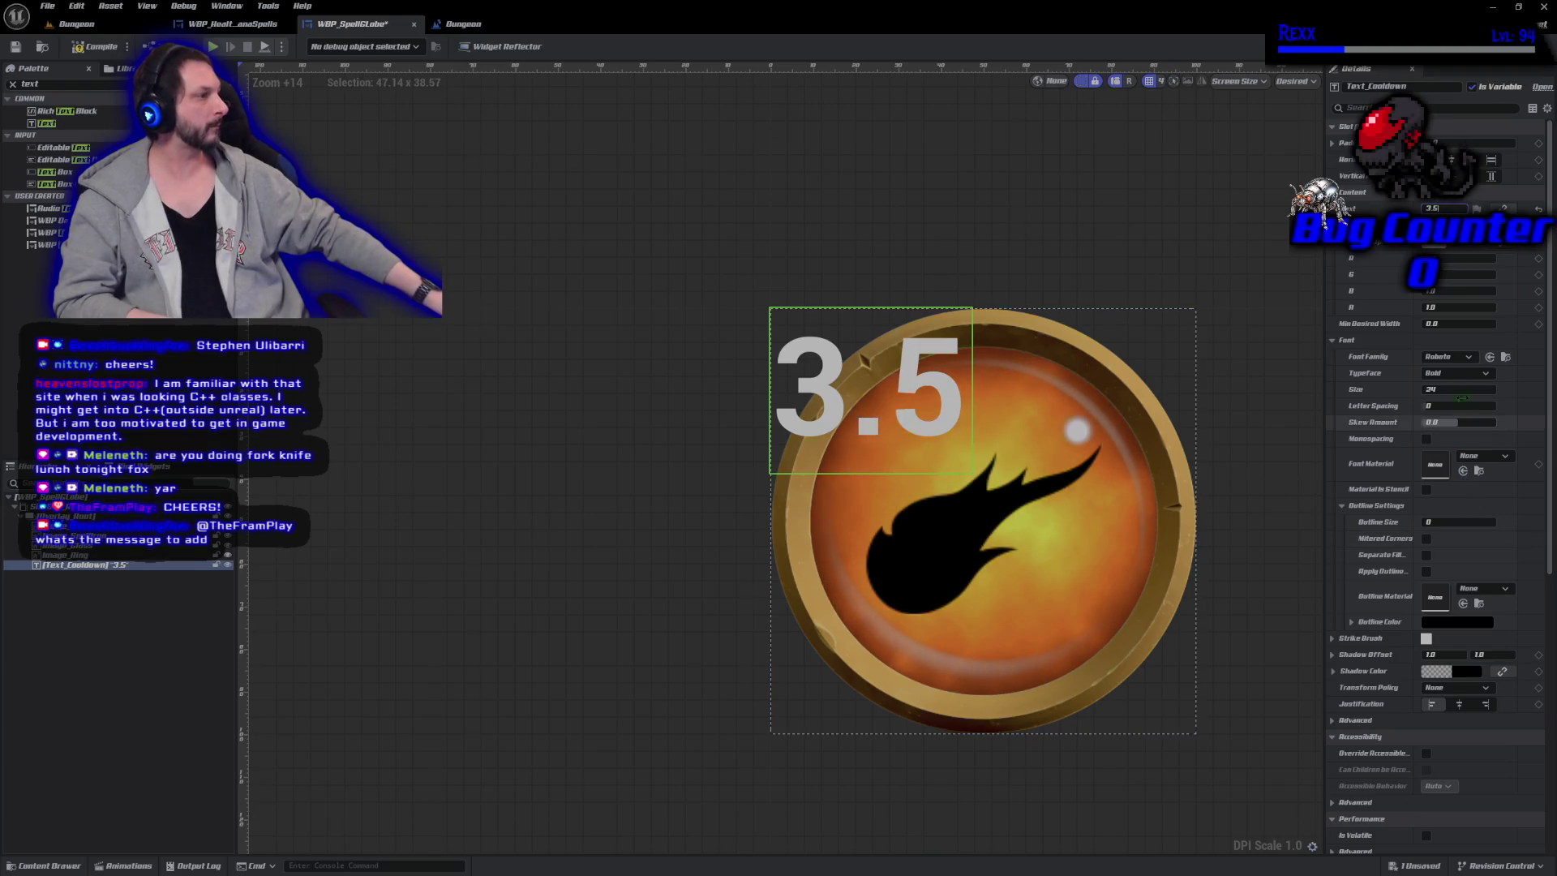
left_click(1447, 357)
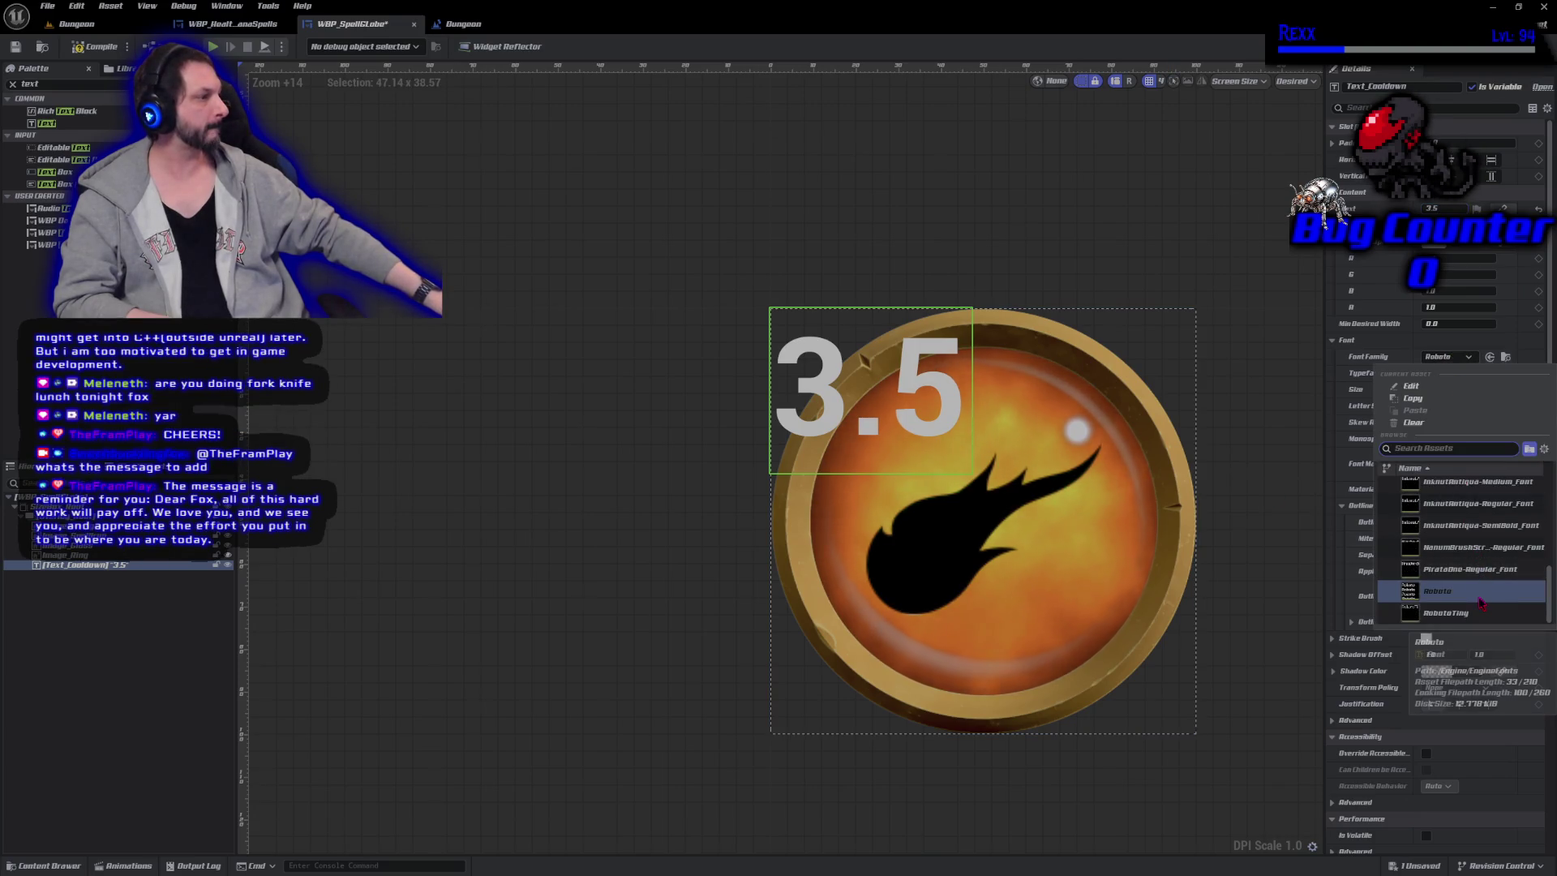
Give the cooldown text font PirataOne, letter spacing 70 and outline size 1, then compile.
left_click(1472, 570)
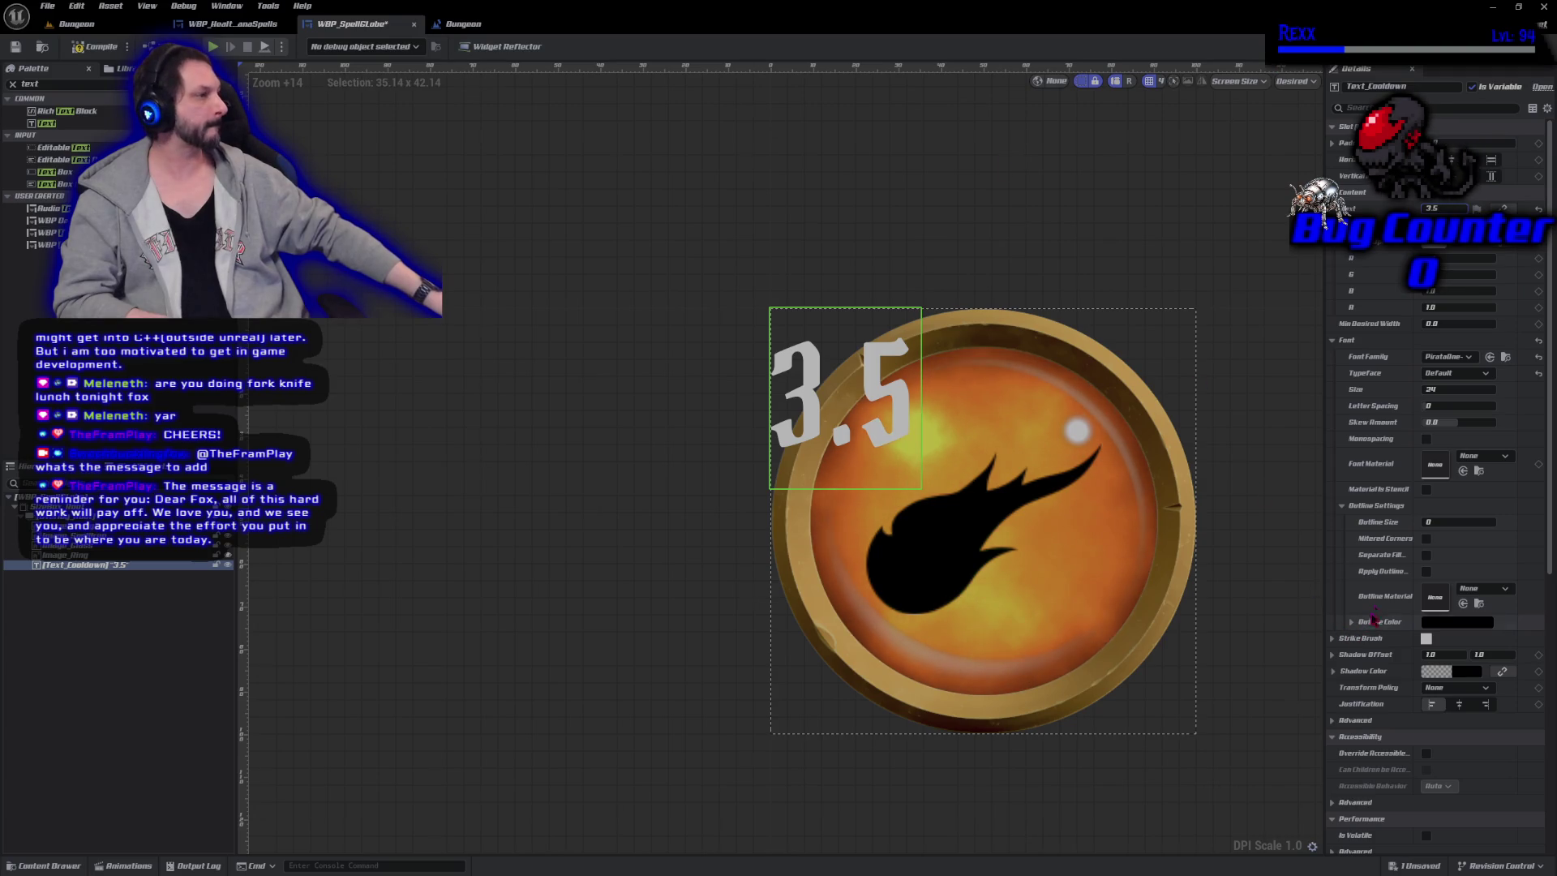
left_click(1458, 405)
type("70")
key("Return")
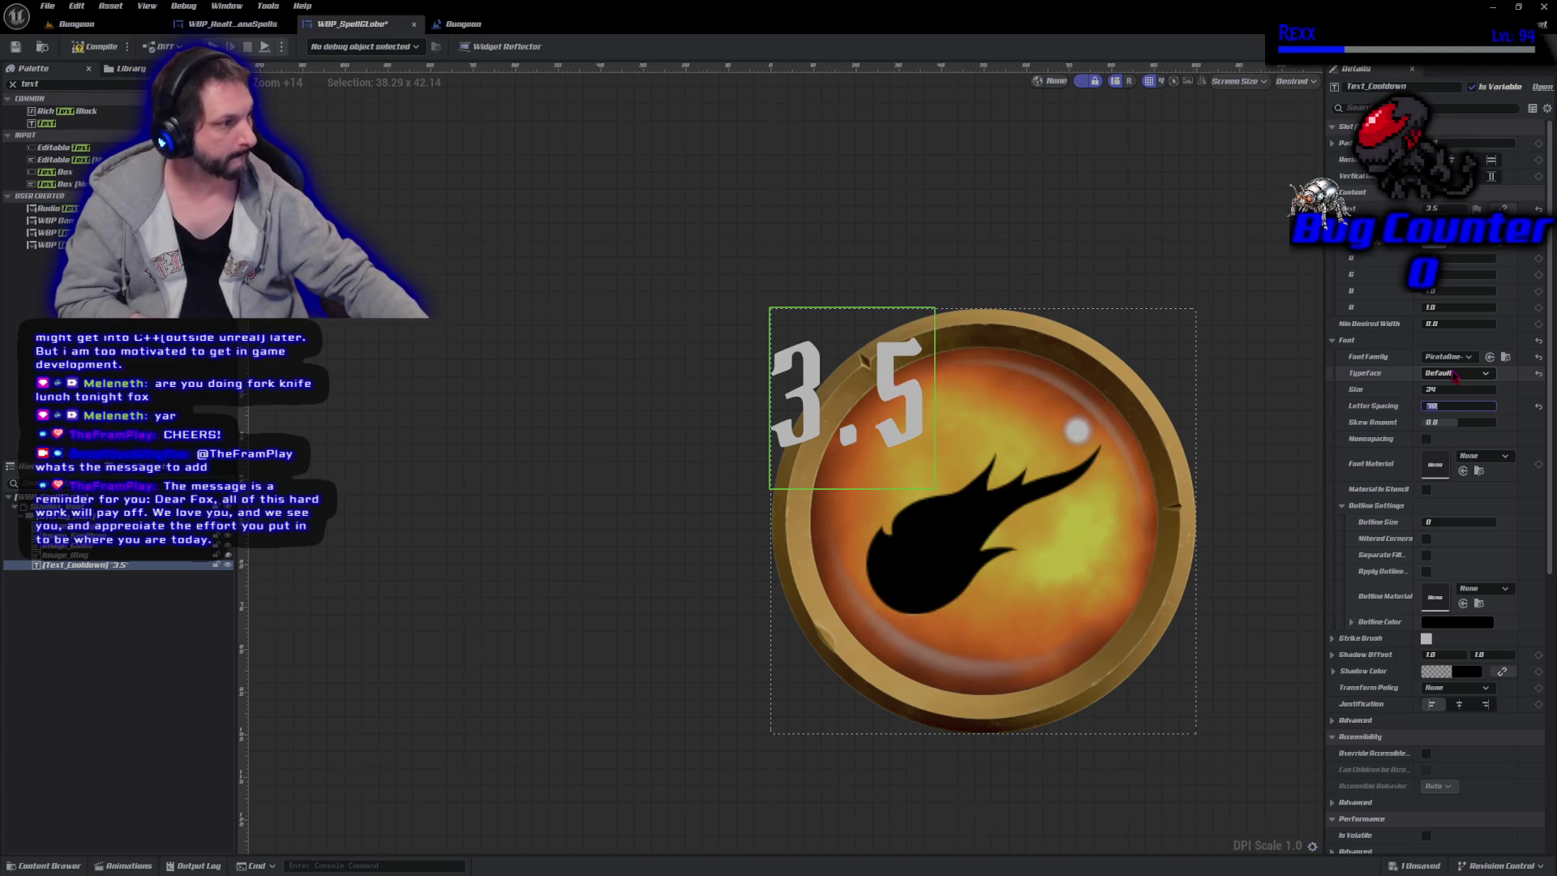
scroll(1447, 493, "down", 2)
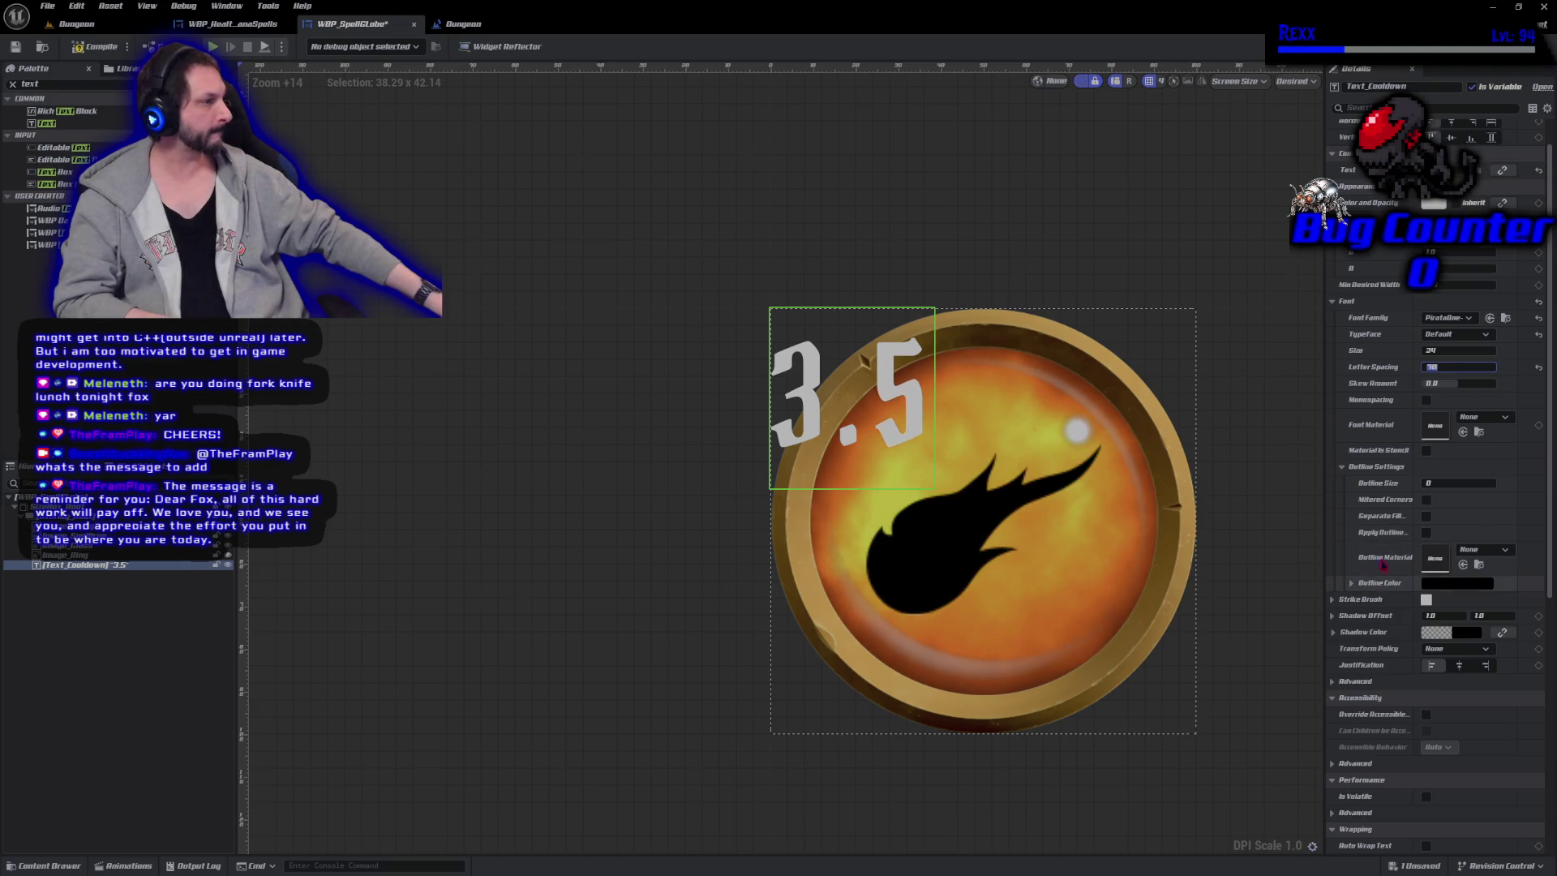
left_click(1431, 482)
type("1")
key("Return")
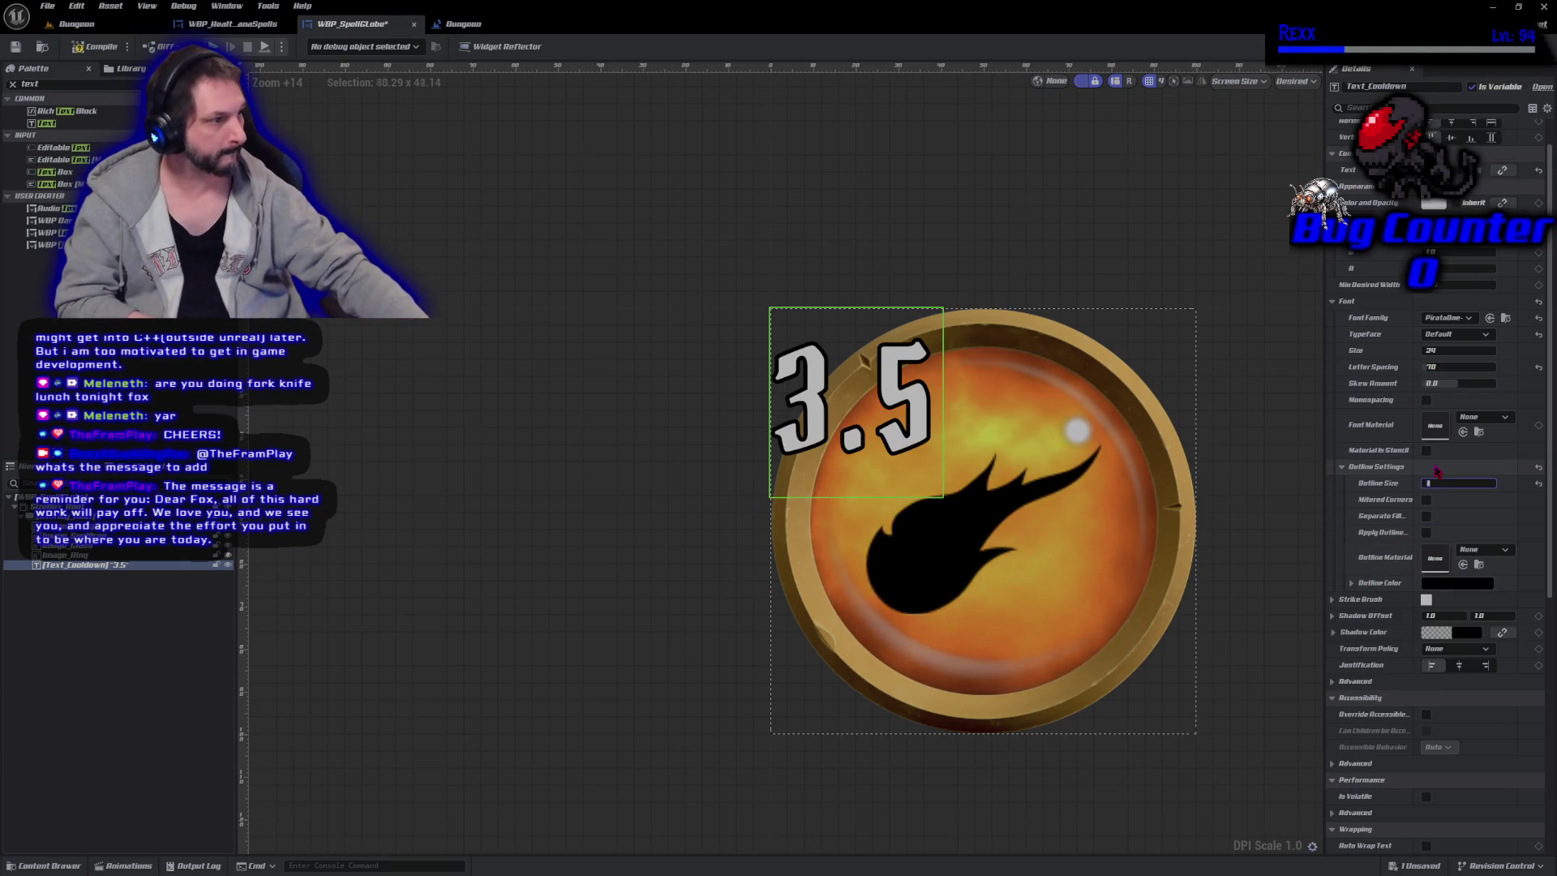
left_click(108, 49)
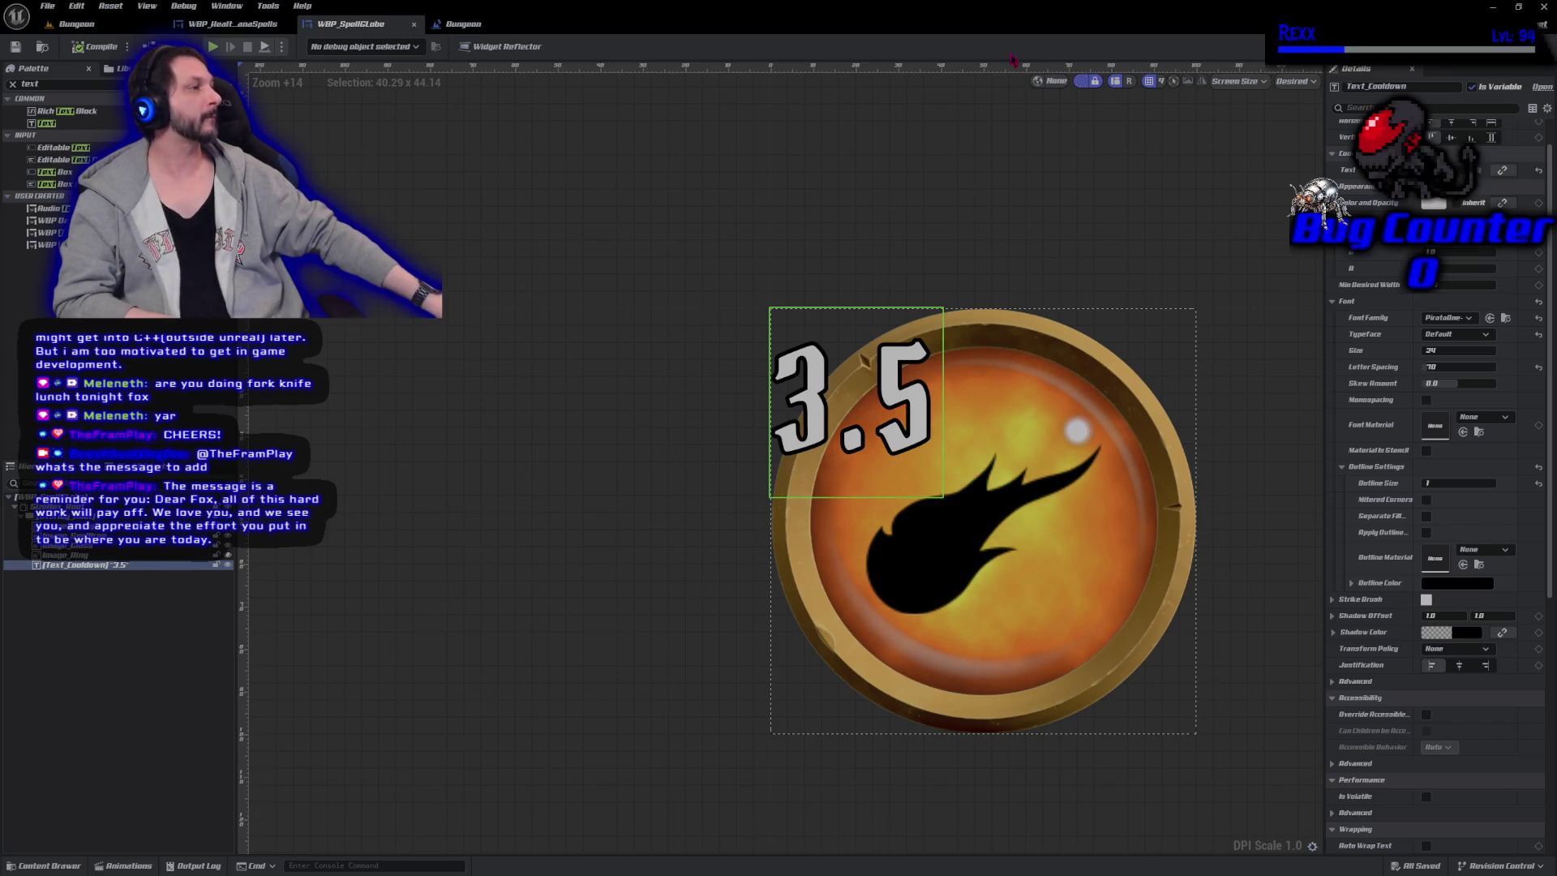
Centre the cooldown text horizontally and vertically on the globe and save the widget.
left_click(1452, 122)
left_click(1452, 138)
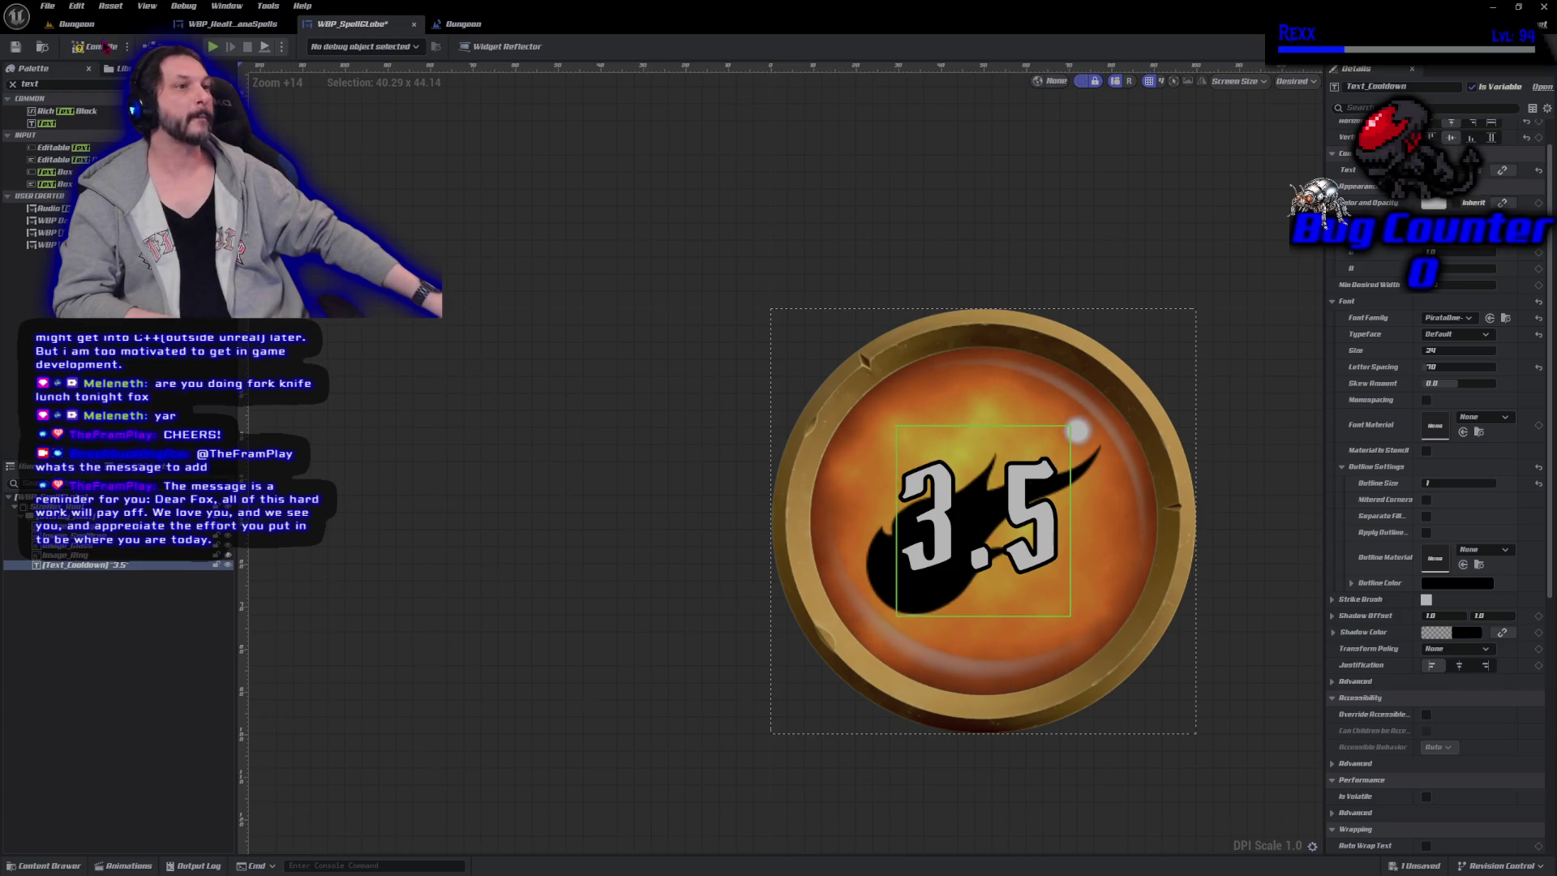
key("ctrl+s")
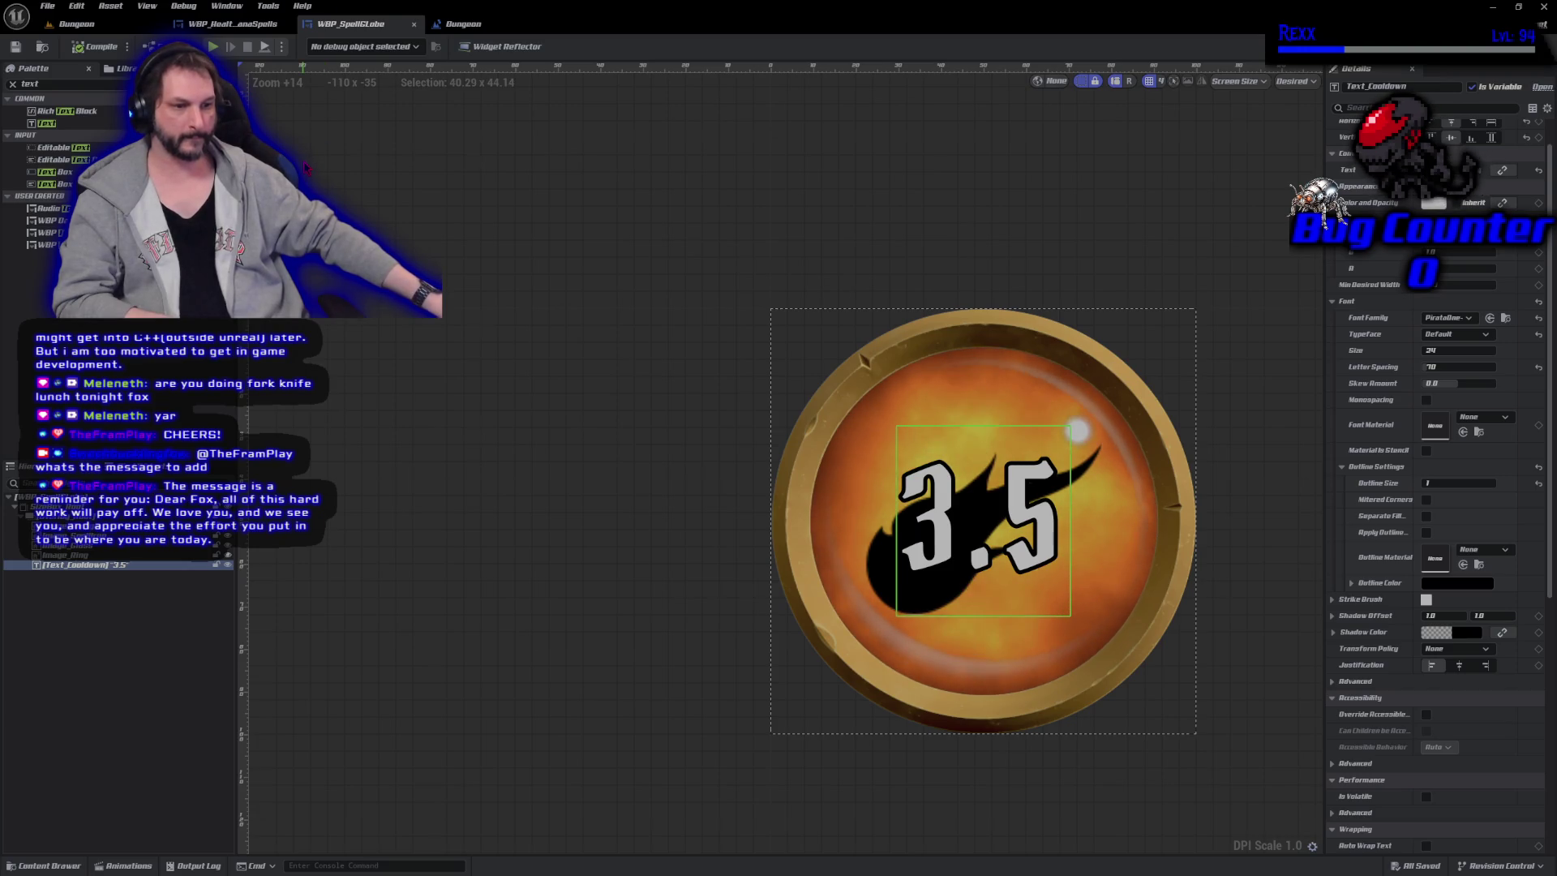
In the Dungeon level blueprint, paste the chat message into Print String's In String.
left_click(463, 24)
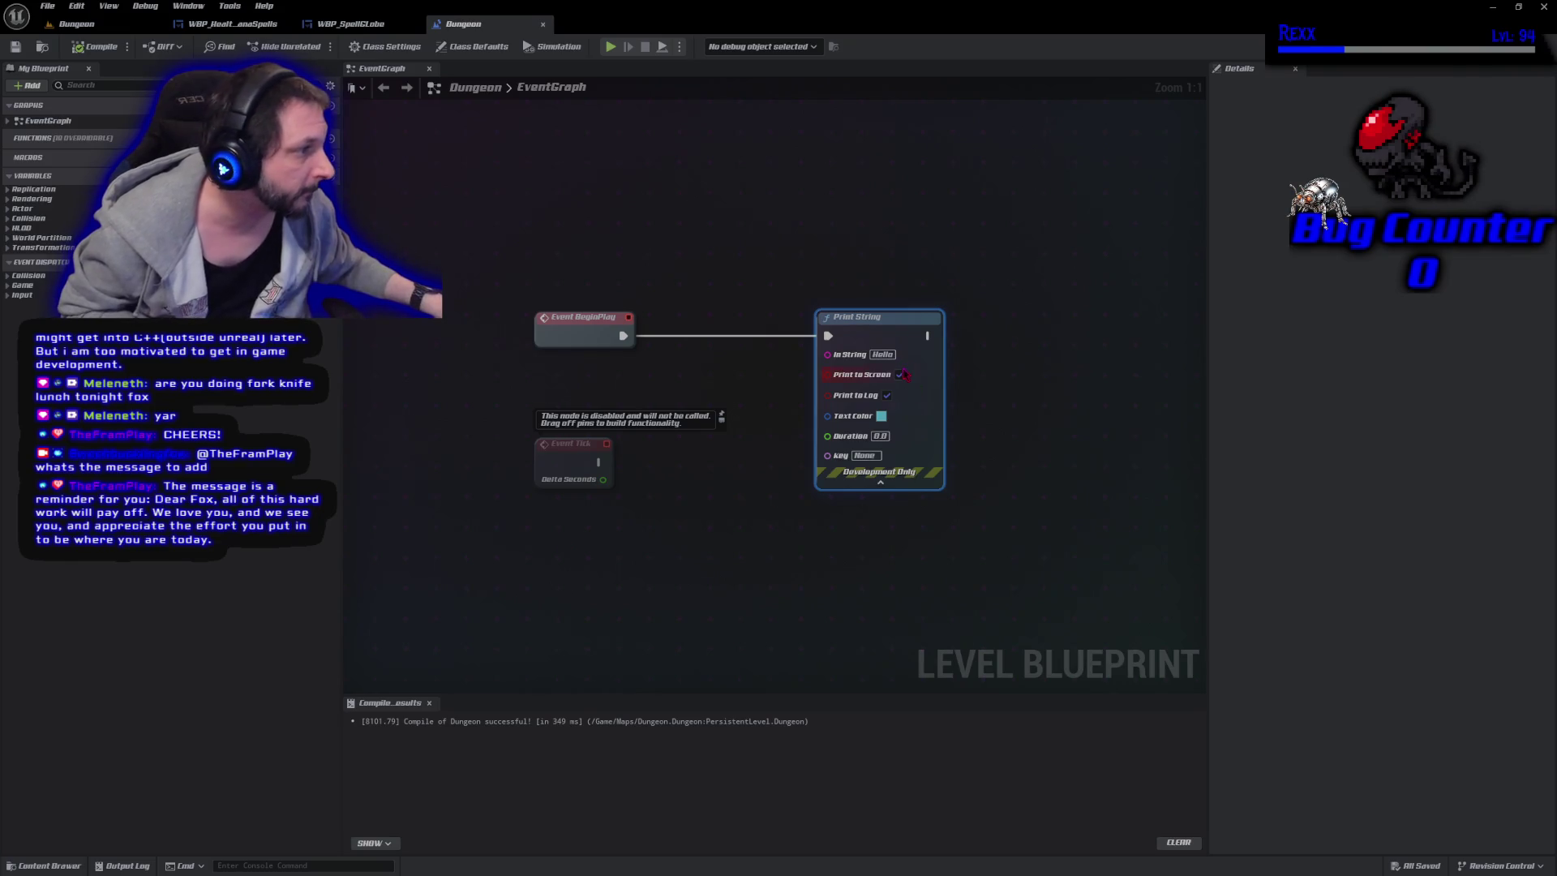
type("Dear Fox, all of this hard work will pay off. We love you, and we see you, and appreciate the effort you put in to be where you are today.")
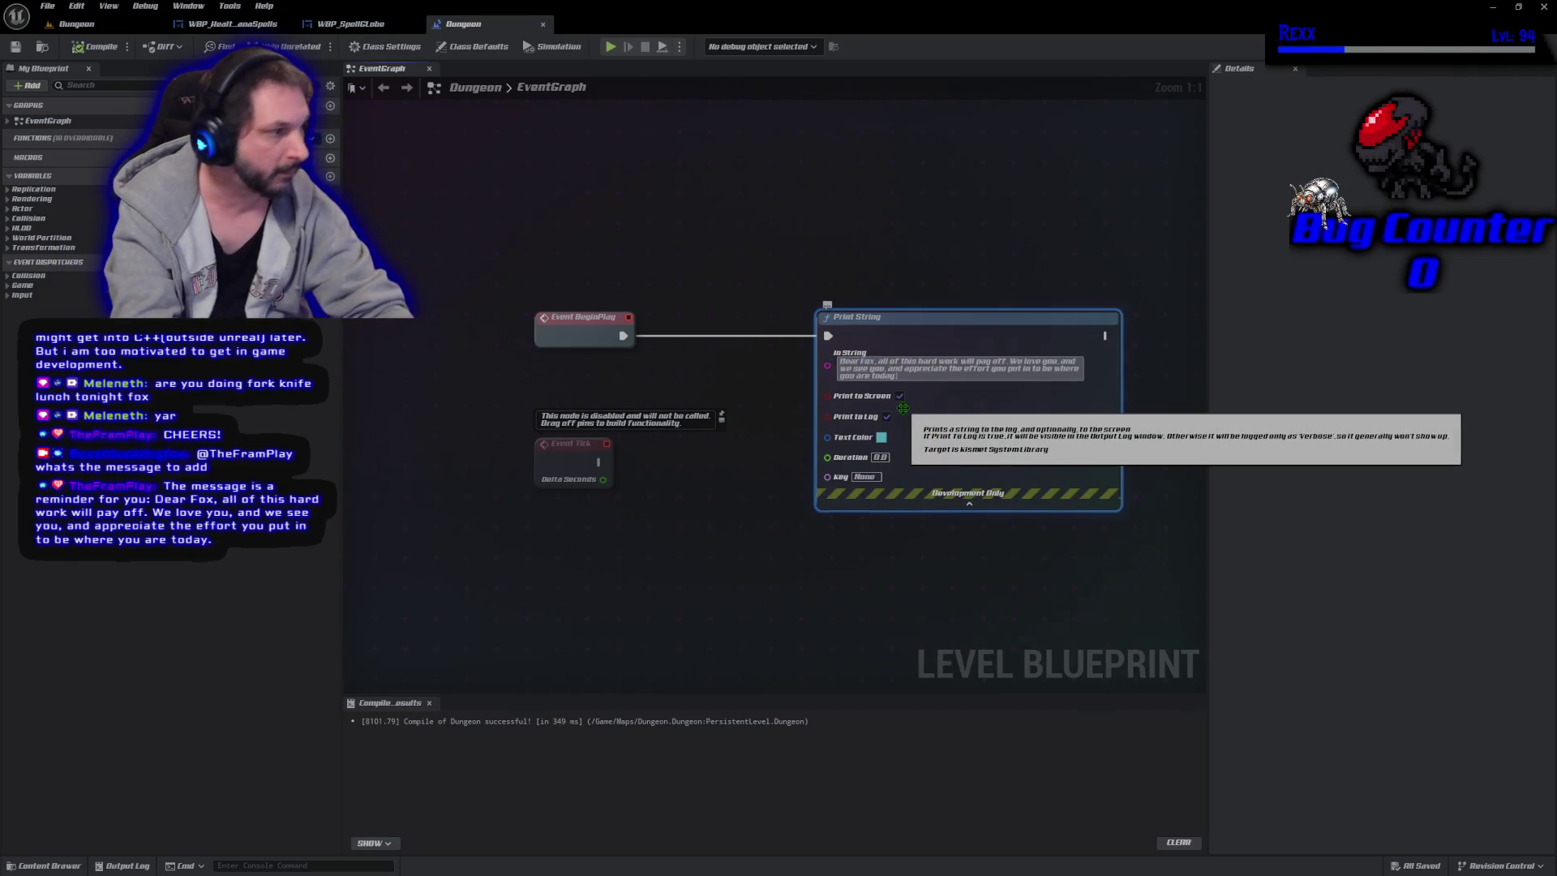
key("Return")
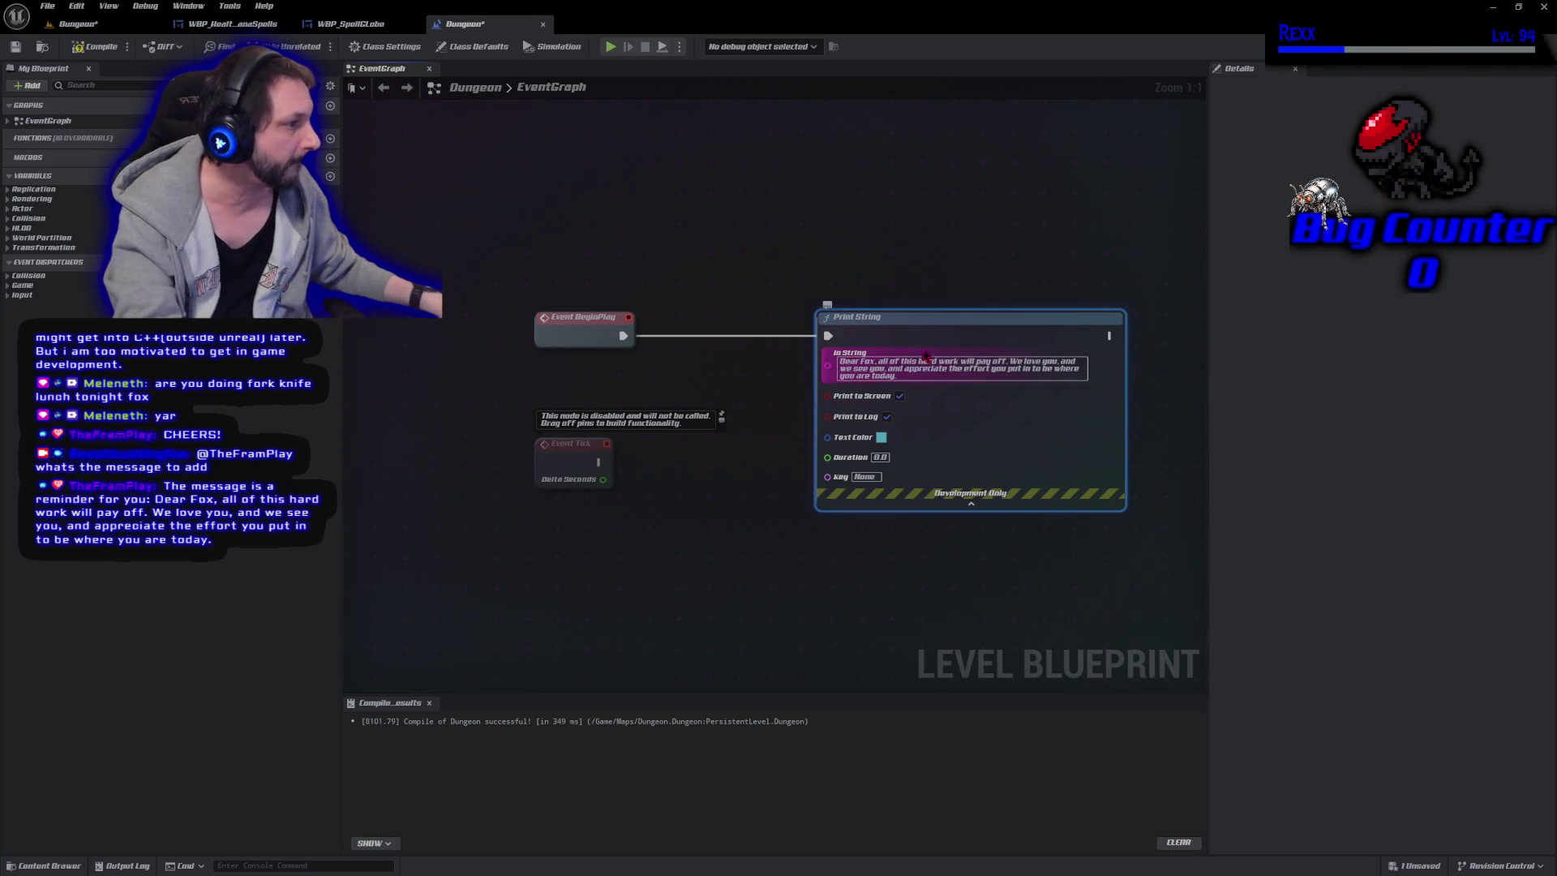
Set the Print String text colour to teal and save the level blueprint.
left_click(883, 438)
left_click_drag(965, 452, 870, 340)
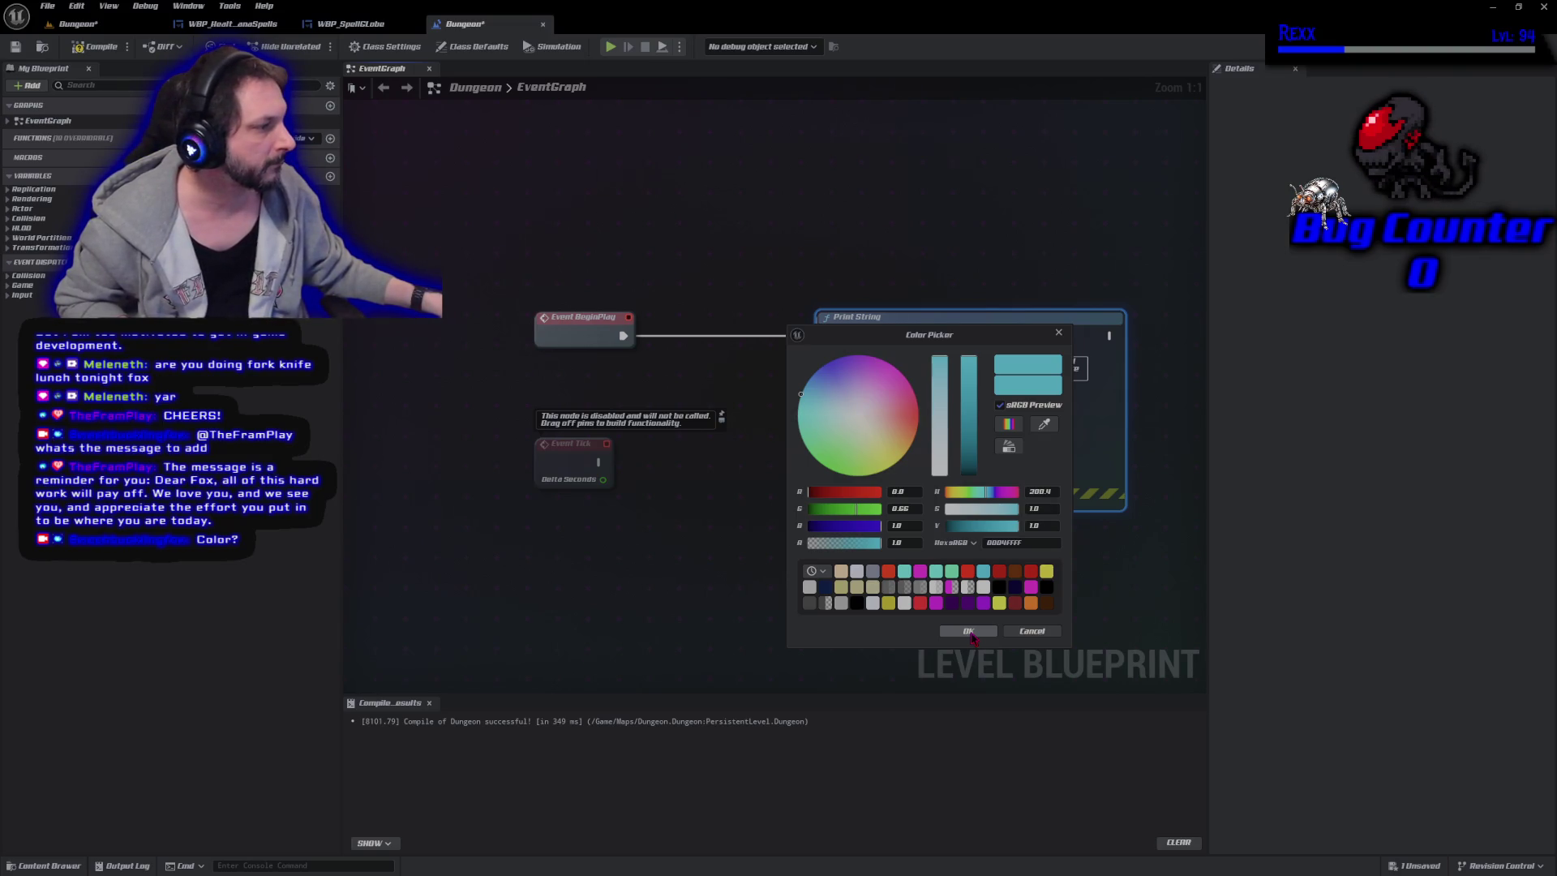
left_click(969, 632)
key("ctrl+s")
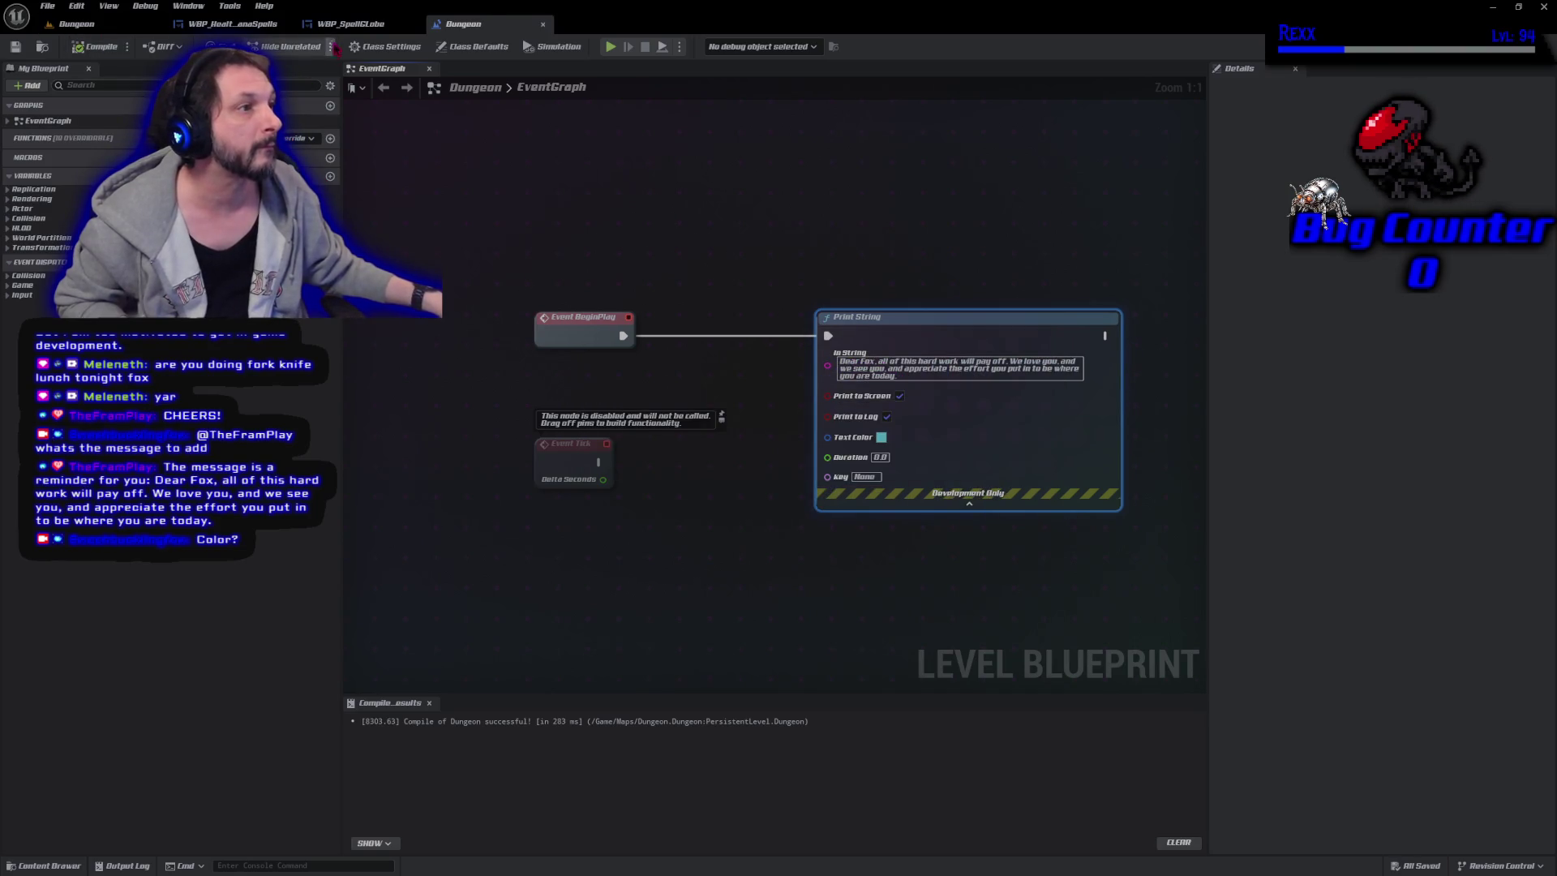
left_click(350, 23)
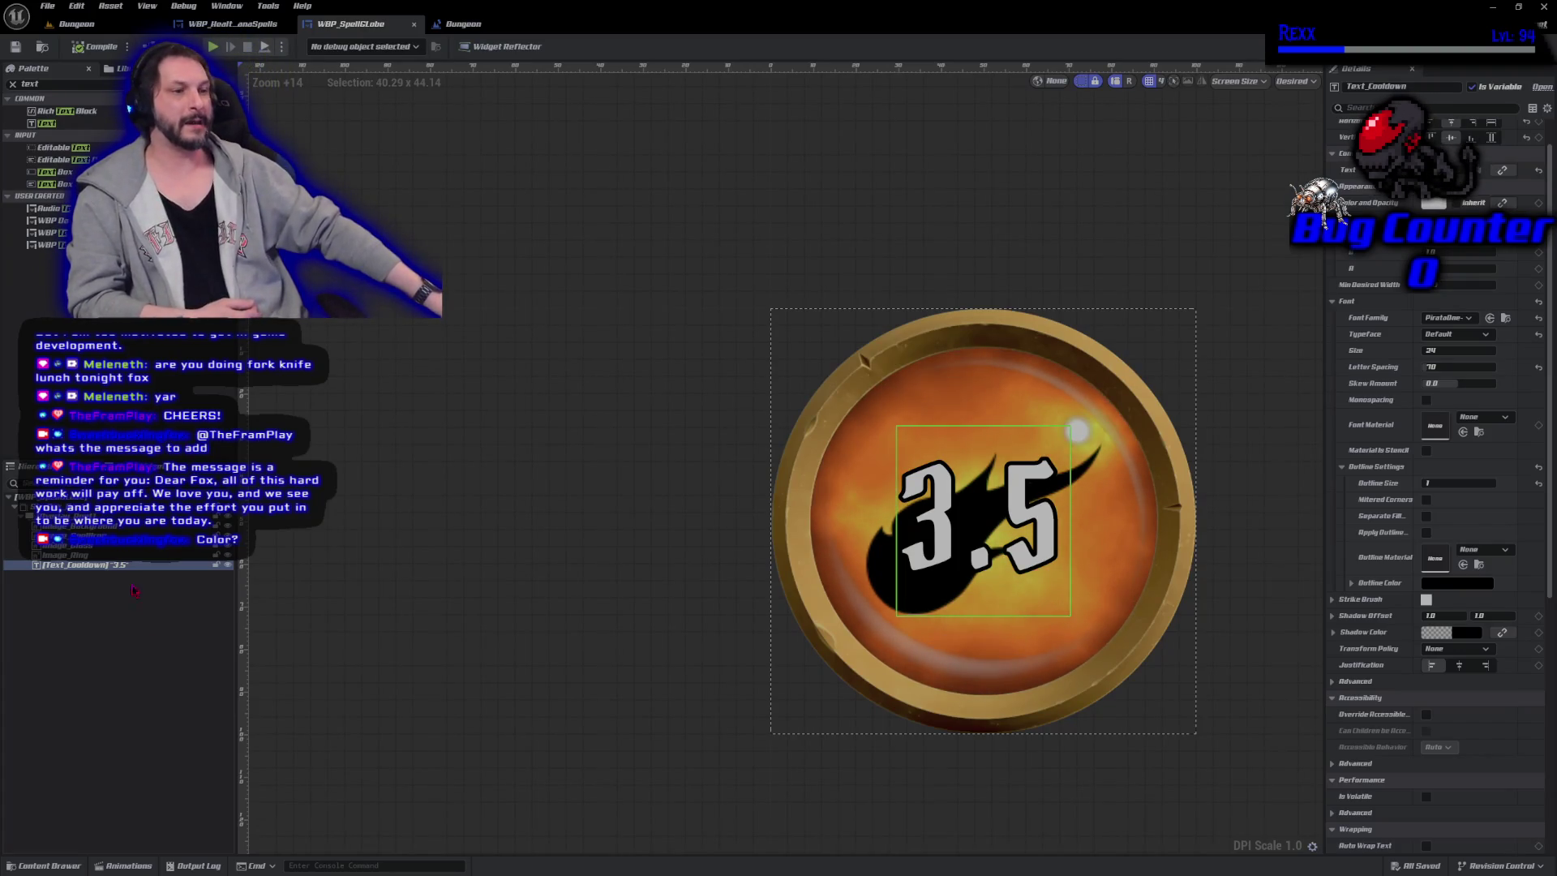
Add a getter for Image_Background to the spell globe's event graph.
left_click(73, 525)
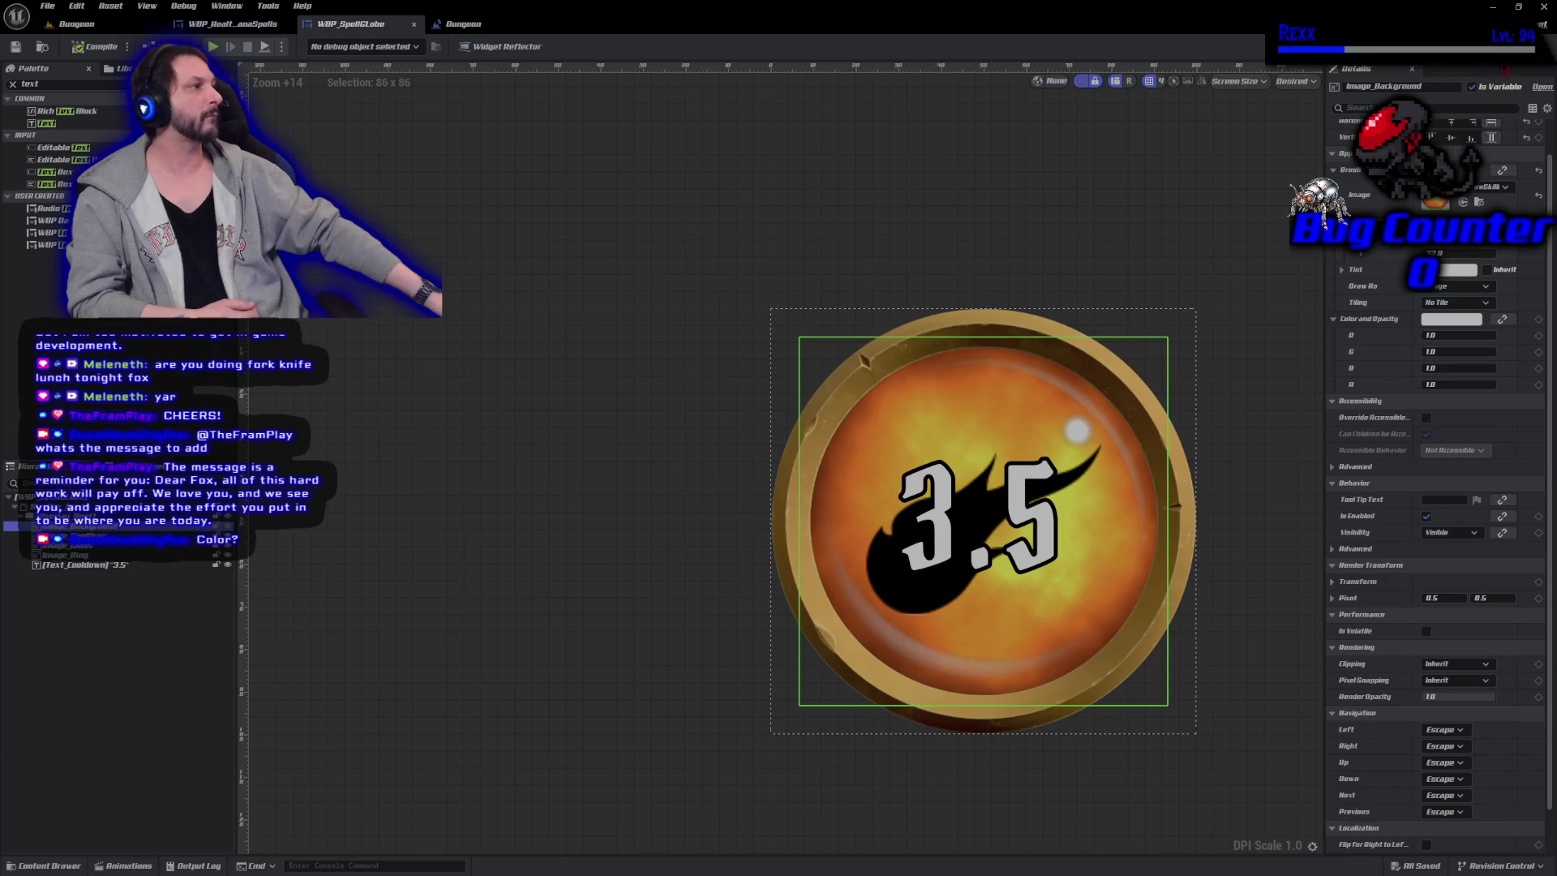
left_click(1501, 71)
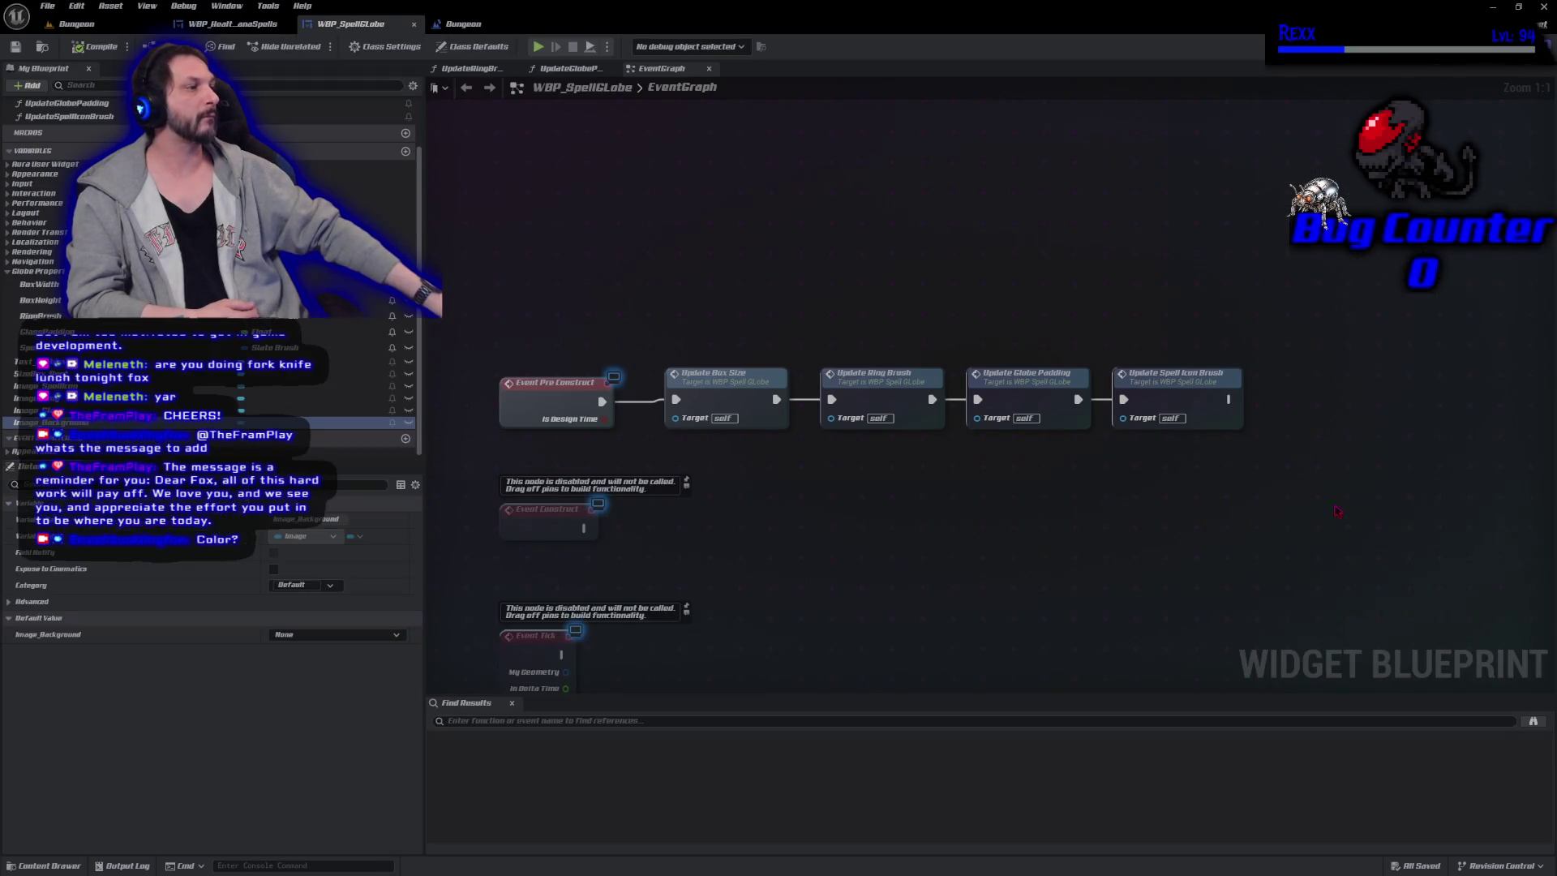
left_click_drag(1338, 512, 910, 441)
mouse_move(57, 422)
left_mouse_down()
mouse_move(365, 430)
mouse_move(845, 393)
mouse_move(794, 381)
mouse_move(824, 400)
mouse_move(842, 352)
left_mouse_up()
left_click(832, 405)
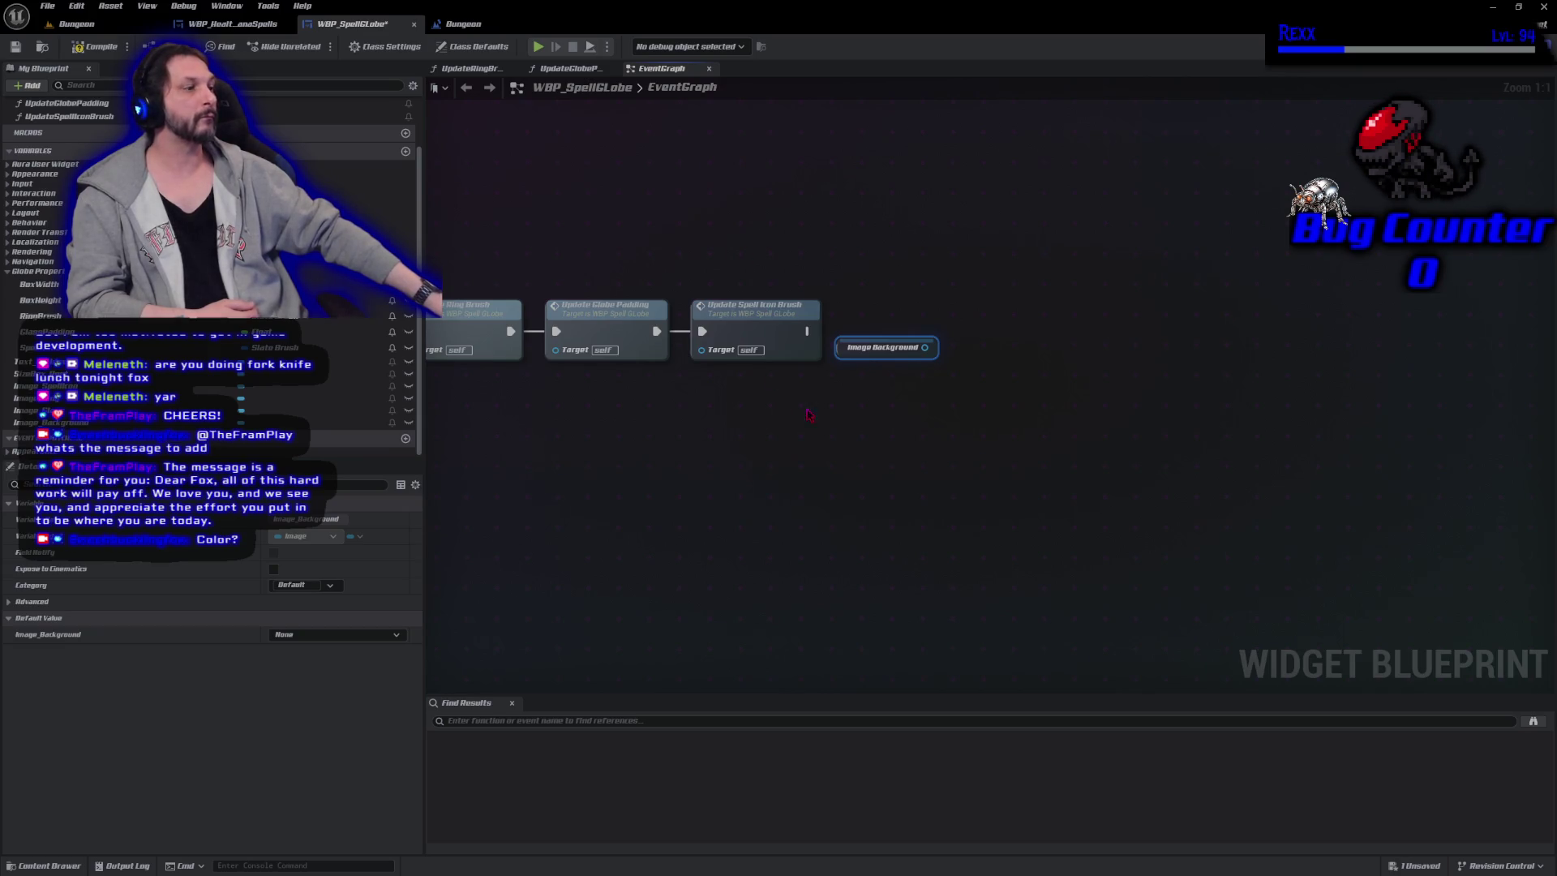
Add Set Brush Tint Color on Image_Background, fed by a Make Slate Color node.
left_click_drag(925, 348, 962, 347)
type("set tint")
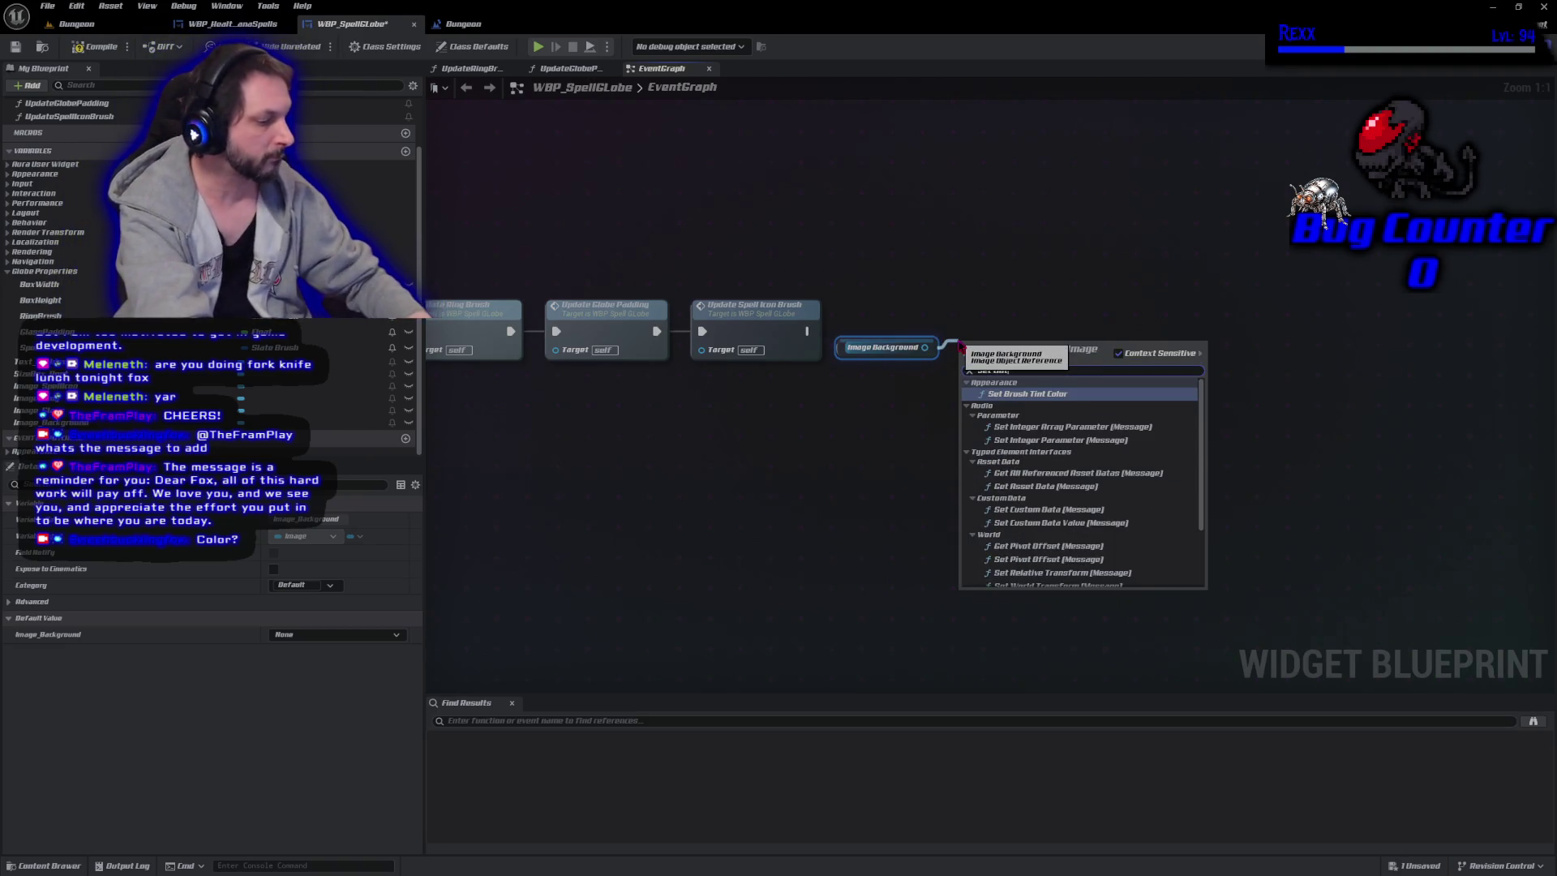
key("Return")
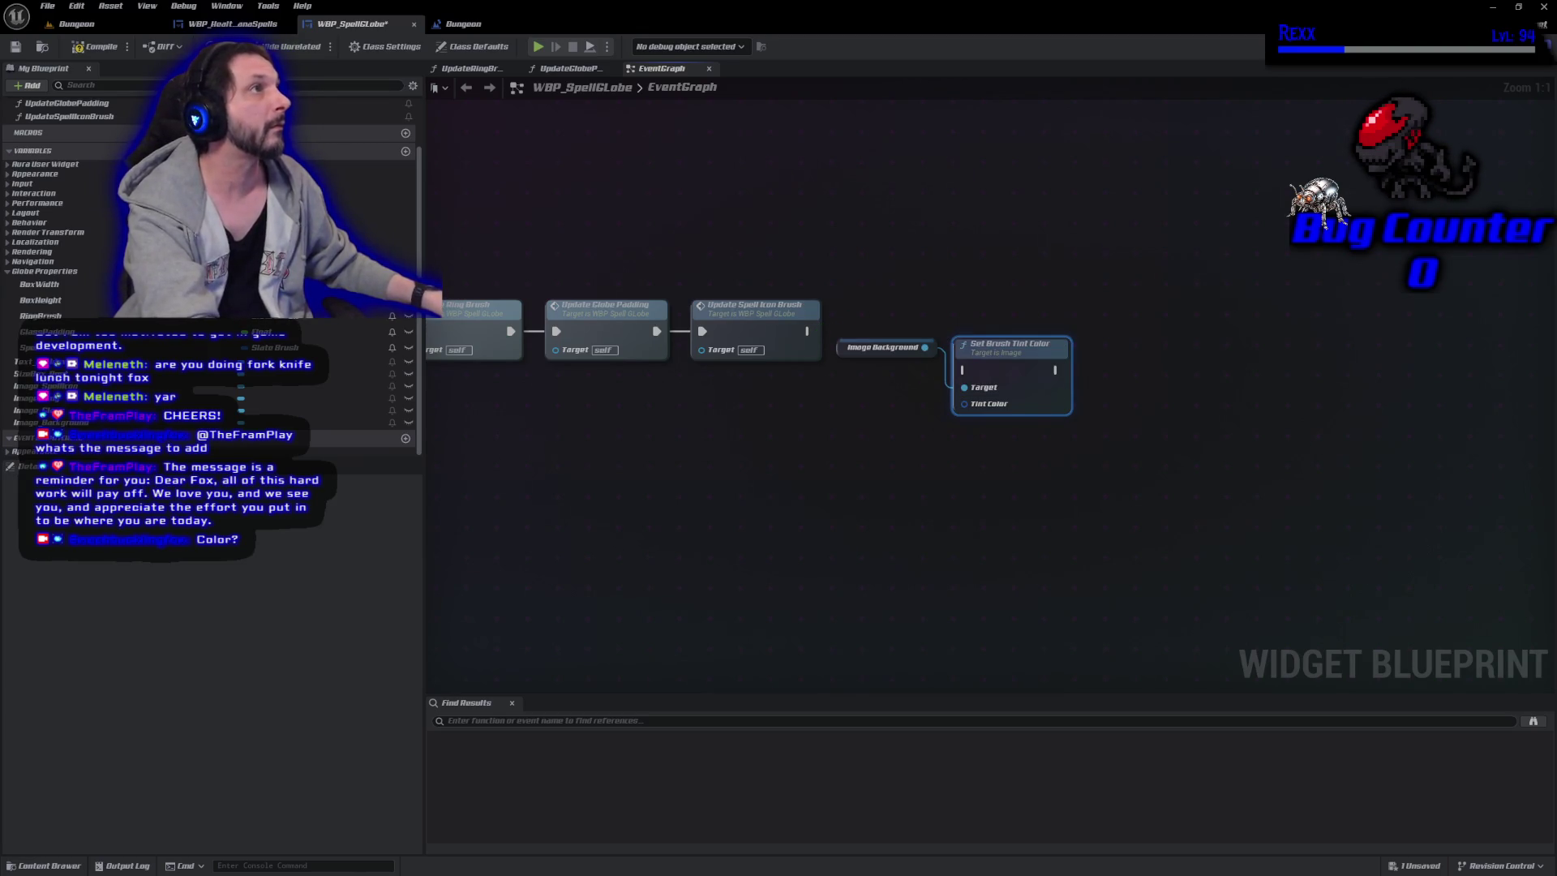
mouse_move(974, 407)
left_mouse_down()
mouse_move(875, 438)
mouse_move(799, 416)
left_mouse_up()
left_click(998, 556)
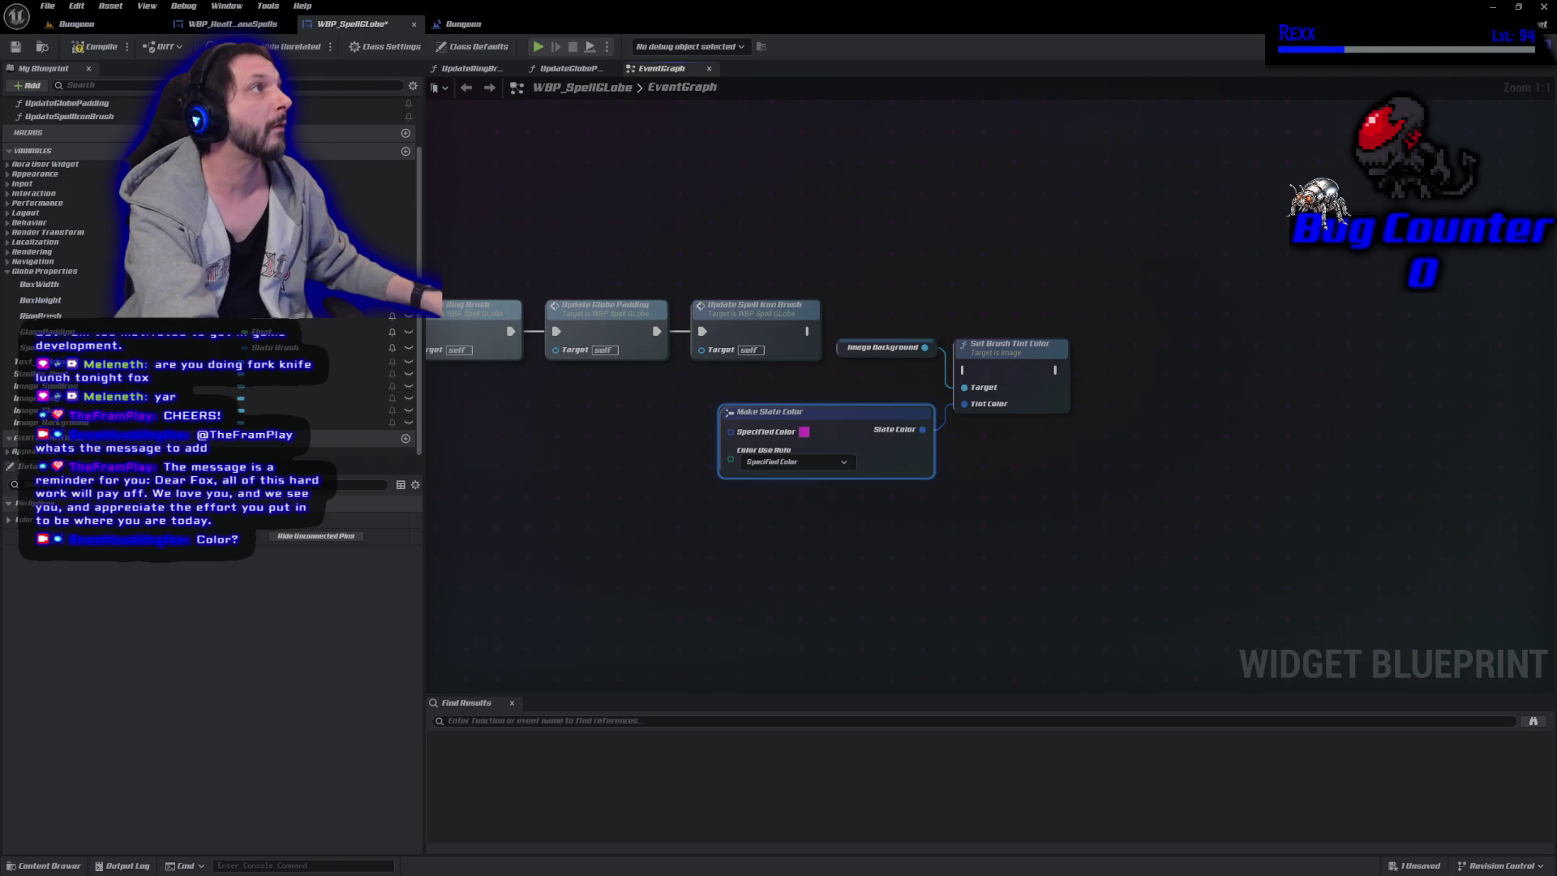
left_click(803, 433)
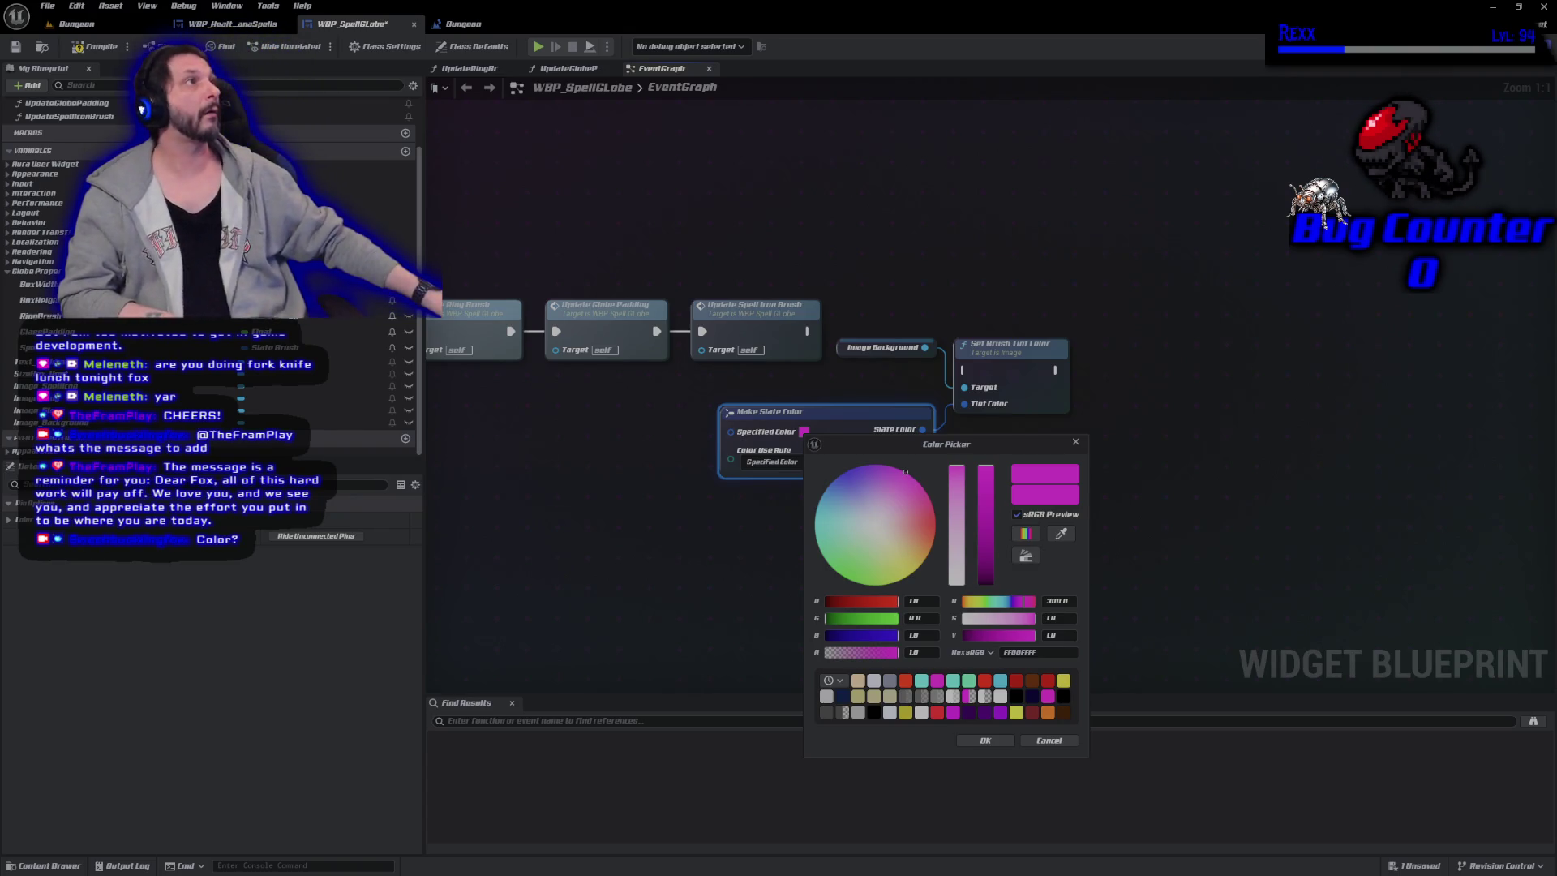
Set the tint colour's red, green and blue values to 0.2 each.
mouse_move(986, 568)
left_mouse_down()
mouse_move(983, 619)
mouse_move(985, 588)
left_mouse_up()
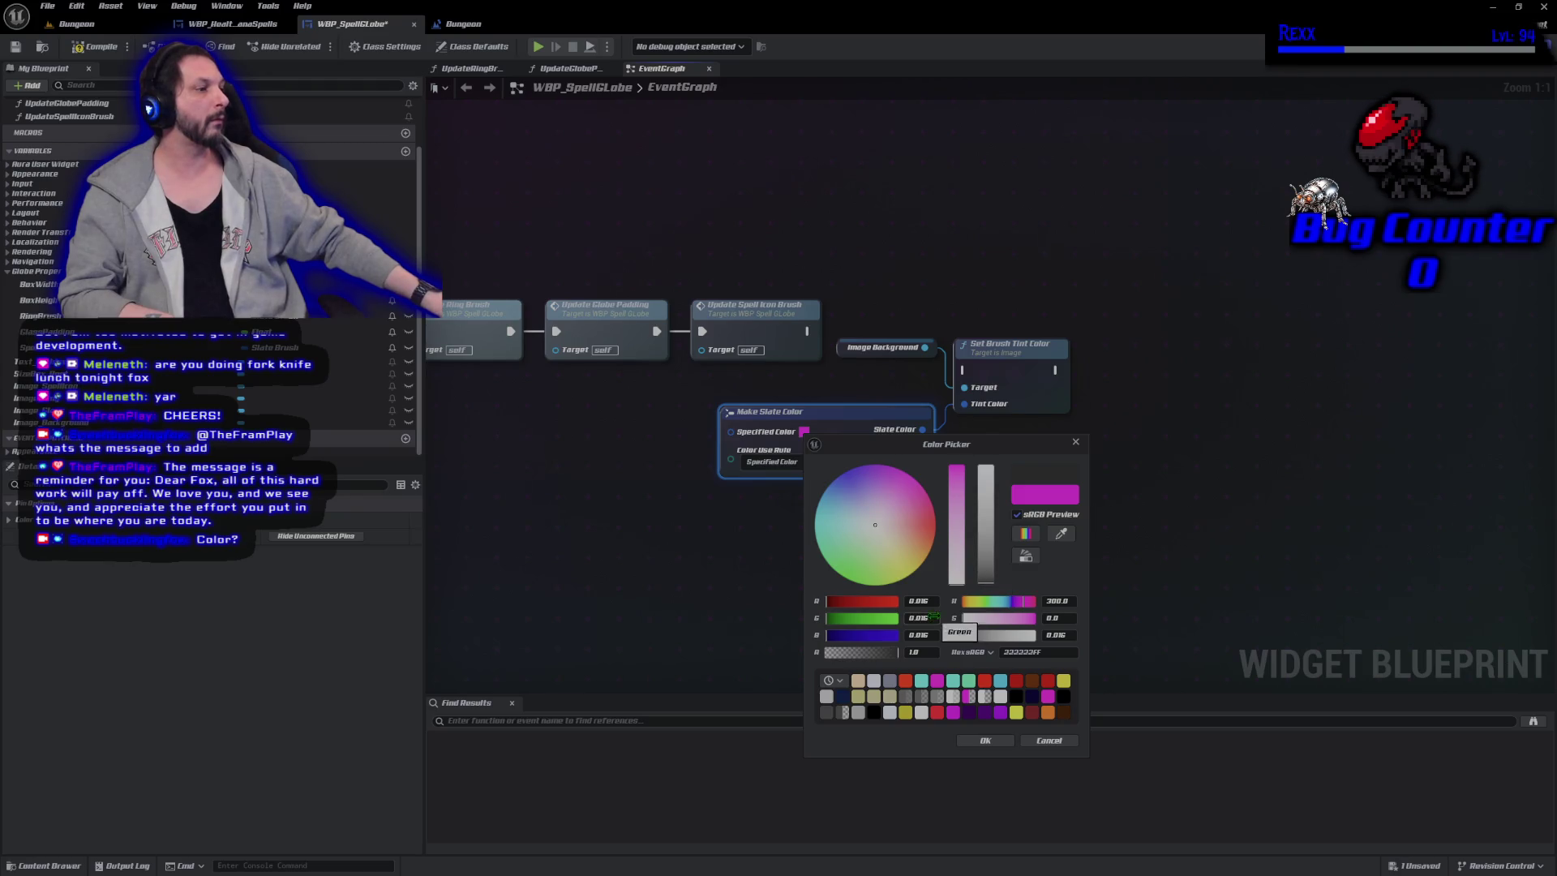
type("0.2")
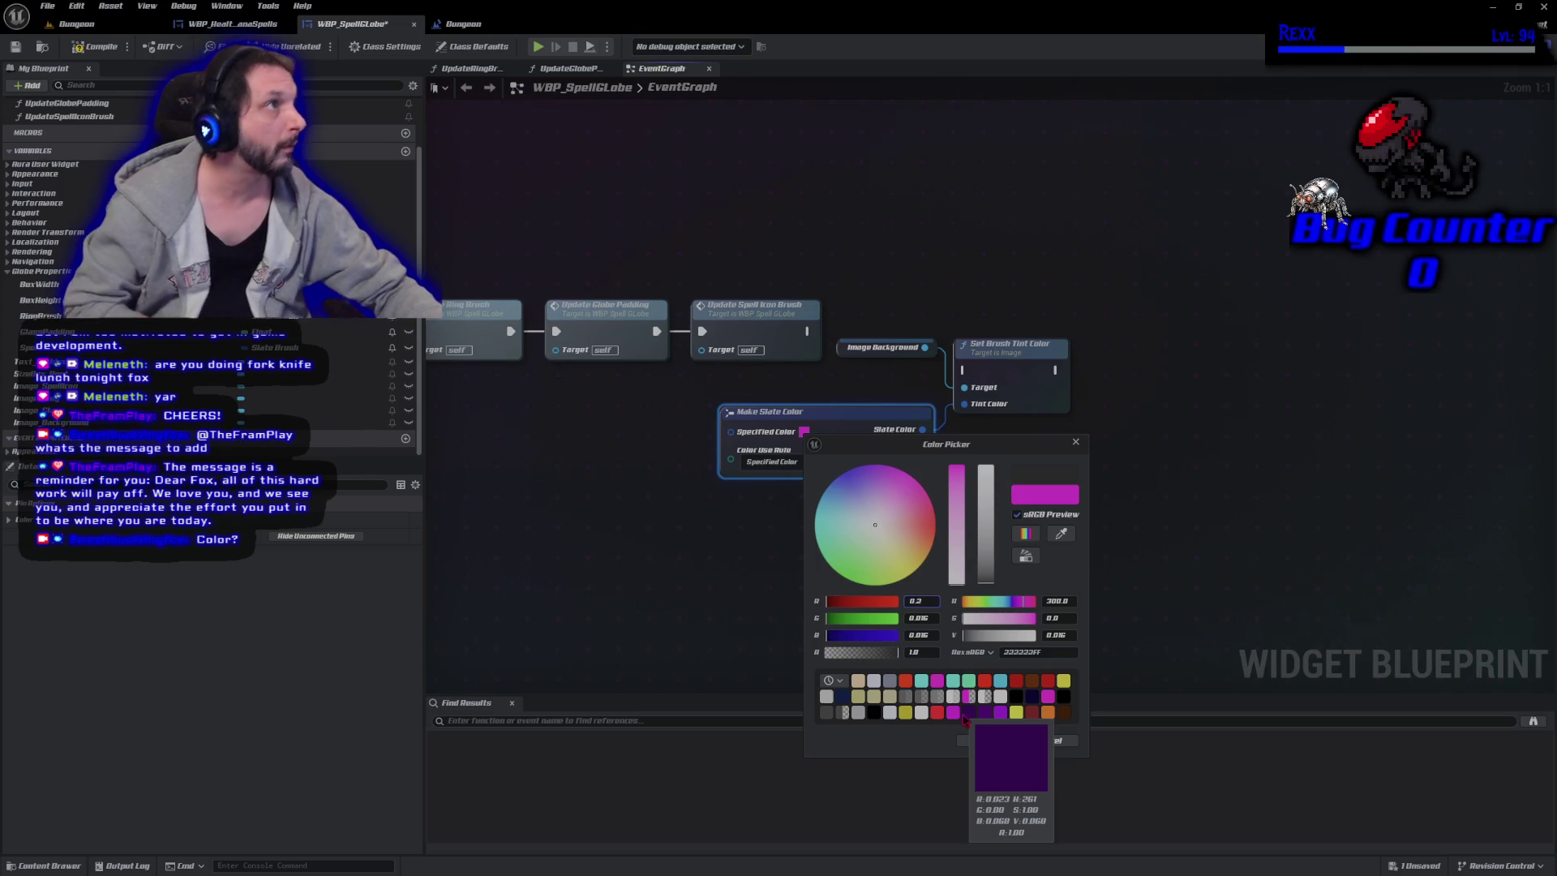
key("Return")
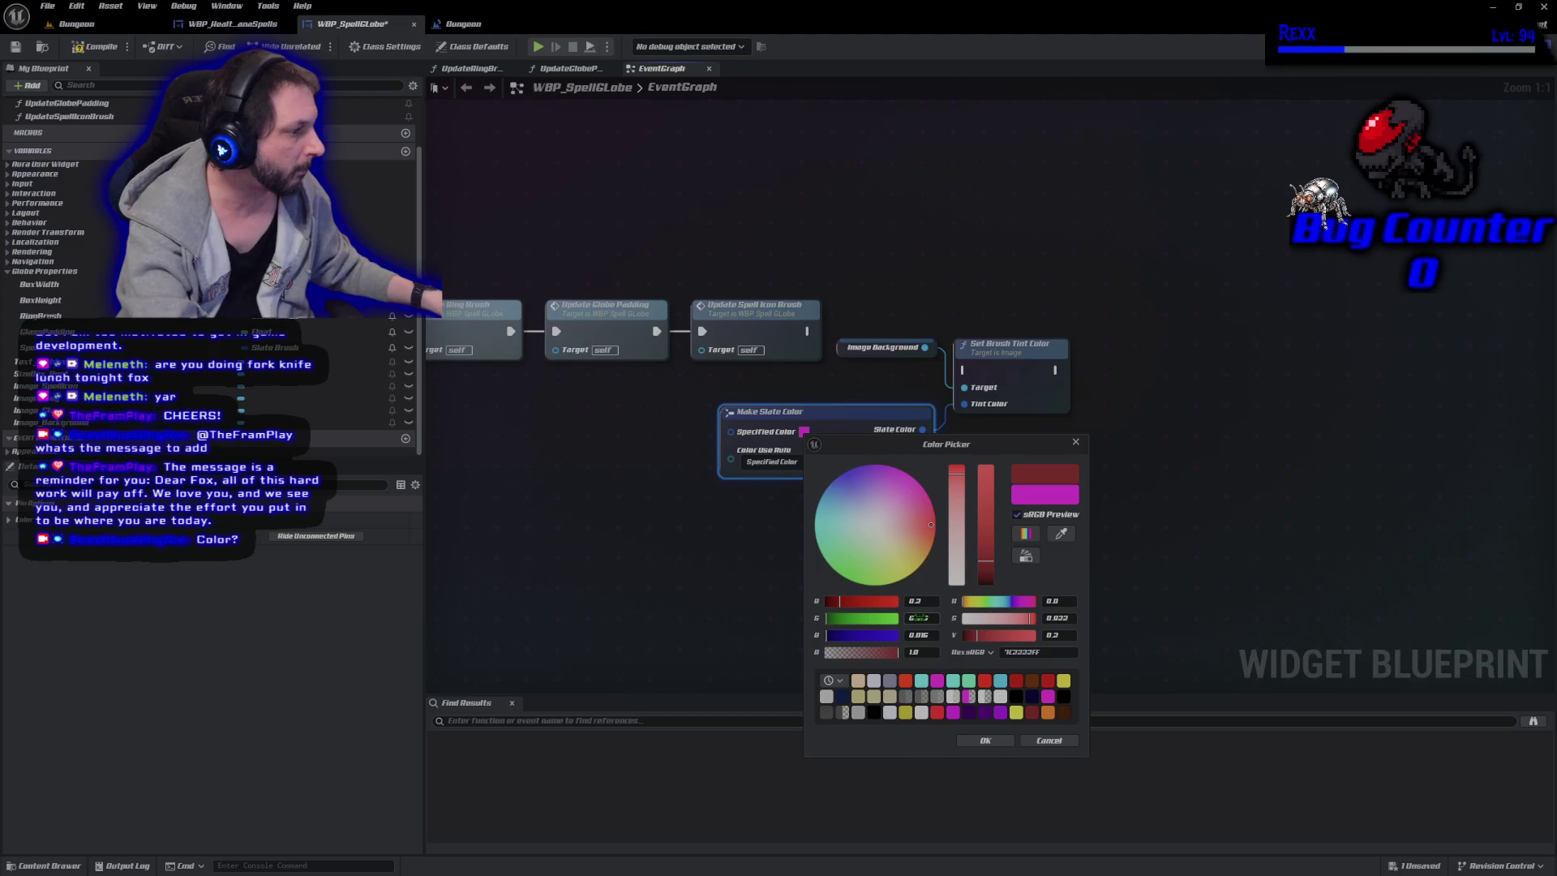
left_click(918, 618)
type("0.2")
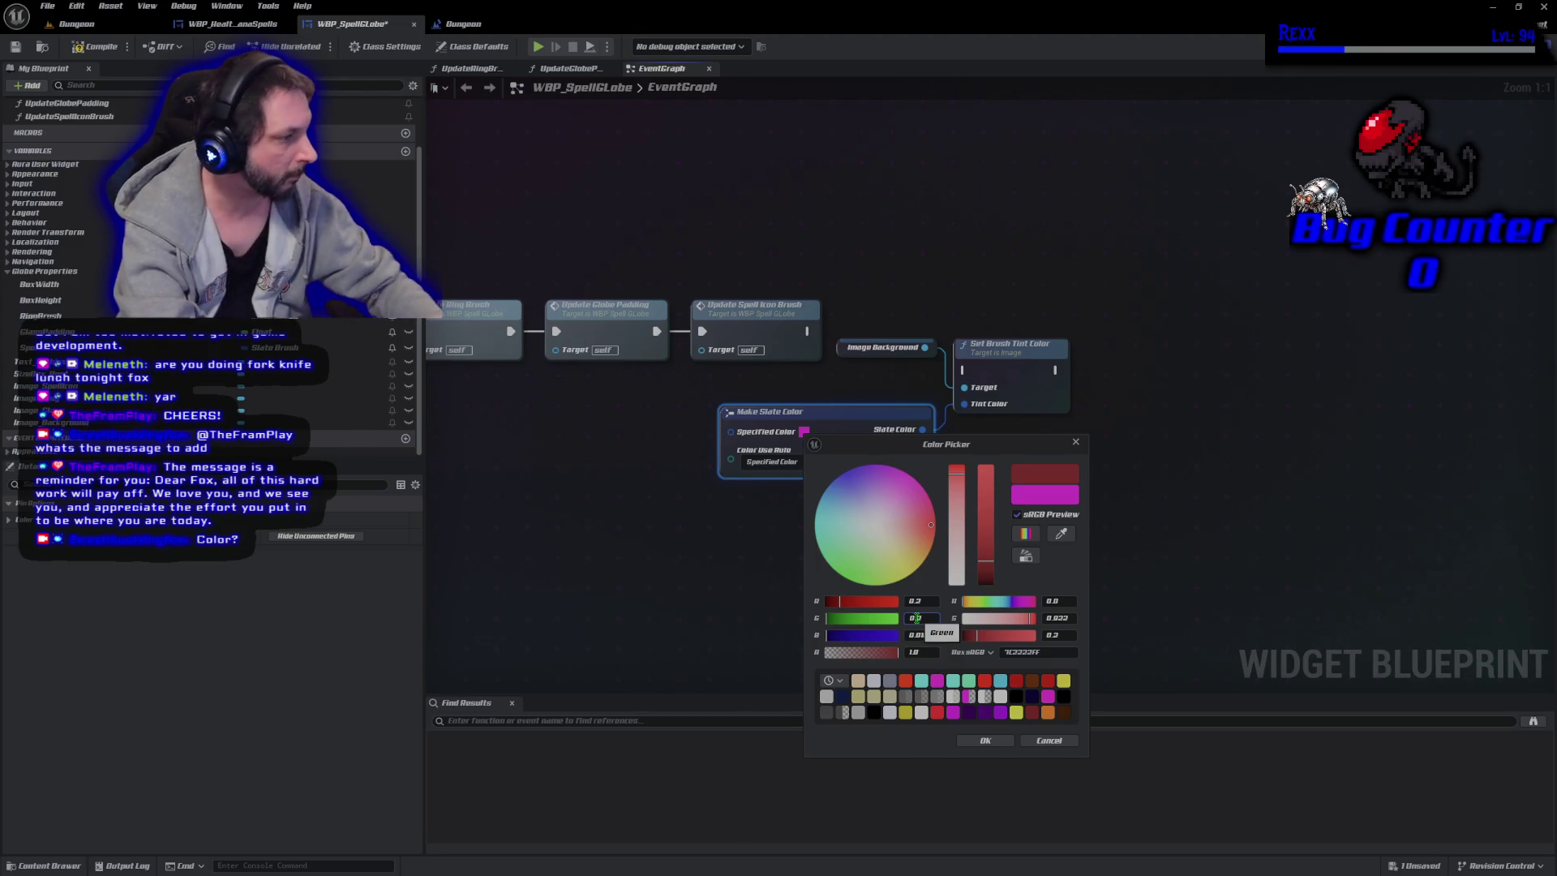
key("Tab")
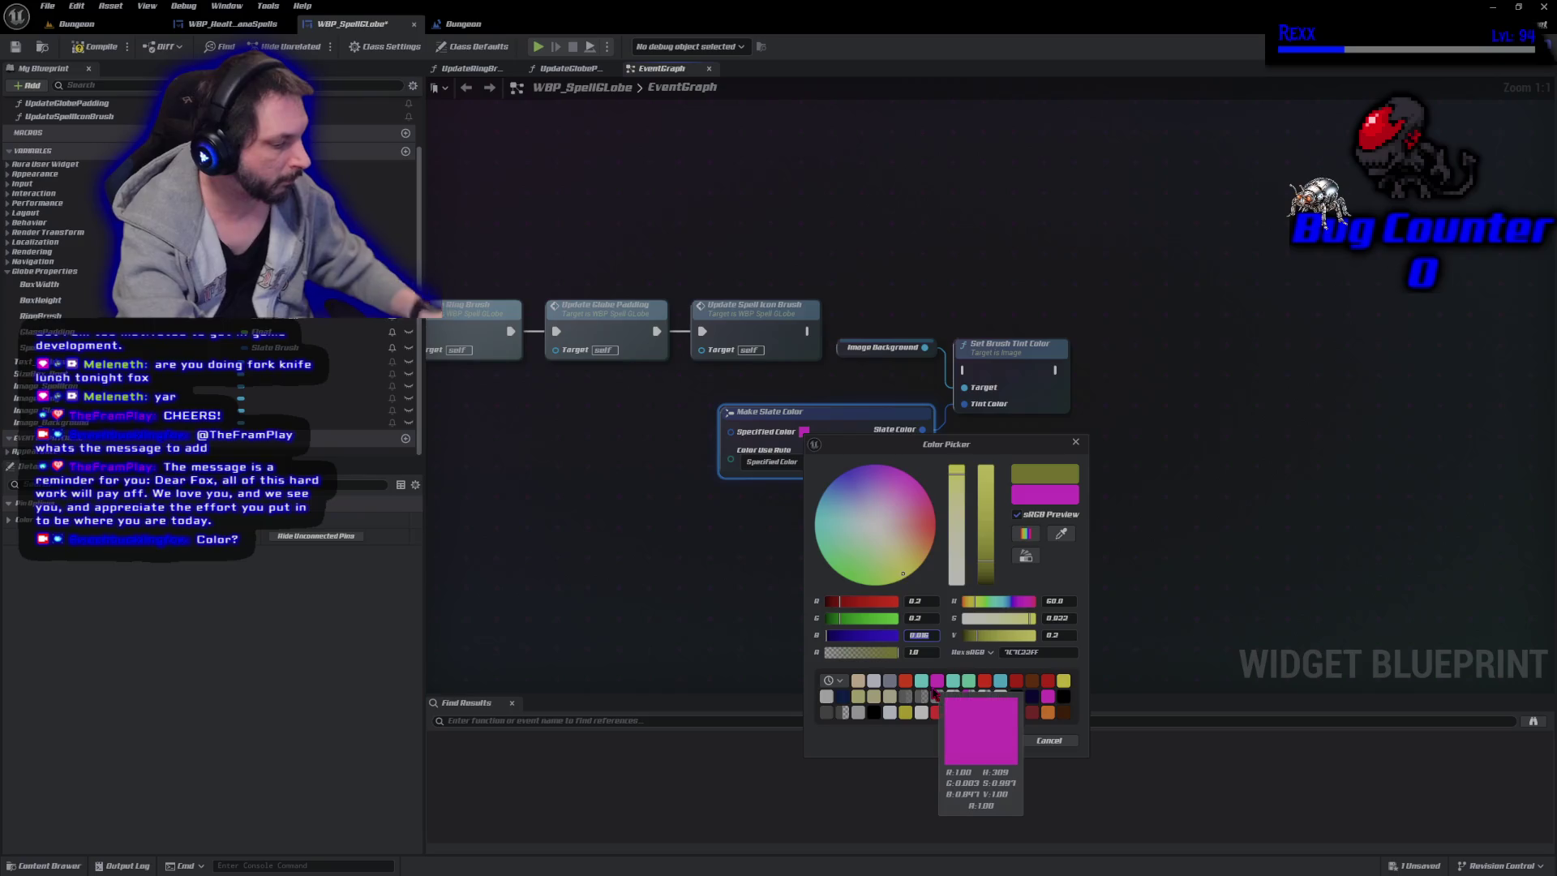
type("0.2")
key("Return")
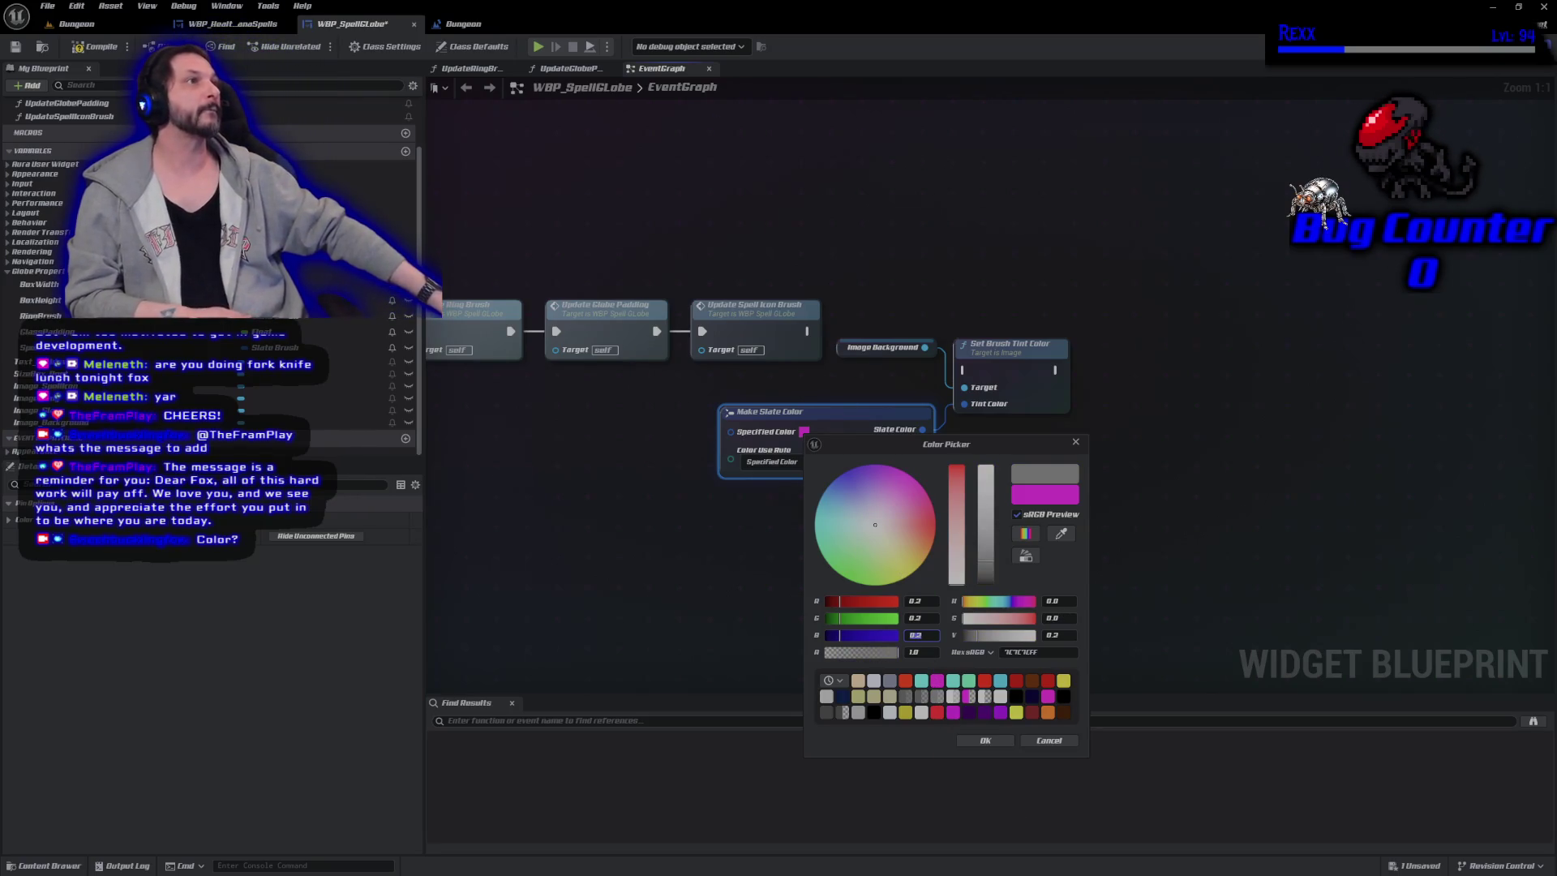
Lower red, green and blue to 0.02 each and confirm the near-black tint.
left_click(921, 601)
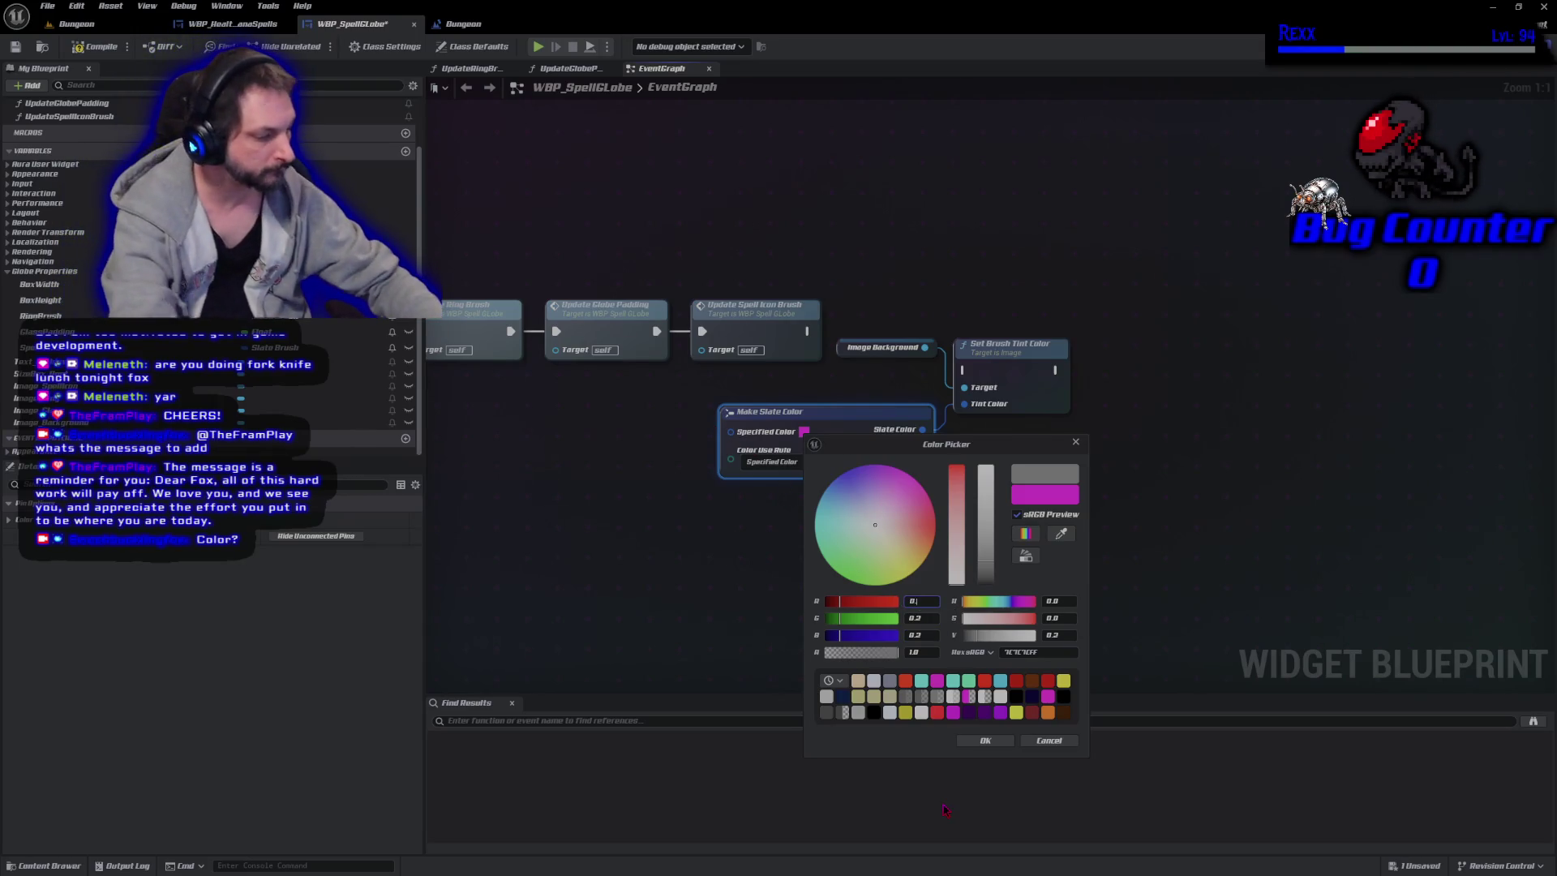
type("02")
key("Tab")
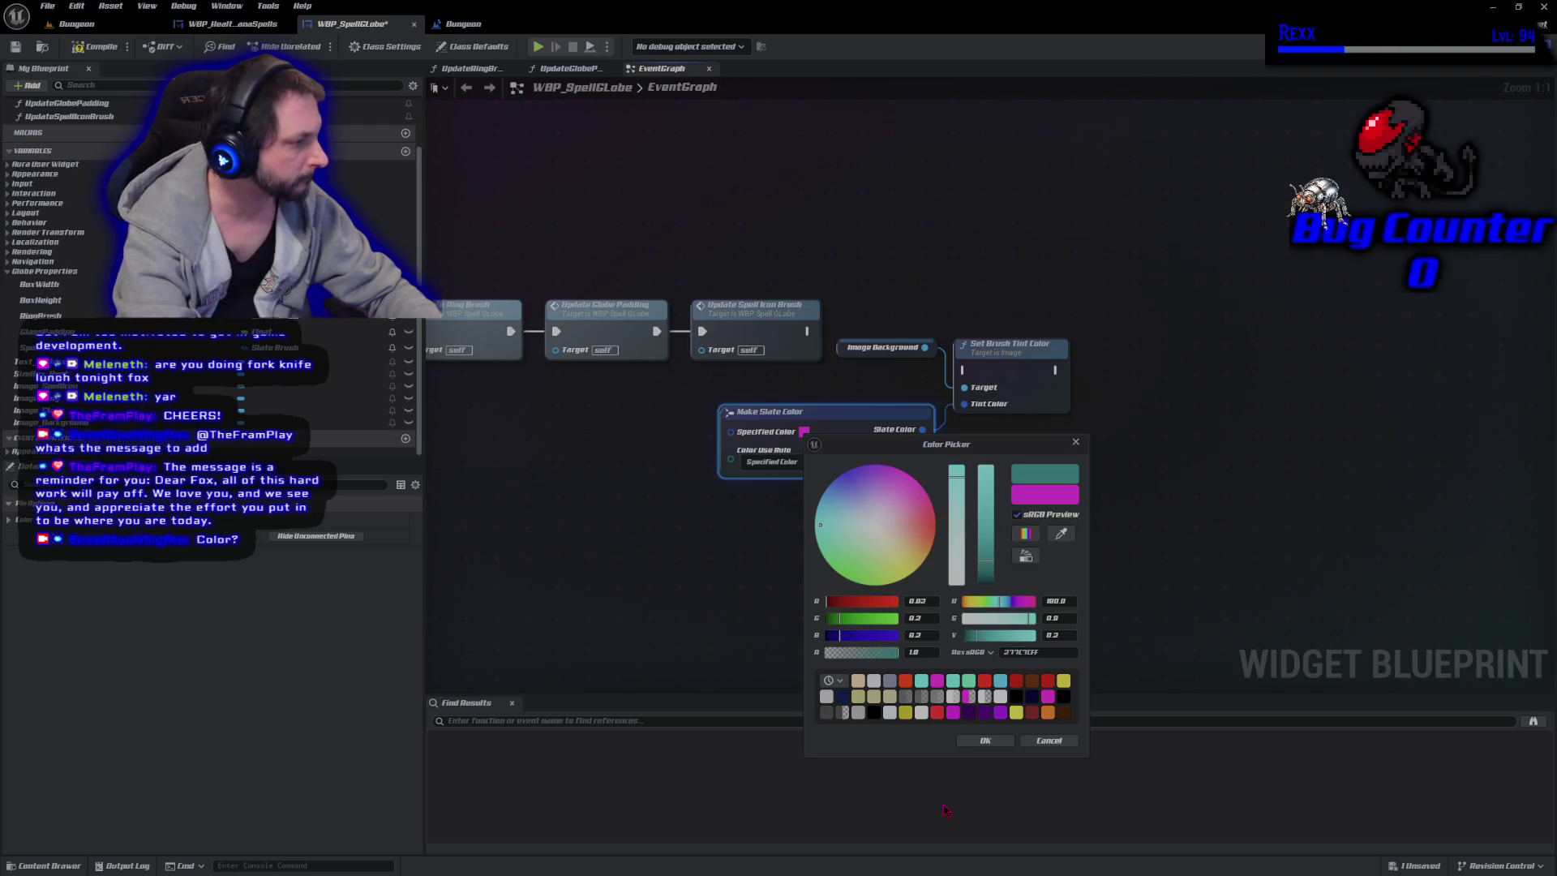
type("2")
key("Tab")
type("0")
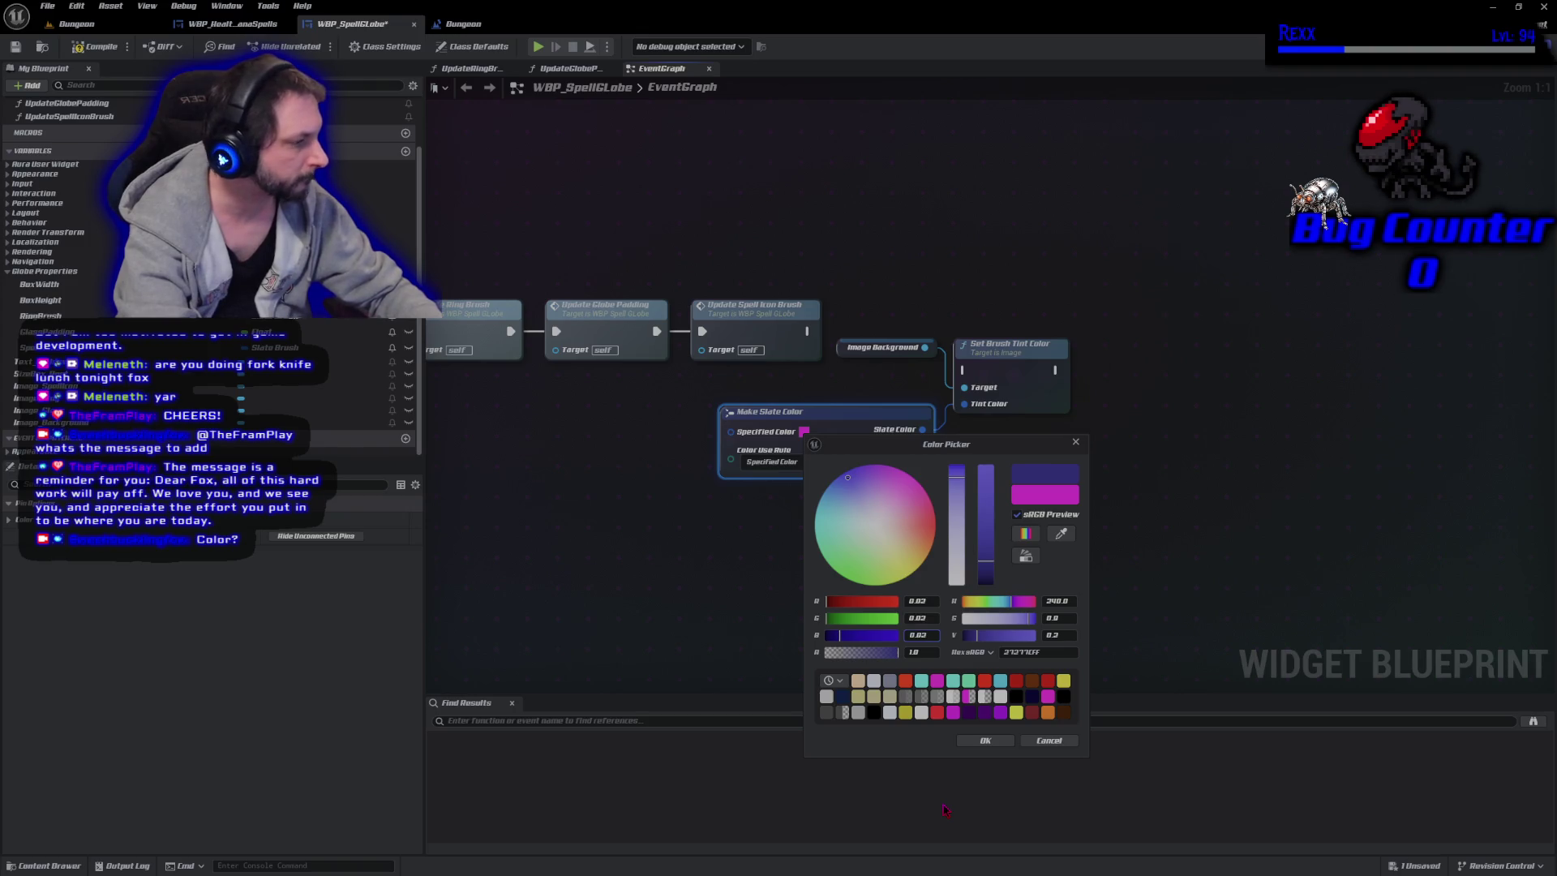
key("Return")
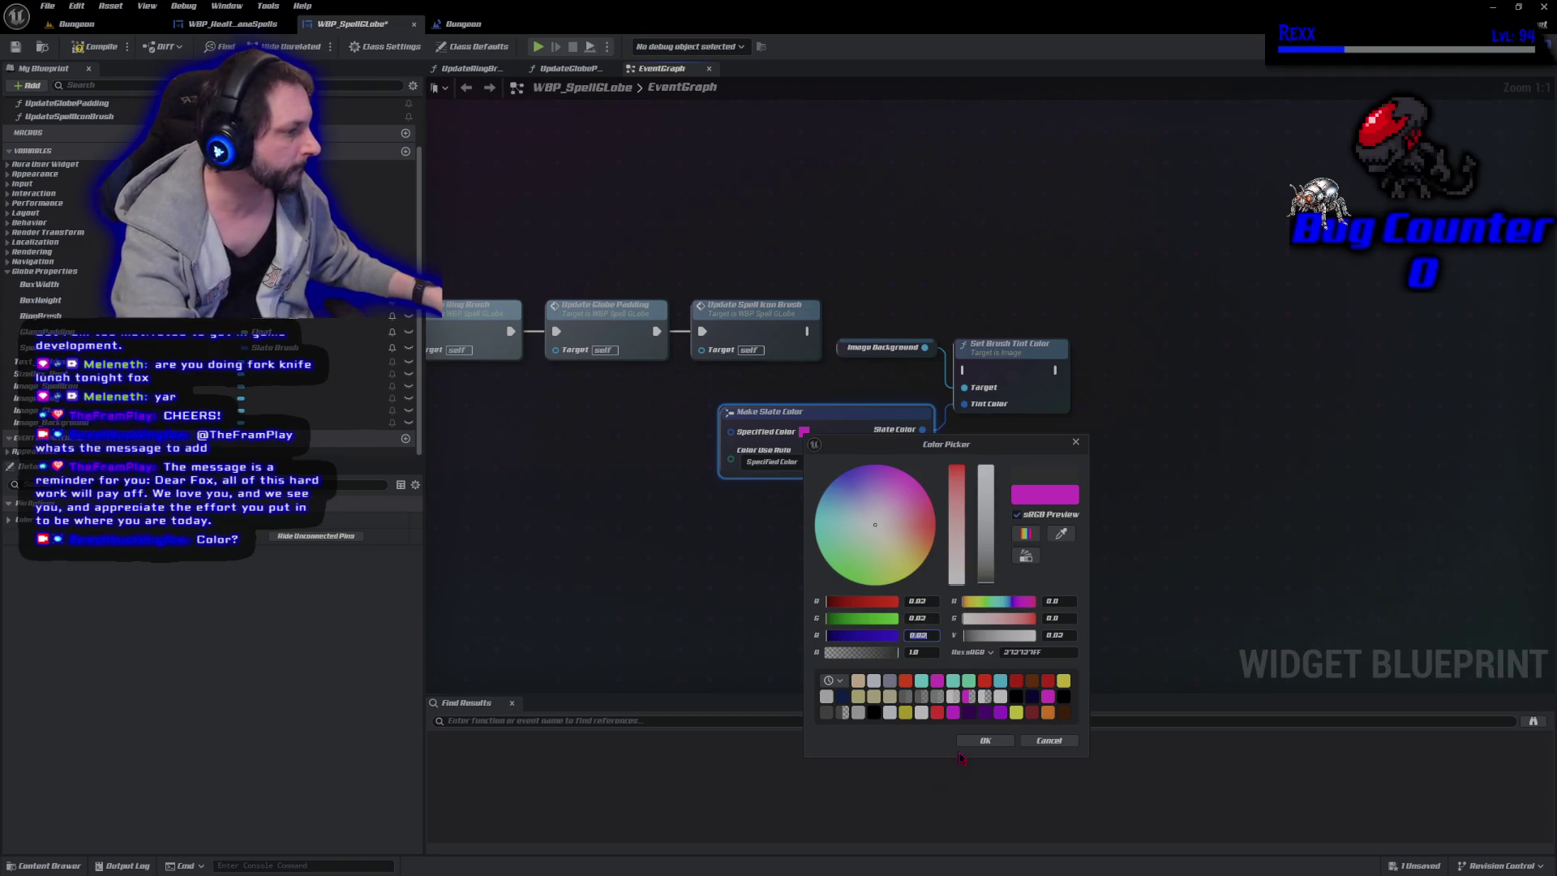
left_click(985, 740)
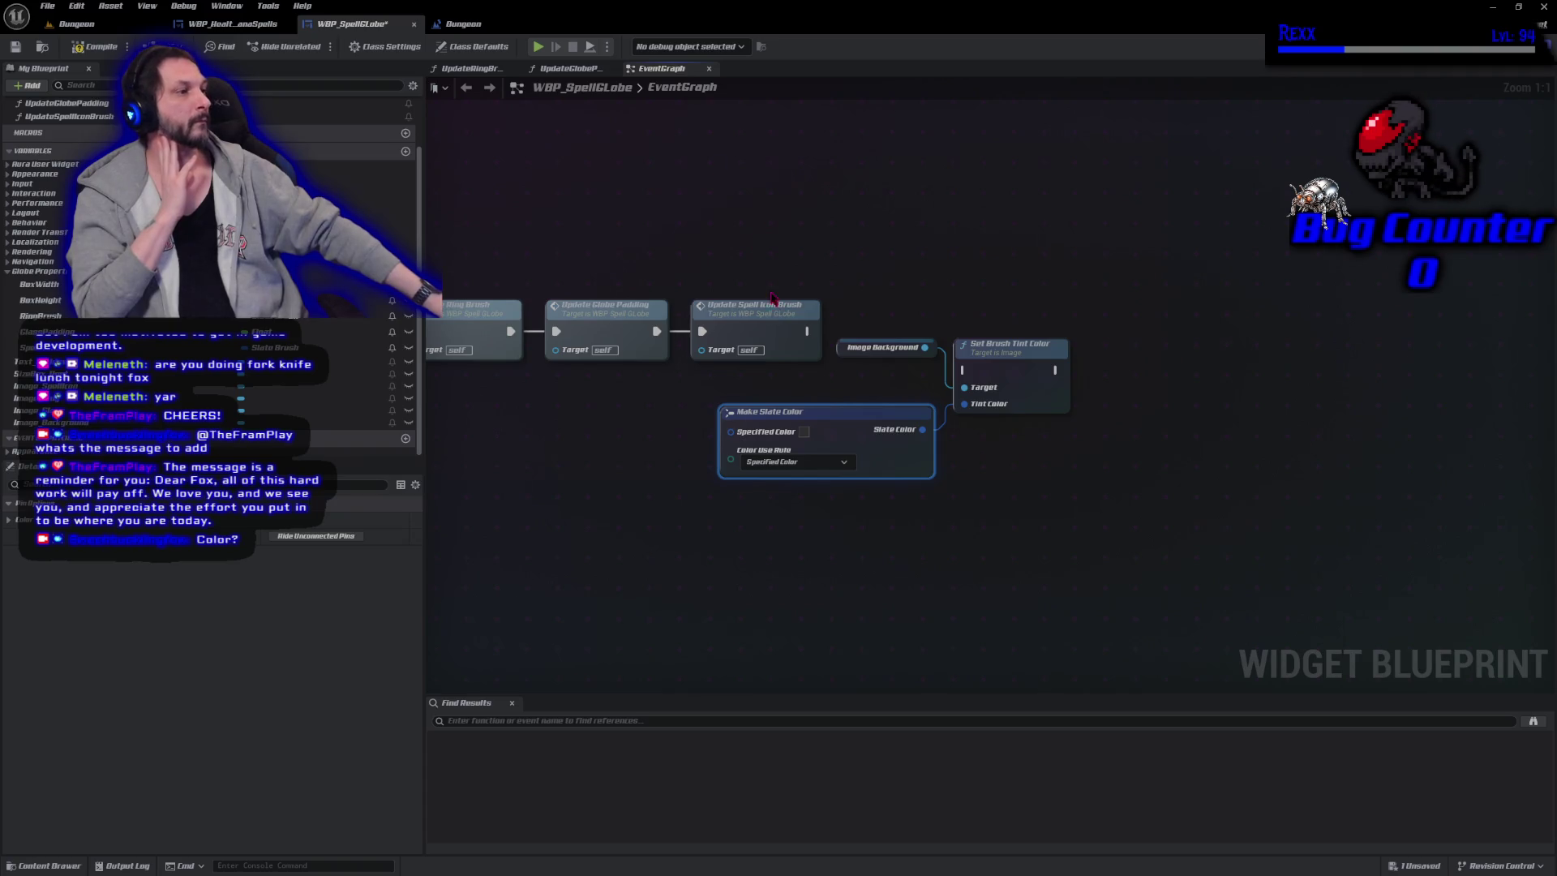
mouse_move(807, 331)
left_mouse_down()
mouse_move(933, 333)
mouse_move(964, 372)
left_mouse_up()
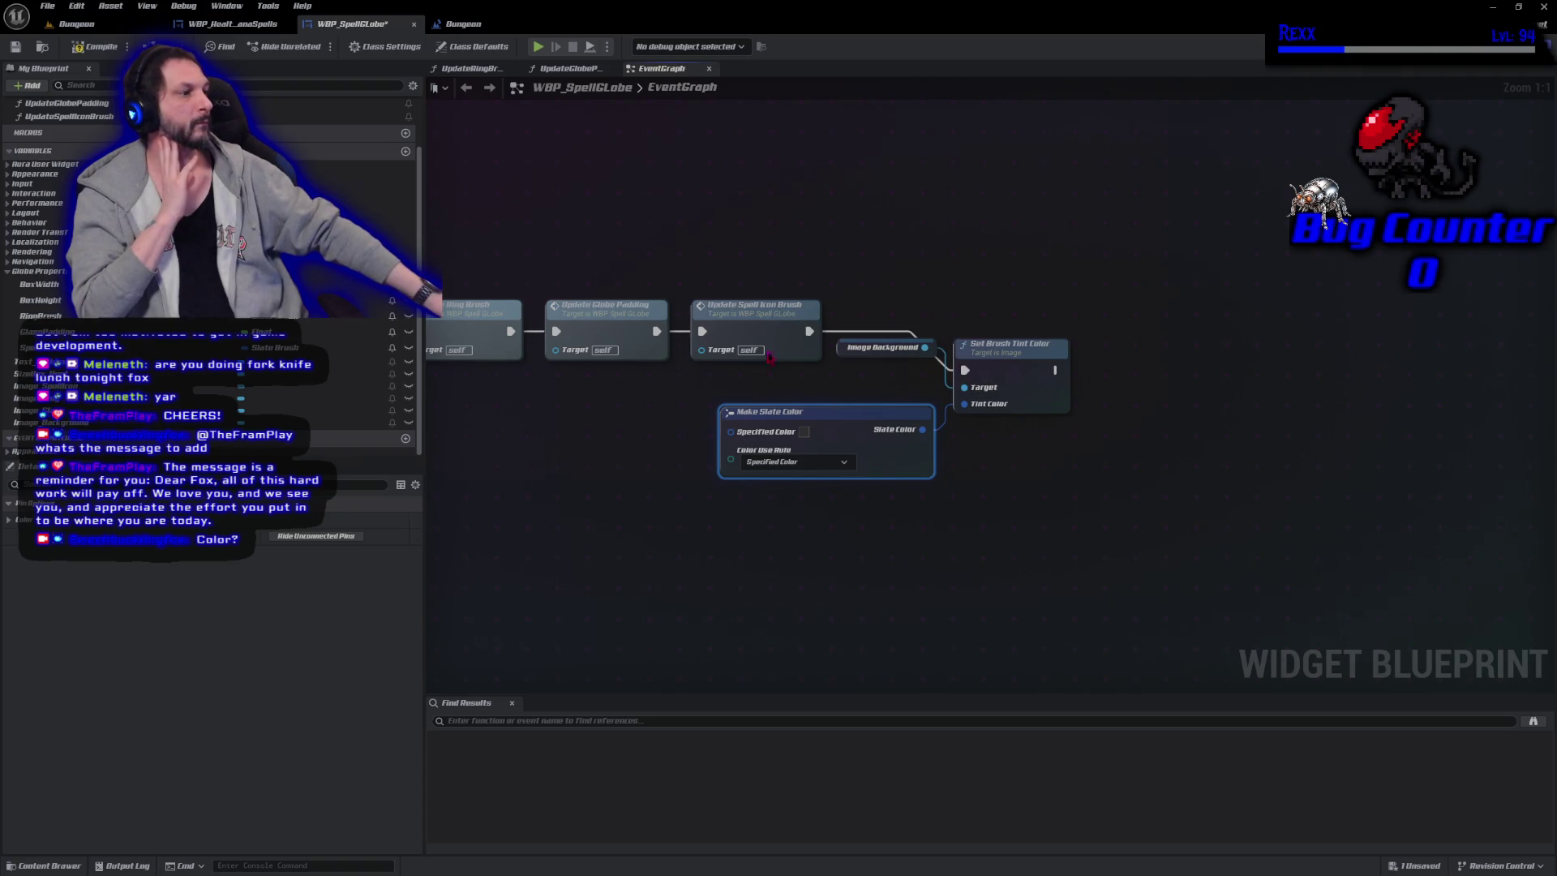
Connect Update Spell Icon Brush's execution to Set Brush Tint Color and preview the globe in Designer.
left_click(17, 47)
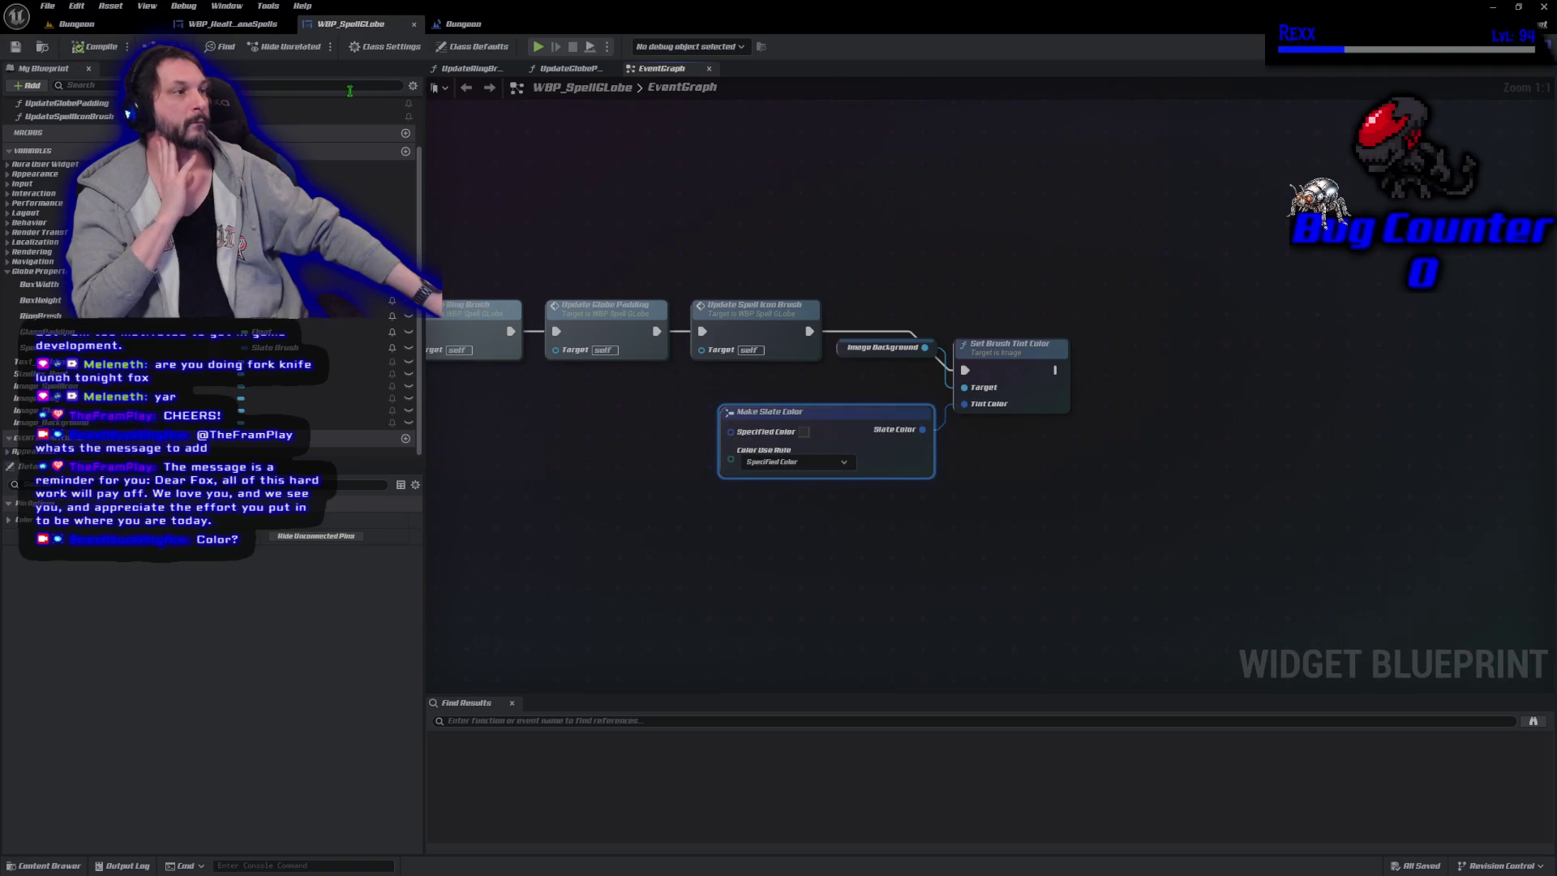
left_click(1489, 46)
scroll(736, 532, "up", 12)
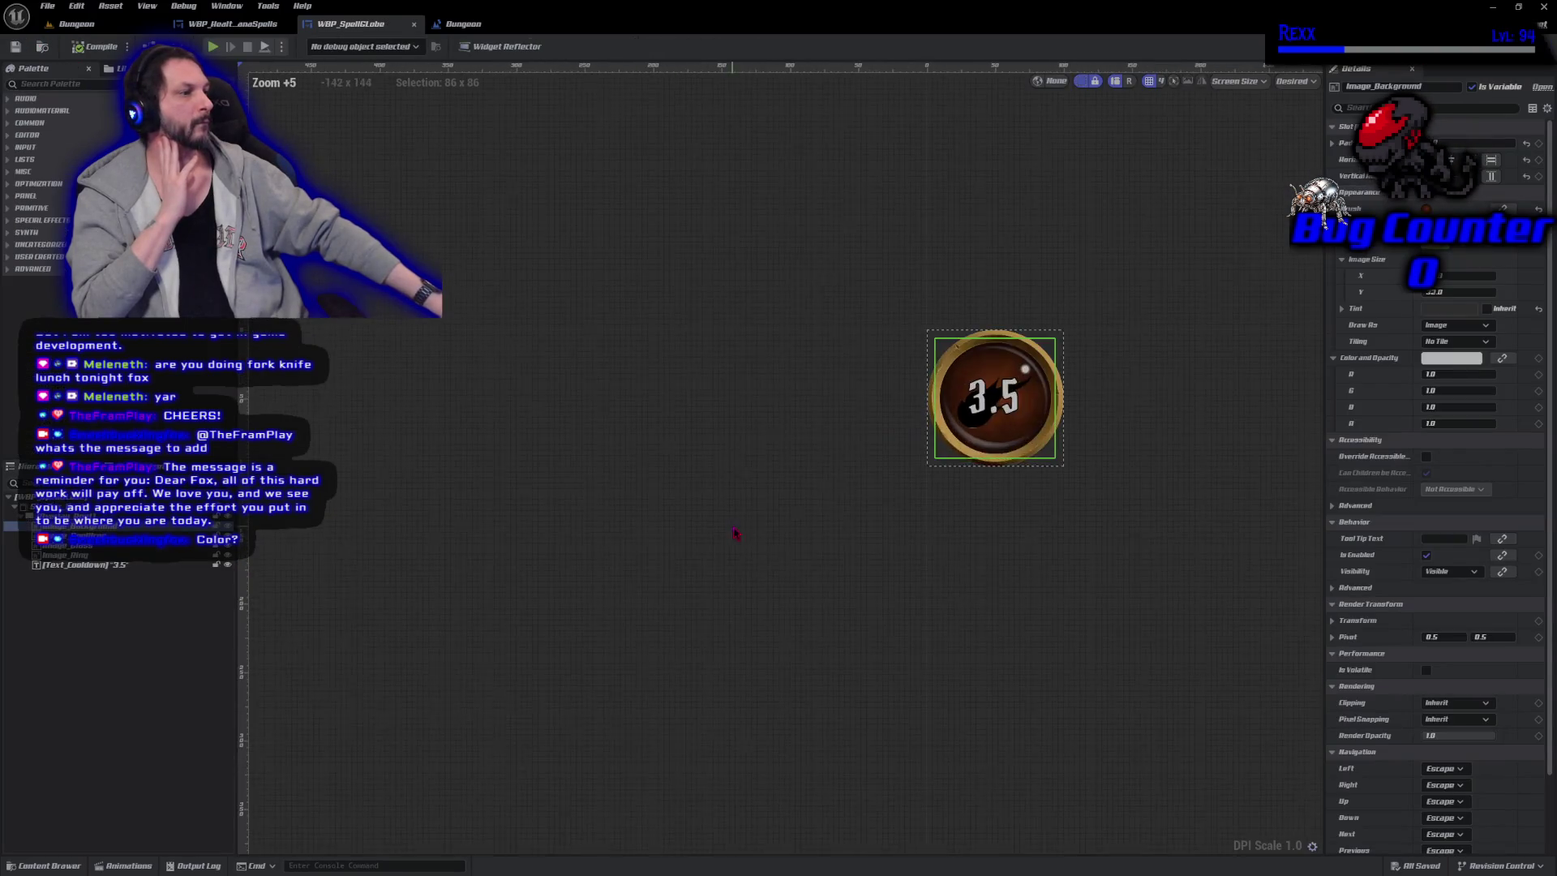
scroll(876, 636, "up", 1)
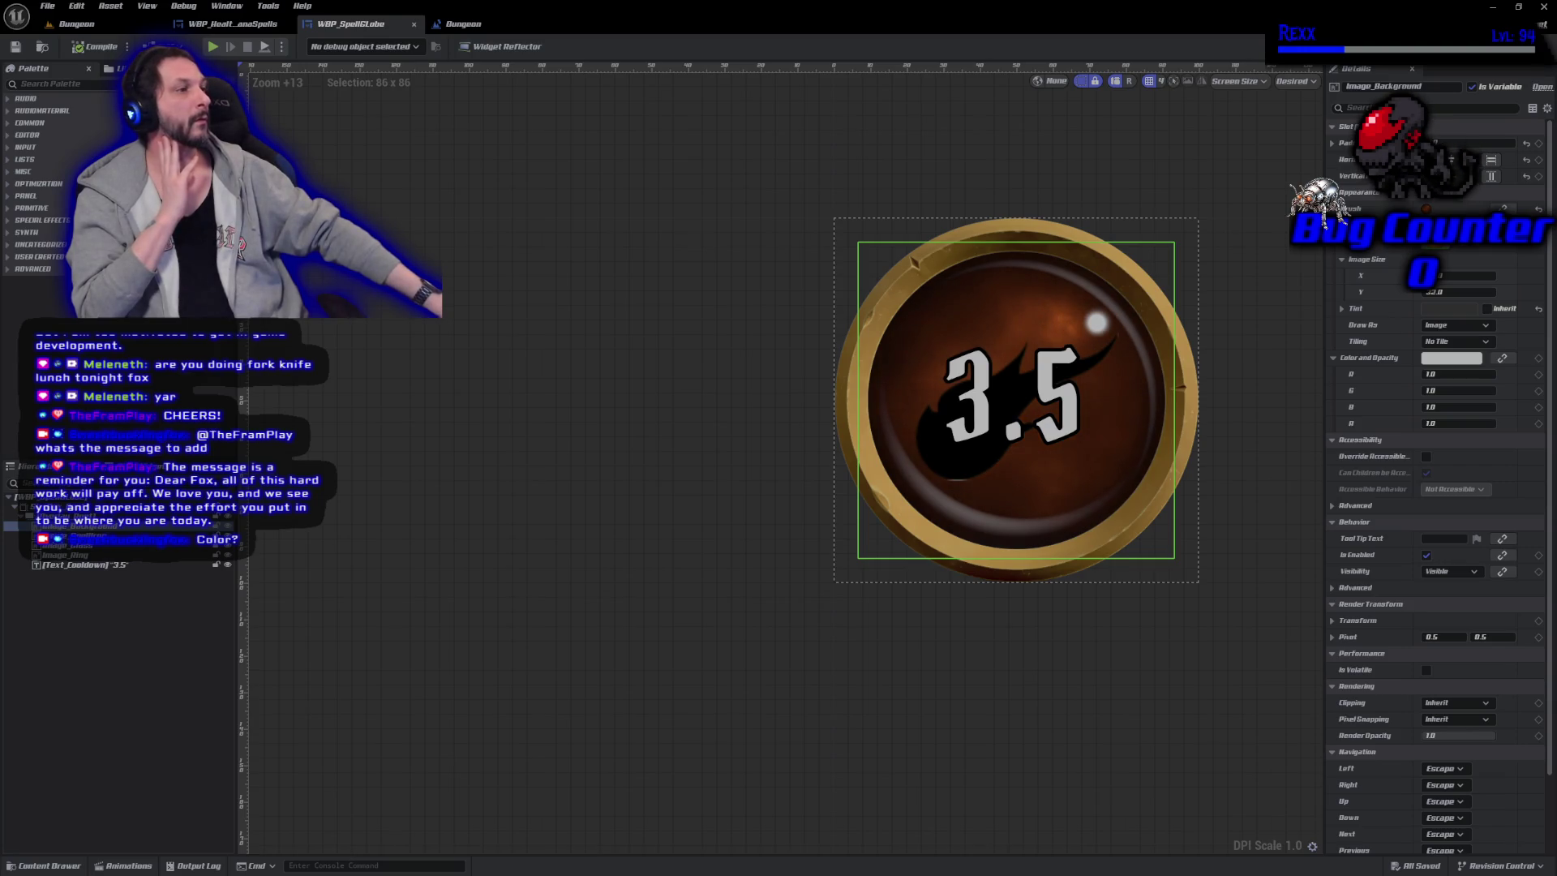
left_click(1535, 47)
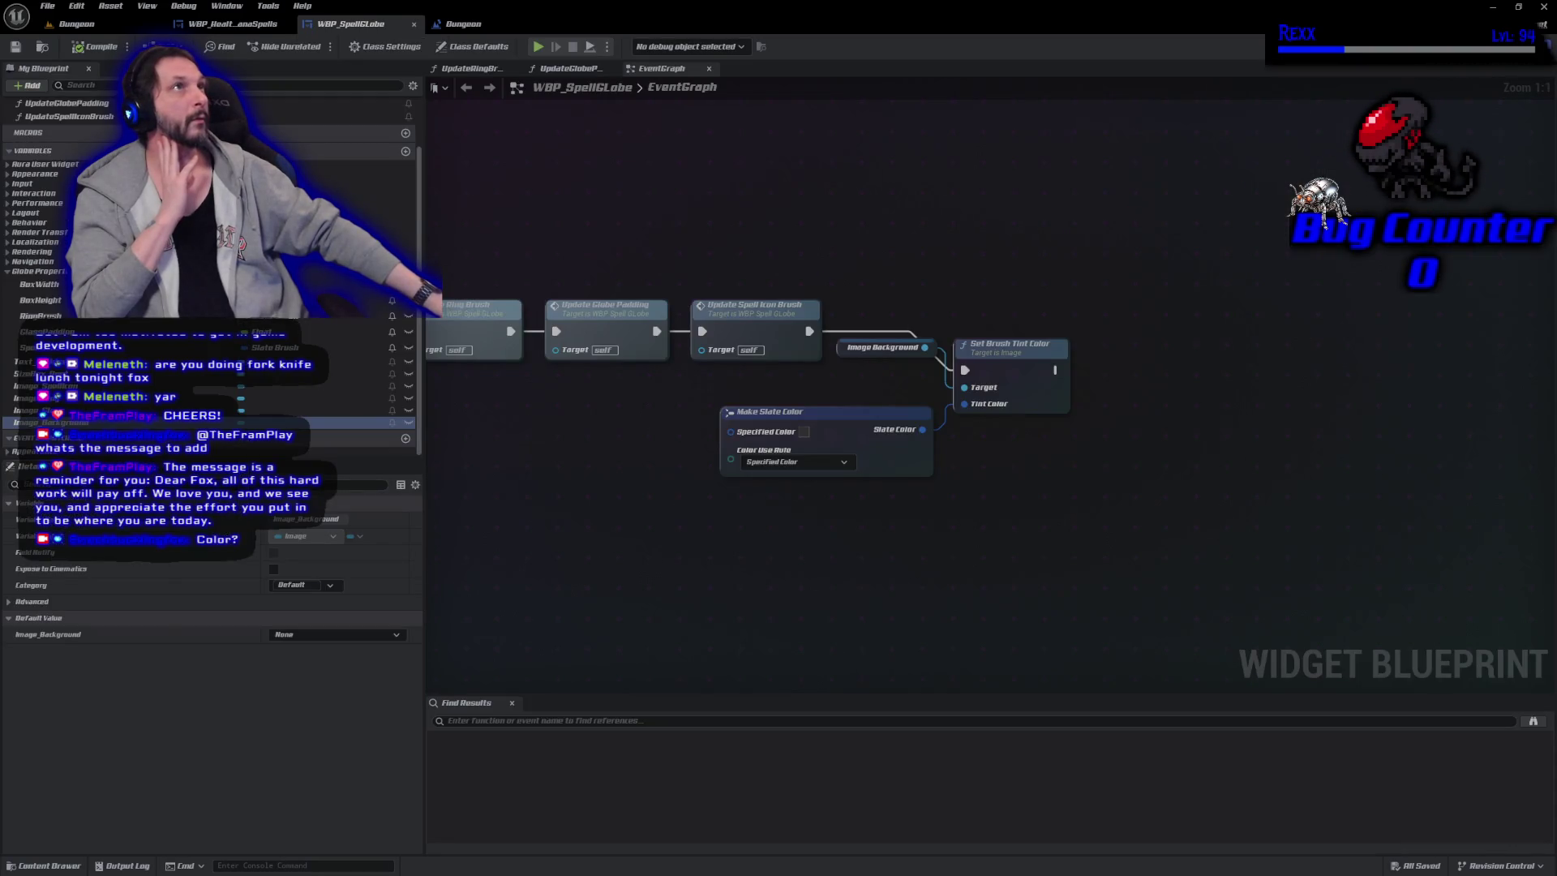
Add a Make Linear Color node feeding Make Slate Color's Specified Color.
mouse_move(731, 431)
left_mouse_down()
mouse_move(597, 422)
mouse_move(623, 413)
left_mouse_up()
type("make linear")
left_click(640, 449)
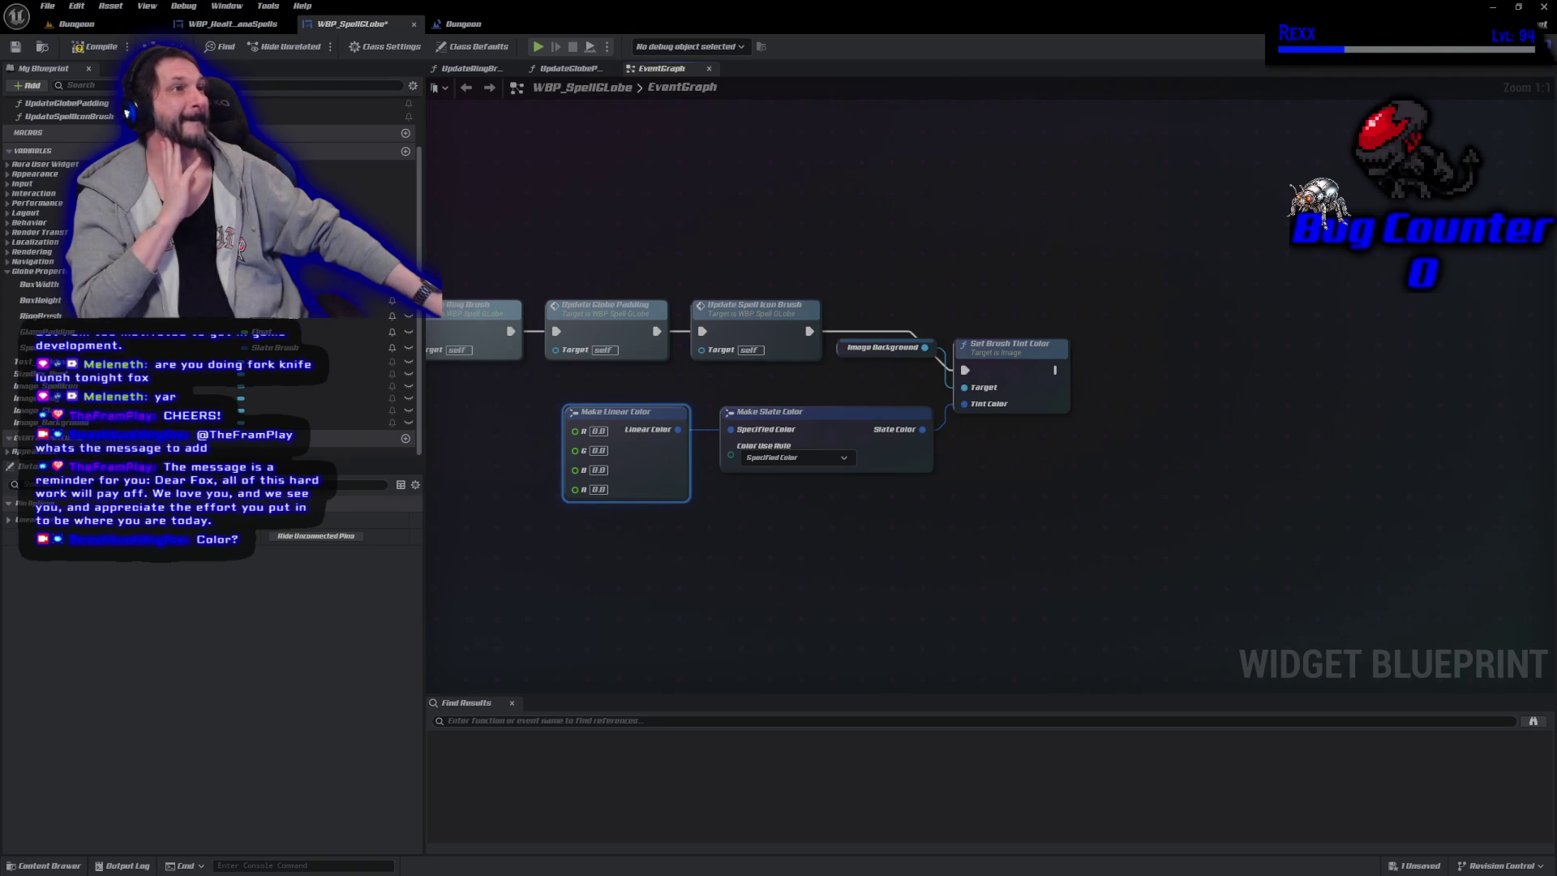
left_click(597, 489)
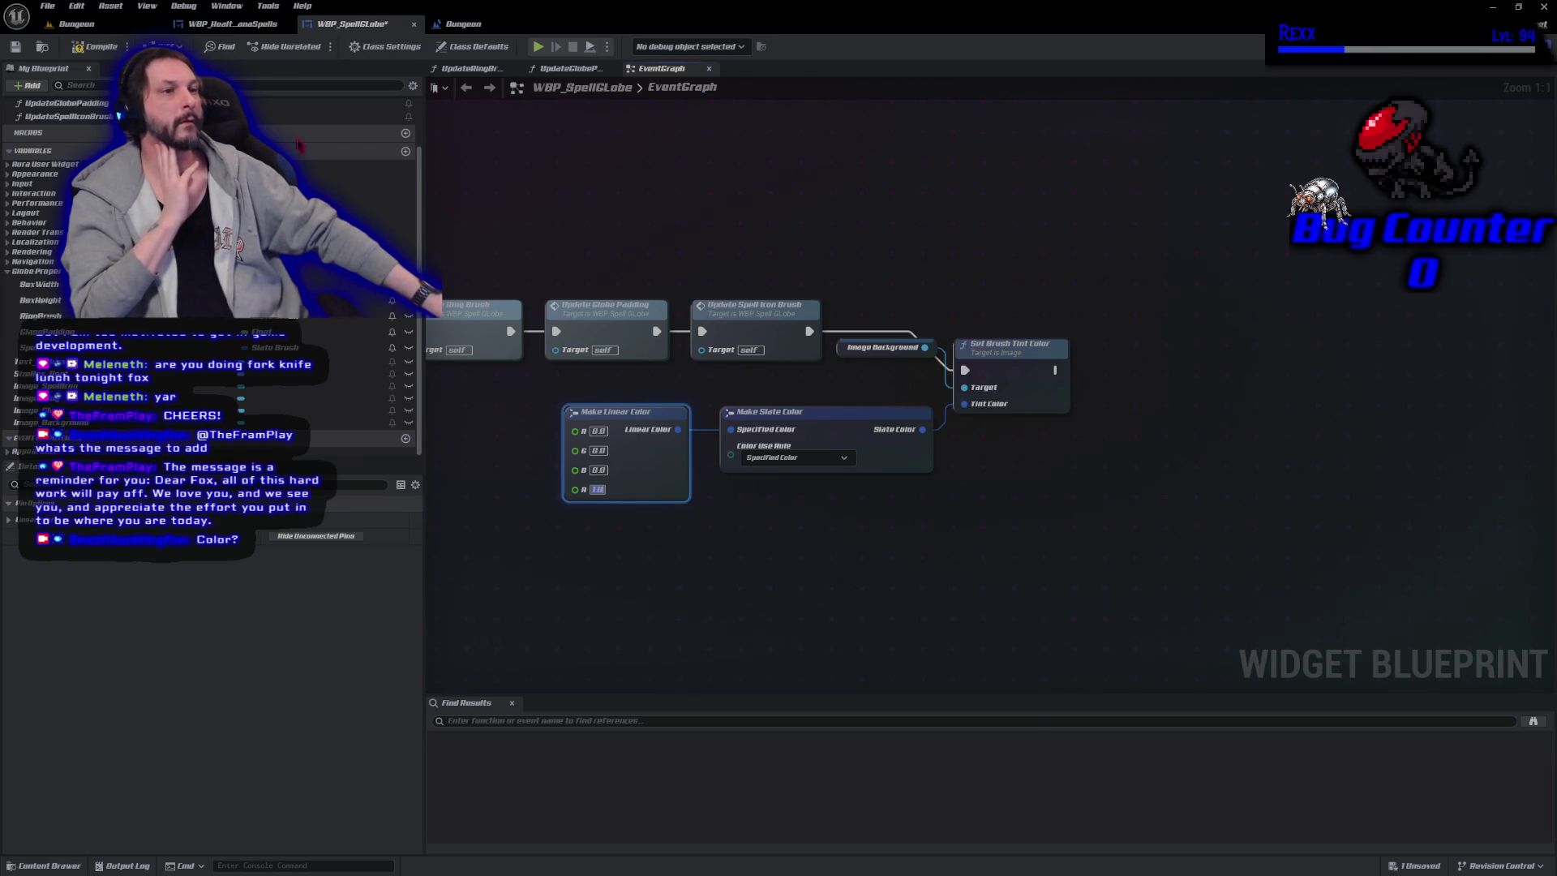
Collapse the Functions list and expand the EventGraph in My Blueprint.
scroll(337, 180, "up", 3)
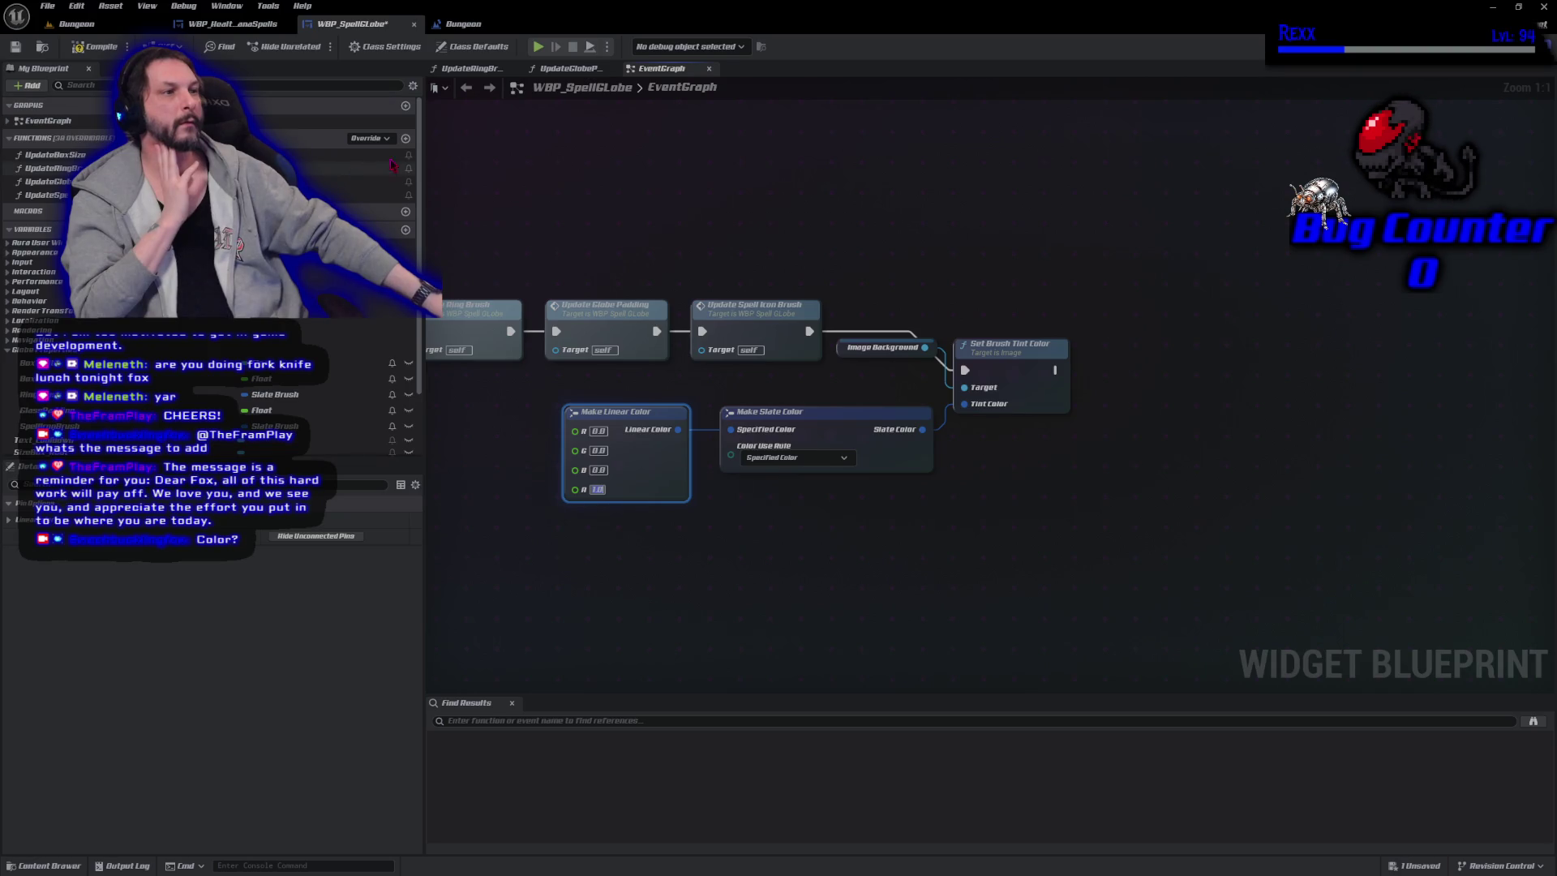
left_click(412, 140)
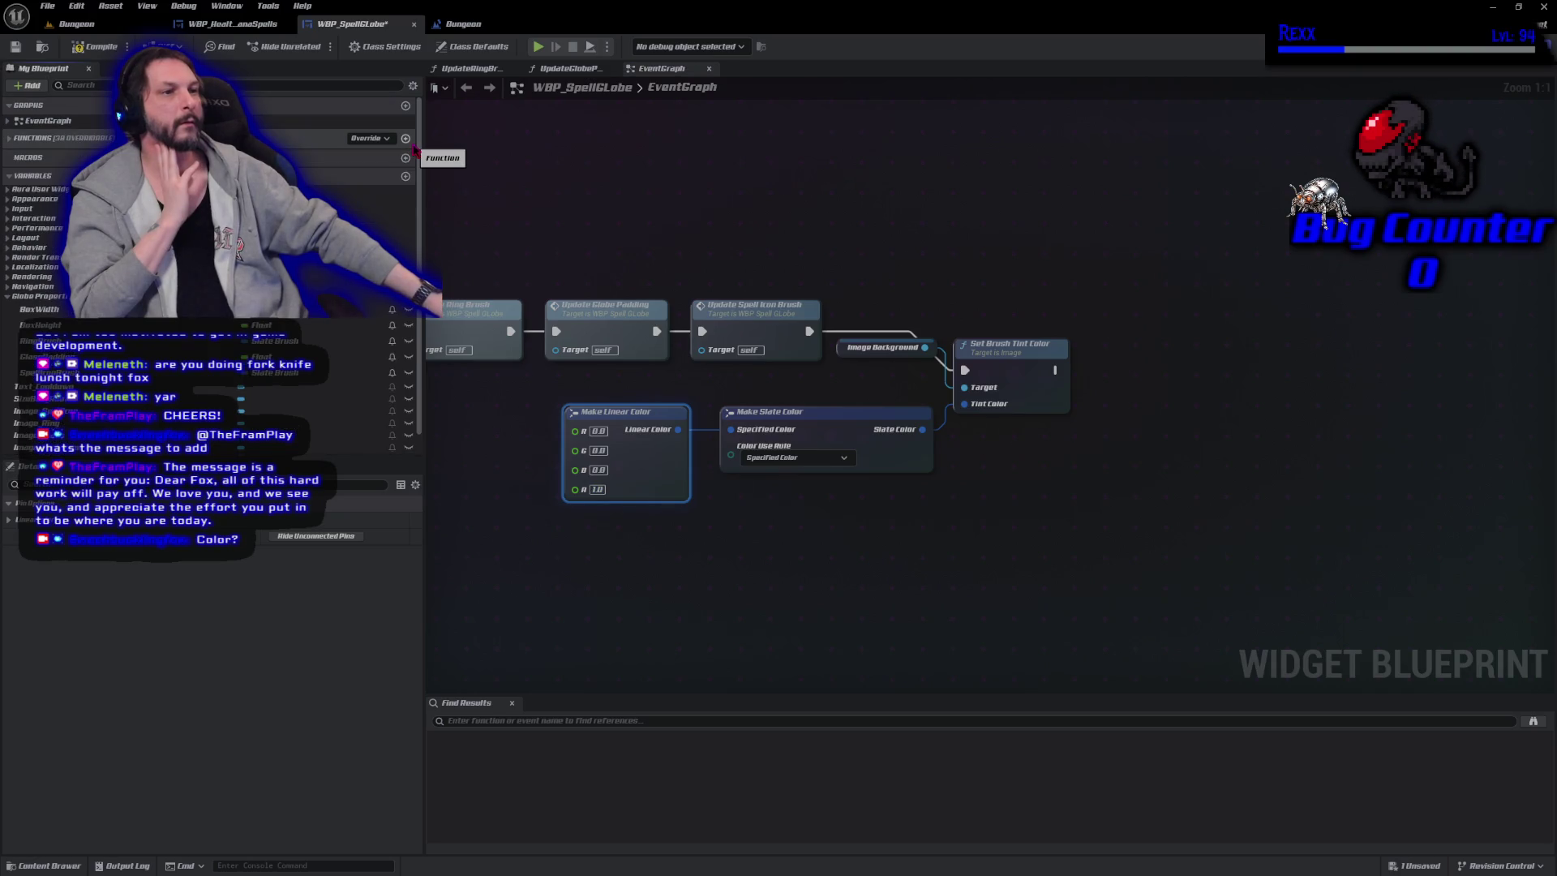
left_click(9, 120)
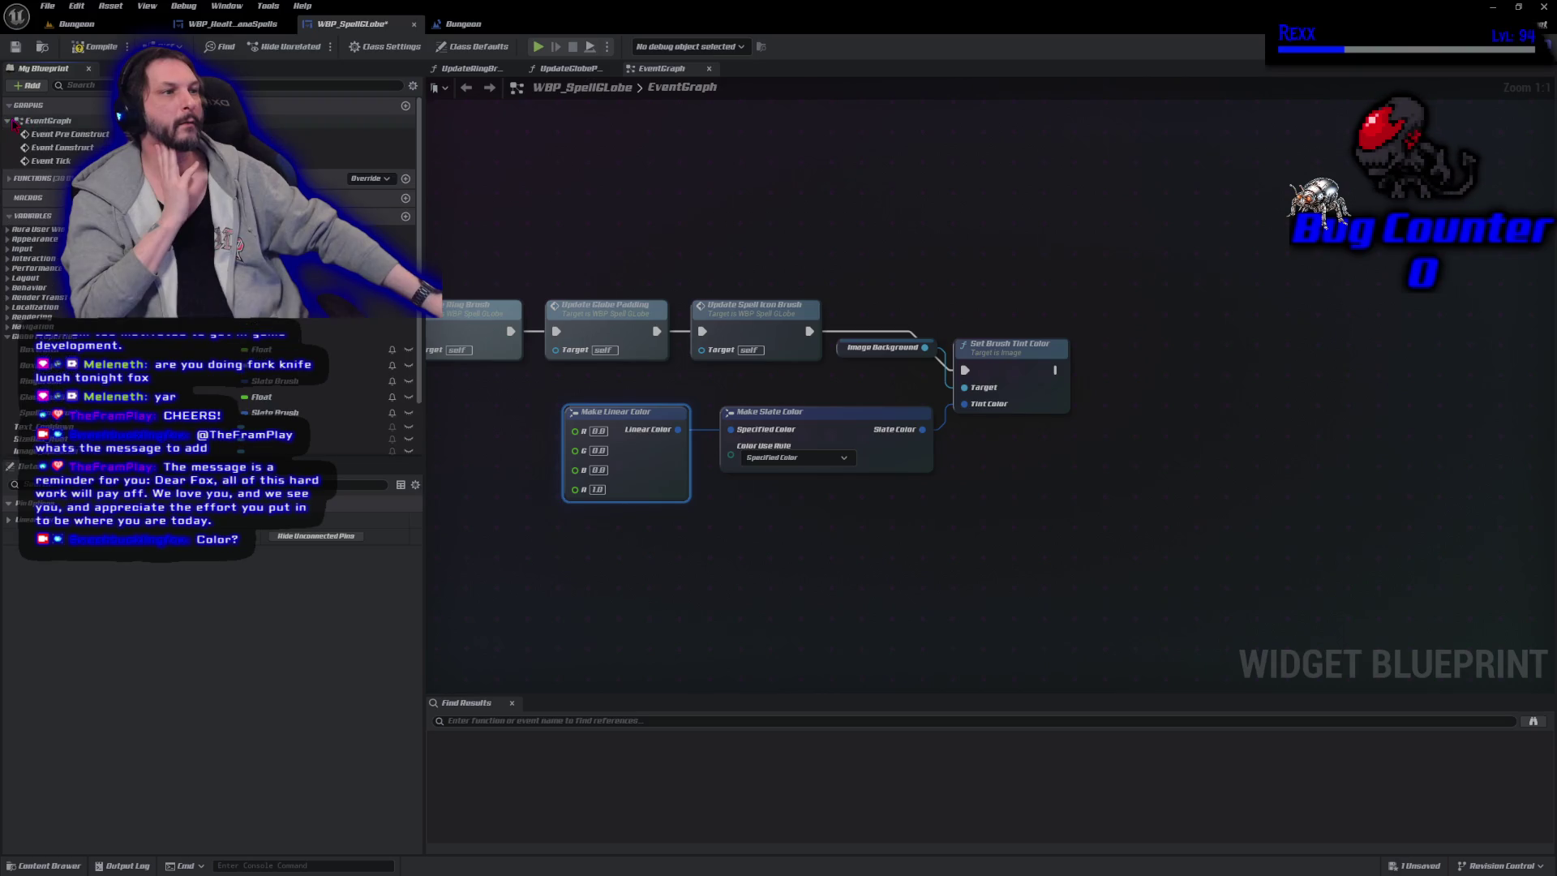
Add a new graph named SetBackgroundTint.
left_click(406, 107)
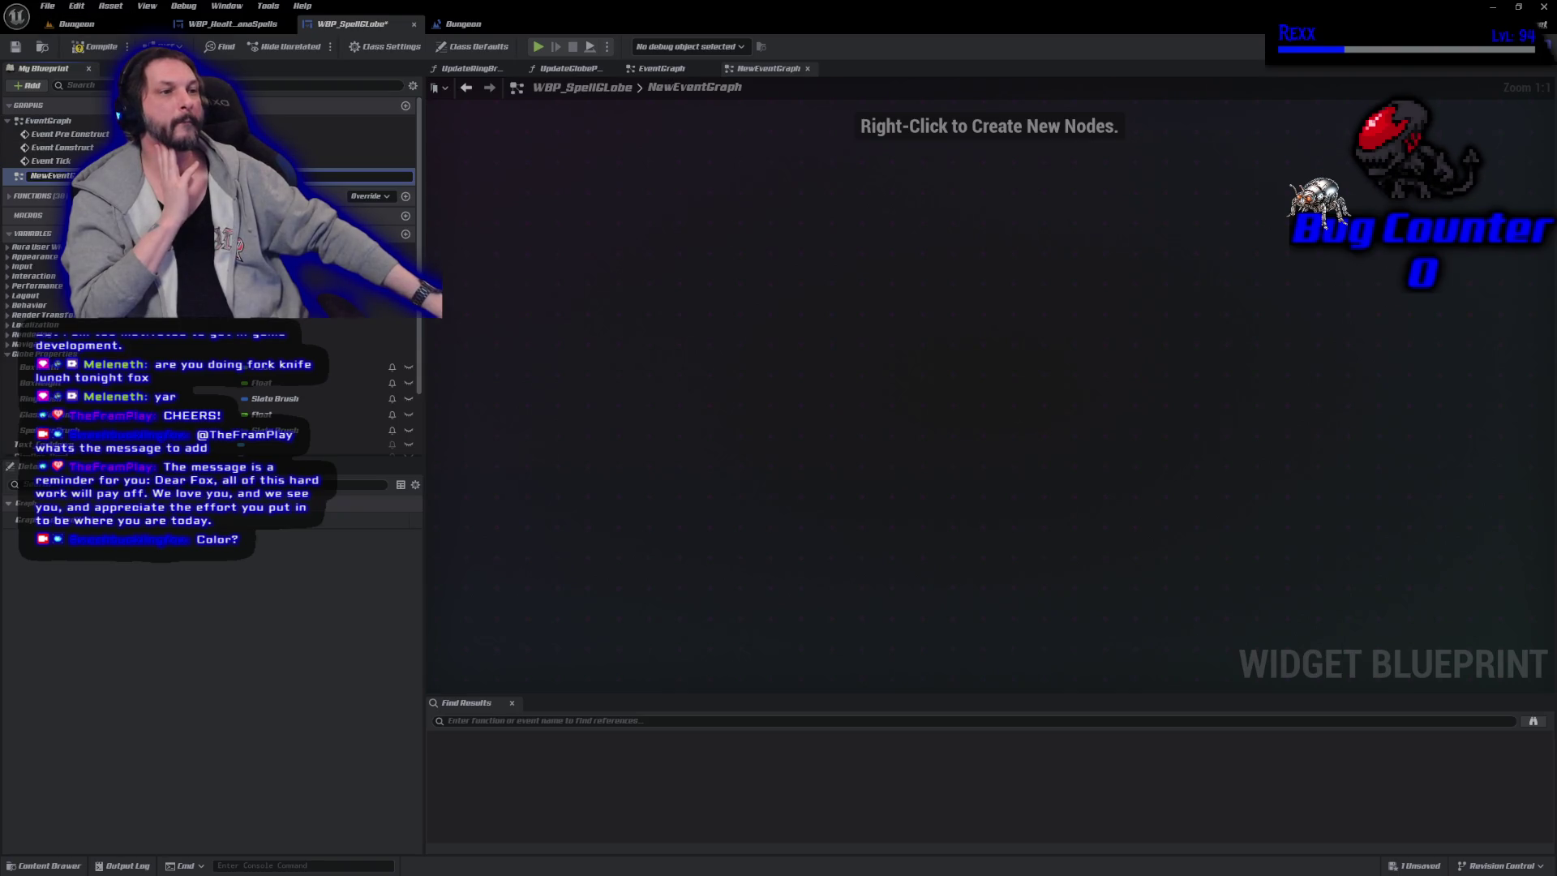
type("Se")
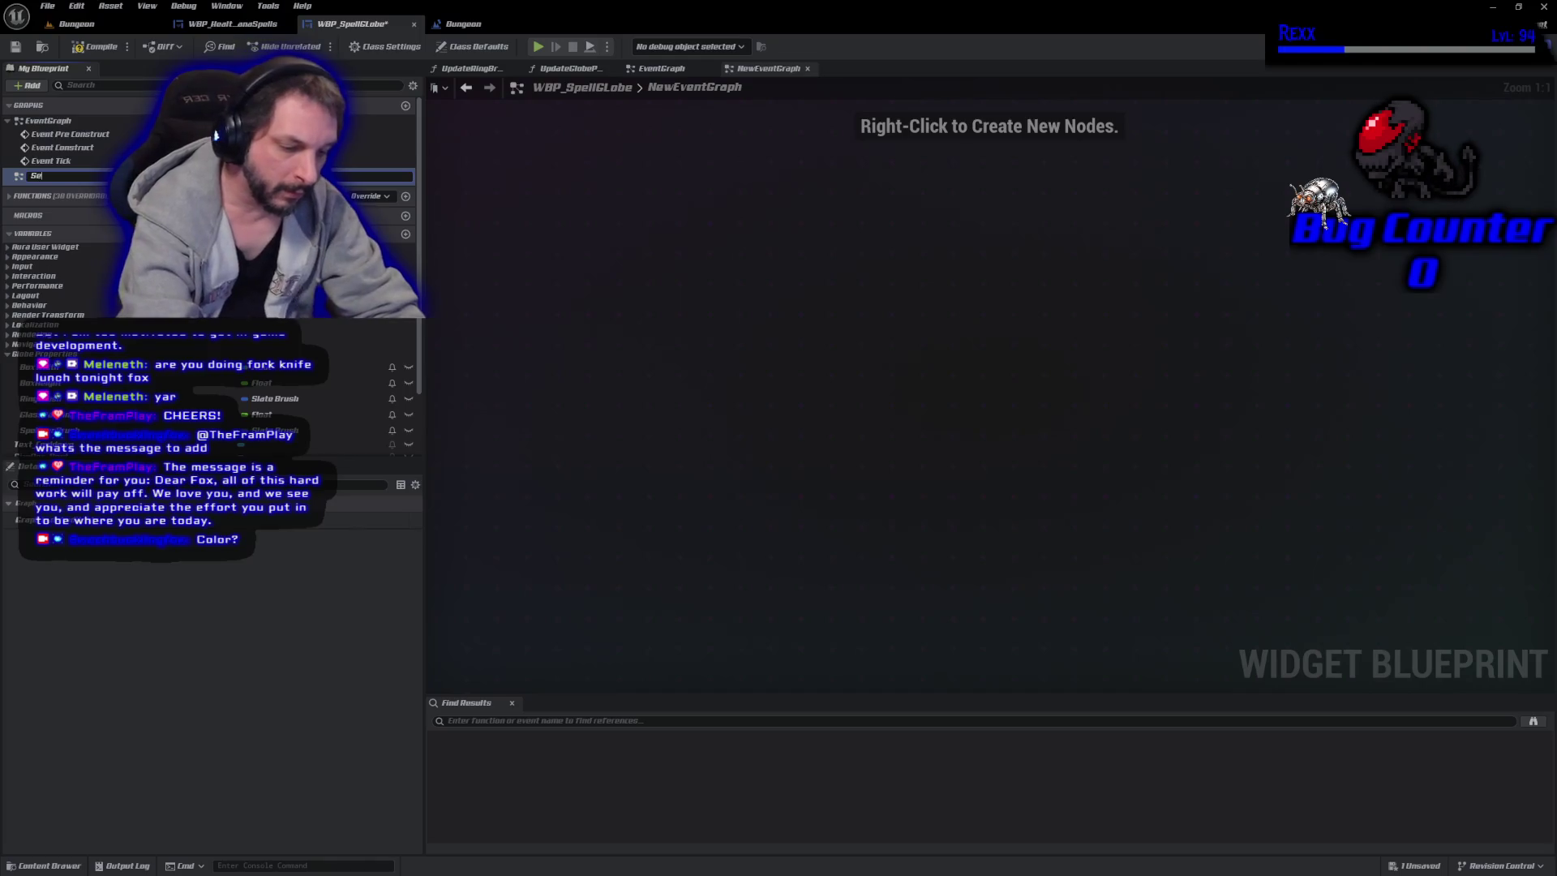
type("tBackground")
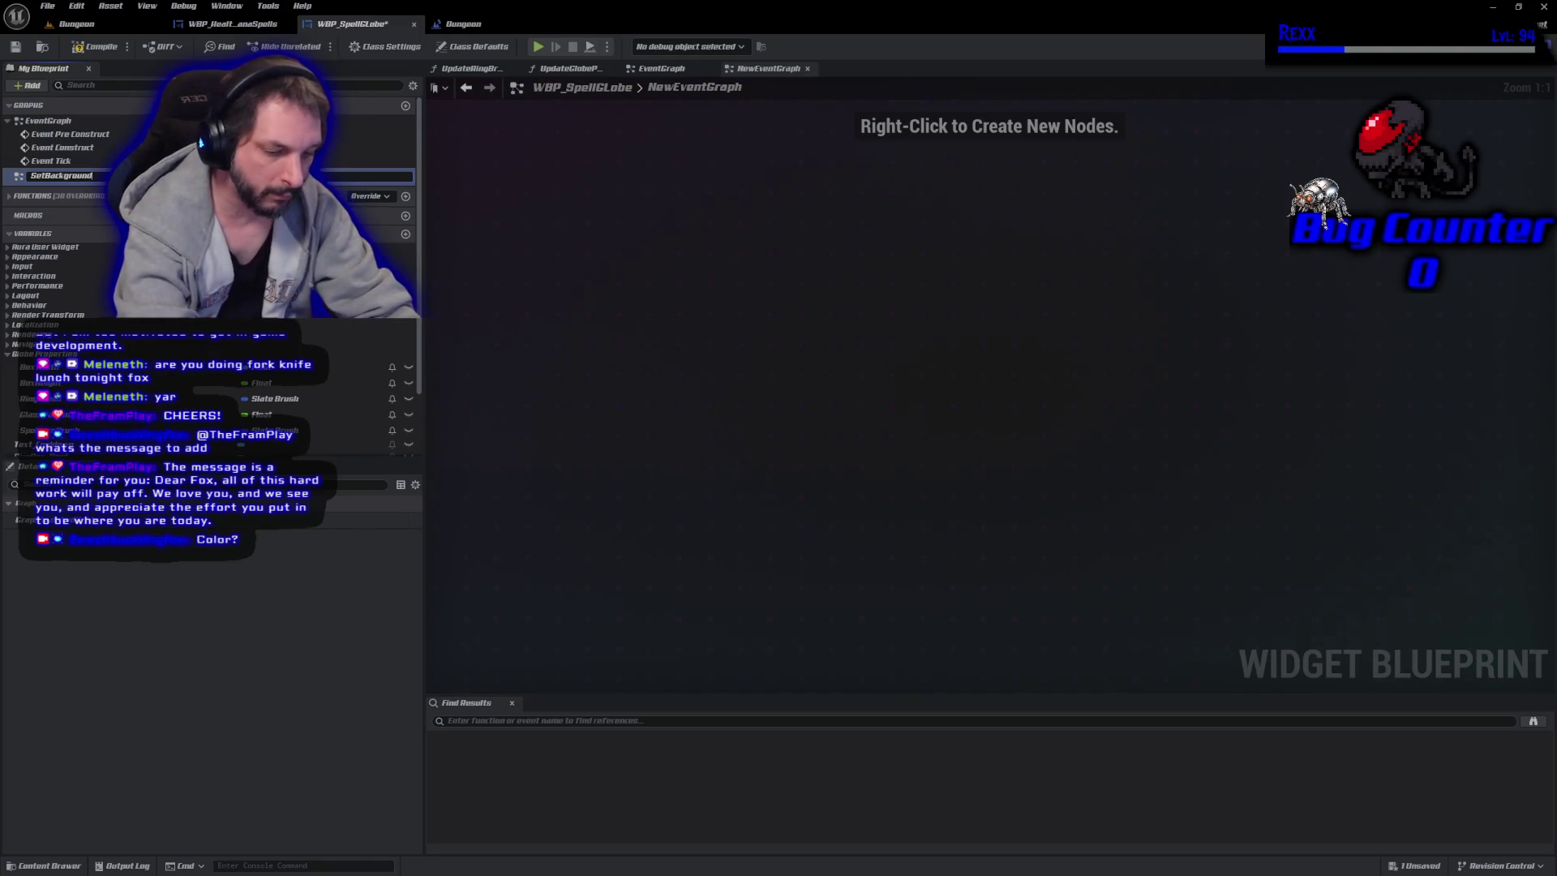
type("Tint")
key("Return")
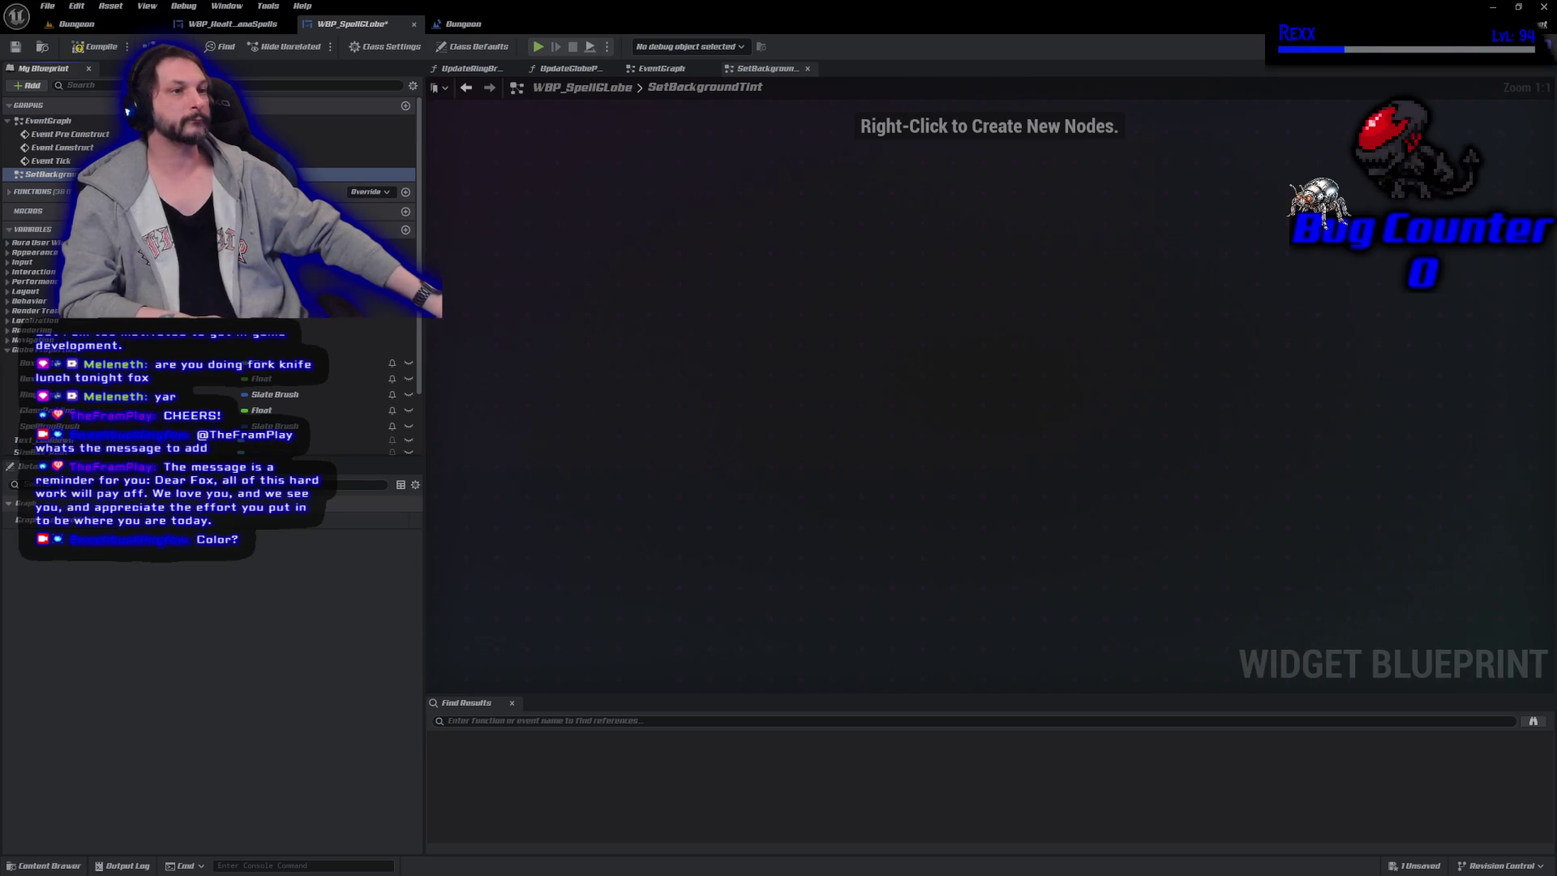
Delete the old SetBackgroundTint function and show the Functions list.
scroll(831, 382, "down", 6)
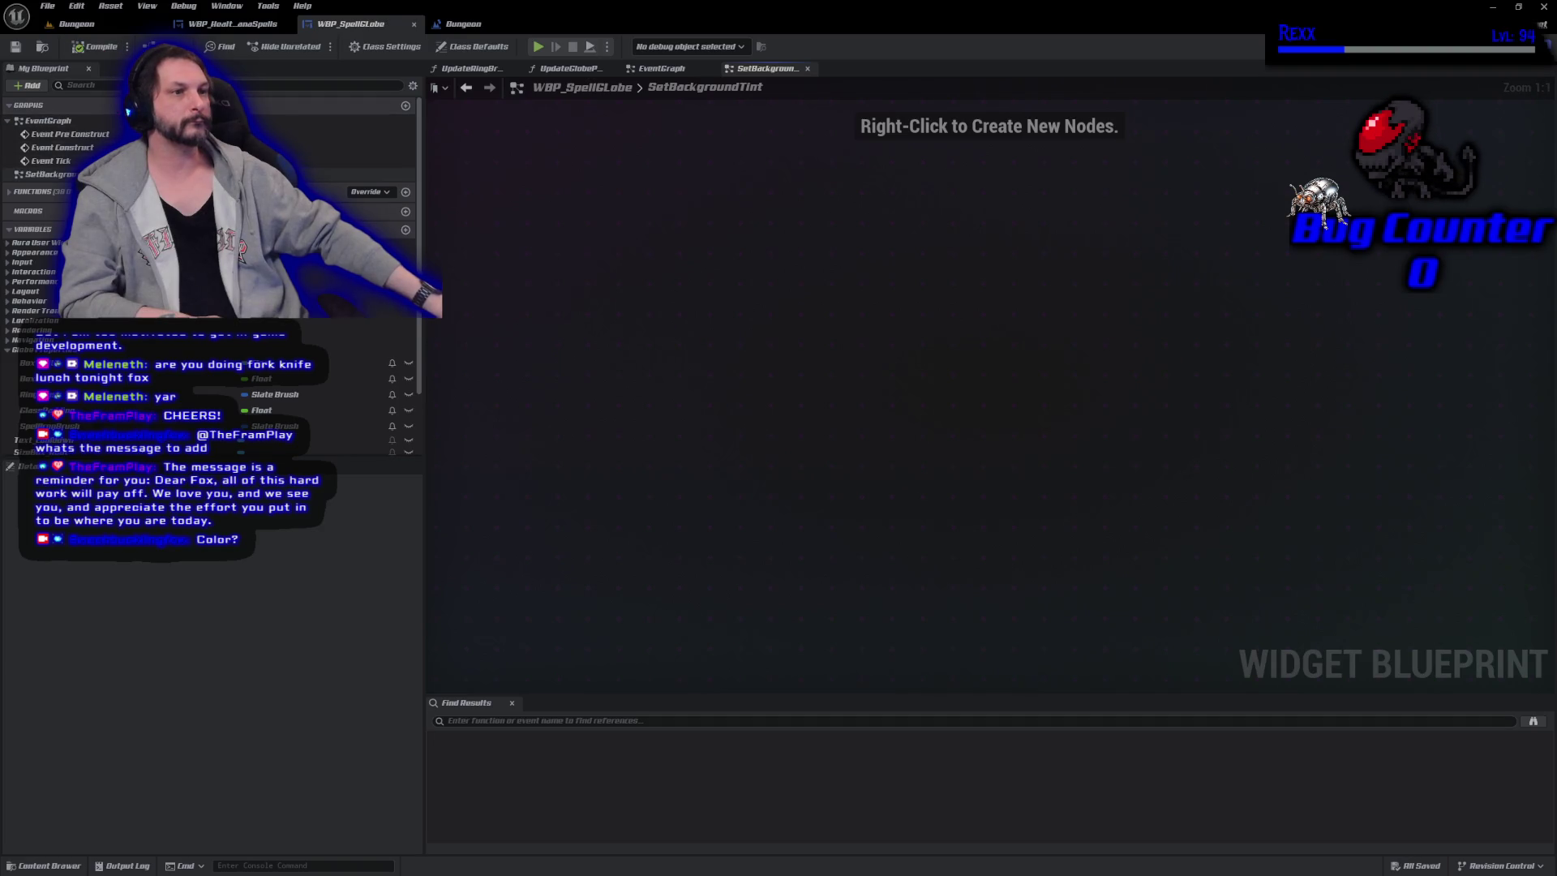
left_click(163, 174)
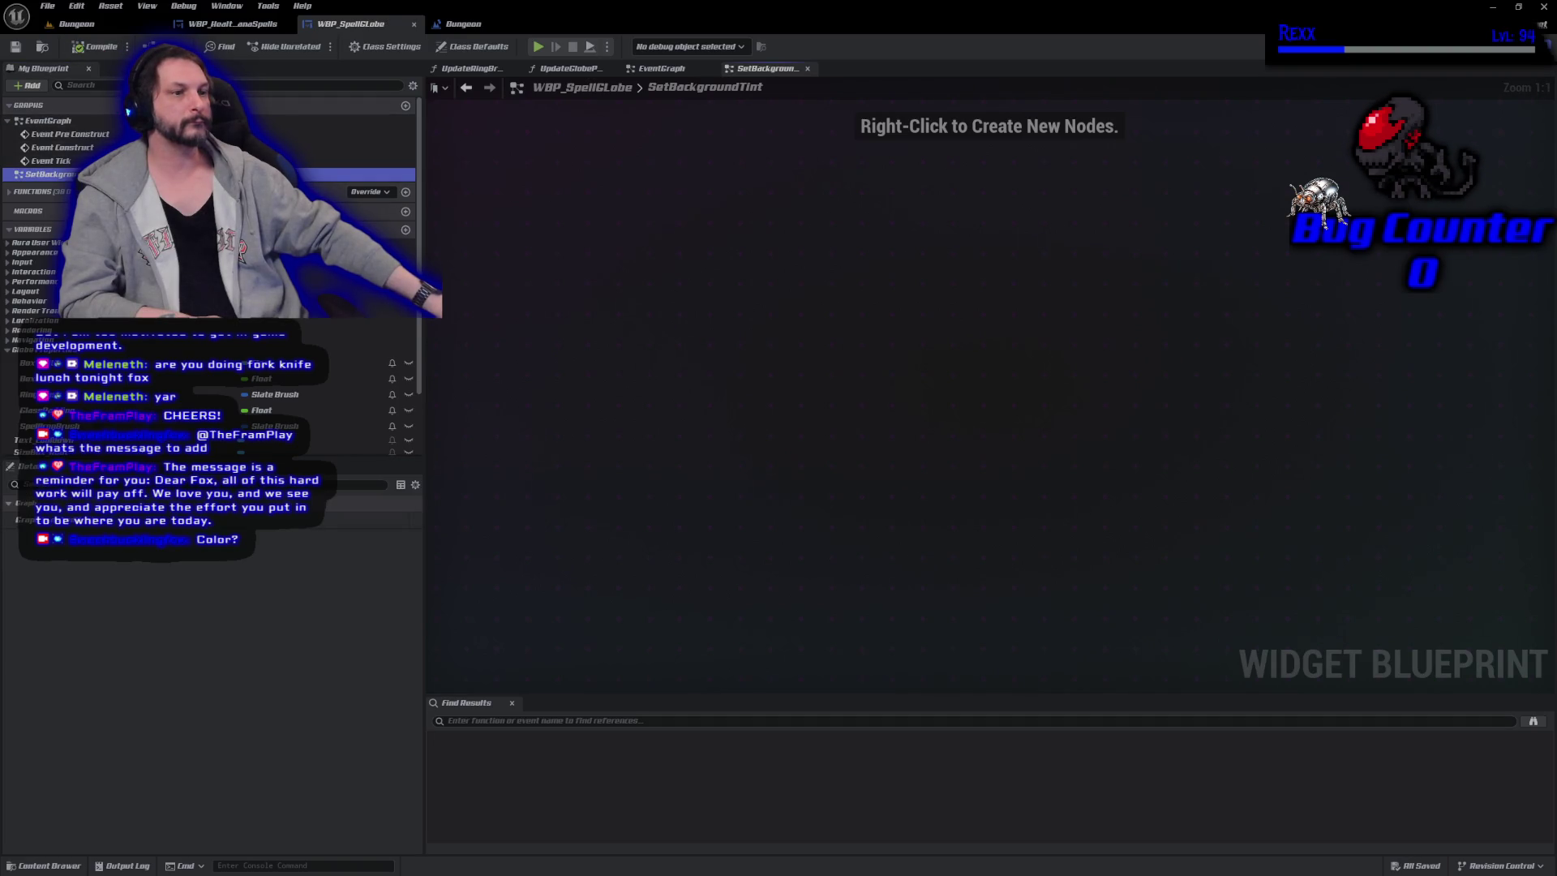
left_click(163, 161)
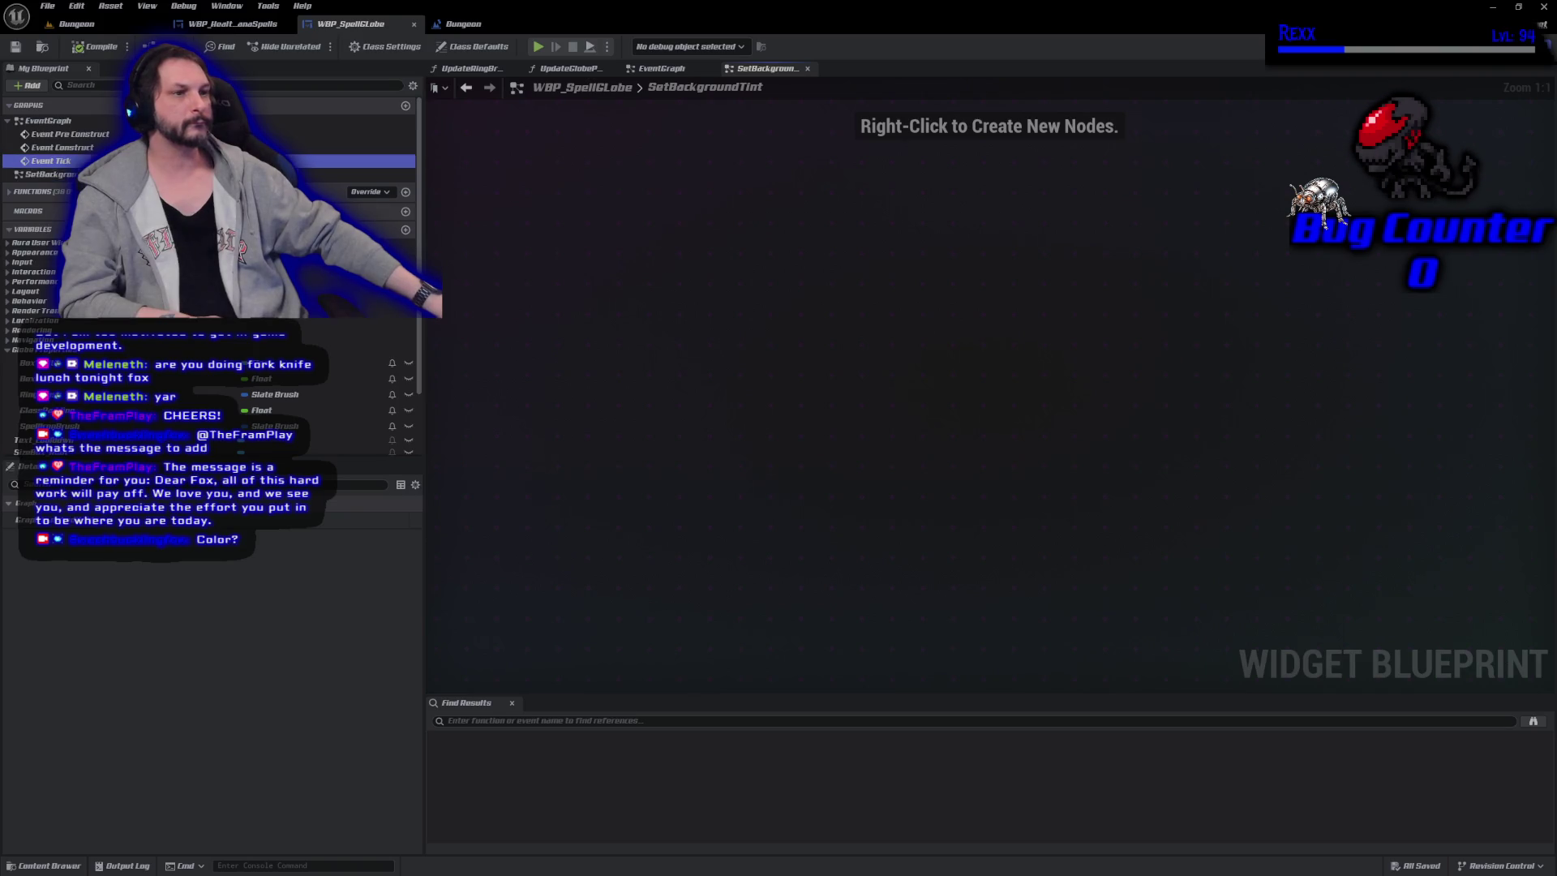
left_click(50, 174)
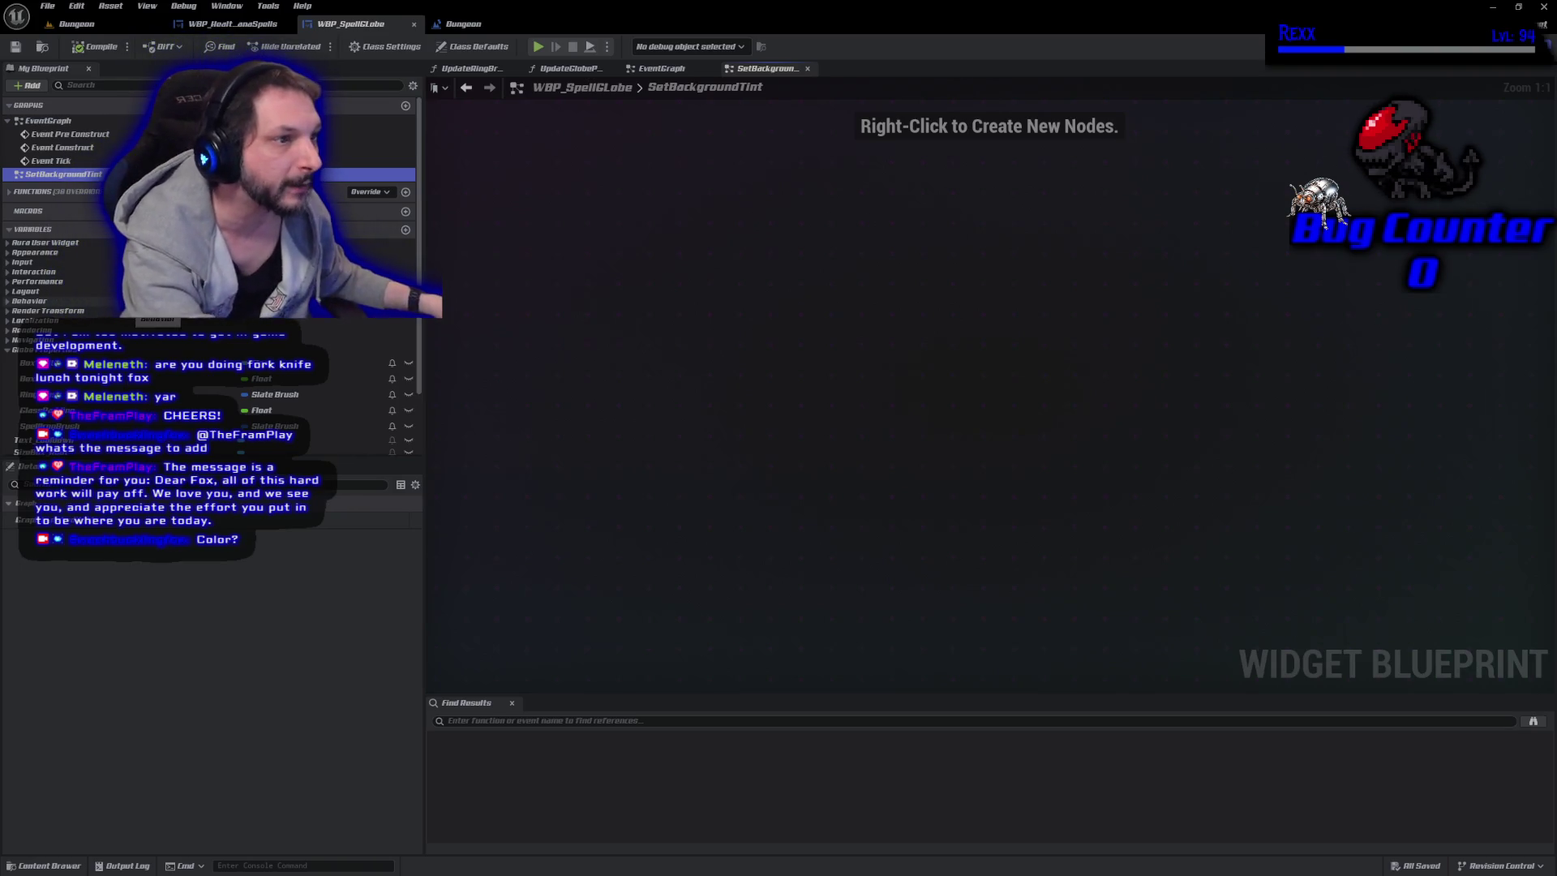
key("Delete")
left_click(8, 182)
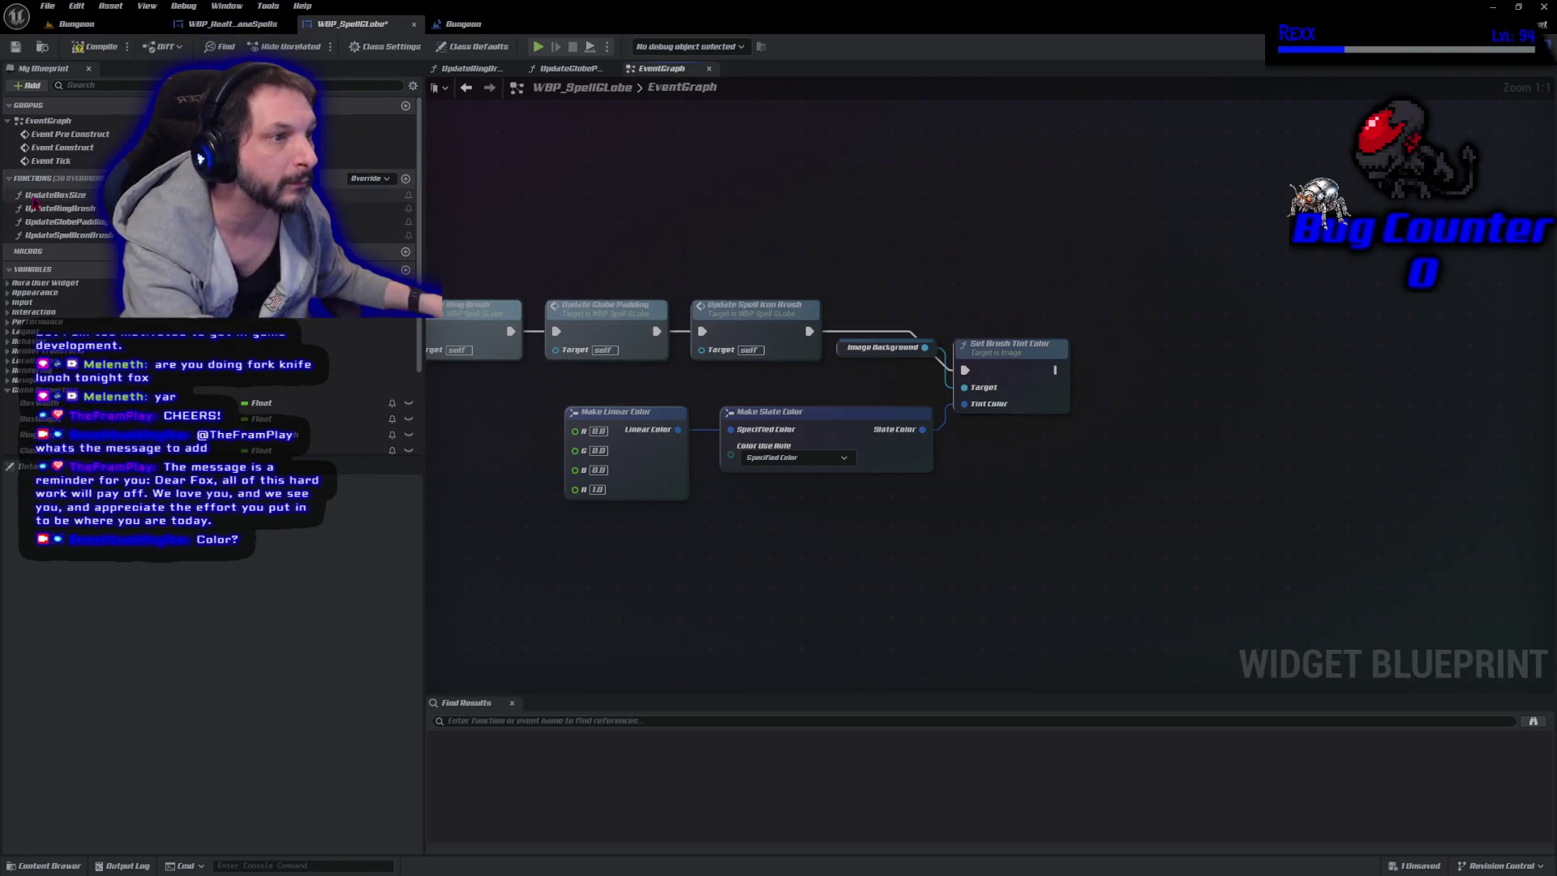
Create a new function named SetBackgroundTint and save the blueprint.
left_click(405, 179)
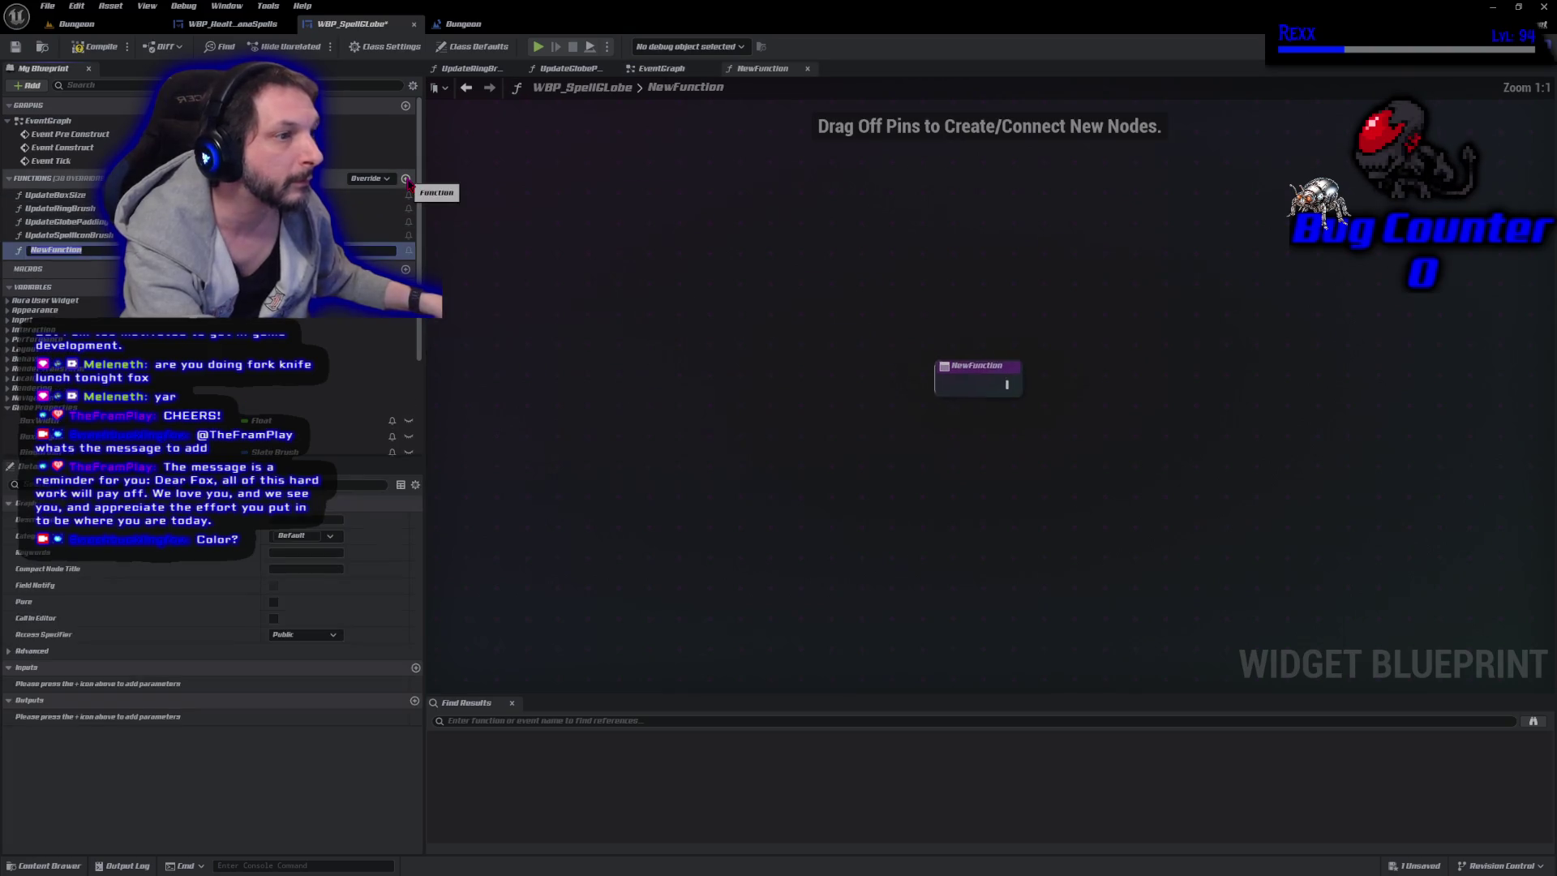
type("SetBackgroundTint")
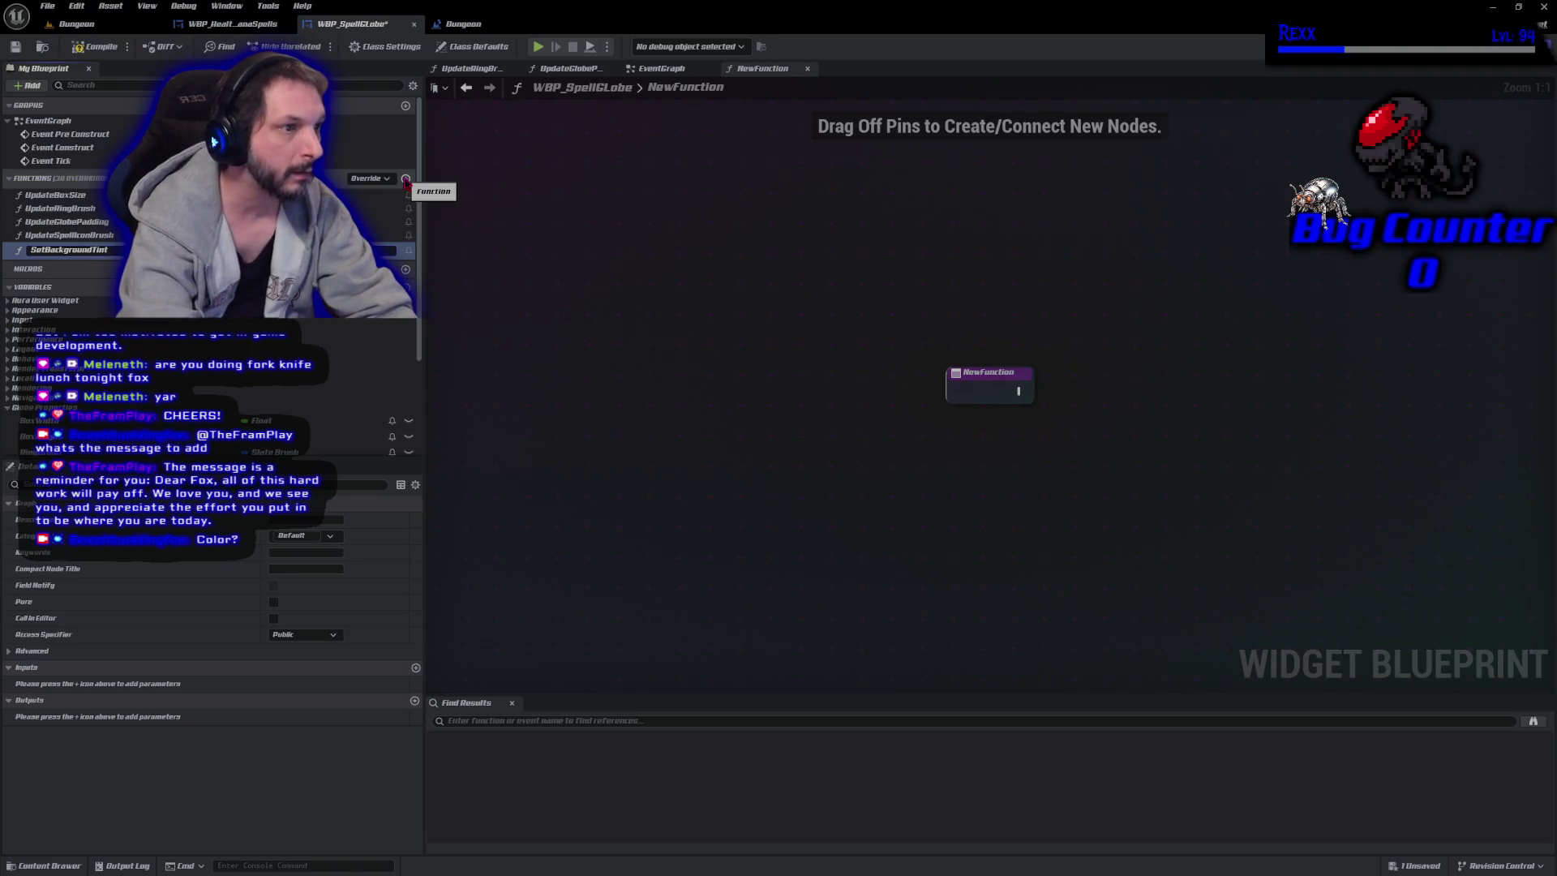
key("Return")
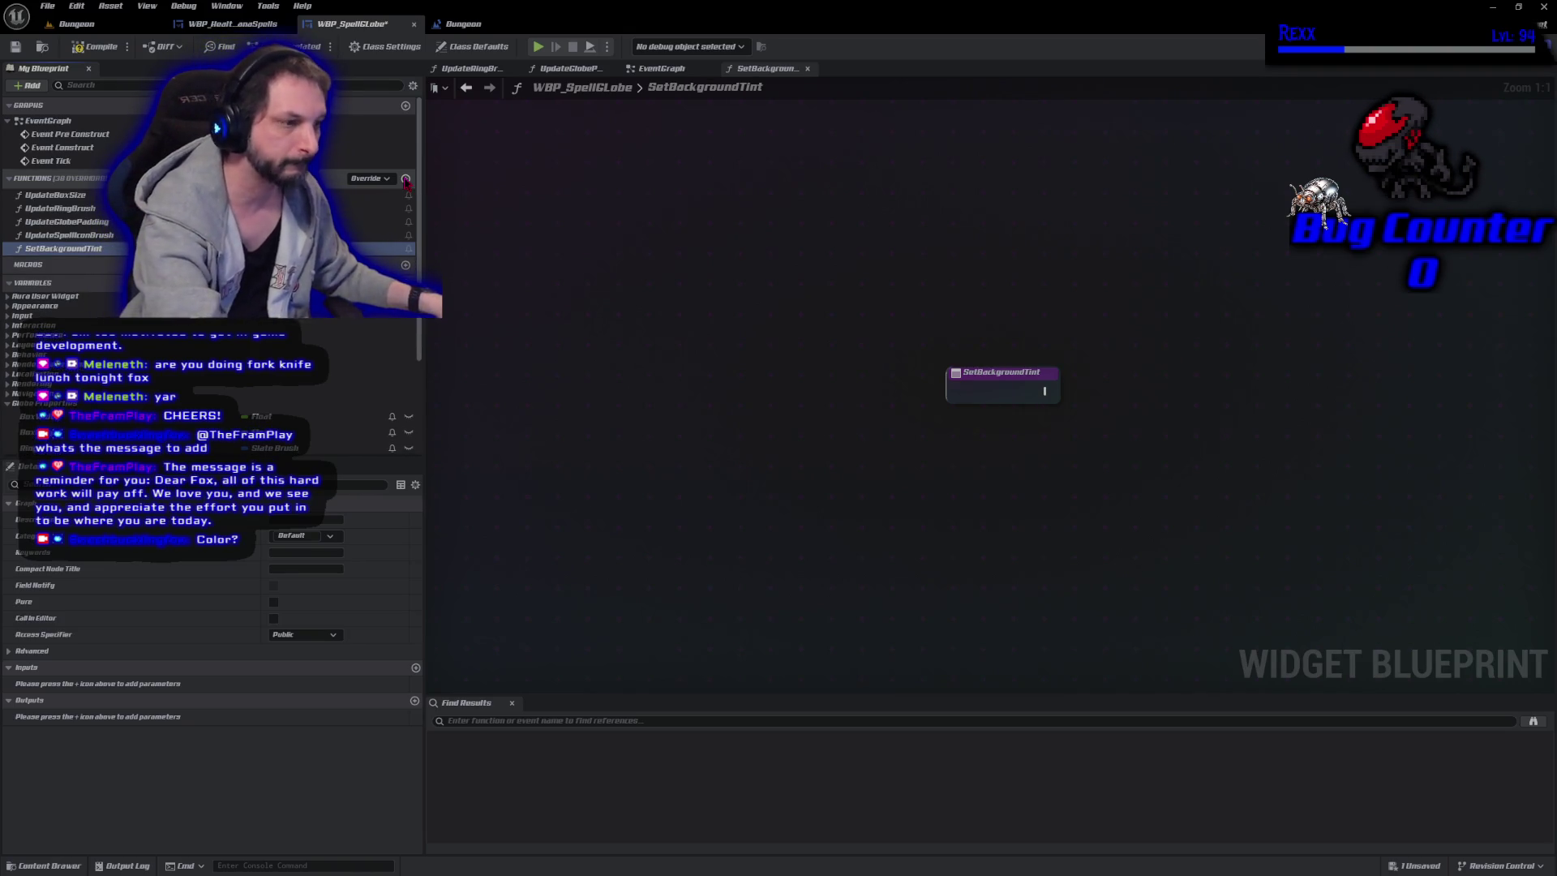
key("ctrl+s")
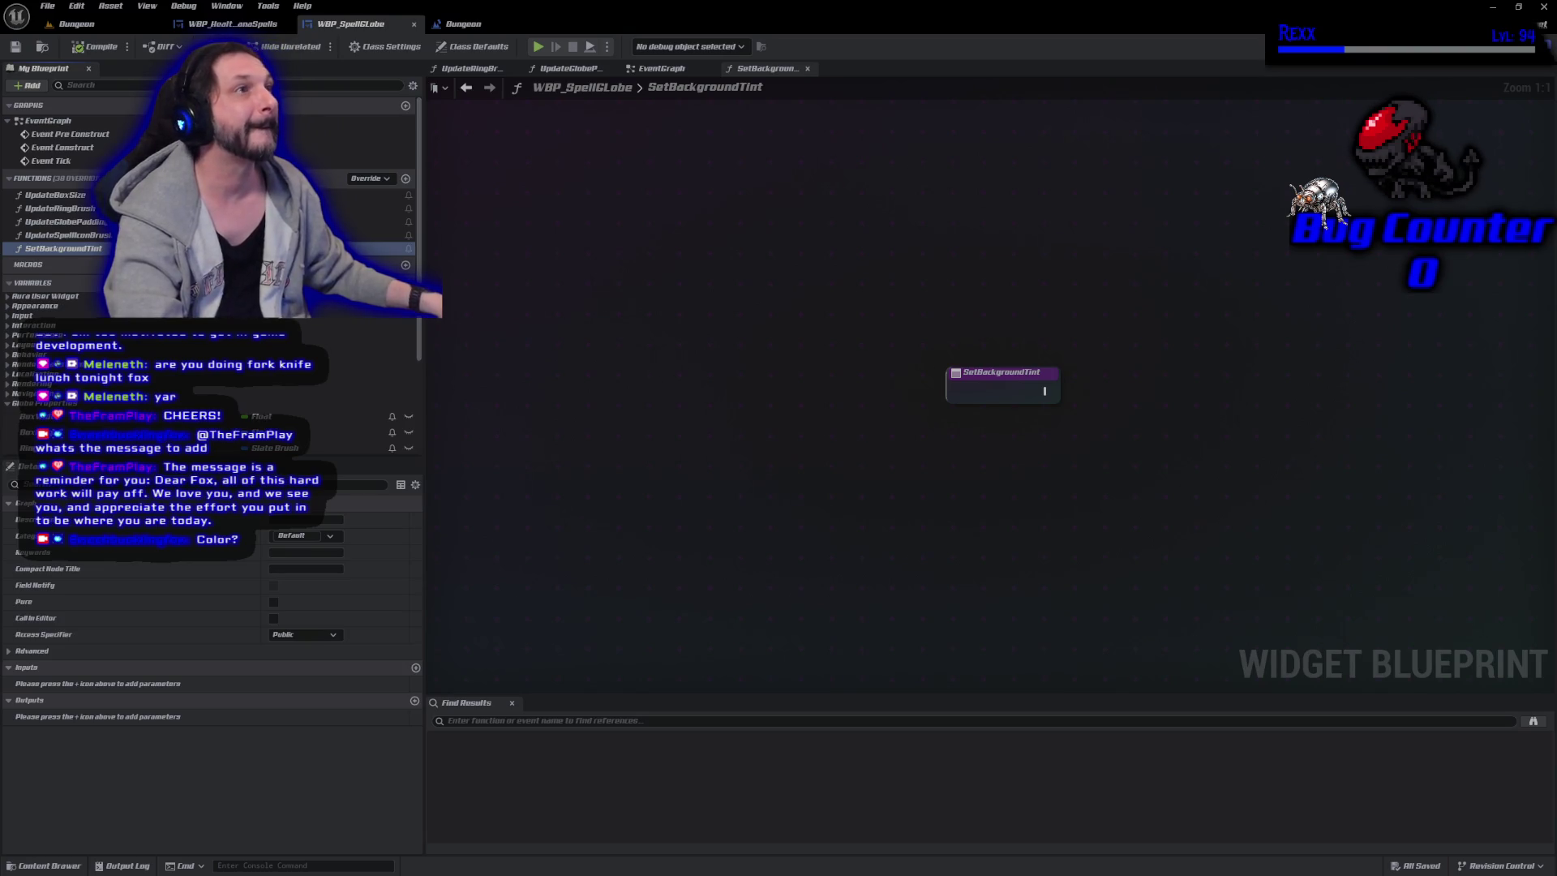
Give SetBackgroundTint a Float input named Tint and save.
left_click(991, 374)
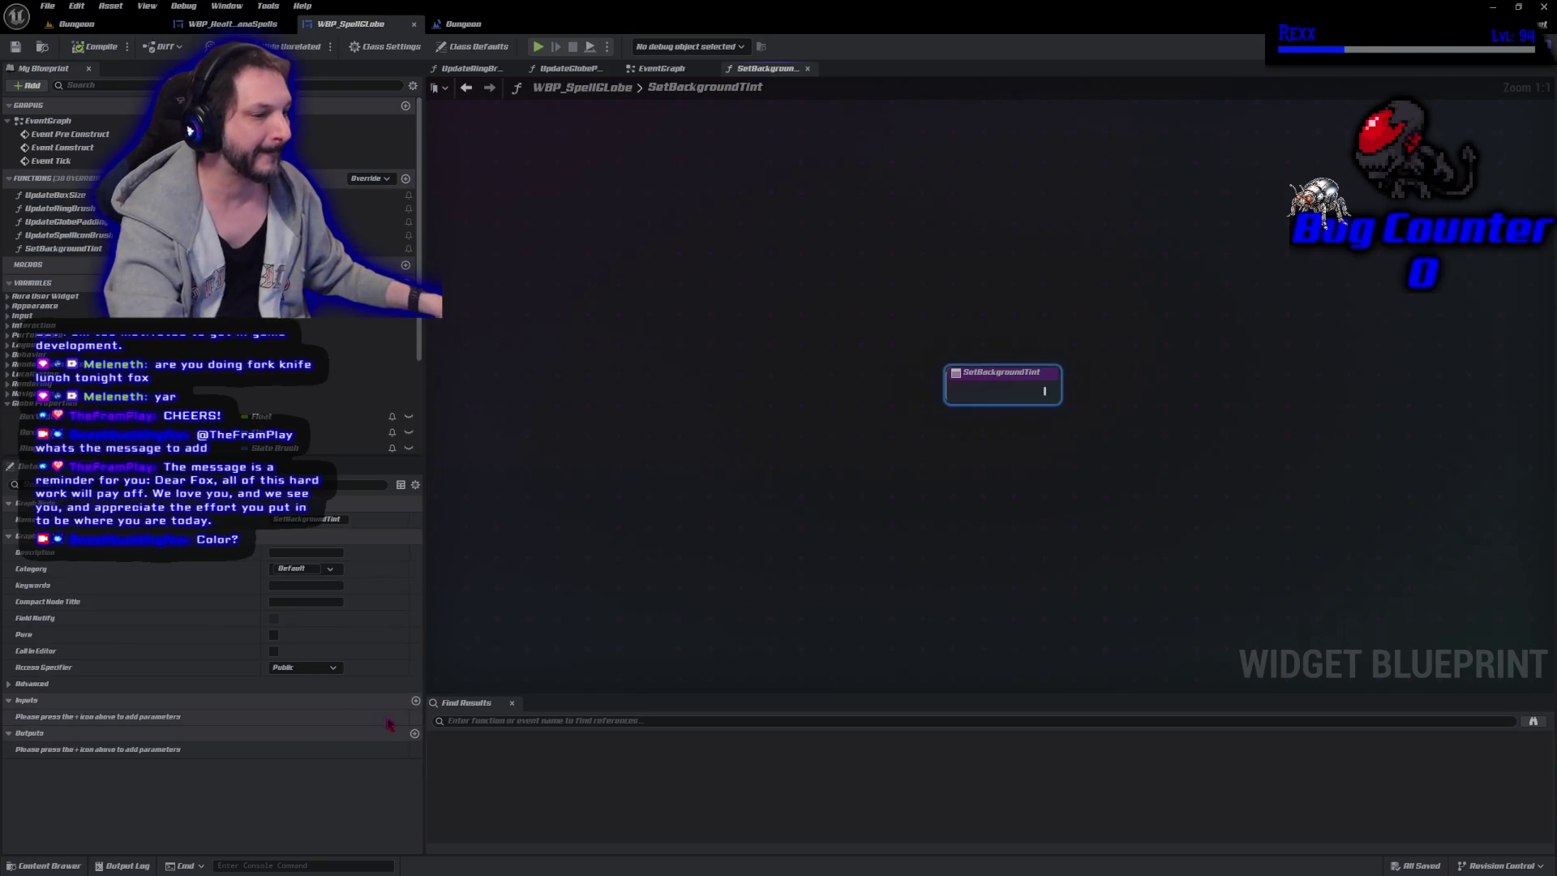
left_click(415, 701)
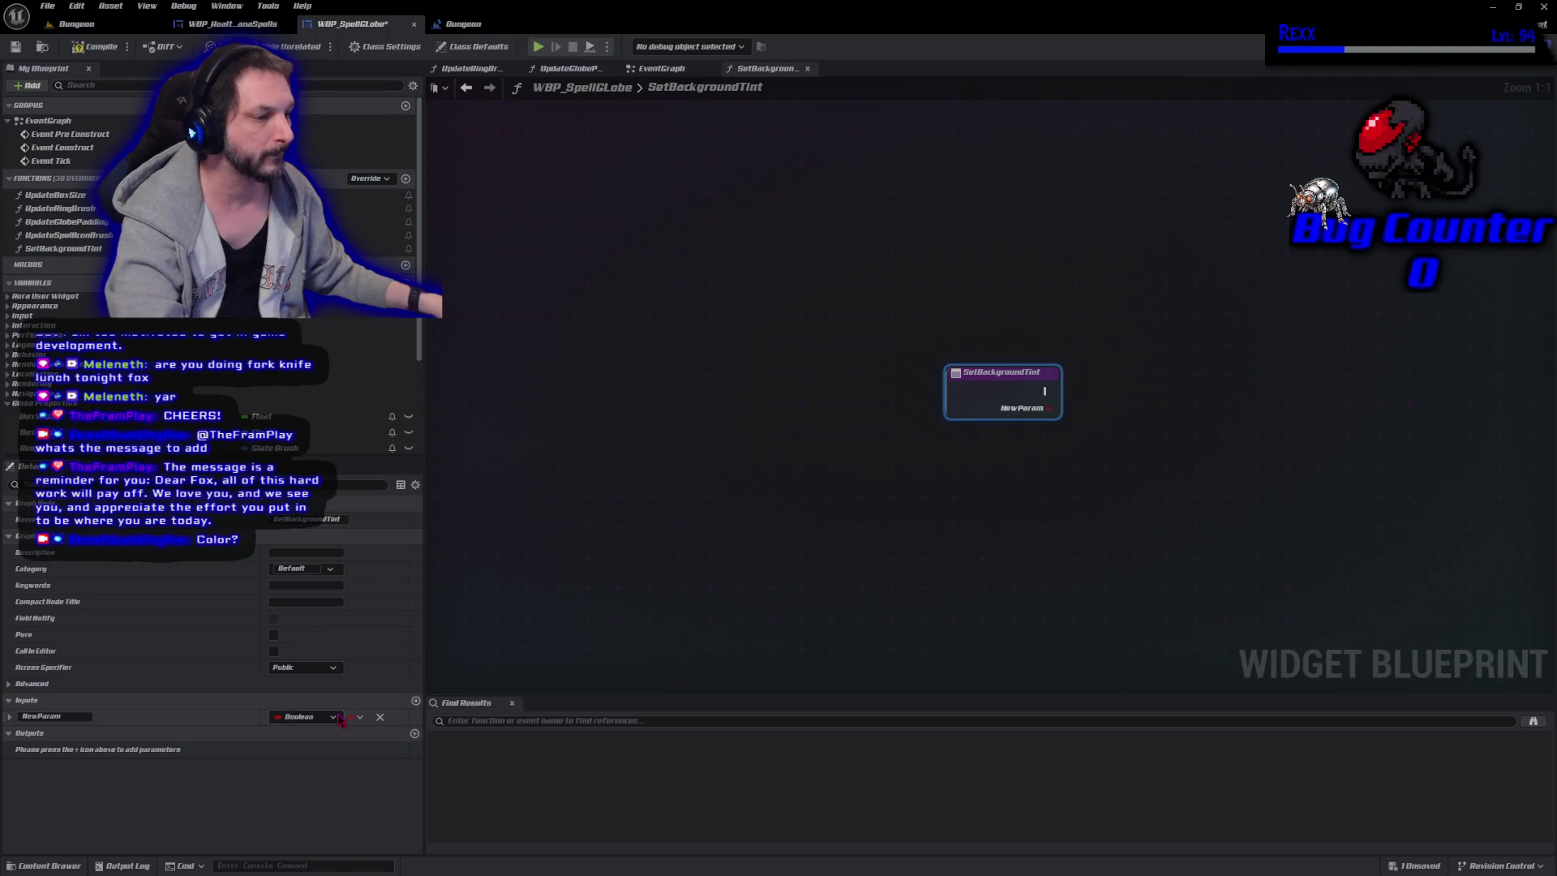
left_click(309, 716)
left_click(327, 531)
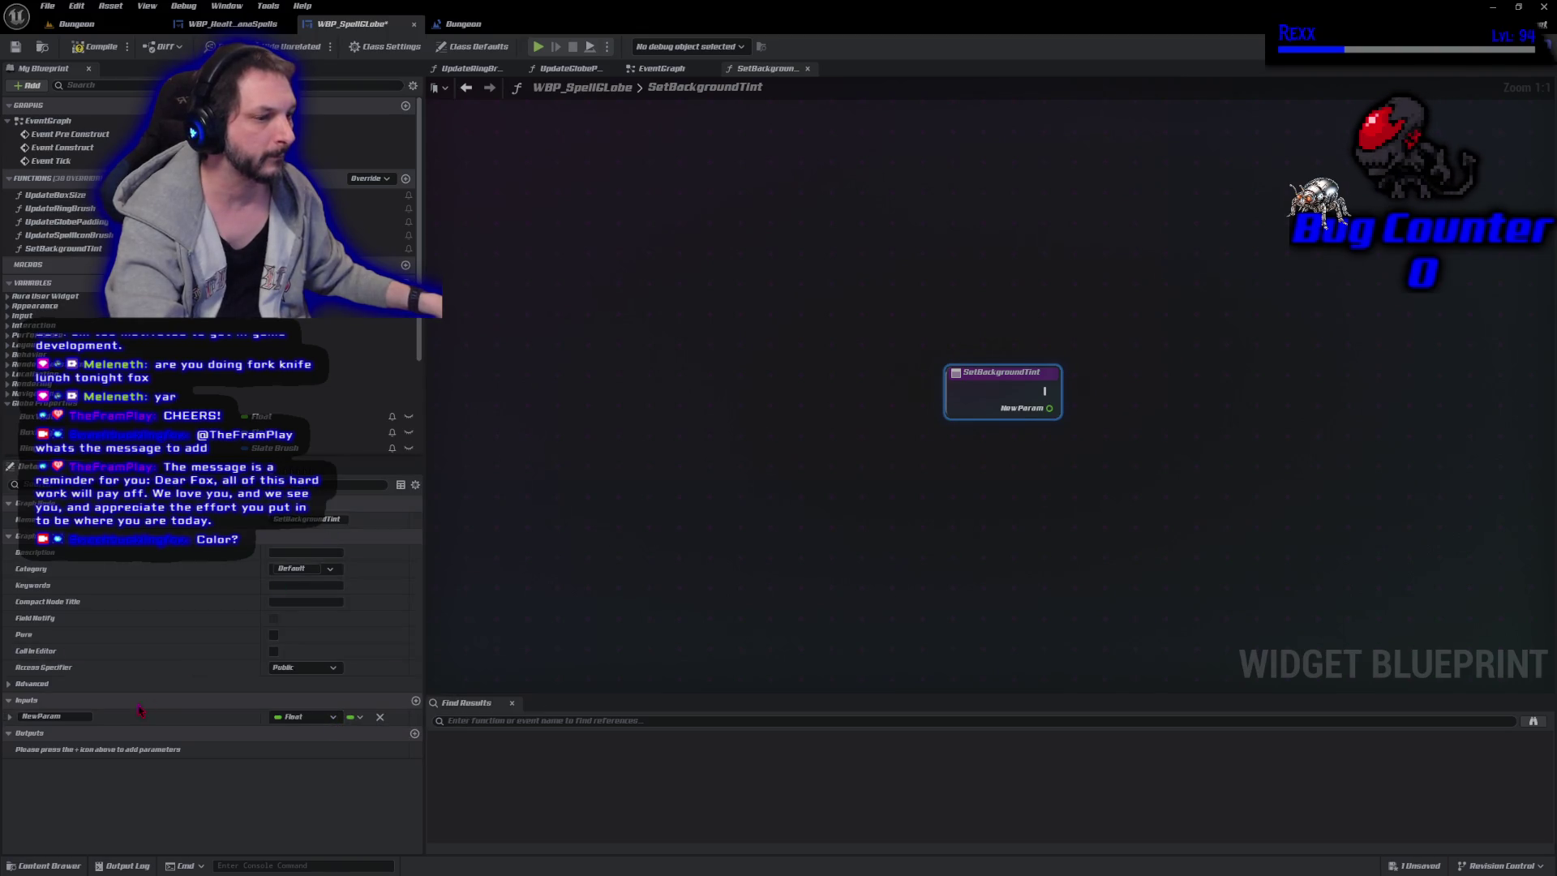
left_click(57, 717)
type("Tint")
key("Return")
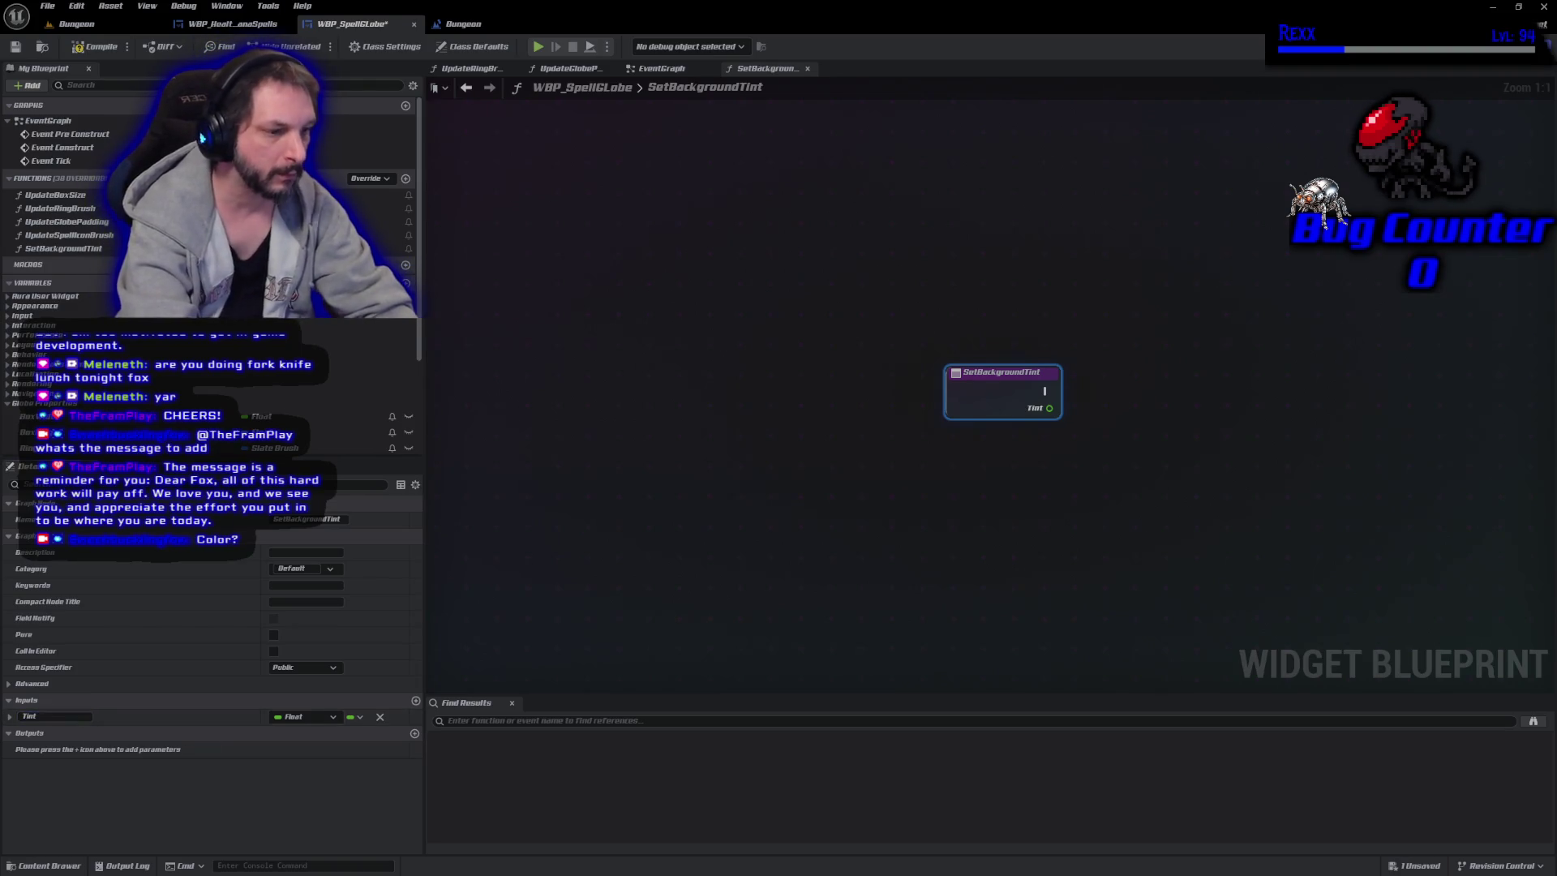
key("ctrl+s")
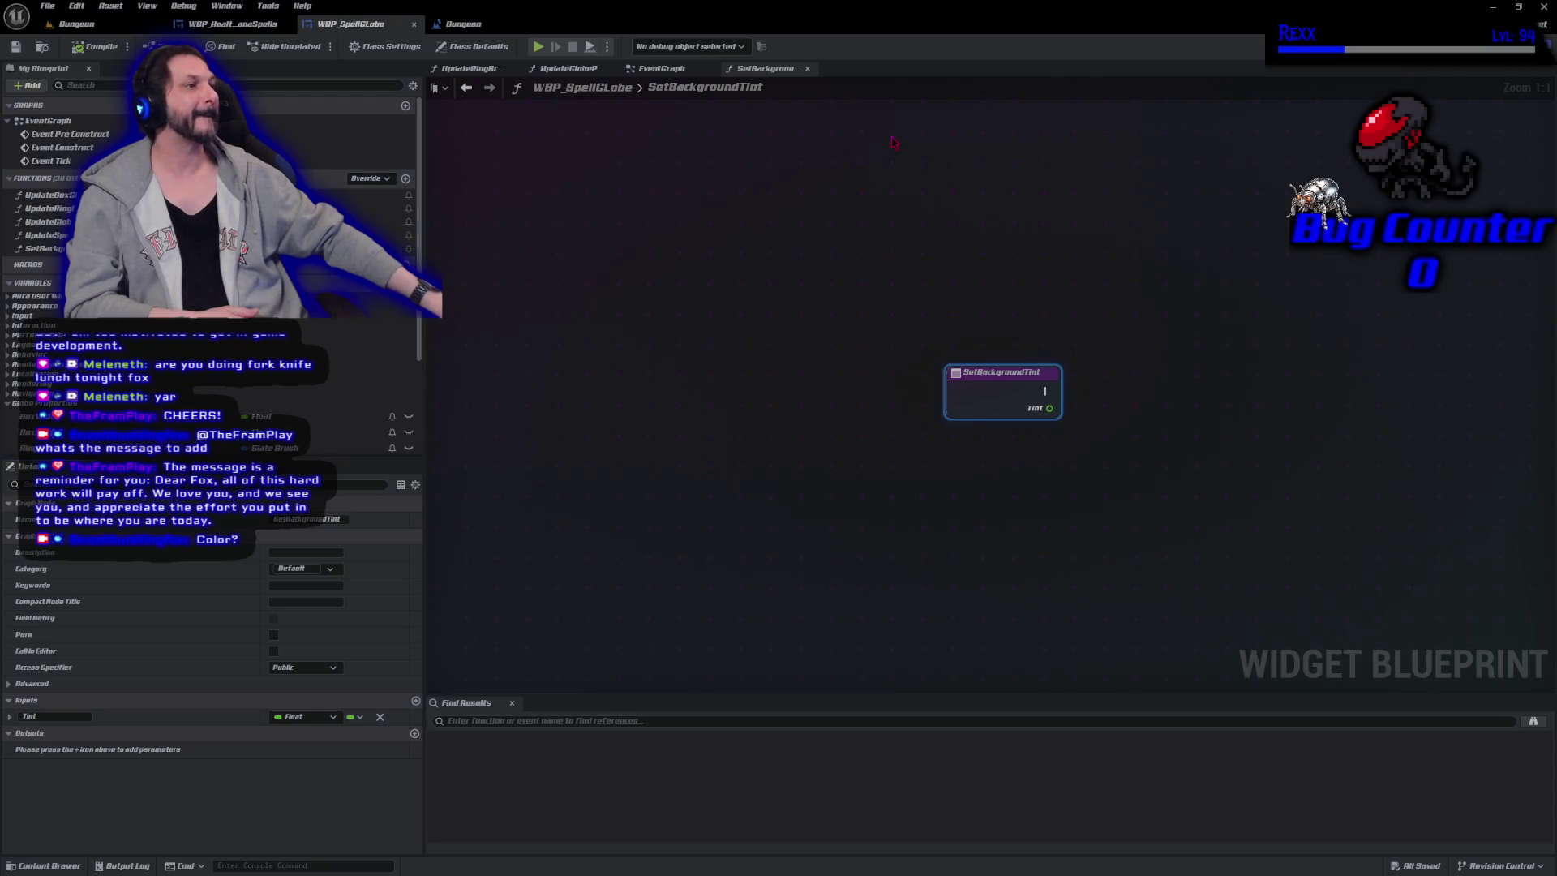
Copy the tint colour nodes and Image Background getter from EventGraph into SetBackgroundTint.
left_click(653, 69)
mouse_move(600, 614)
left_mouse_down()
mouse_move(1024, 486)
mouse_move(1065, 403)
left_mouse_up()
left_click(888, 347, "ctrl")
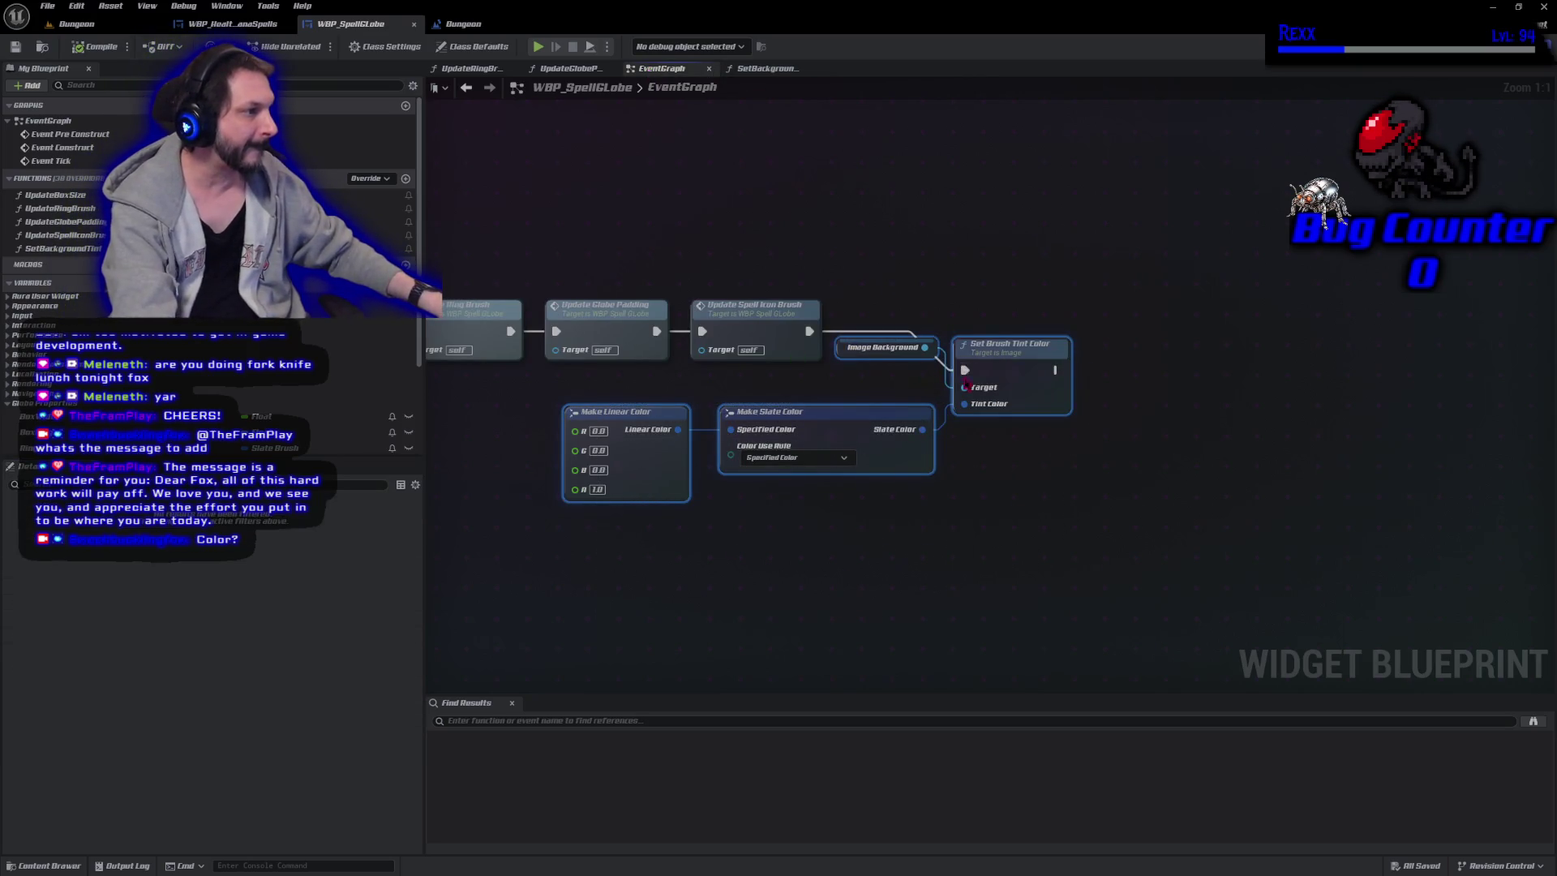
left_click(766, 69)
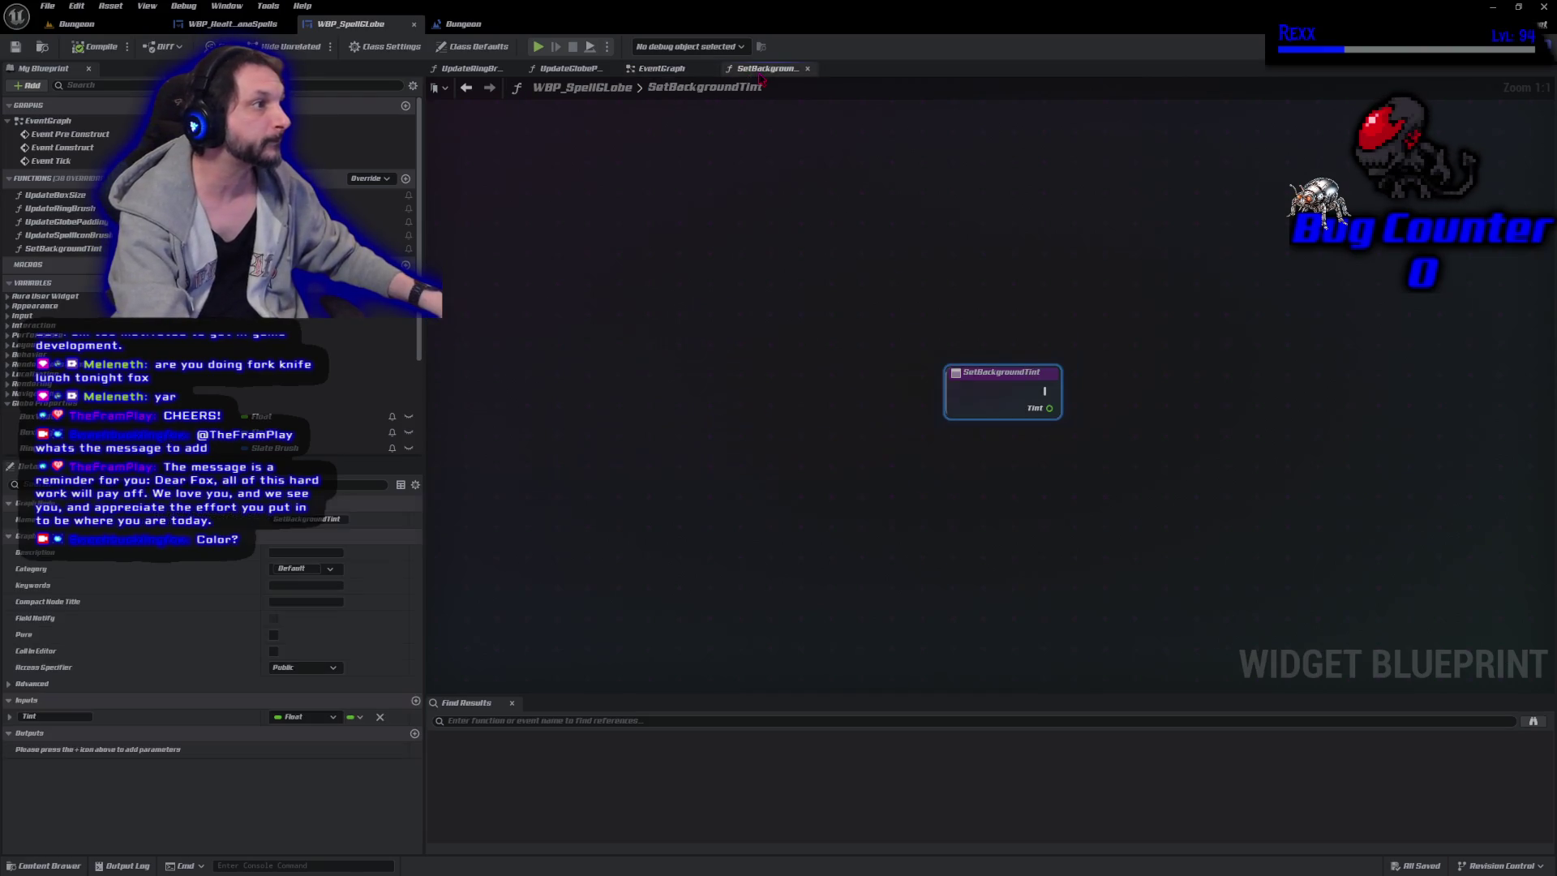
left_click_drag(906, 446, 648, 451)
key("ctrl+v")
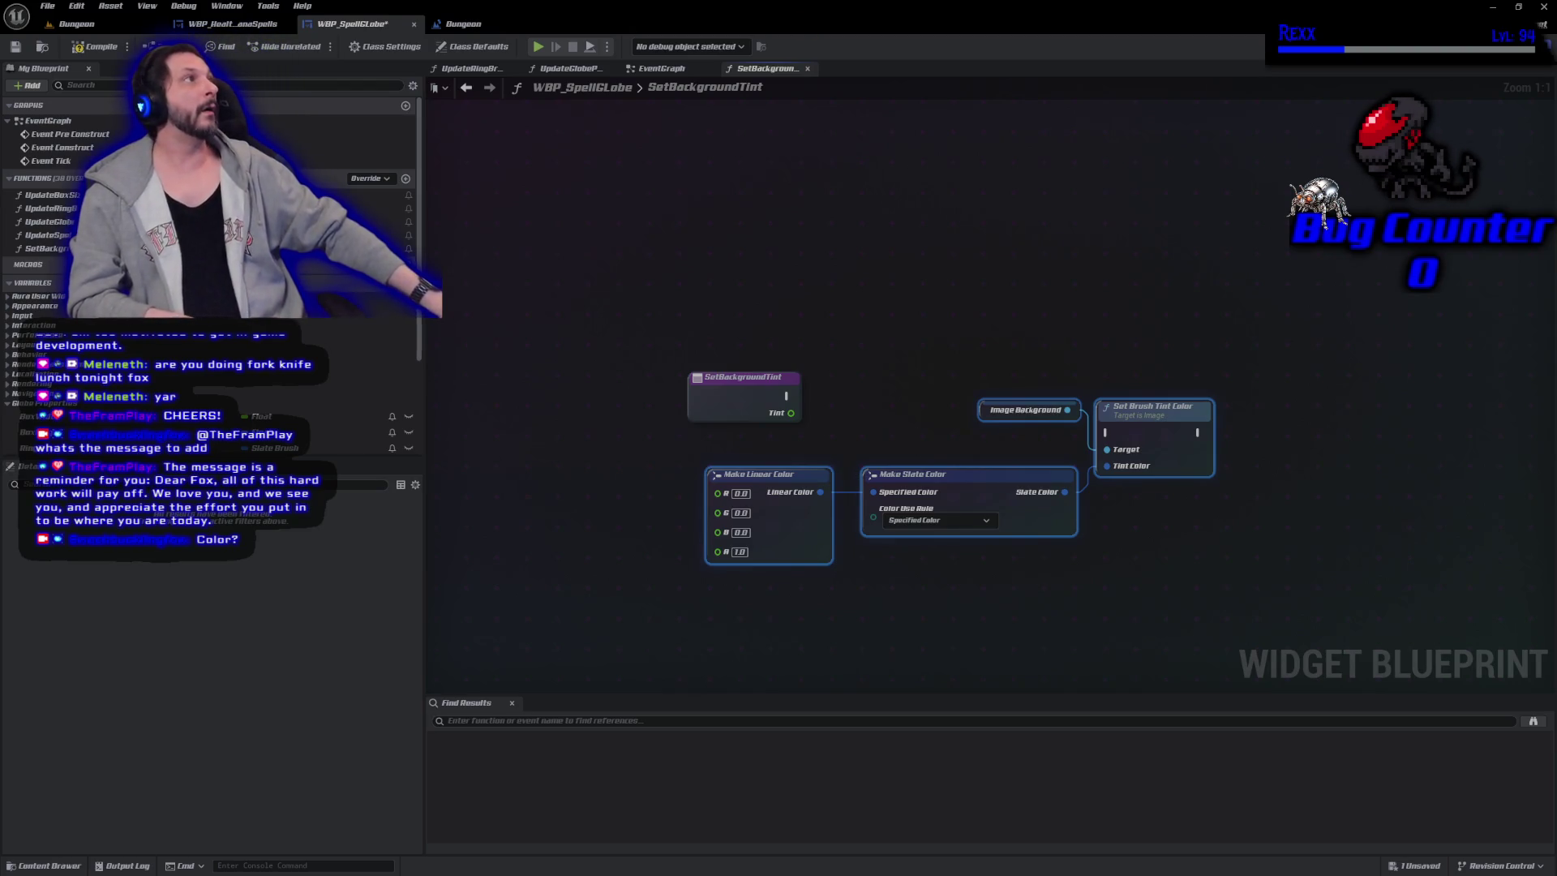
Wire the entry into Set Brush Tint Color, feed Tint into R, G and B, and compile.
mouse_move(785, 395)
left_mouse_down()
mouse_move(985, 438)
mouse_move(1151, 435)
mouse_move(1310, 398)
left_mouse_up()
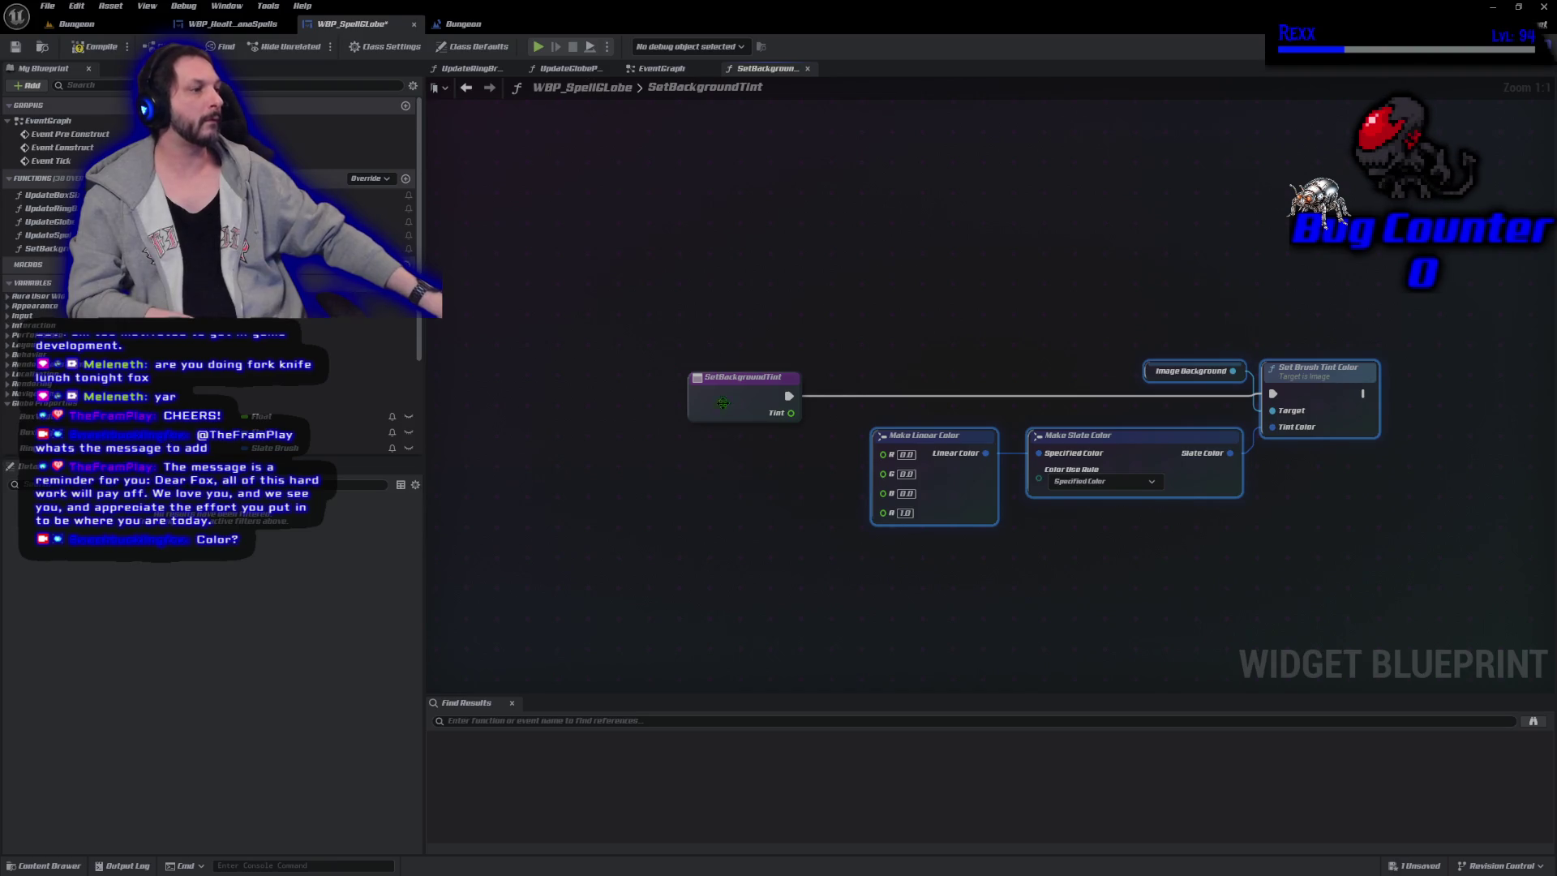
left_click_drag(791, 413, 884, 452)
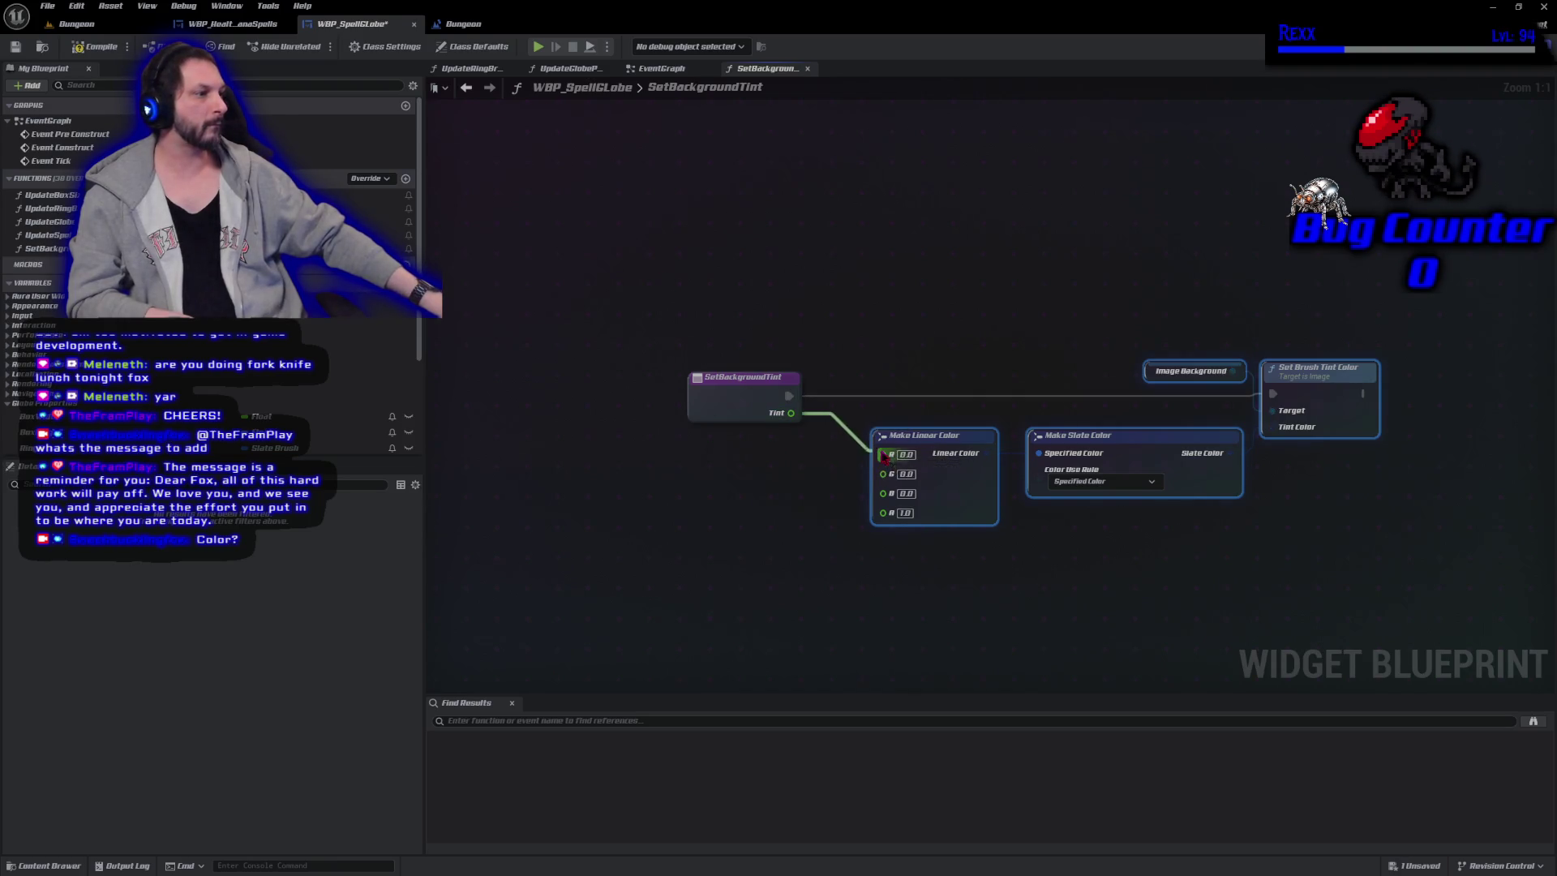
left_click_drag(791, 414, 883, 470)
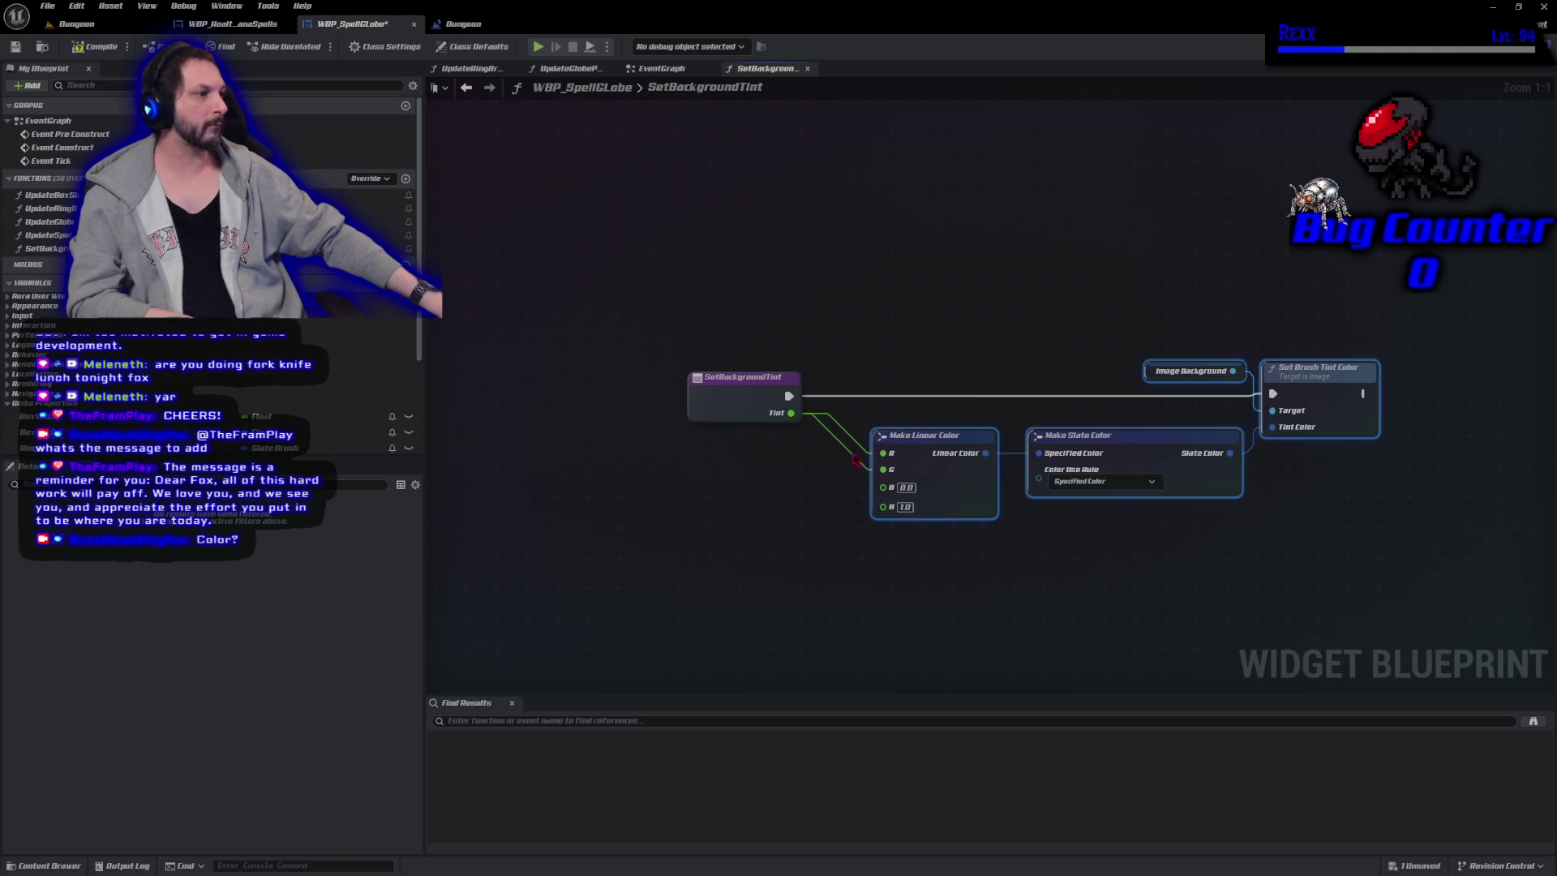
left_click_drag(790, 417, 883, 485)
left_click(99, 48)
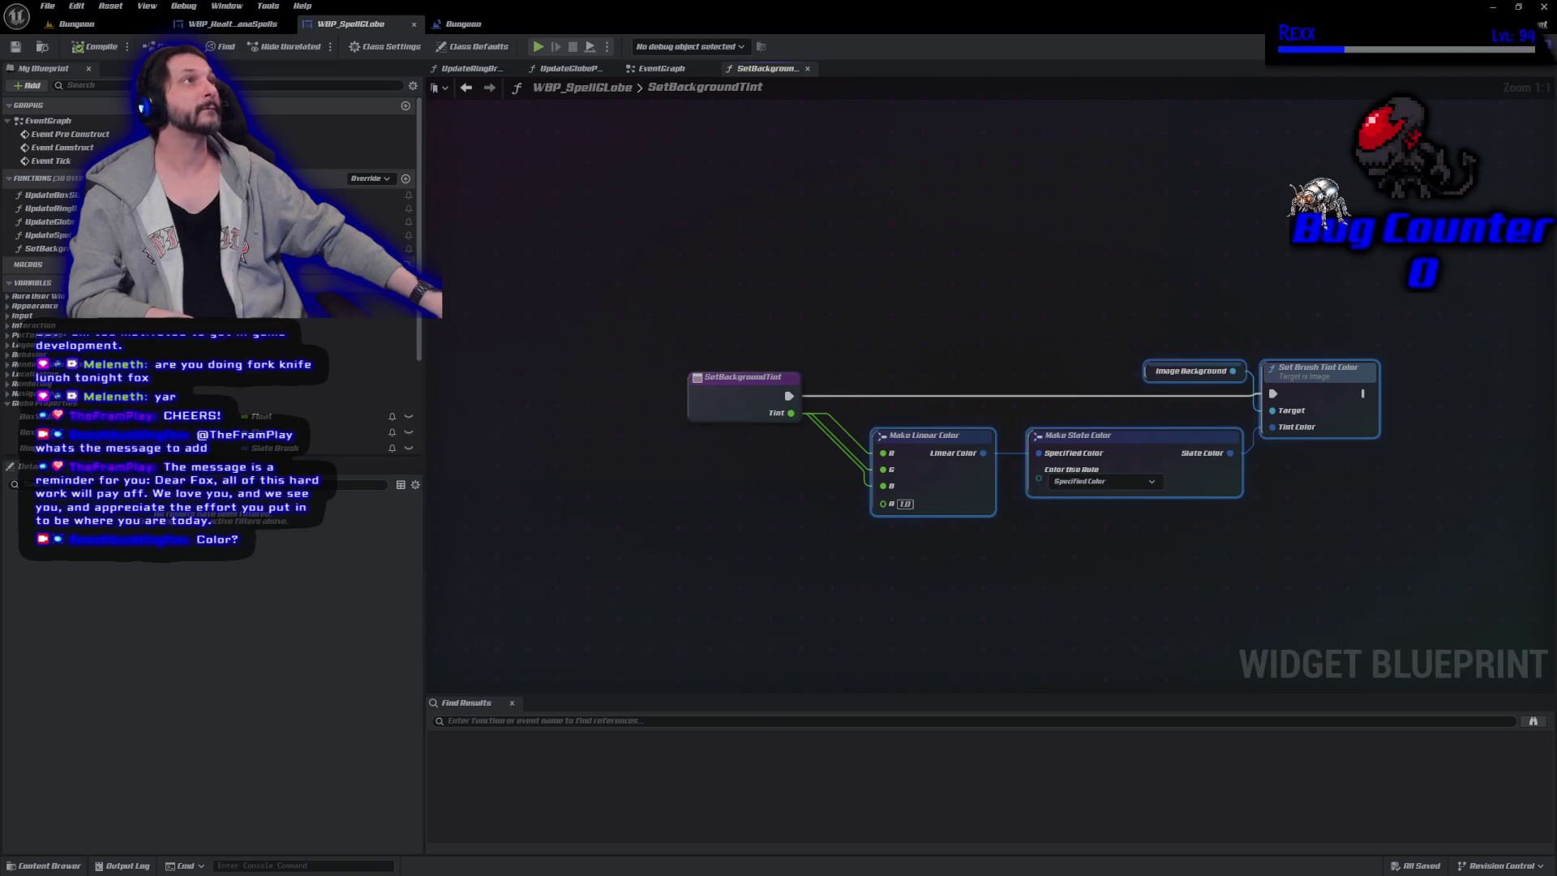
left_click(681, 69)
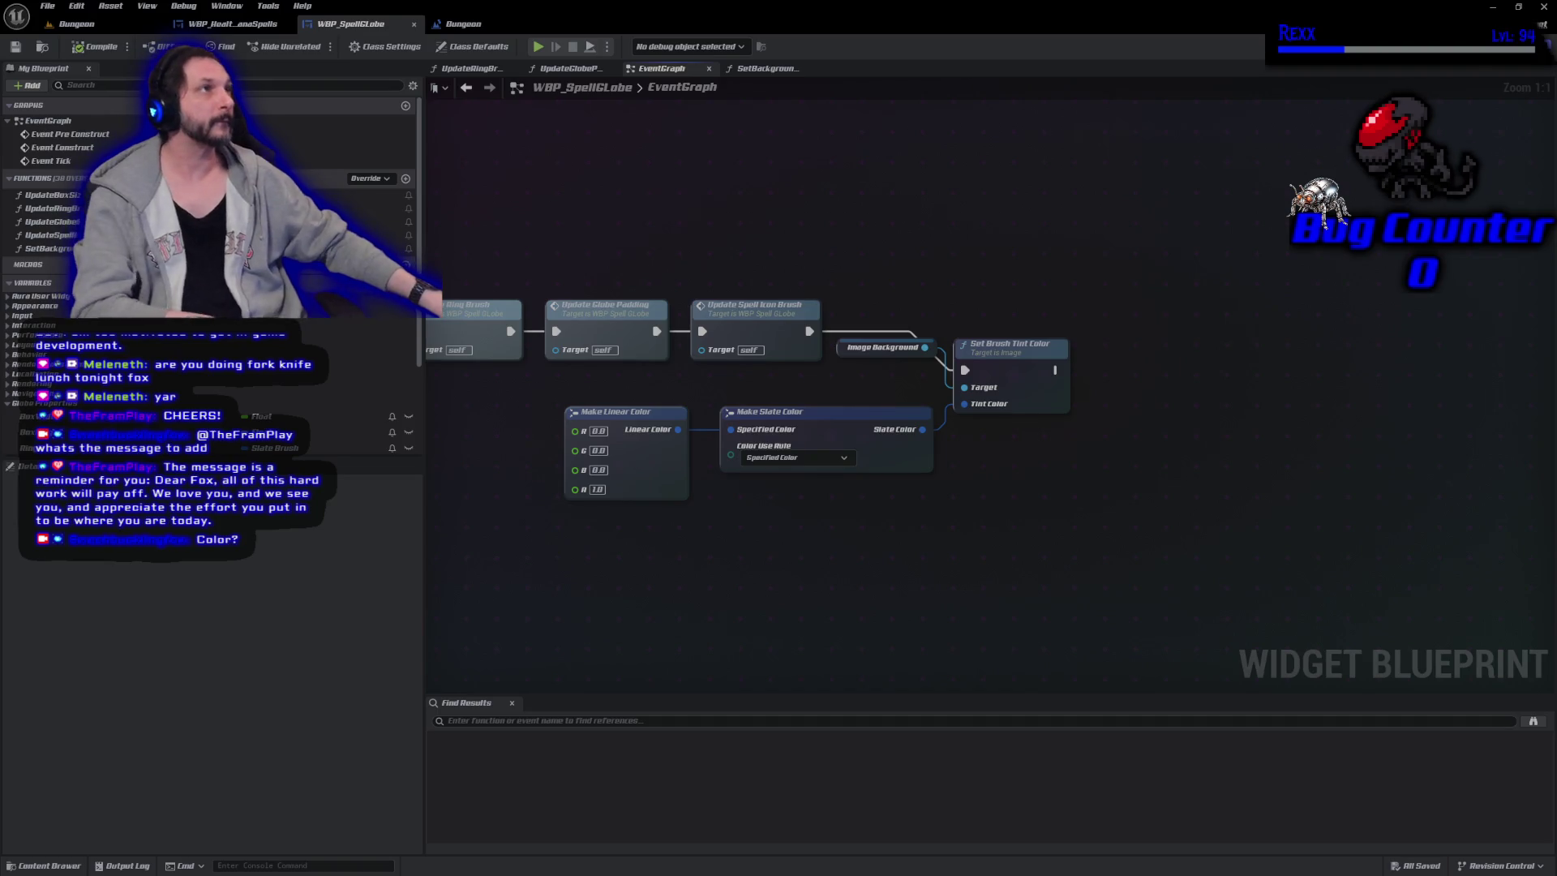
Delete the old tint colour nodes and the Image Background getter from the EventGraph.
left_click_drag(623, 558, 998, 392)
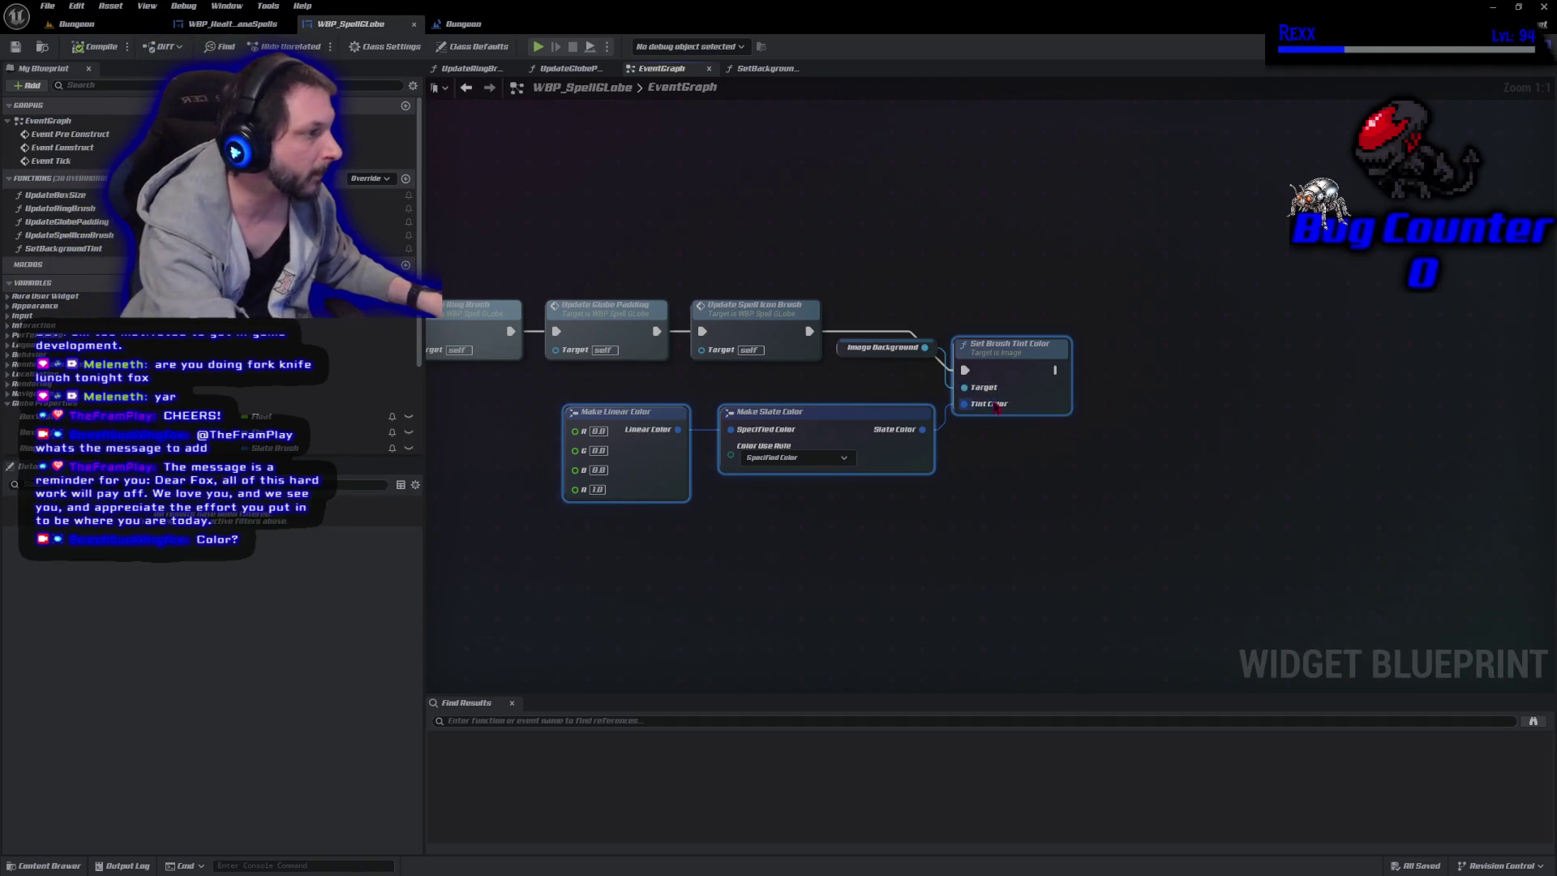
key("Delete")
left_click(882, 348)
key("Delete")
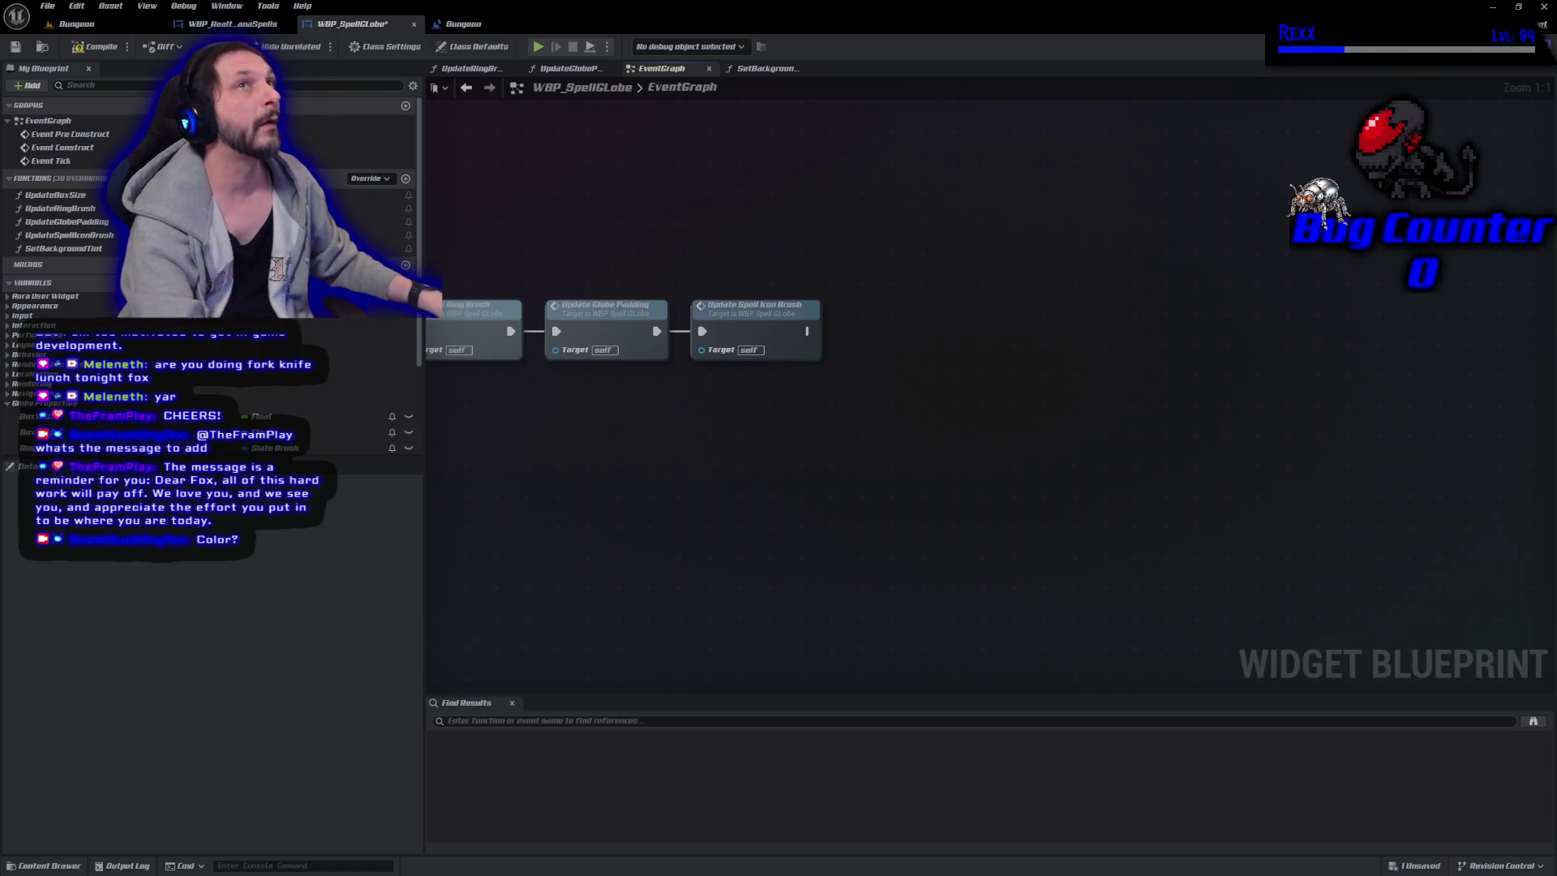
Add a Set Background Tint call after Update Spell Icon Brush with Tint 1.0, and save.
left_click(63, 248)
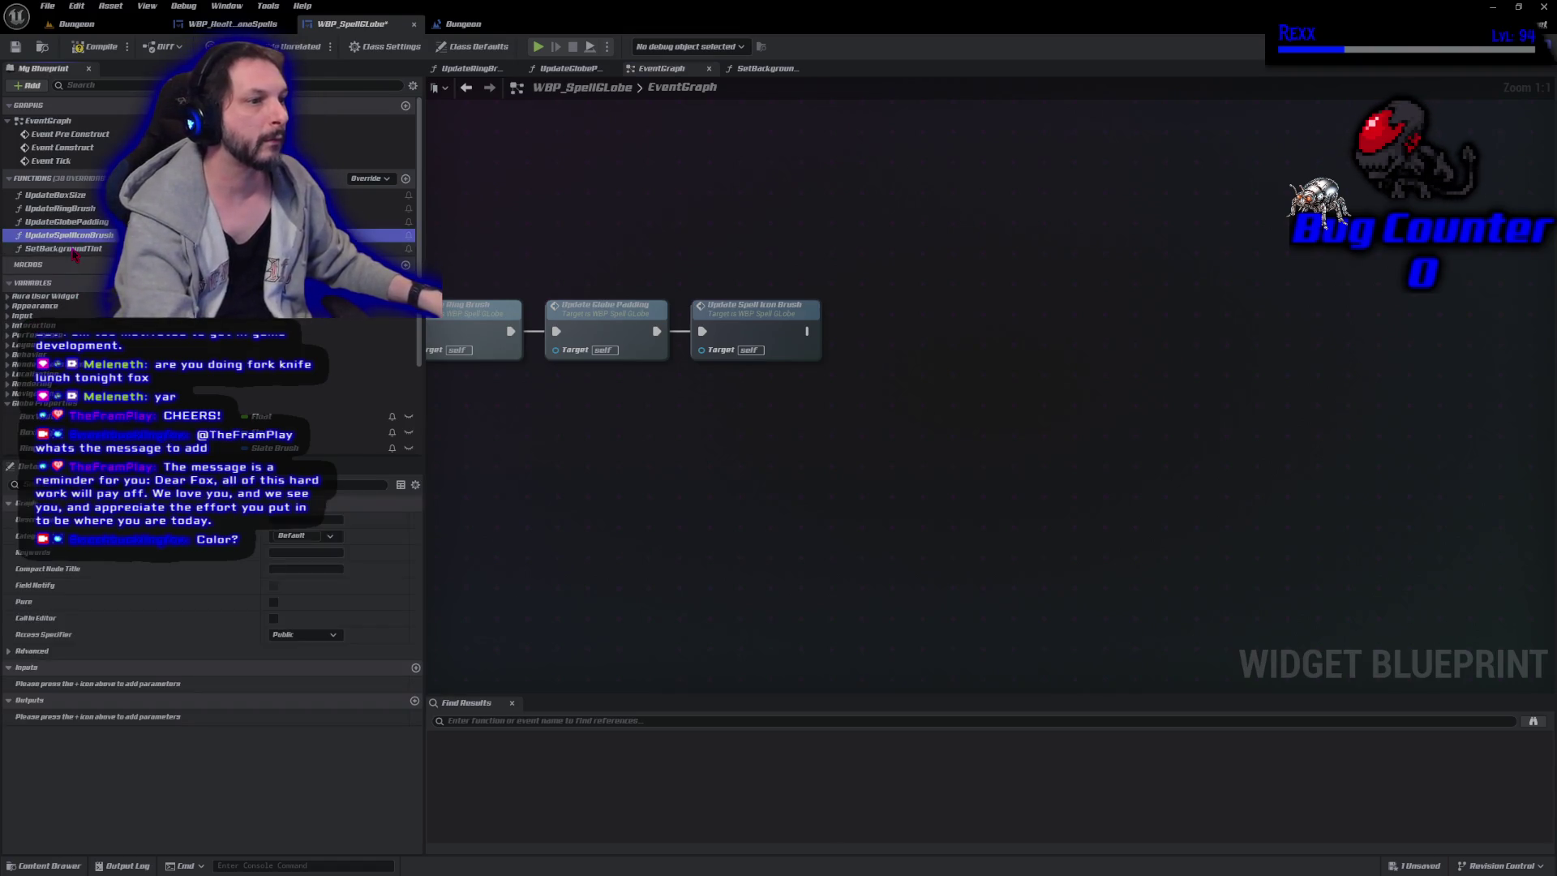
left_click_drag(63, 248, 807, 333)
left_click_drag(1001, 316, 914, 320)
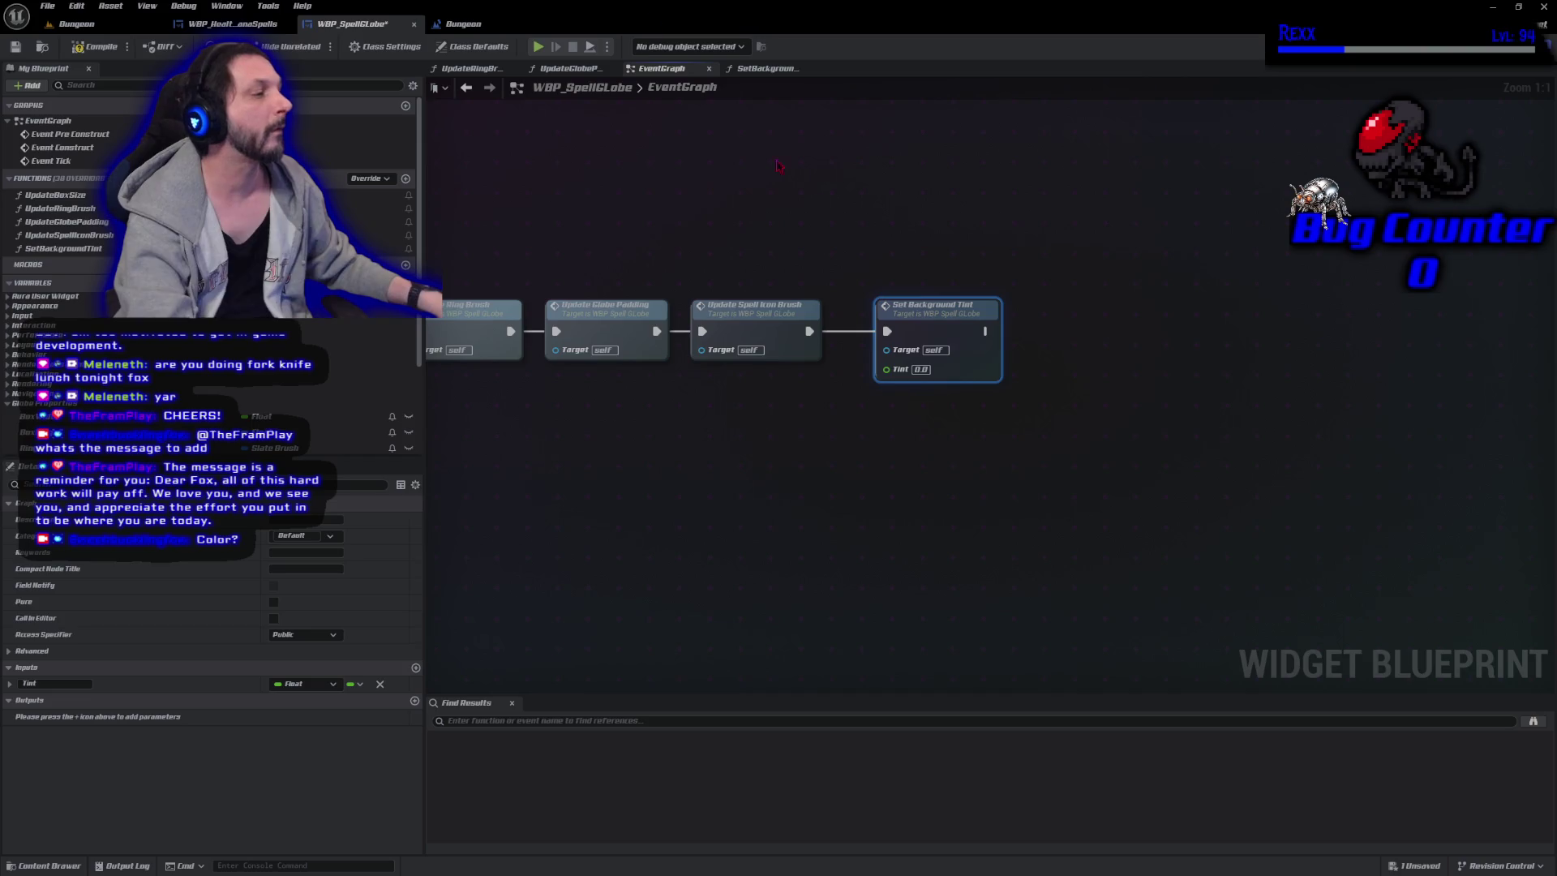
left_click(921, 369)
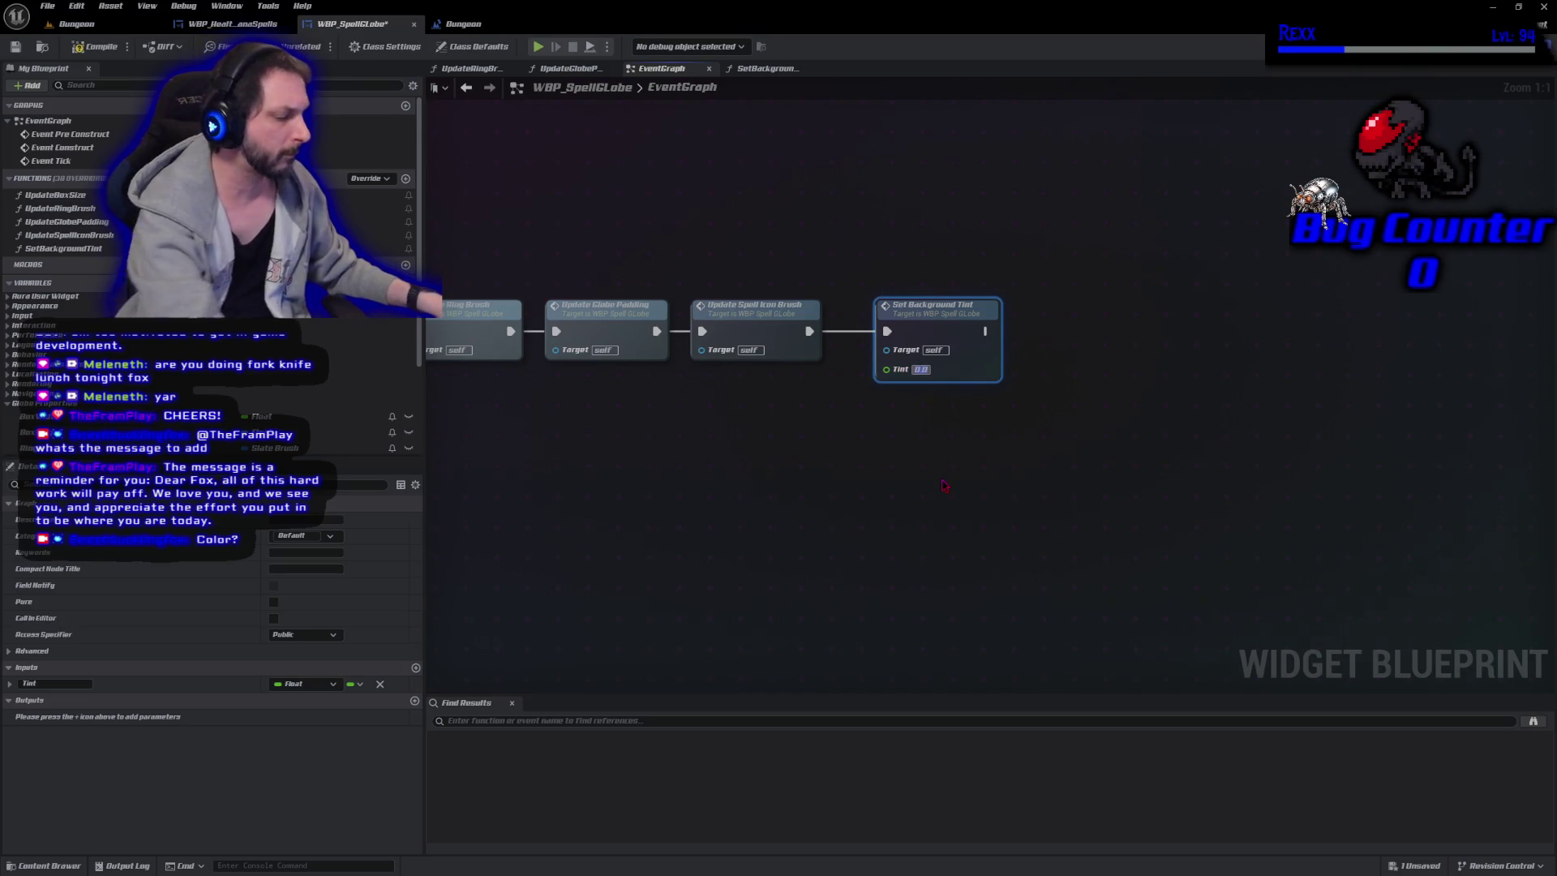
type("11")
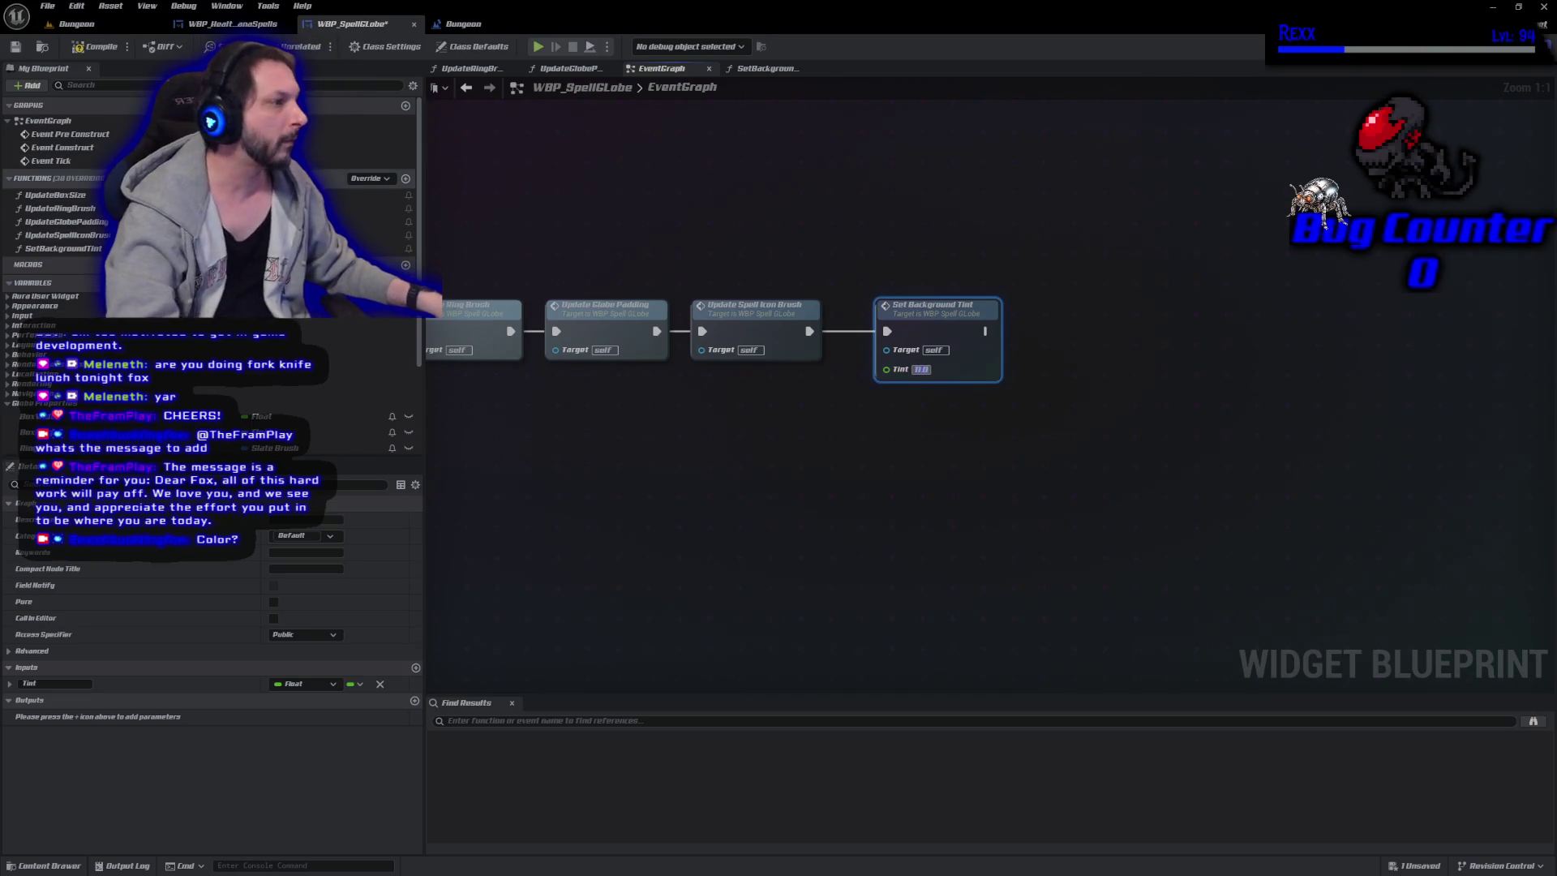
key("Return")
key("ctrl+s")
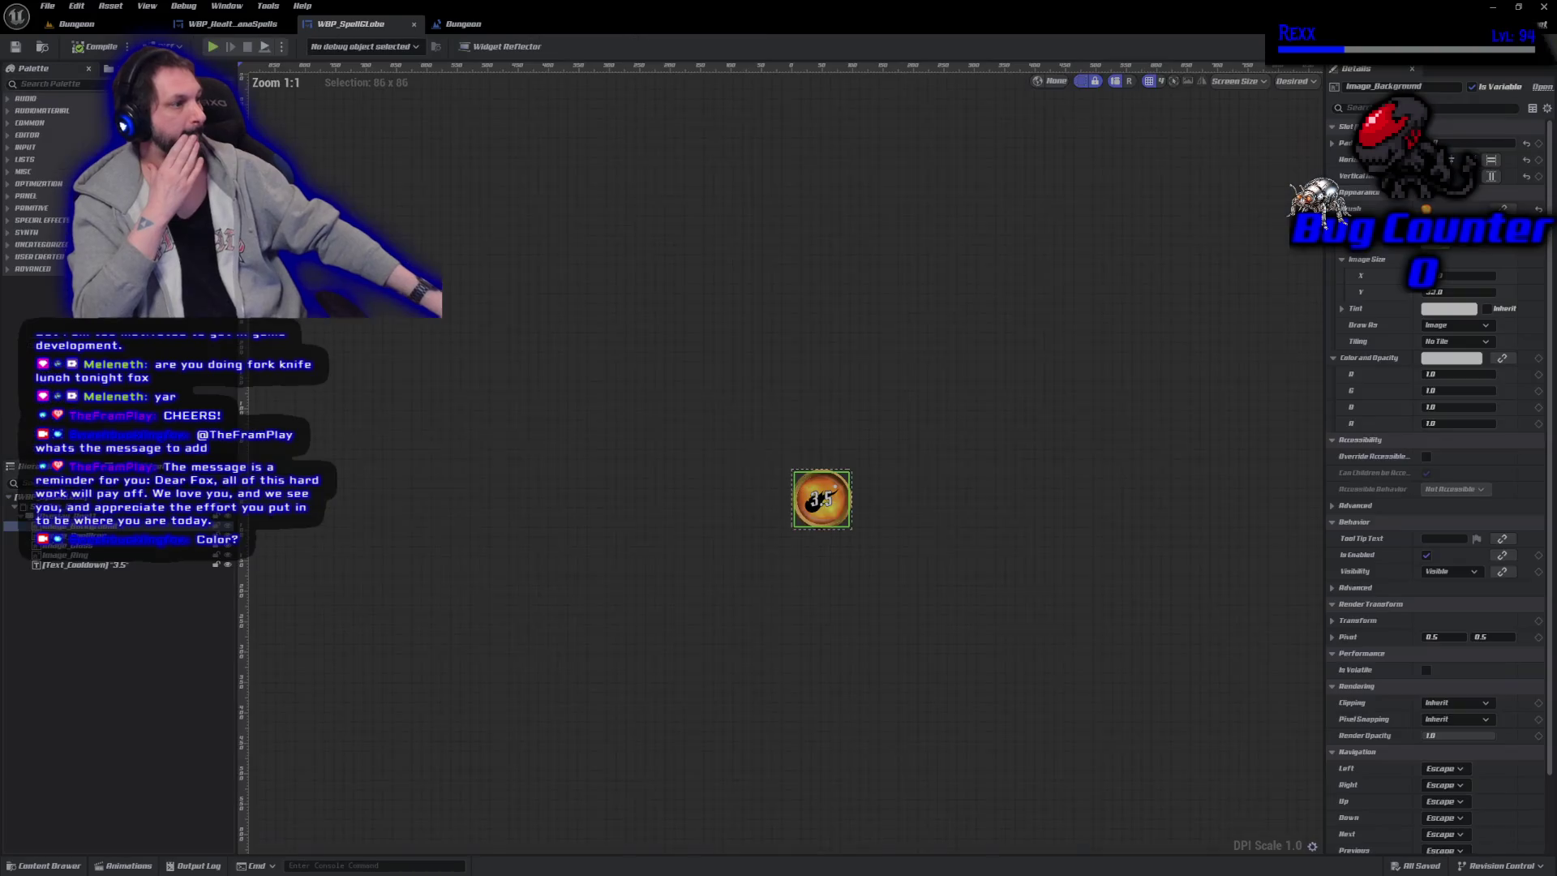
left_click(1496, 46)
Remove the Set Background Tint node from WBP_SpellGlobe's EventGraph and compile the blueprint.
scroll(838, 573, "up", 7)
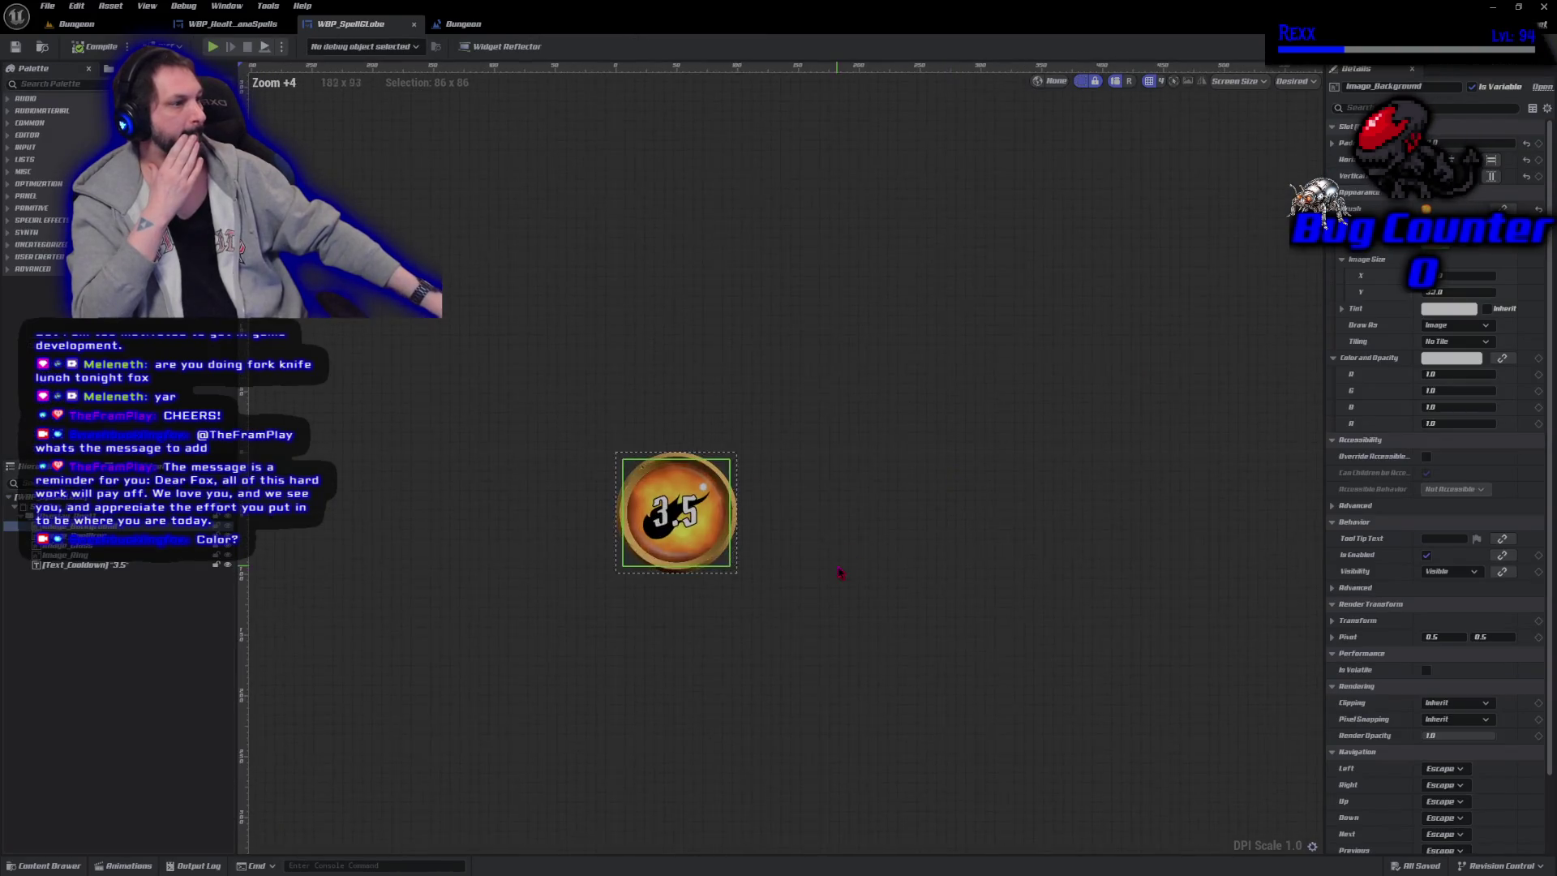
left_click_drag(838, 573, 1280, 717)
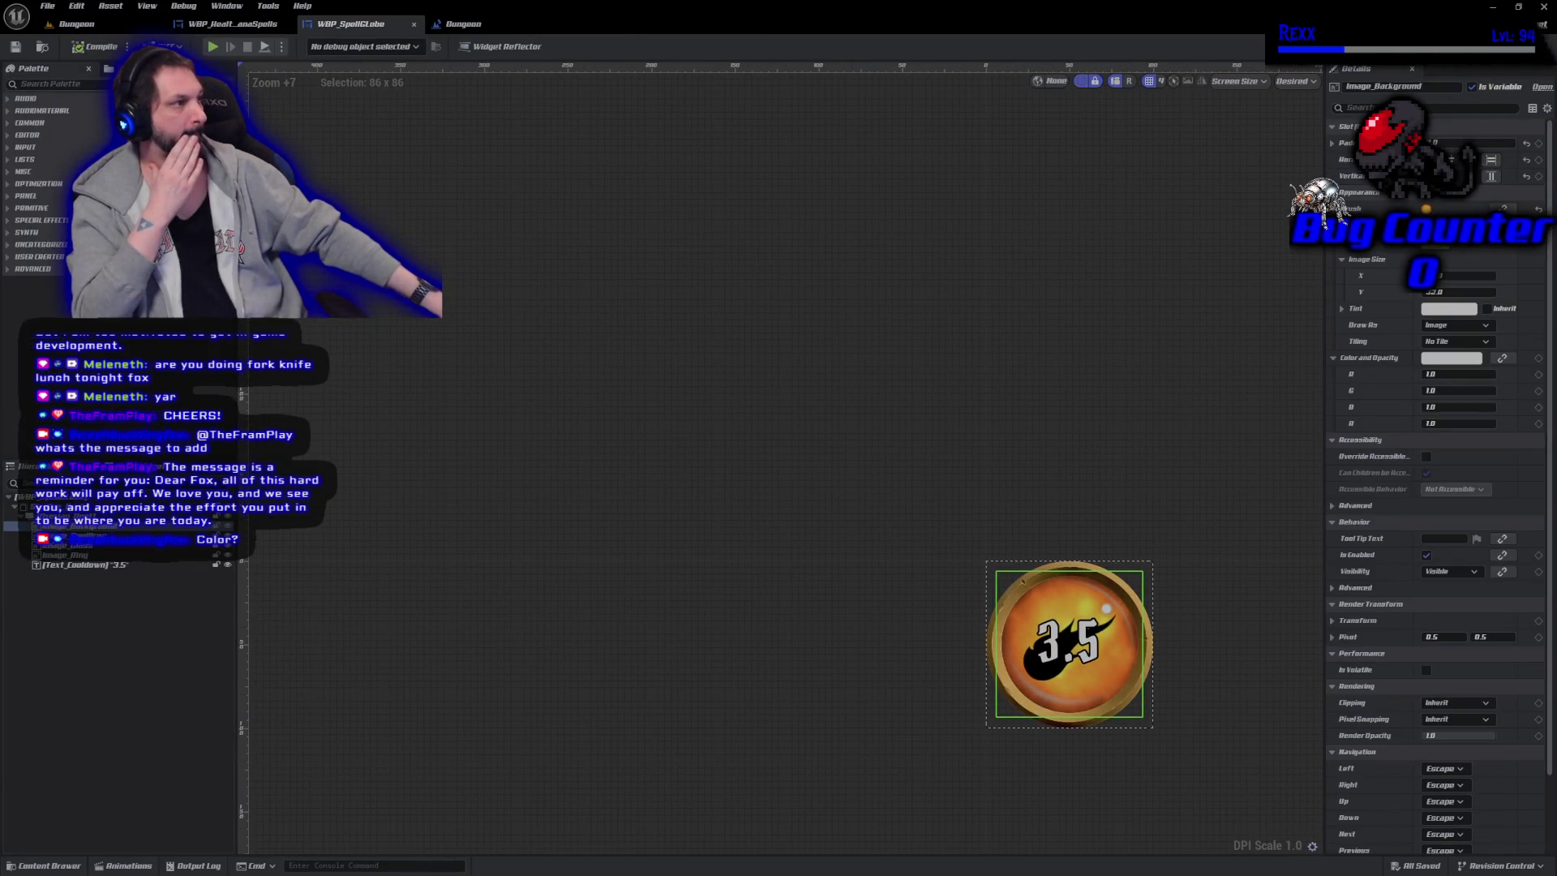
left_click(1536, 46)
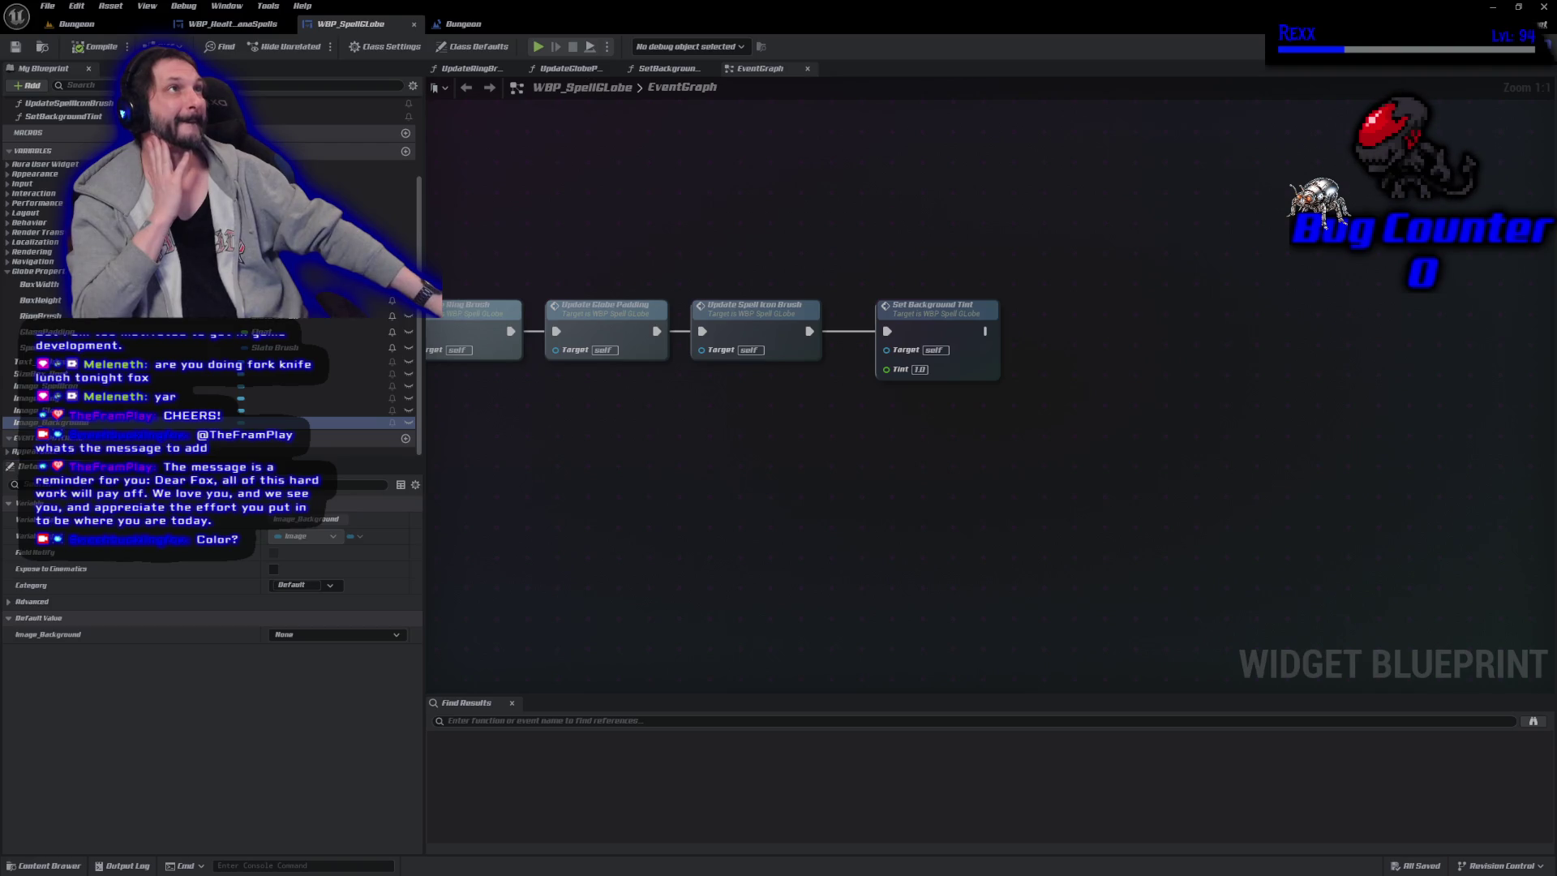
left_click(986, 349)
key("Delete")
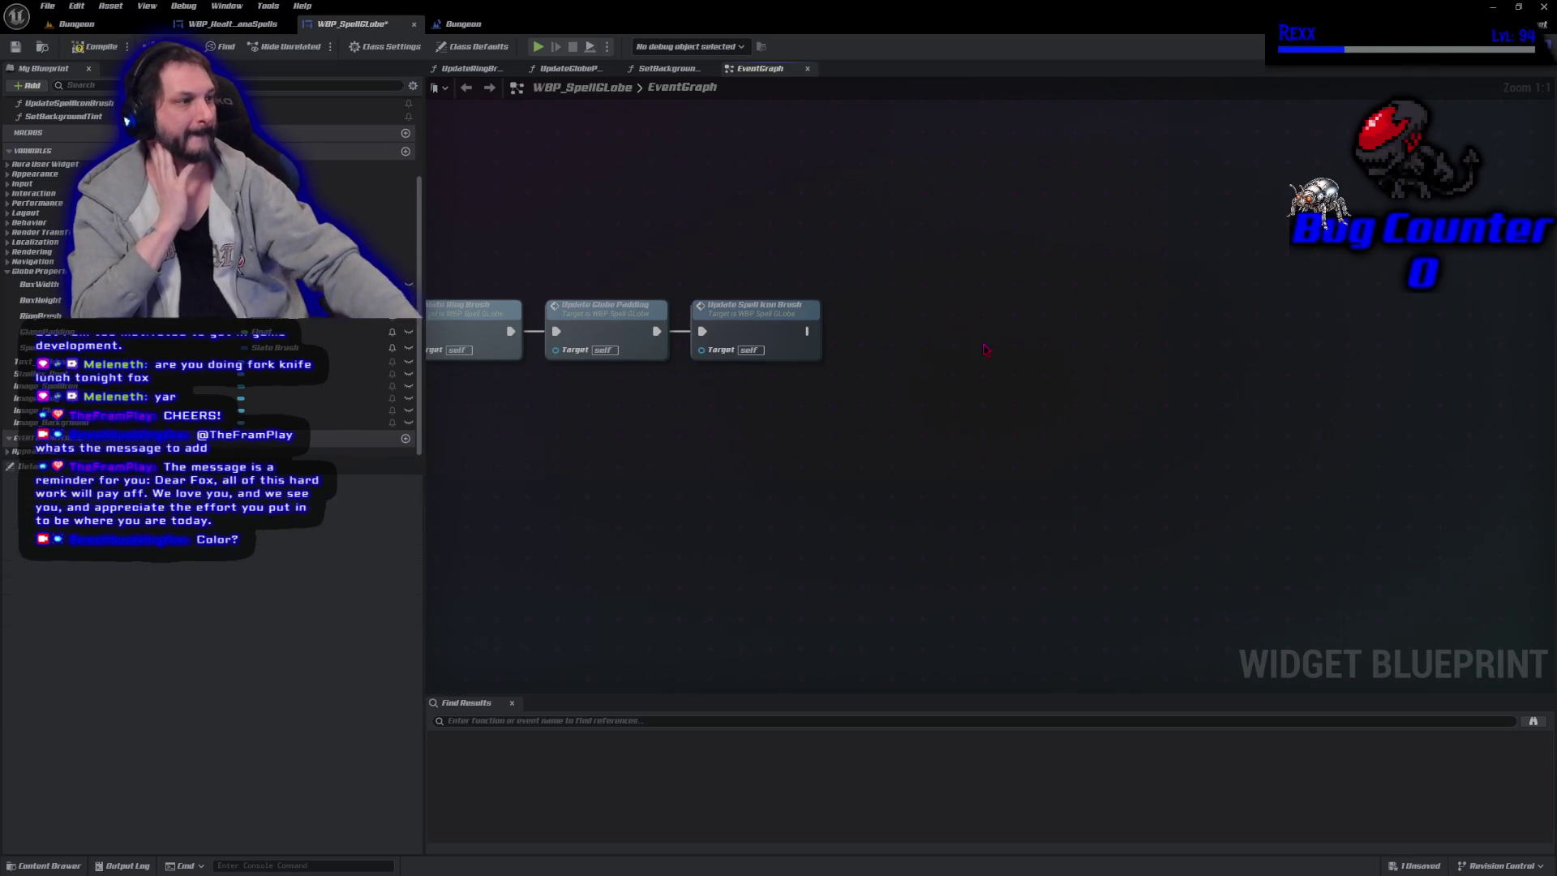
left_click(97, 47)
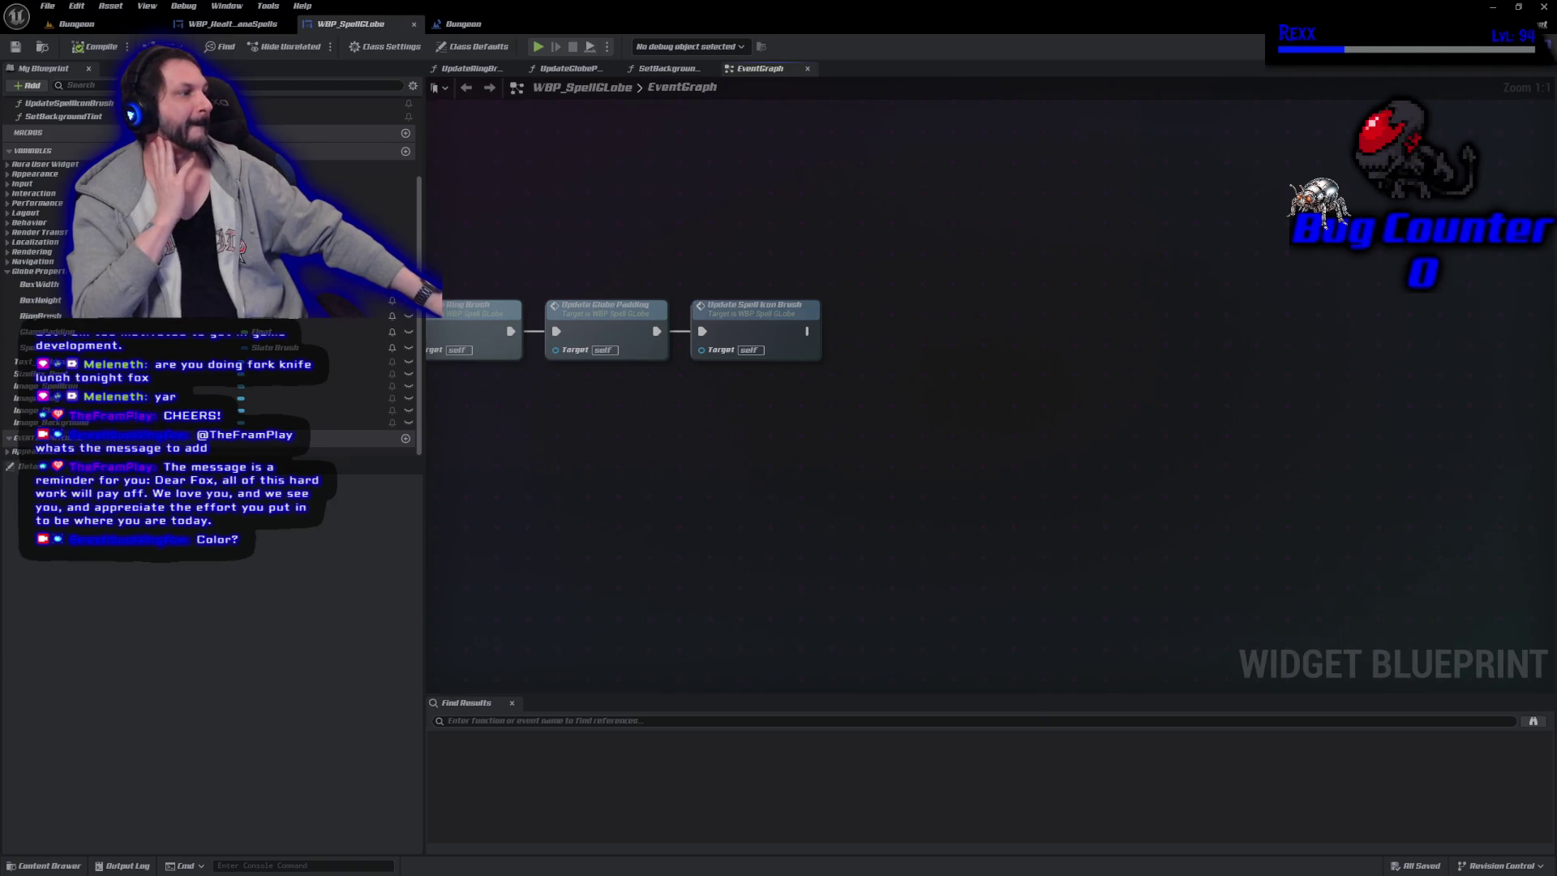
left_click(1496, 46)
left_click(1533, 46)
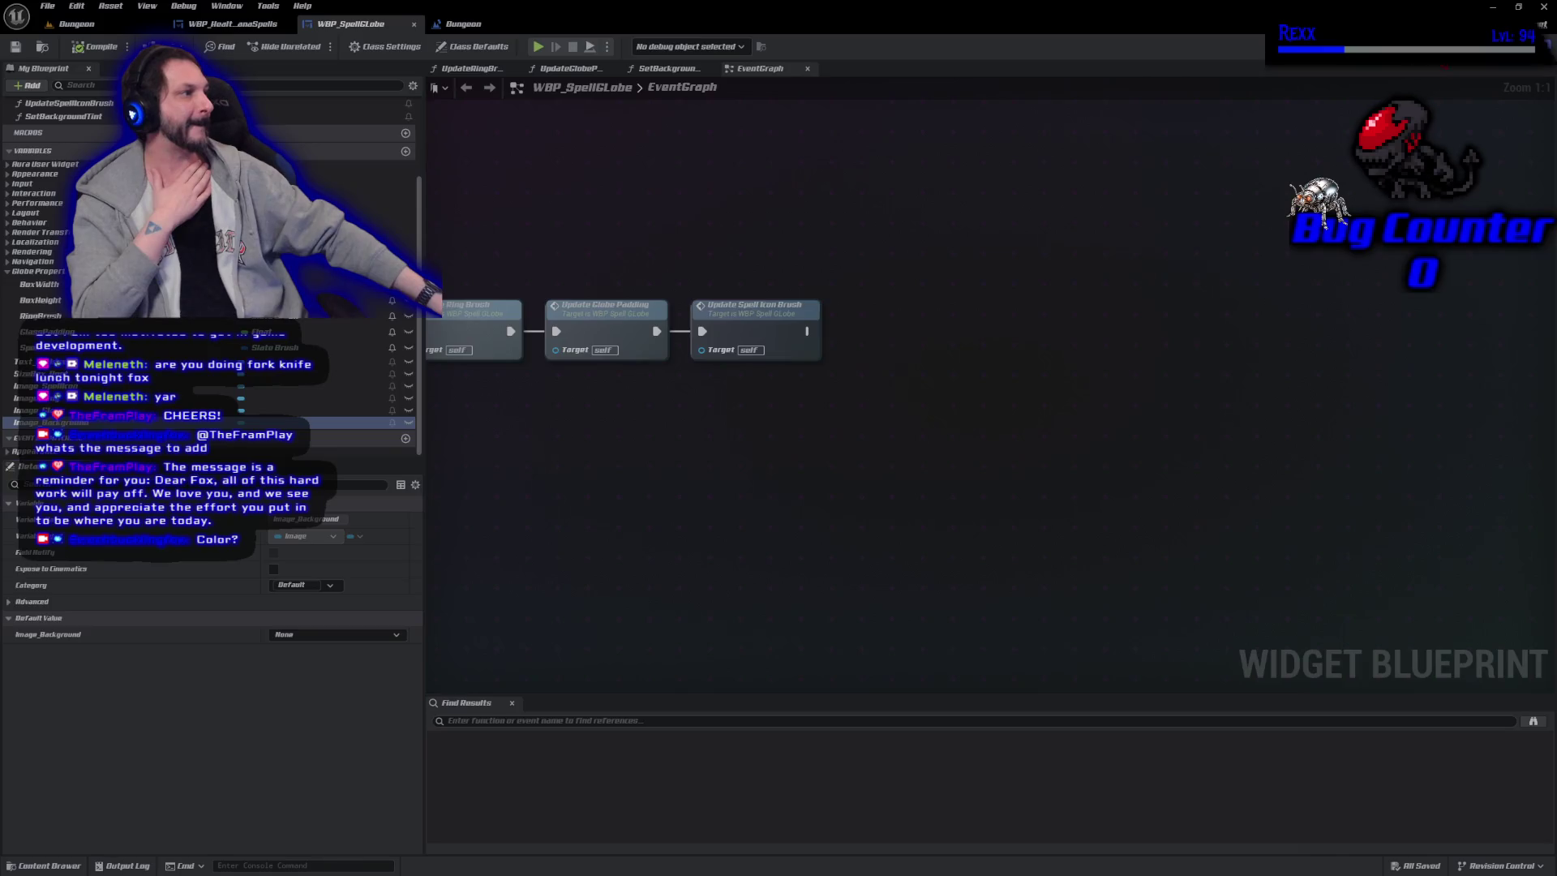
left_click(1504, 46)
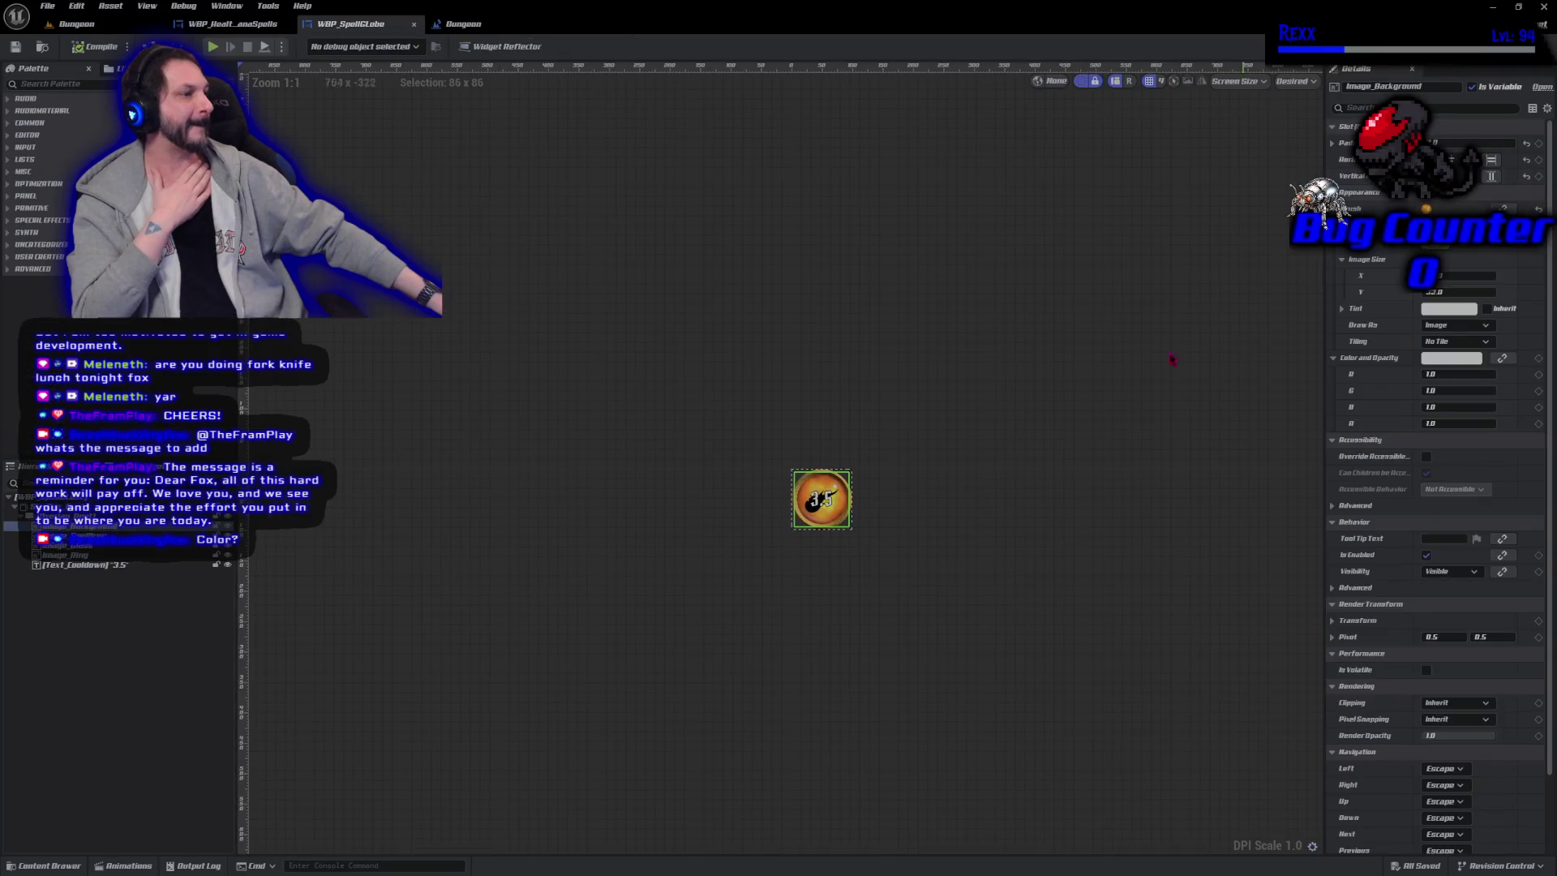
Clear Text_Cooldown's placeholder number, save WBP_SpellGlobe, and switch to GitHub Desktop.
left_click(91, 565)
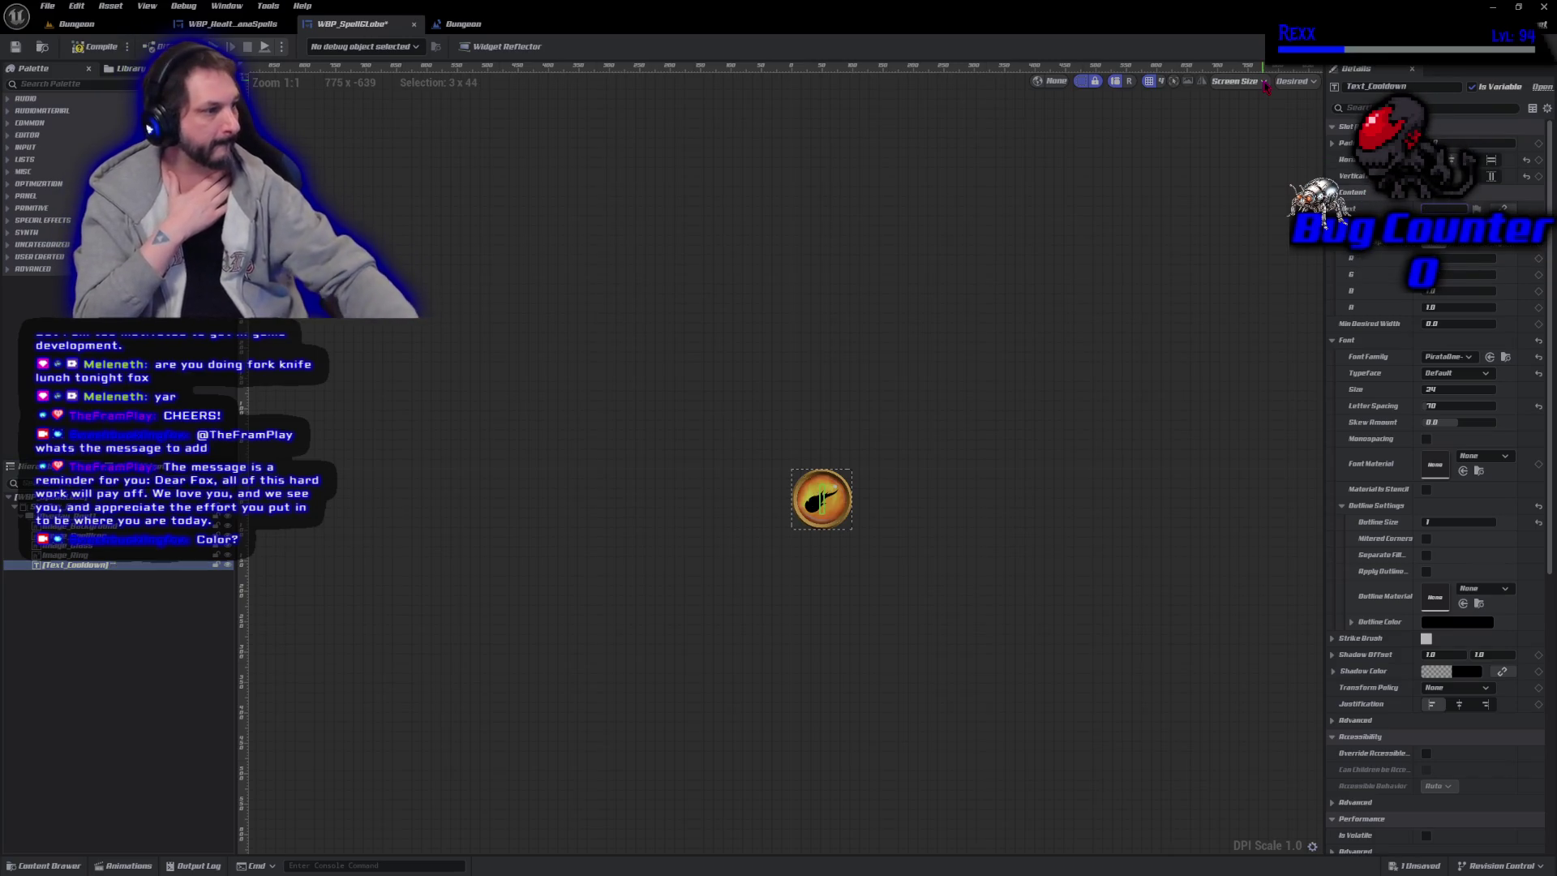
key("BackSpace")
key("BackSpace")
key("ctrl+s")
left_click(49, 7)
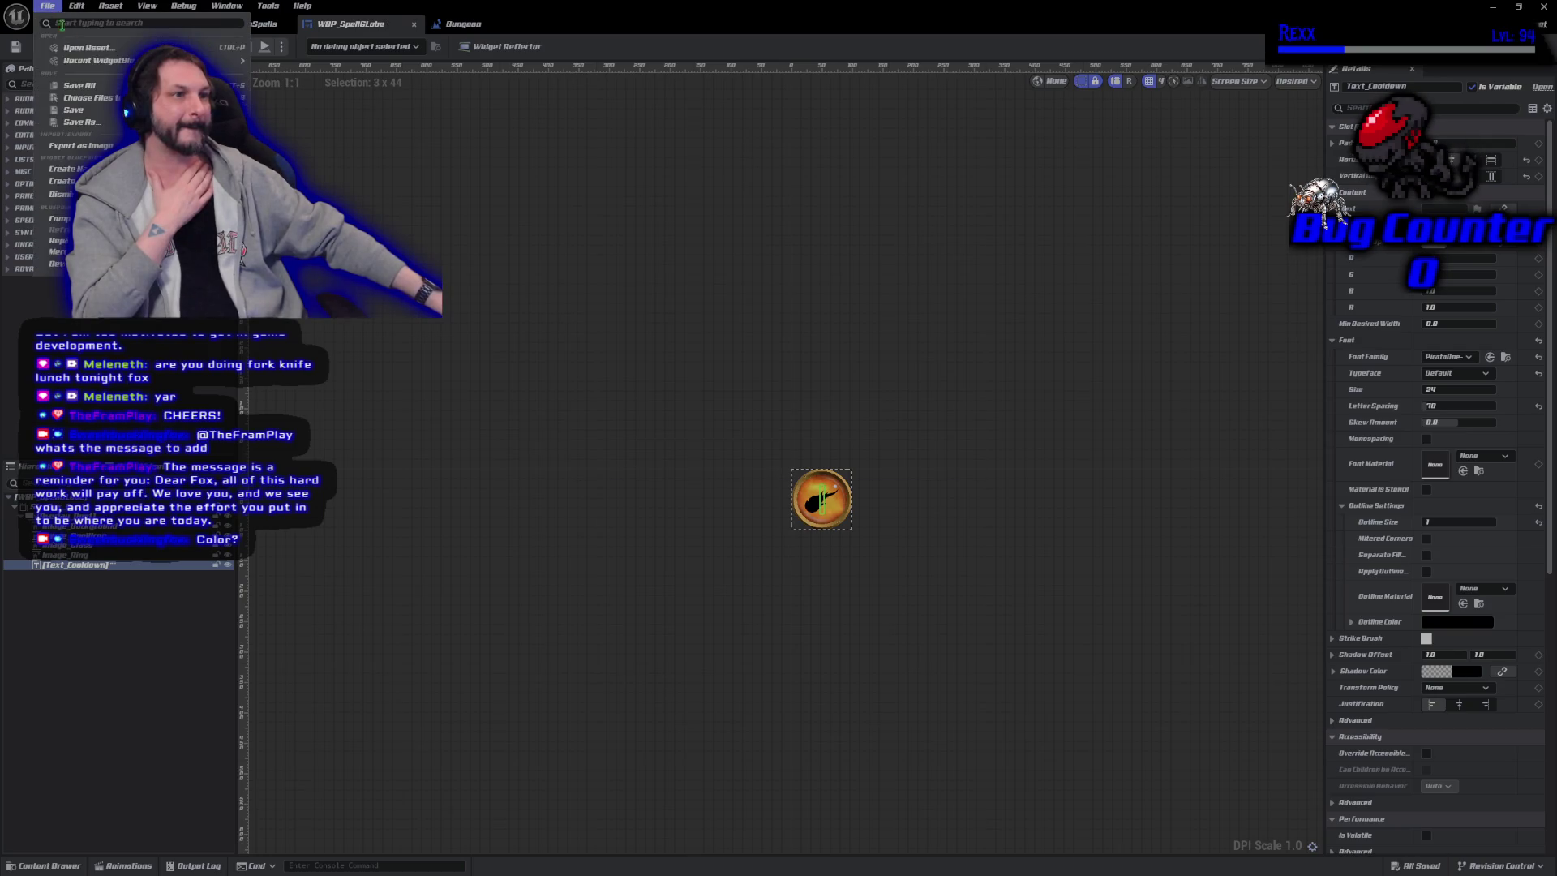
left_click(79, 85)
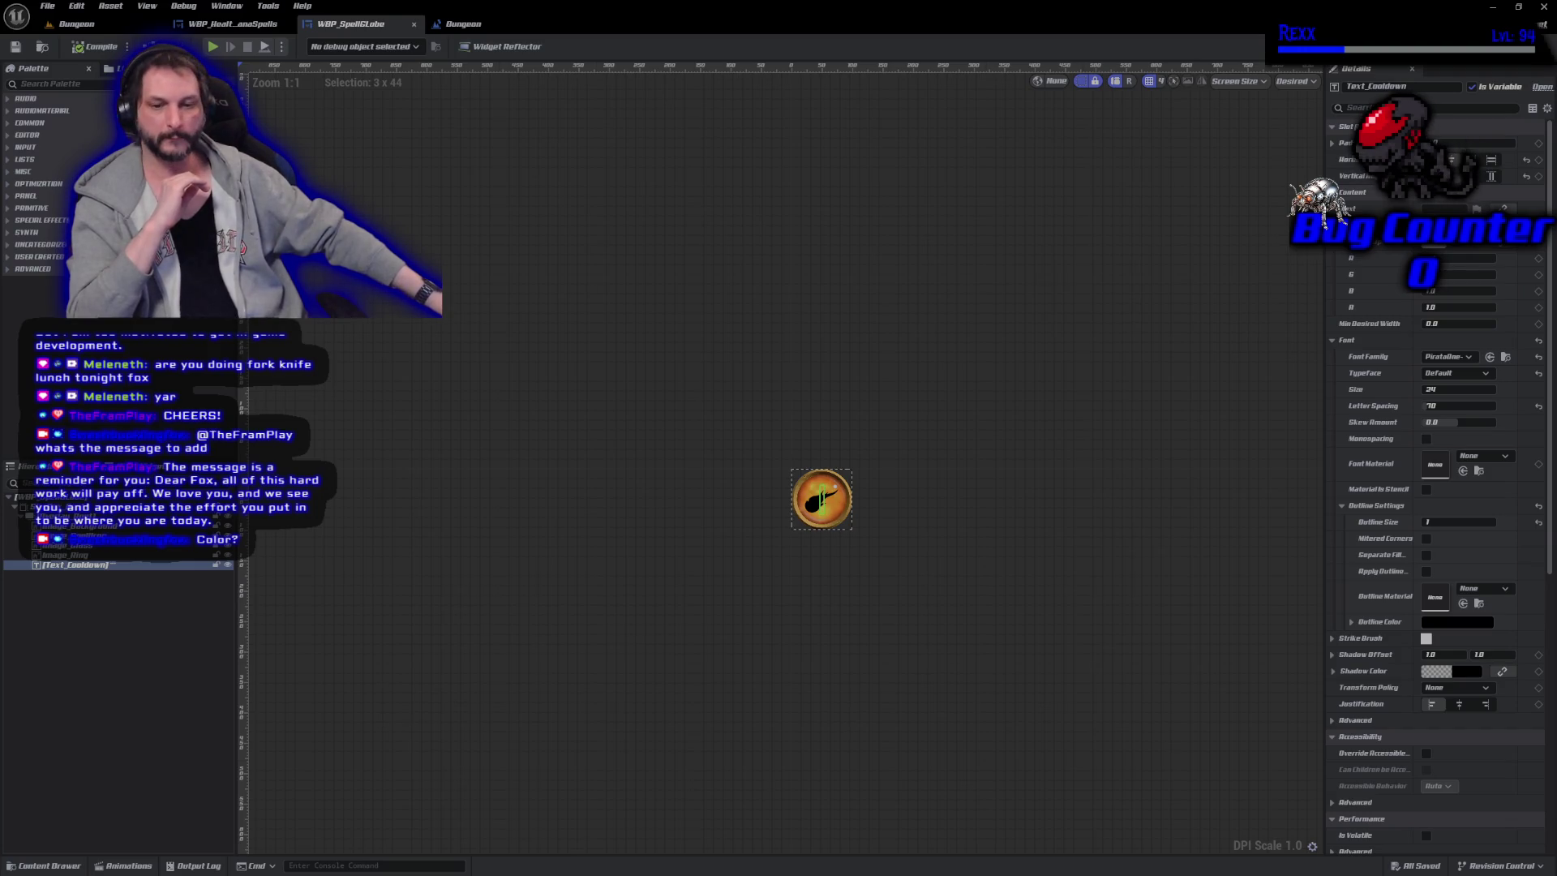
key("alt+Tab")
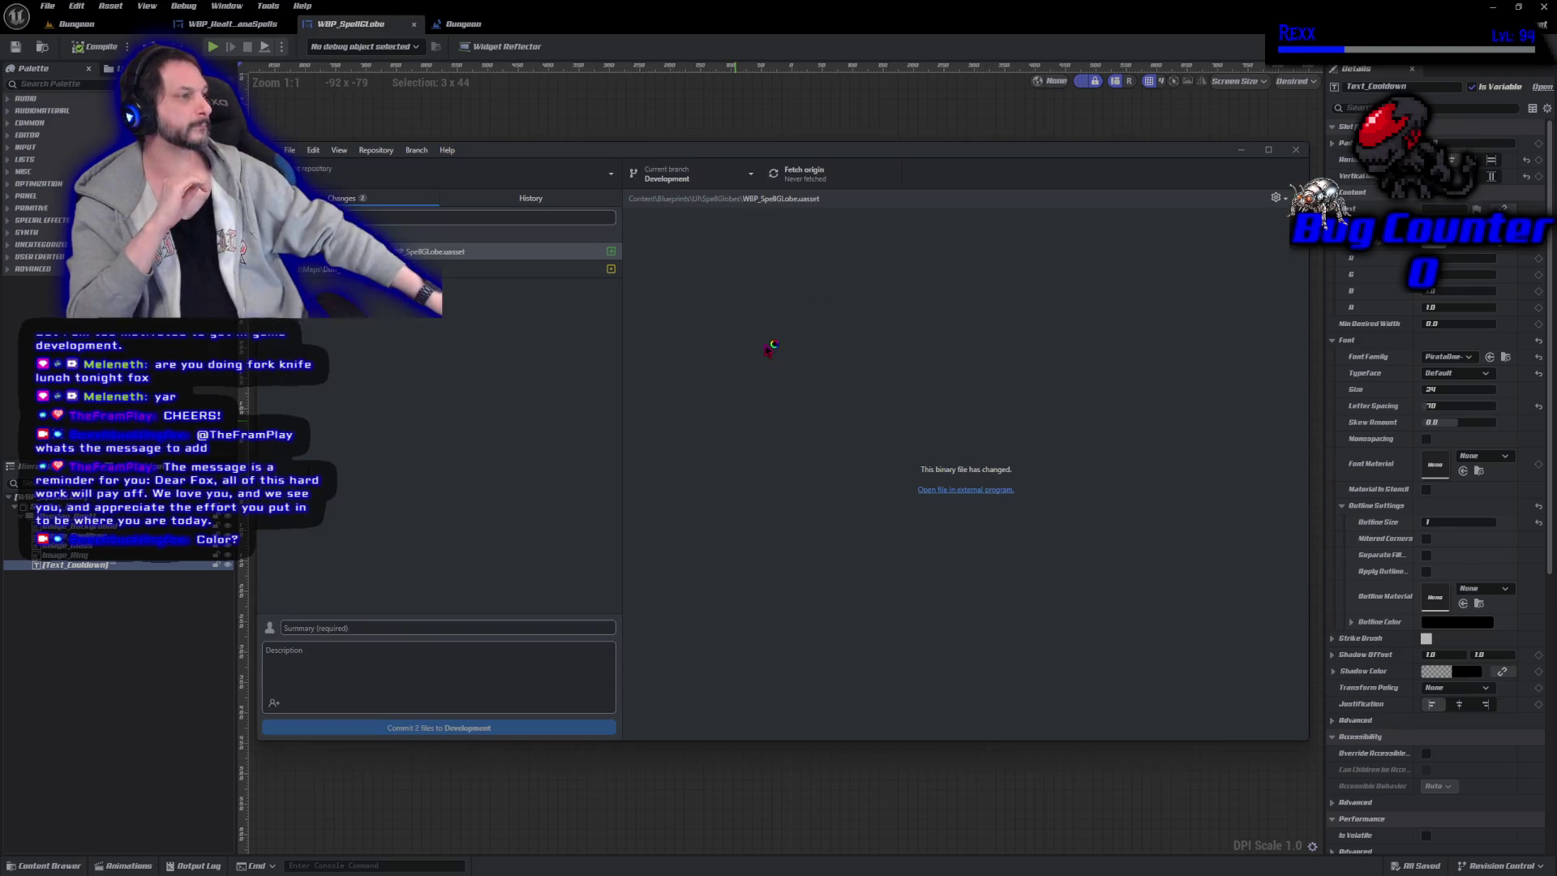
Commit the two changed files to Development as 'Spell Globe', push to origin, and close GitHub Desktop.
left_click(436, 624)
type("Spell G")
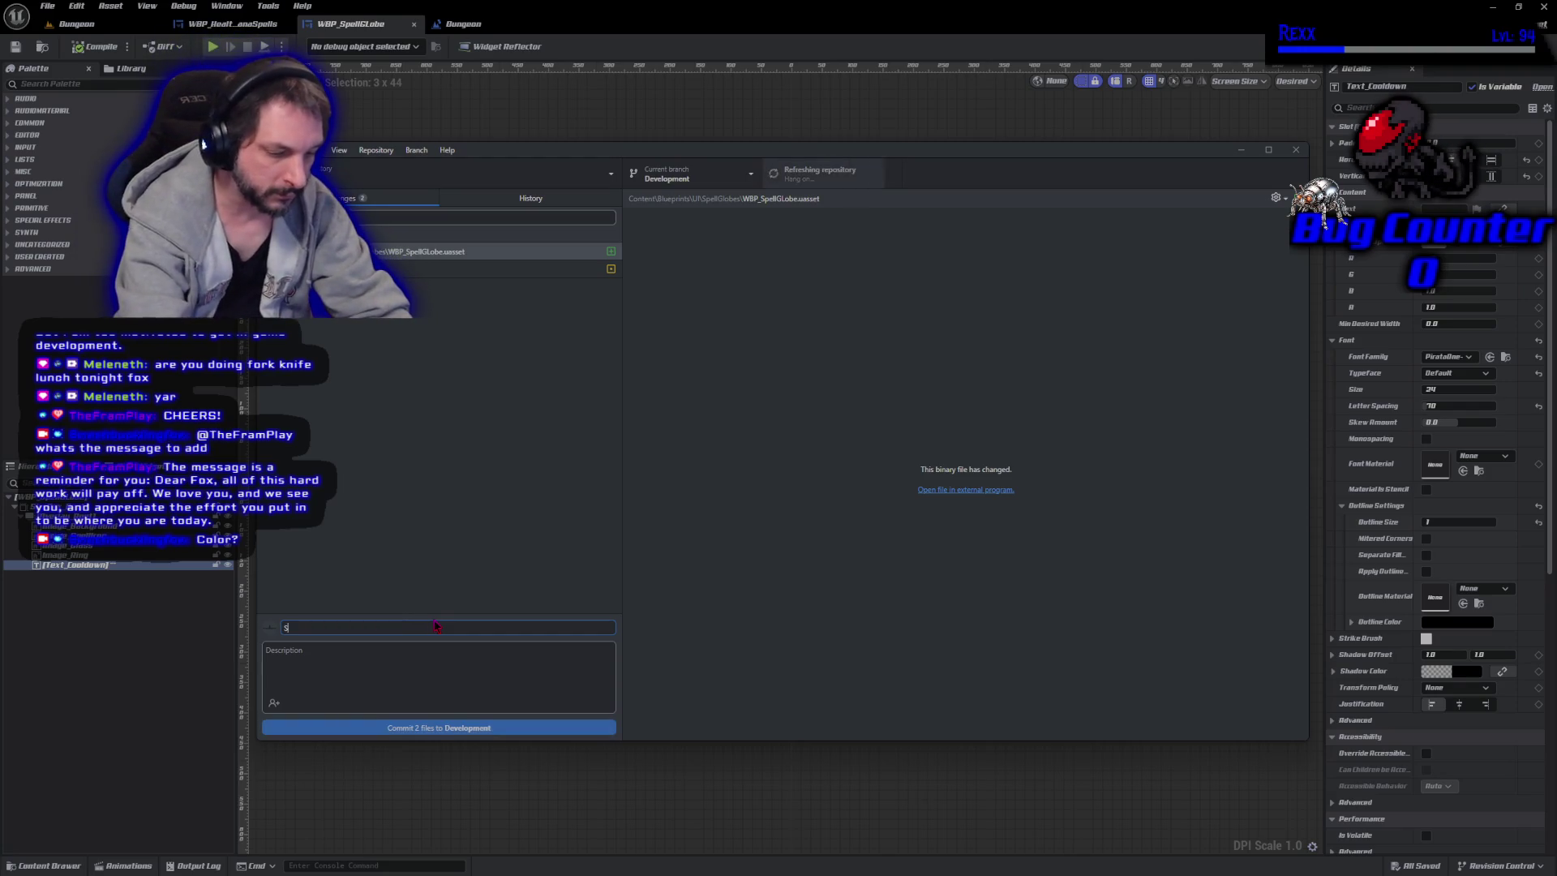
type("lobe")
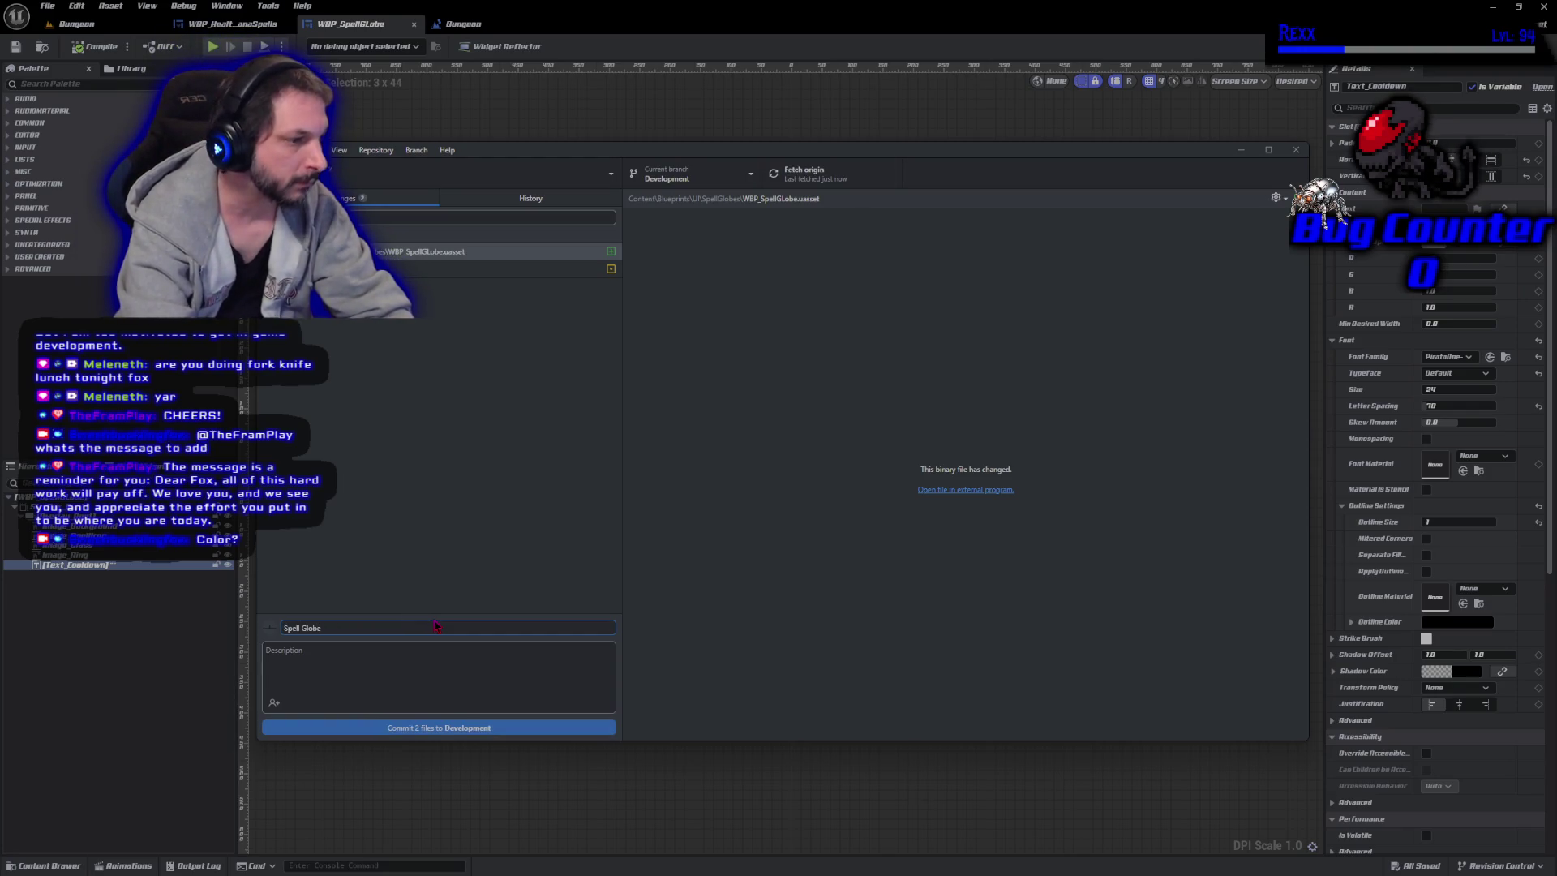
left_click(474, 727)
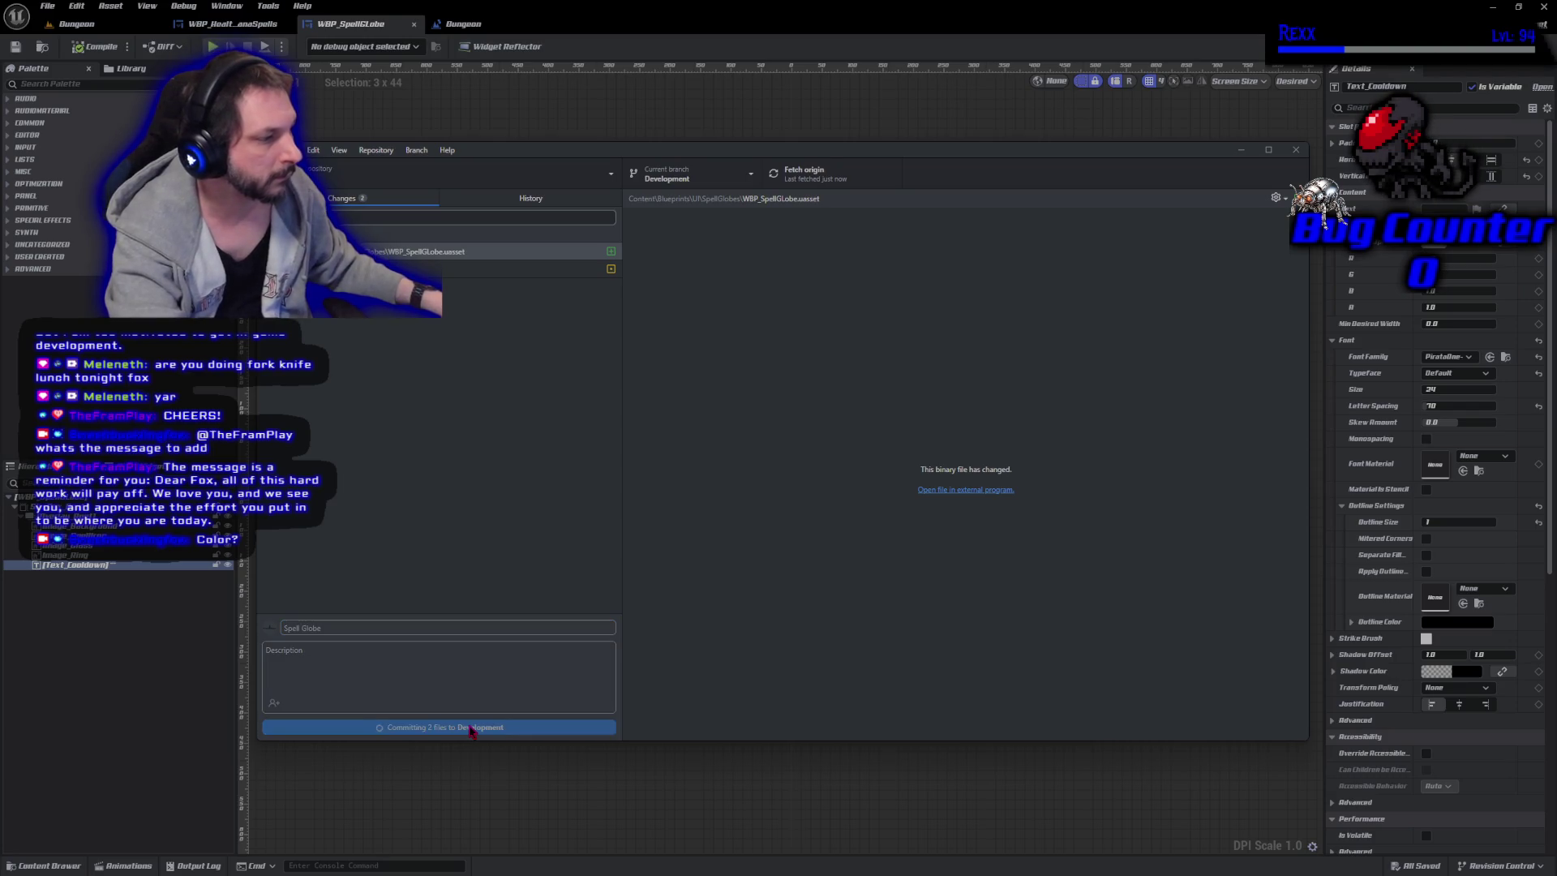
left_click(1122, 316)
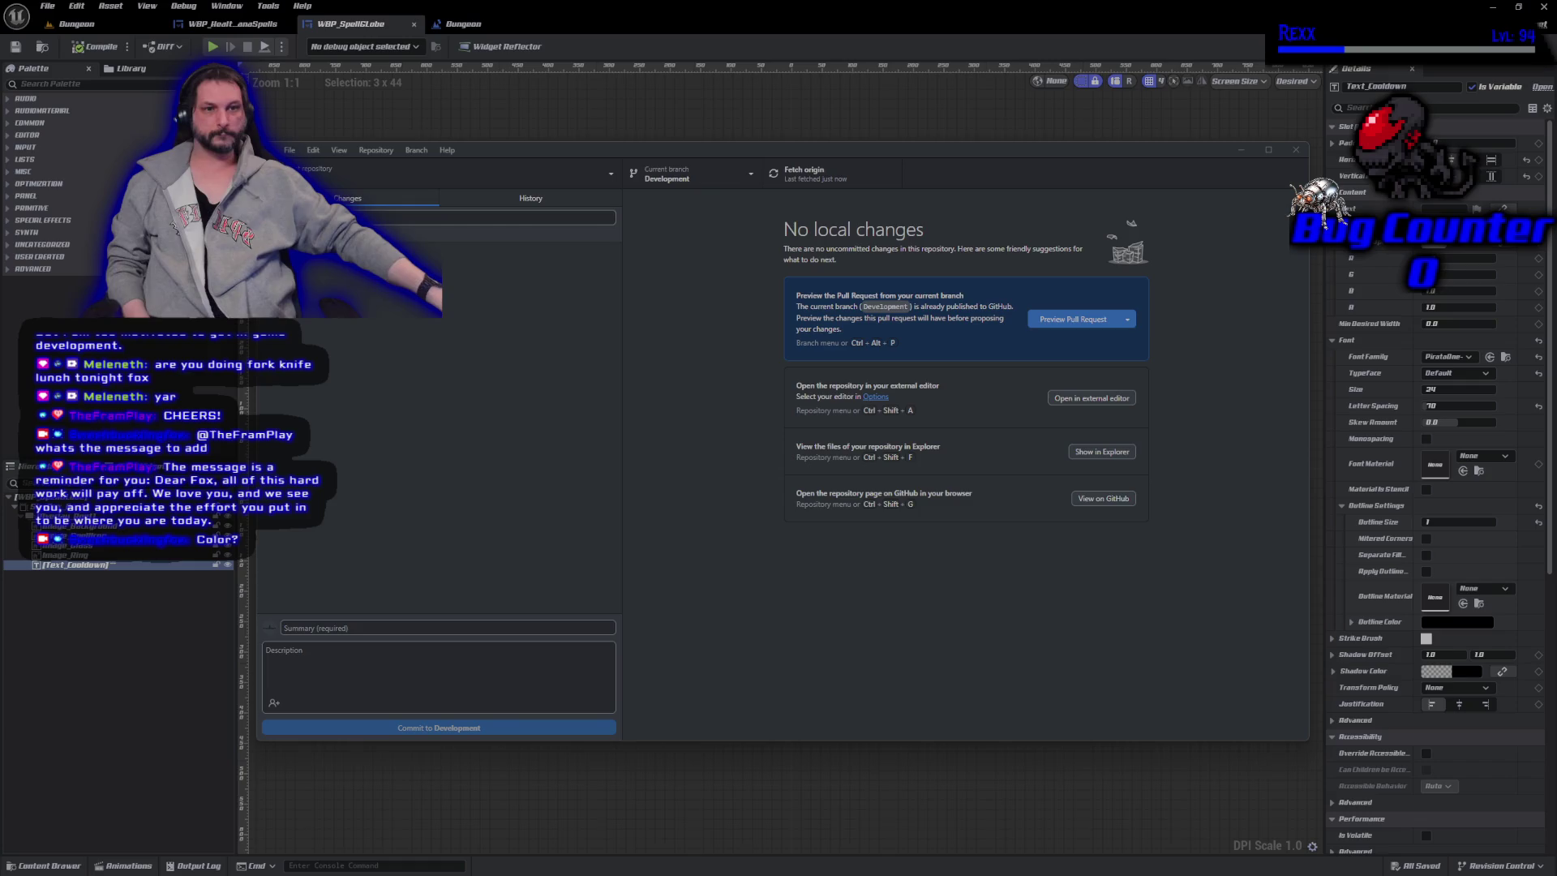
left_click(1296, 151)
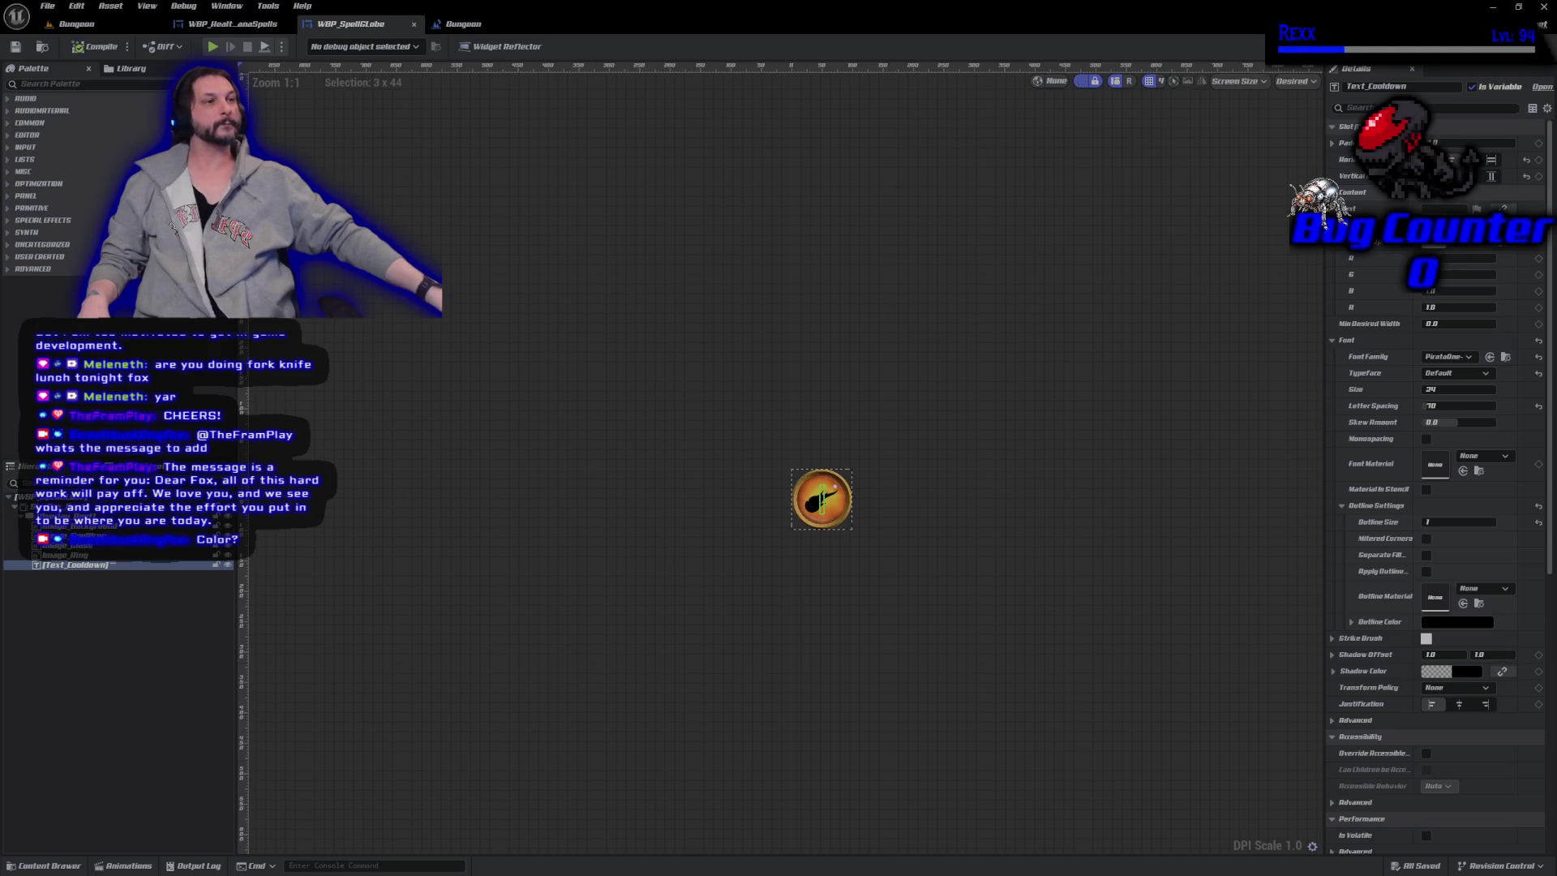
Switch to the WBP_Health...Spells HUD widget editor.
left_click(232, 23)
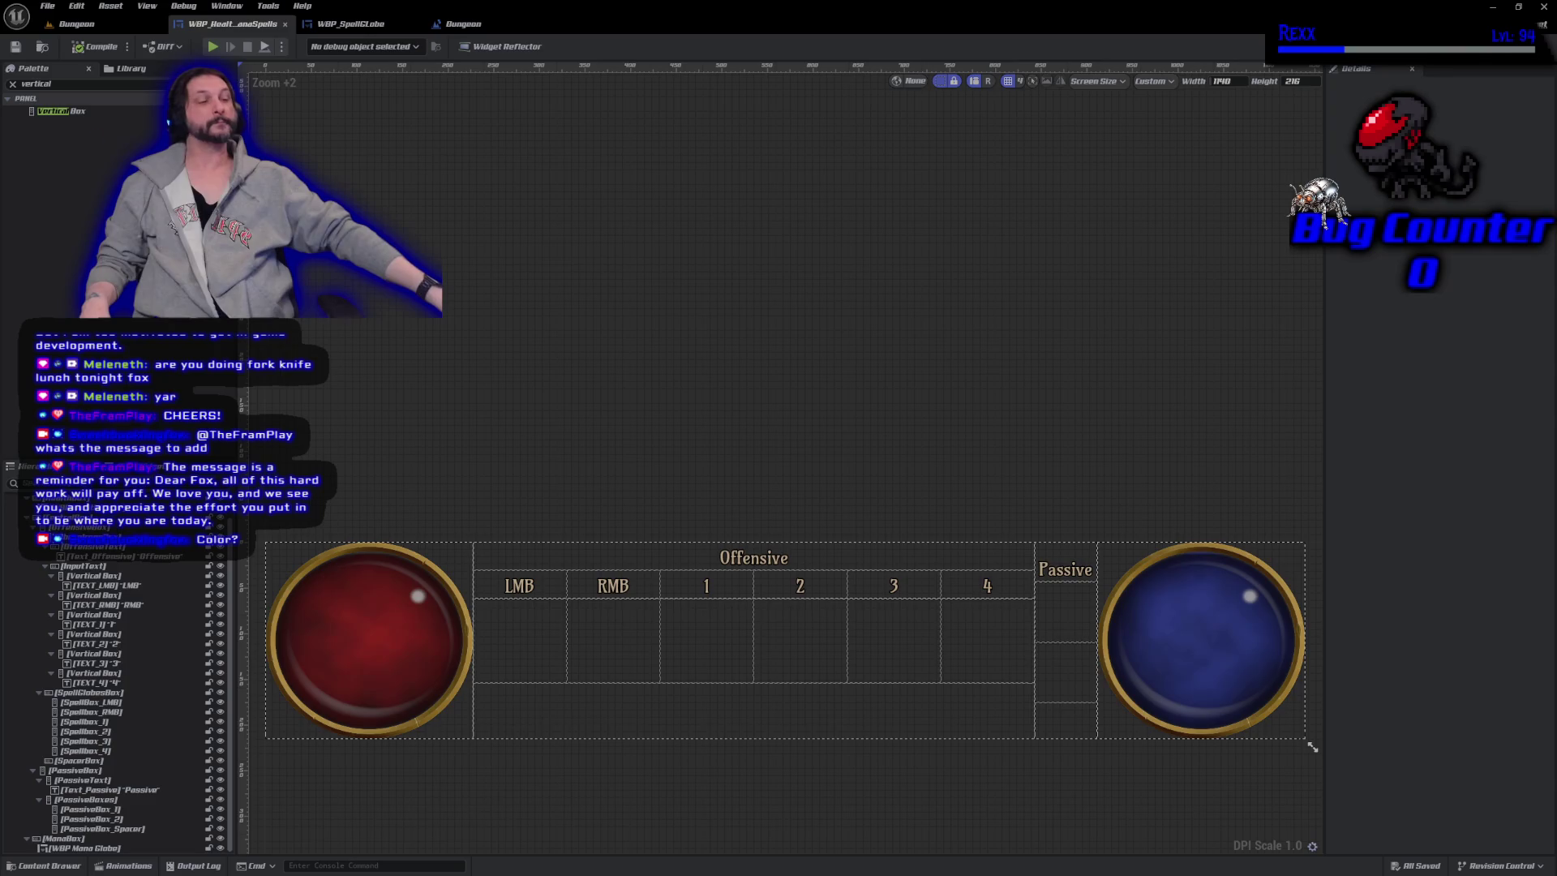
Place WBP_SpellGlobe into the LMB, RMB and 1–4 Offensive slots, then compile.
key("ctrl+f")
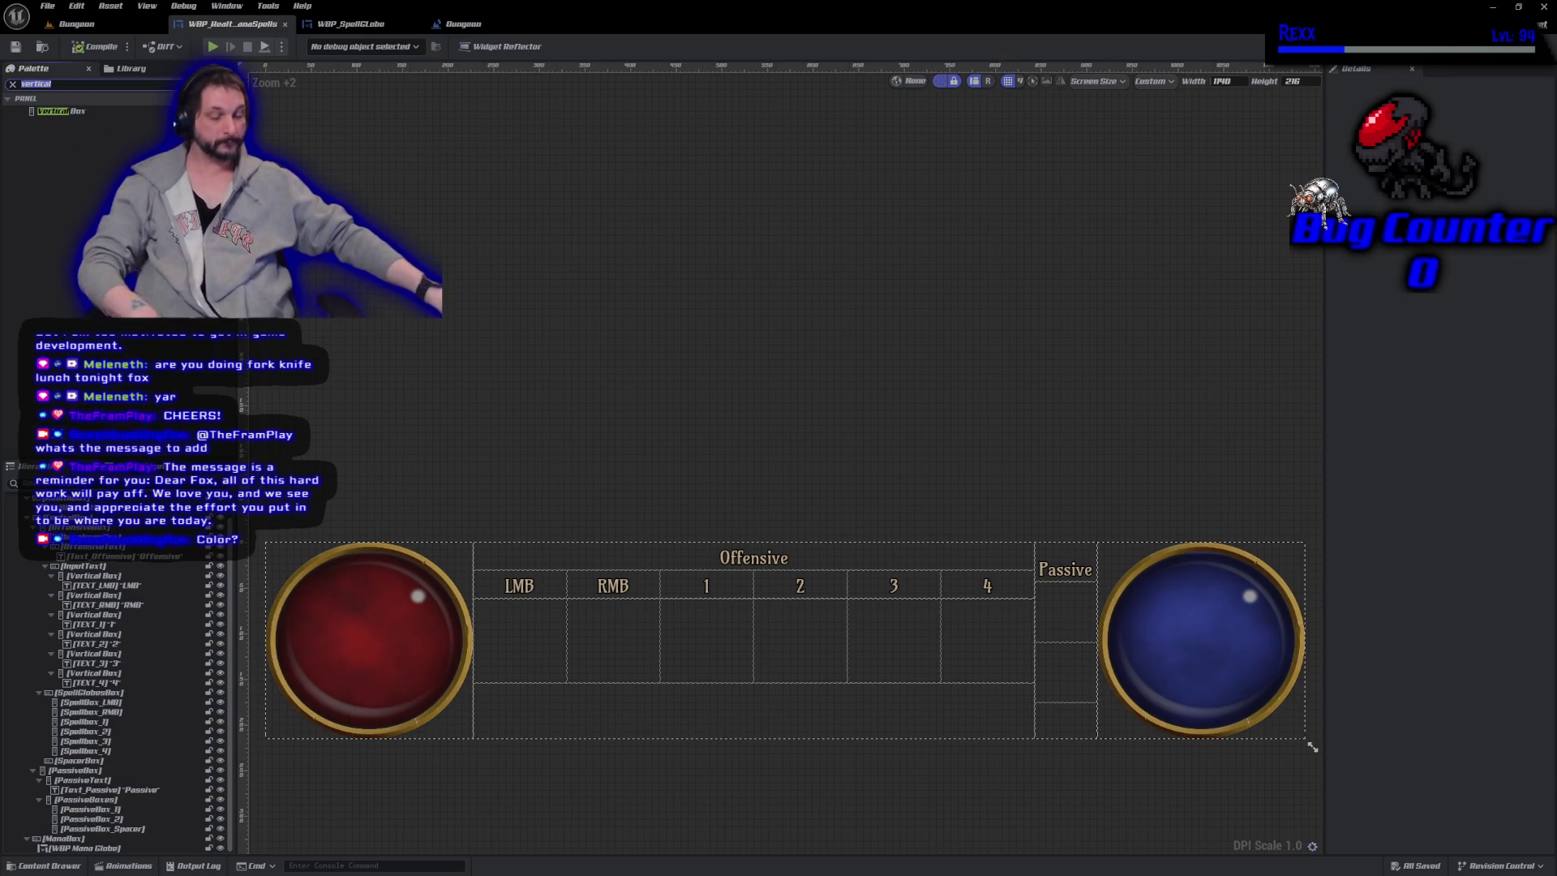
type("spell")
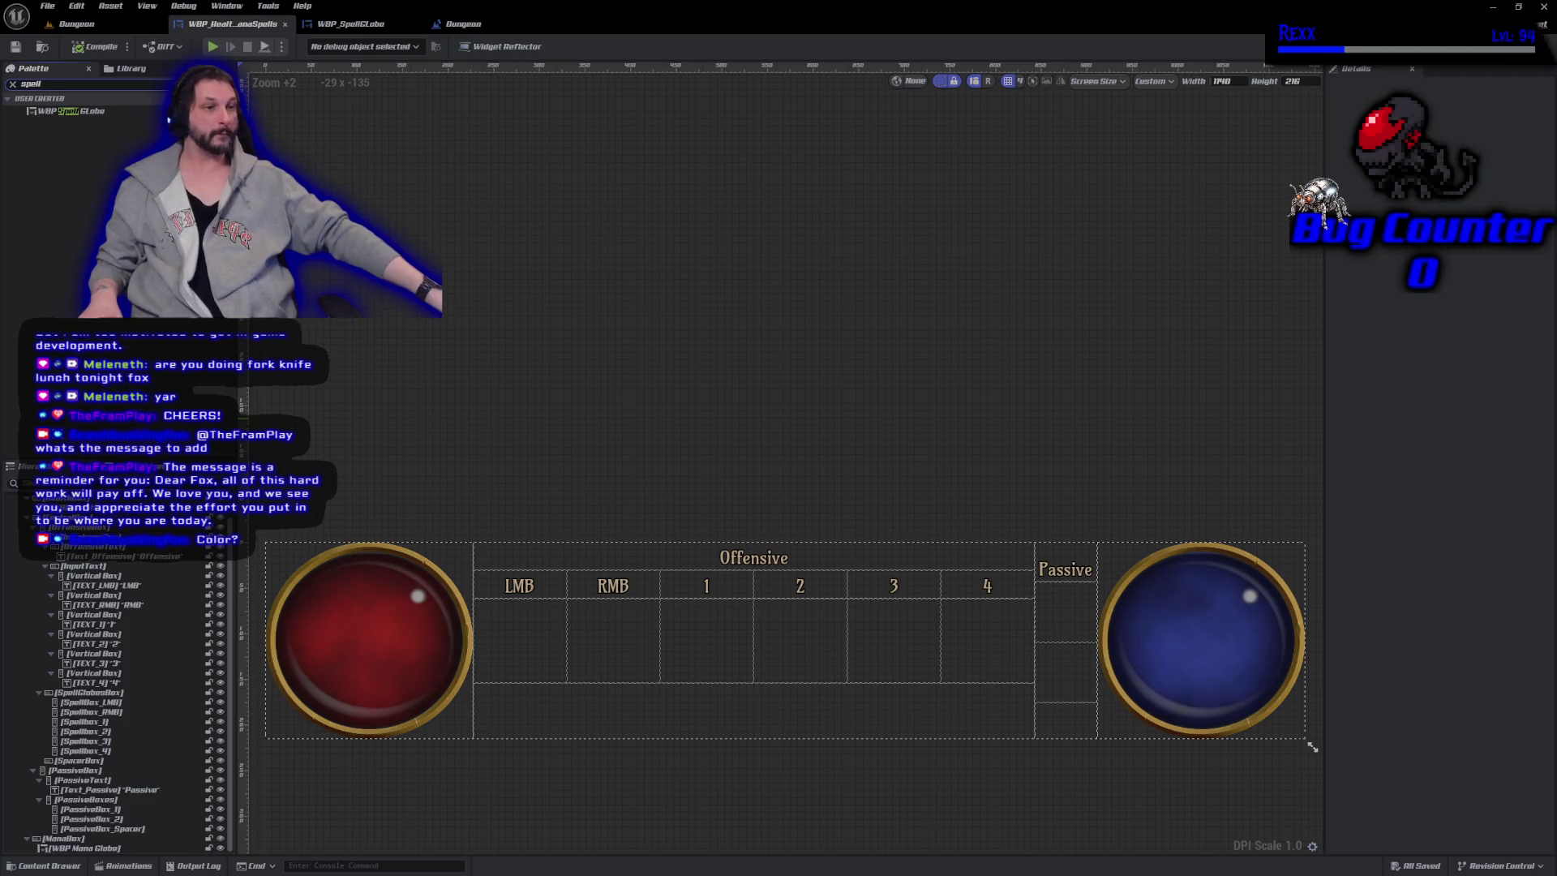
left_click(78, 113)
mouse_move(81, 116)
left_mouse_down()
mouse_move(984, 549)
mouse_move(531, 641)
left_mouse_up()
left_click_drag(79, 111, 620, 631)
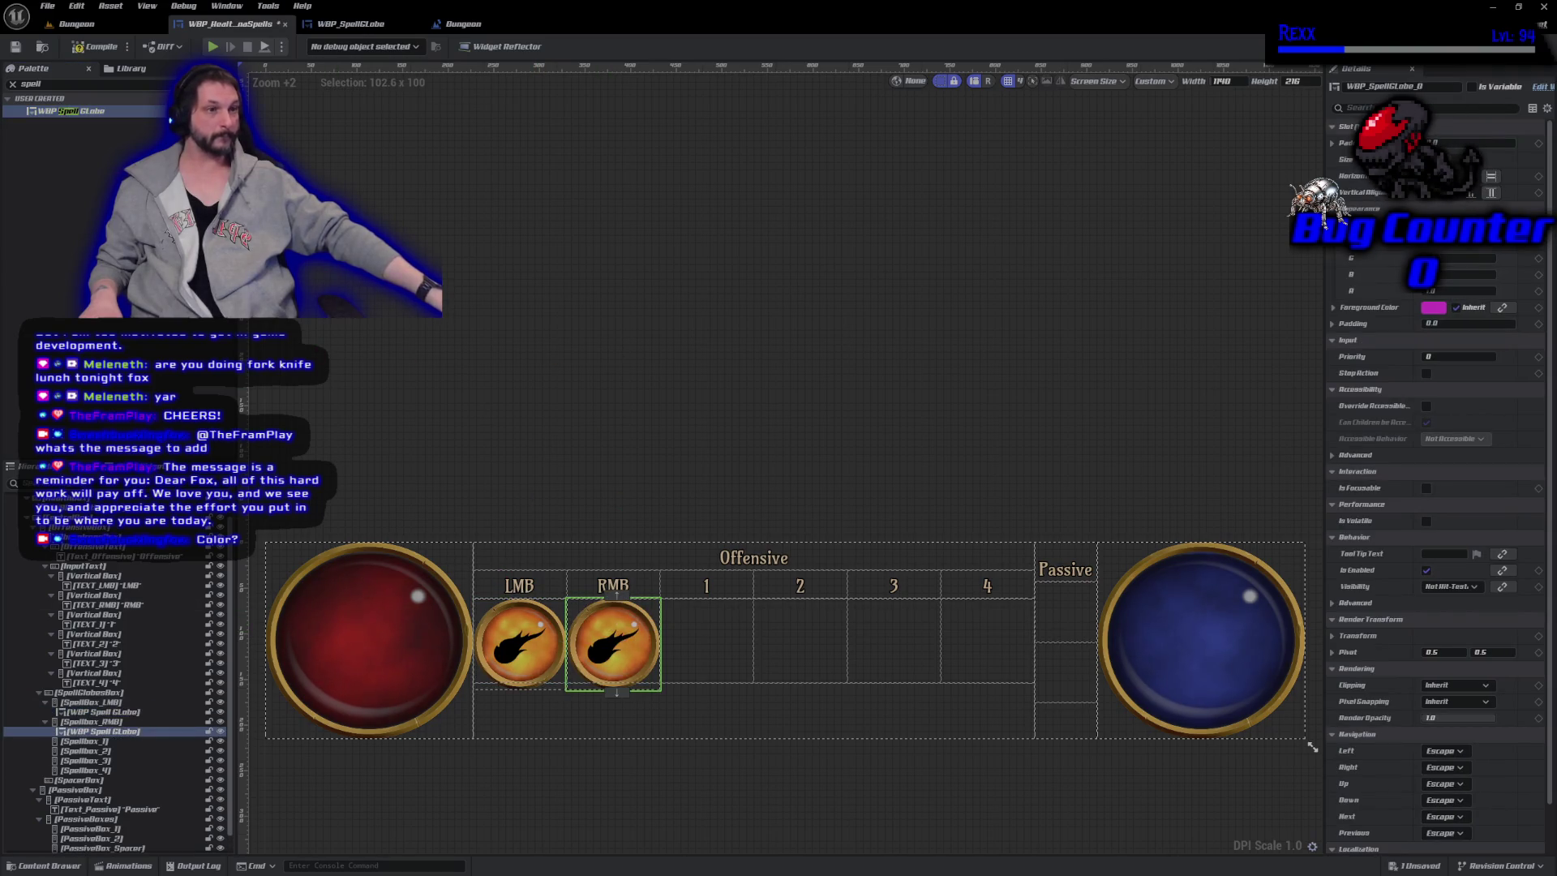
mouse_move(97, 118)
left_mouse_down()
mouse_move(487, 365)
mouse_move(625, 641)
mouse_move(709, 641)
left_mouse_up()
mouse_move(106, 112)
left_mouse_down()
mouse_move(349, 158)
mouse_move(816, 658)
left_mouse_up()
mouse_move(79, 116)
left_mouse_down()
mouse_move(892, 527)
mouse_move(896, 641)
left_mouse_up()
mouse_move(77, 114)
left_mouse_down()
mouse_move(406, 243)
mouse_move(973, 580)
mouse_move(971, 641)
left_mouse_up()
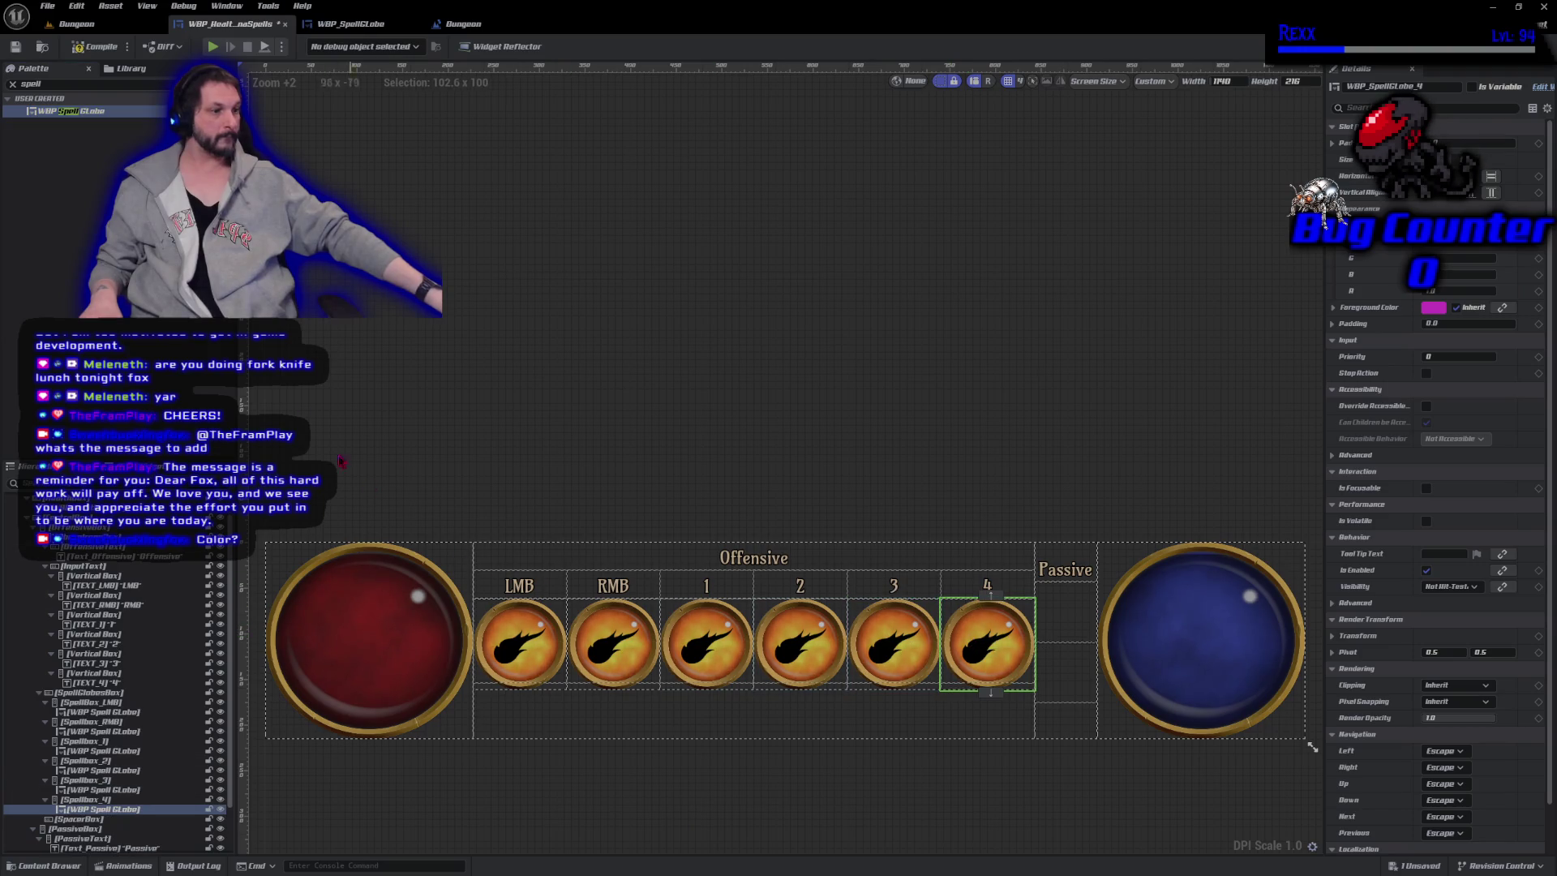
left_click(95, 49)
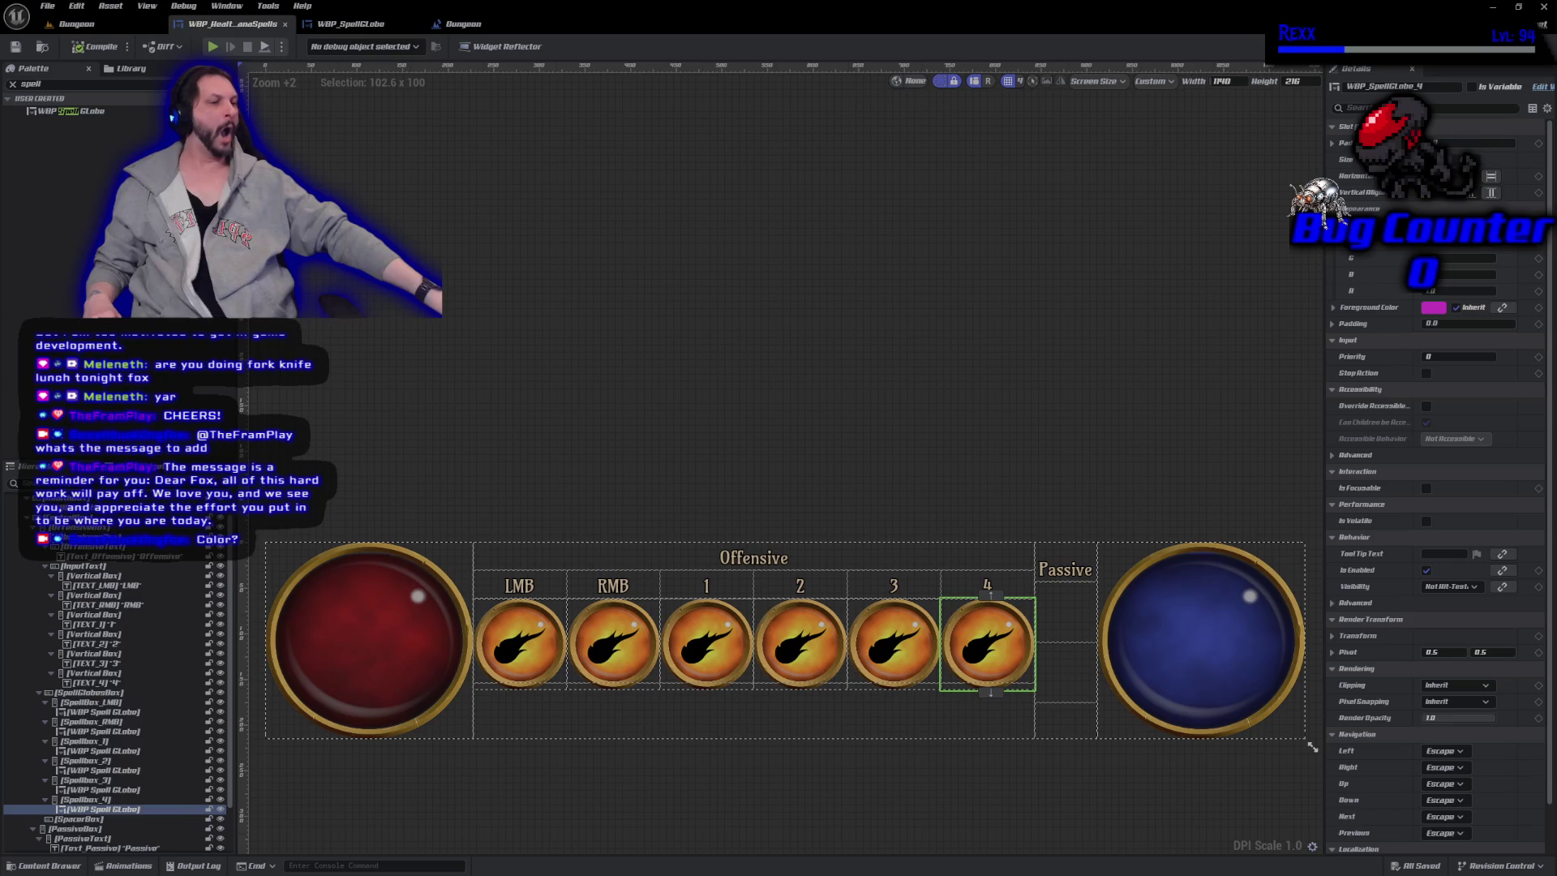
Add spell globes to the upper and lower Passive slots, each sized to Fill.
left_click(73, 111)
mouse_move(73, 111)
left_mouse_down()
mouse_move(988, 730)
mouse_move(1065, 625)
left_mouse_up()
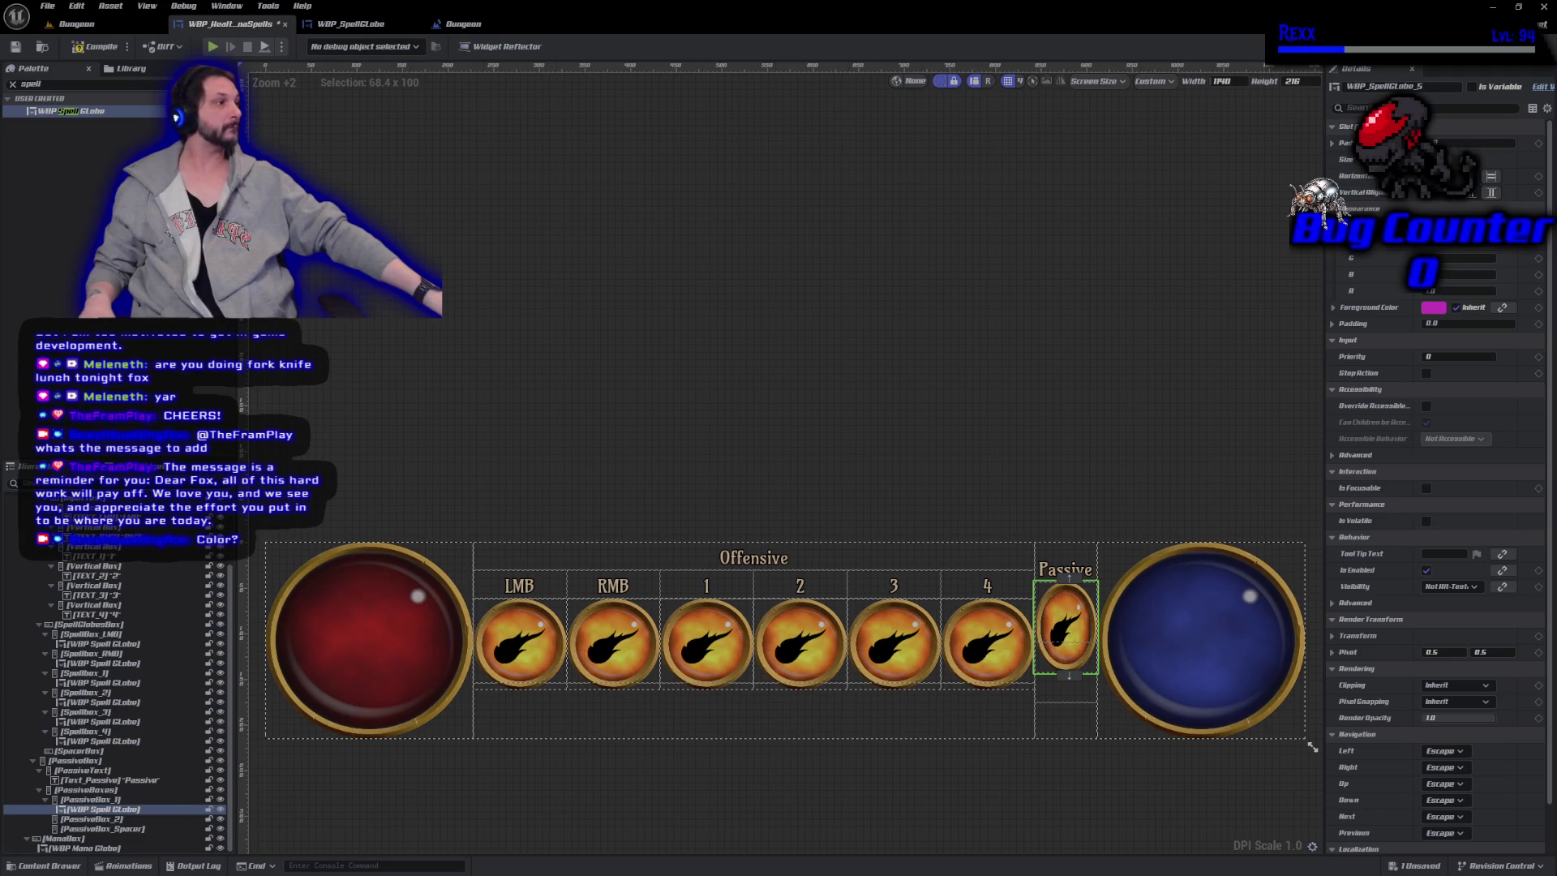
left_click(1452, 159)
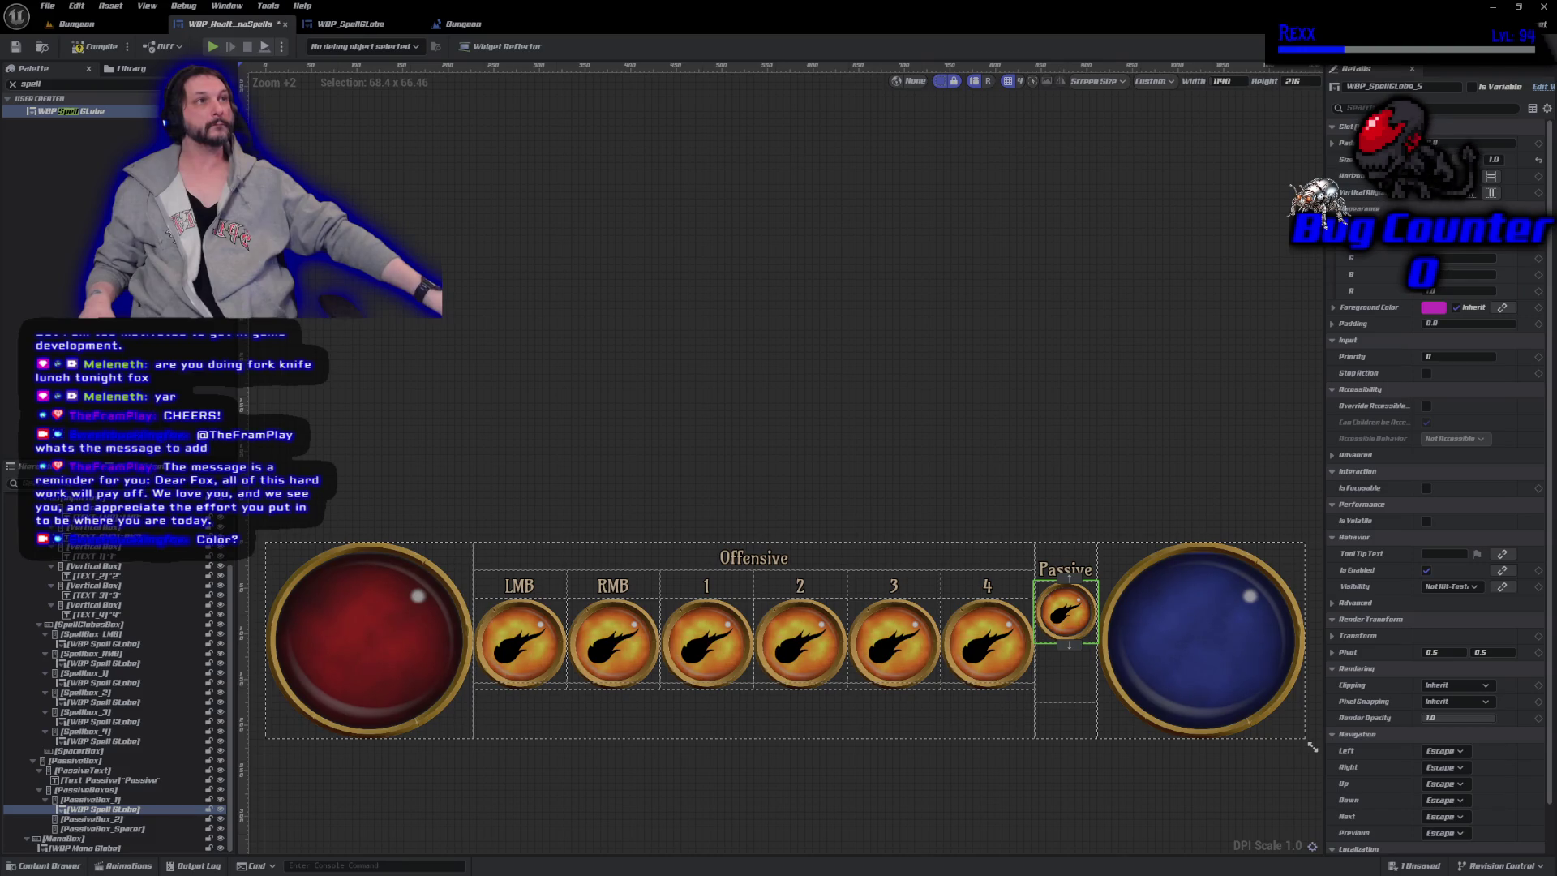
mouse_move(81, 111)
left_mouse_down()
mouse_move(919, 536)
mouse_move(1061, 695)
left_mouse_up()
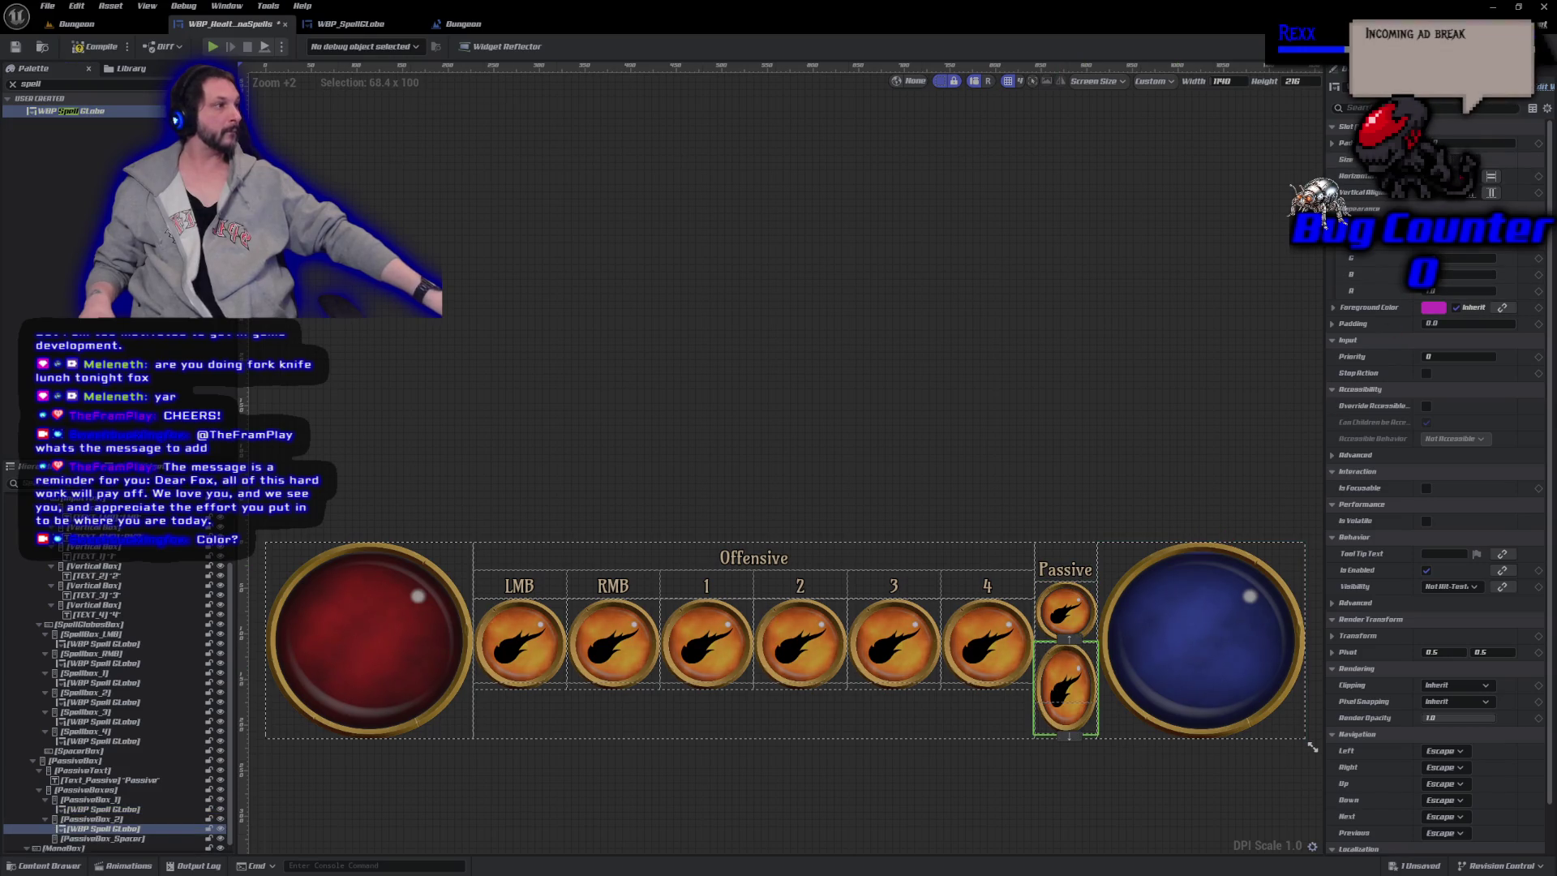
left_click(1460, 159)
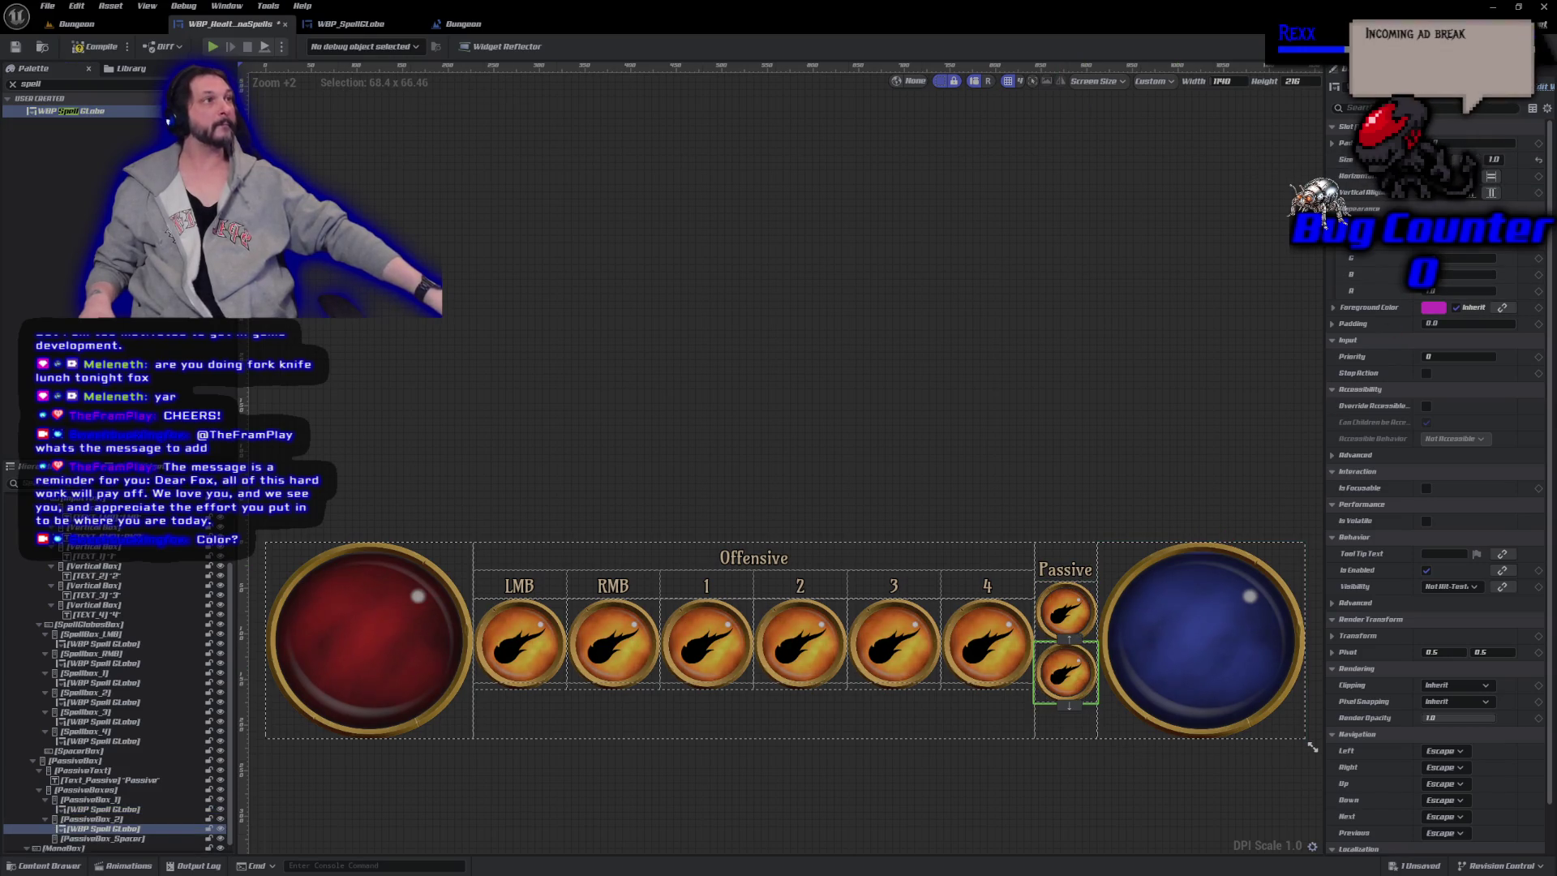
left_click(1065, 612)
left_click(1427, 108)
type("globe")
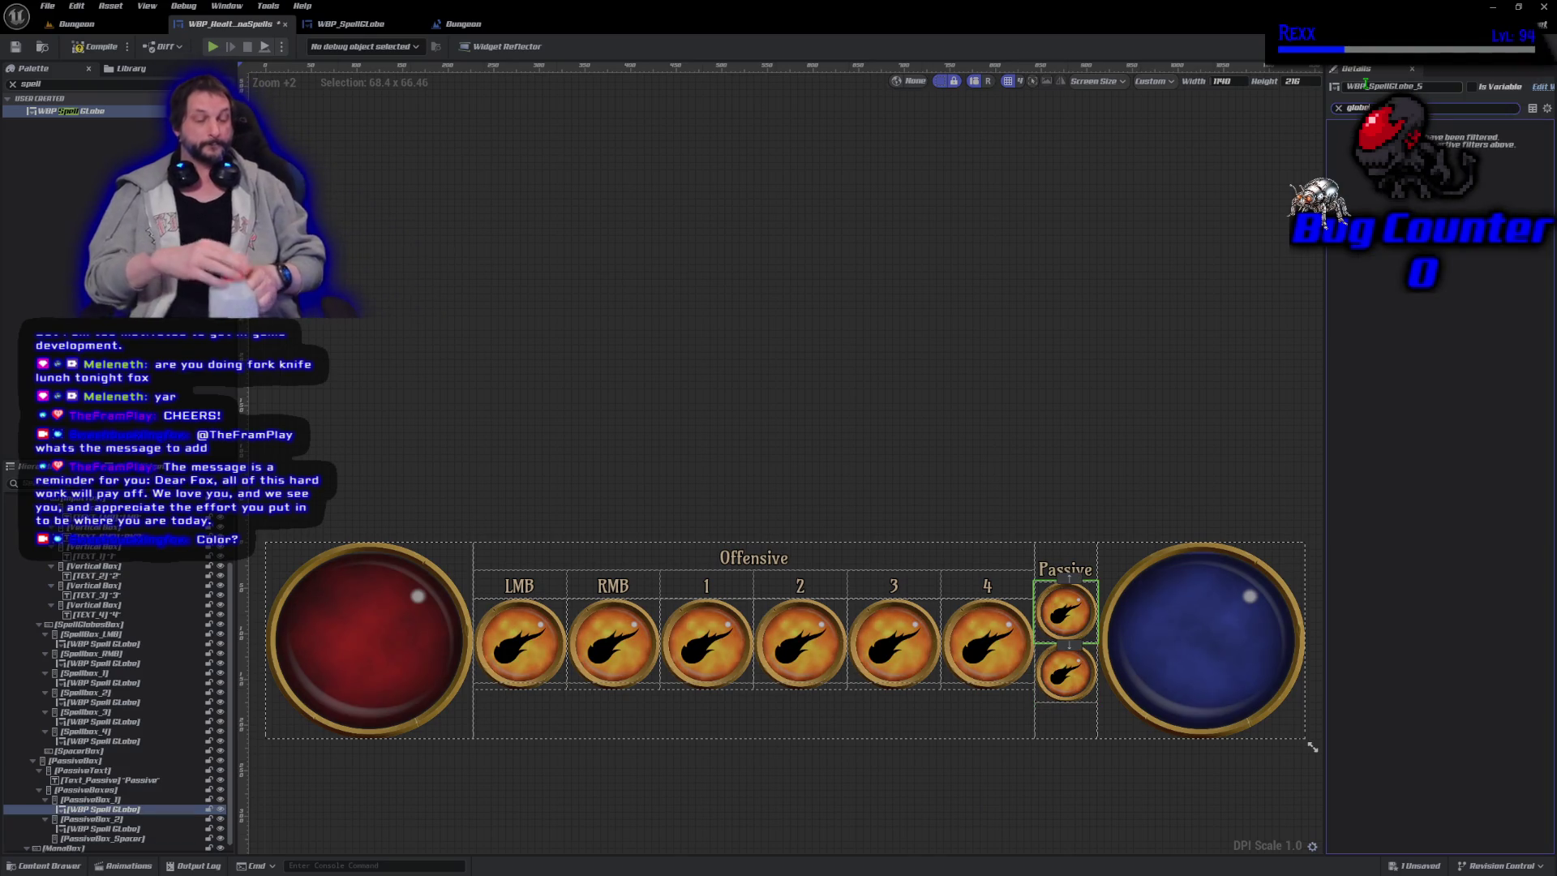
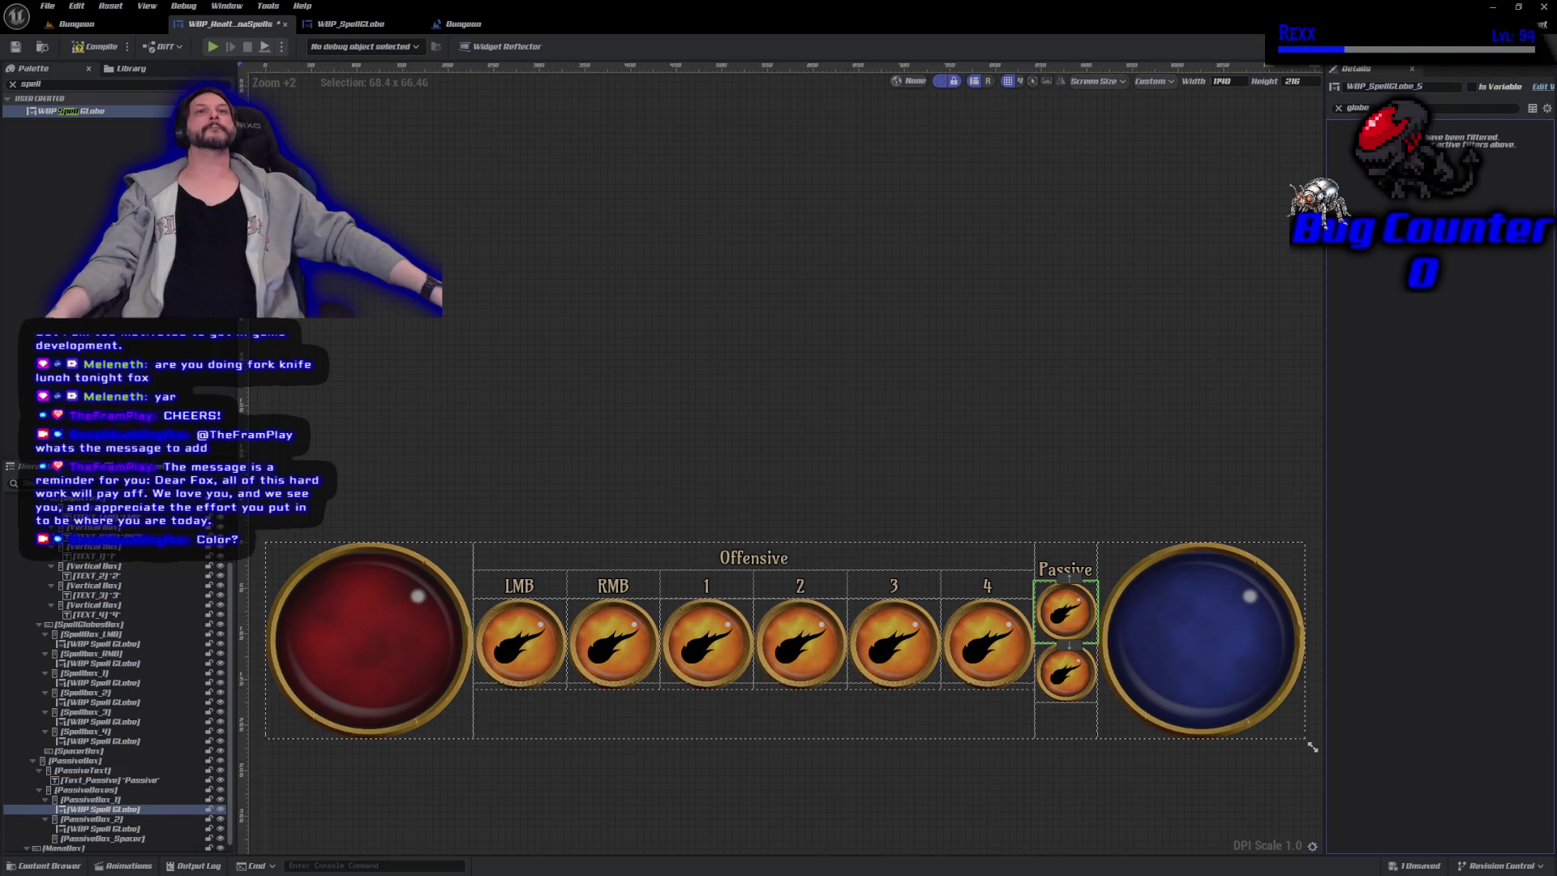
Bring up WBP_SpellGlobe and show its EventGraph with the brush, padding and icon update nodes.
left_click(347, 24)
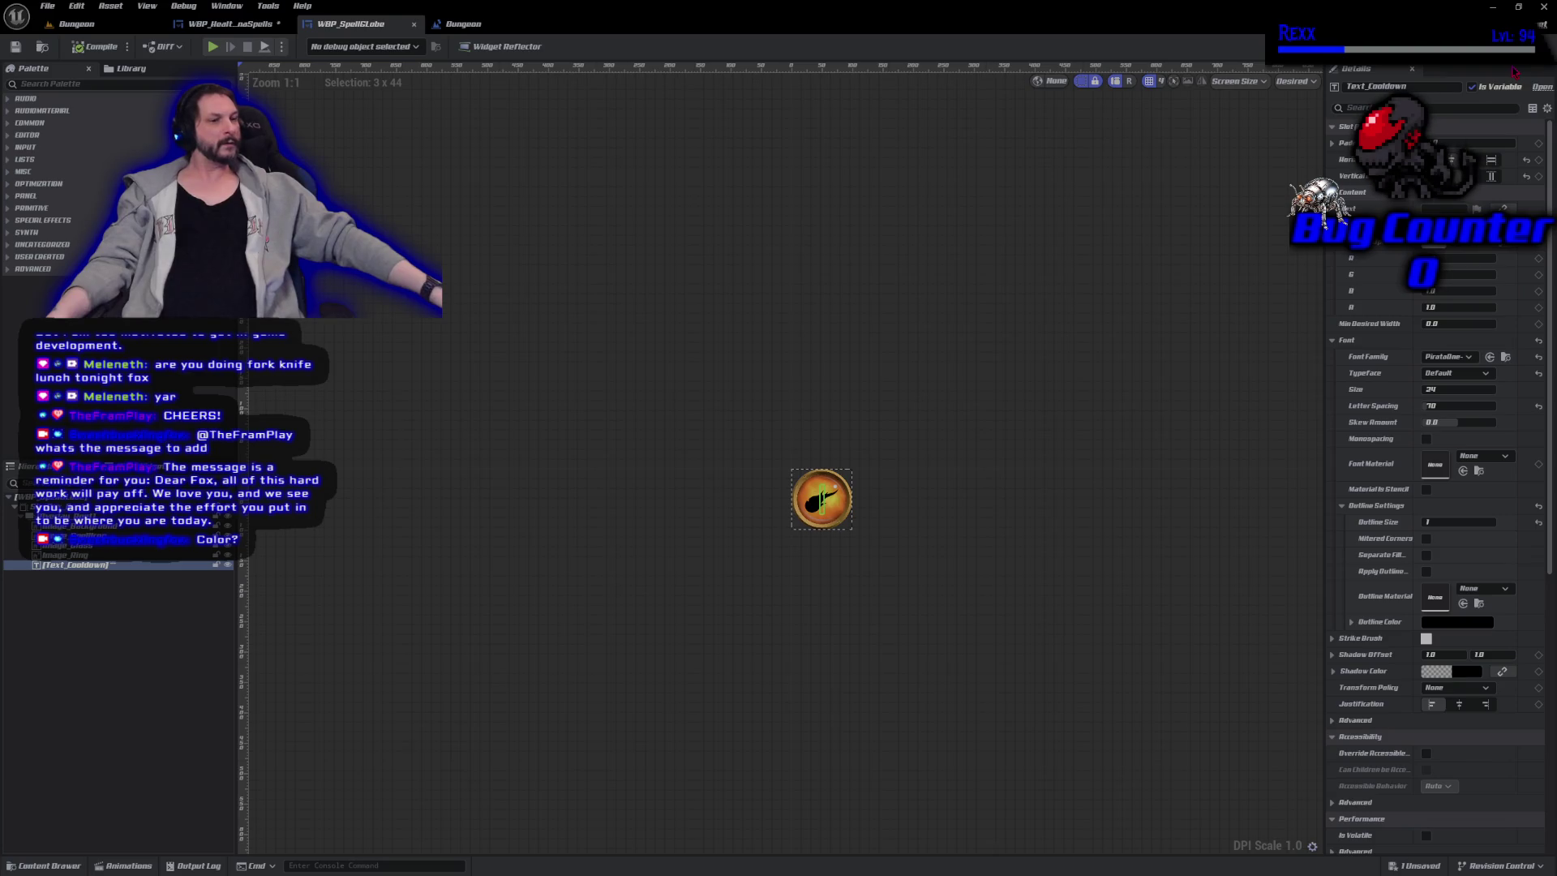
left_click(1515, 50)
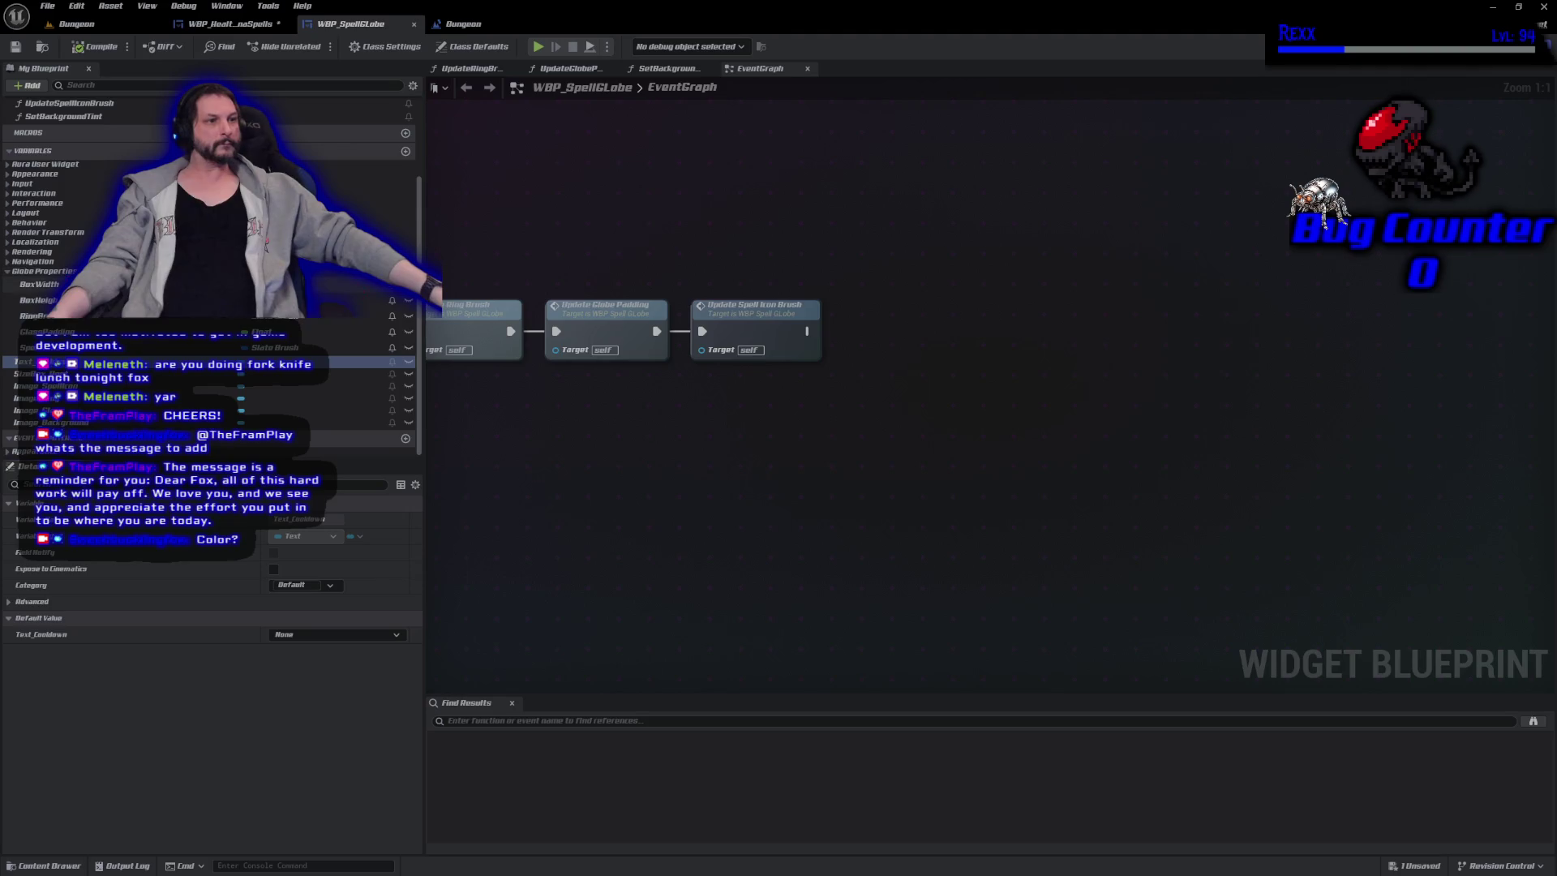
Make BoxHeight, RingBrush and the next two globe variables instance-editable.
left_click(408, 300)
left_click(408, 317)
left_click(410, 332)
left_click(410, 348)
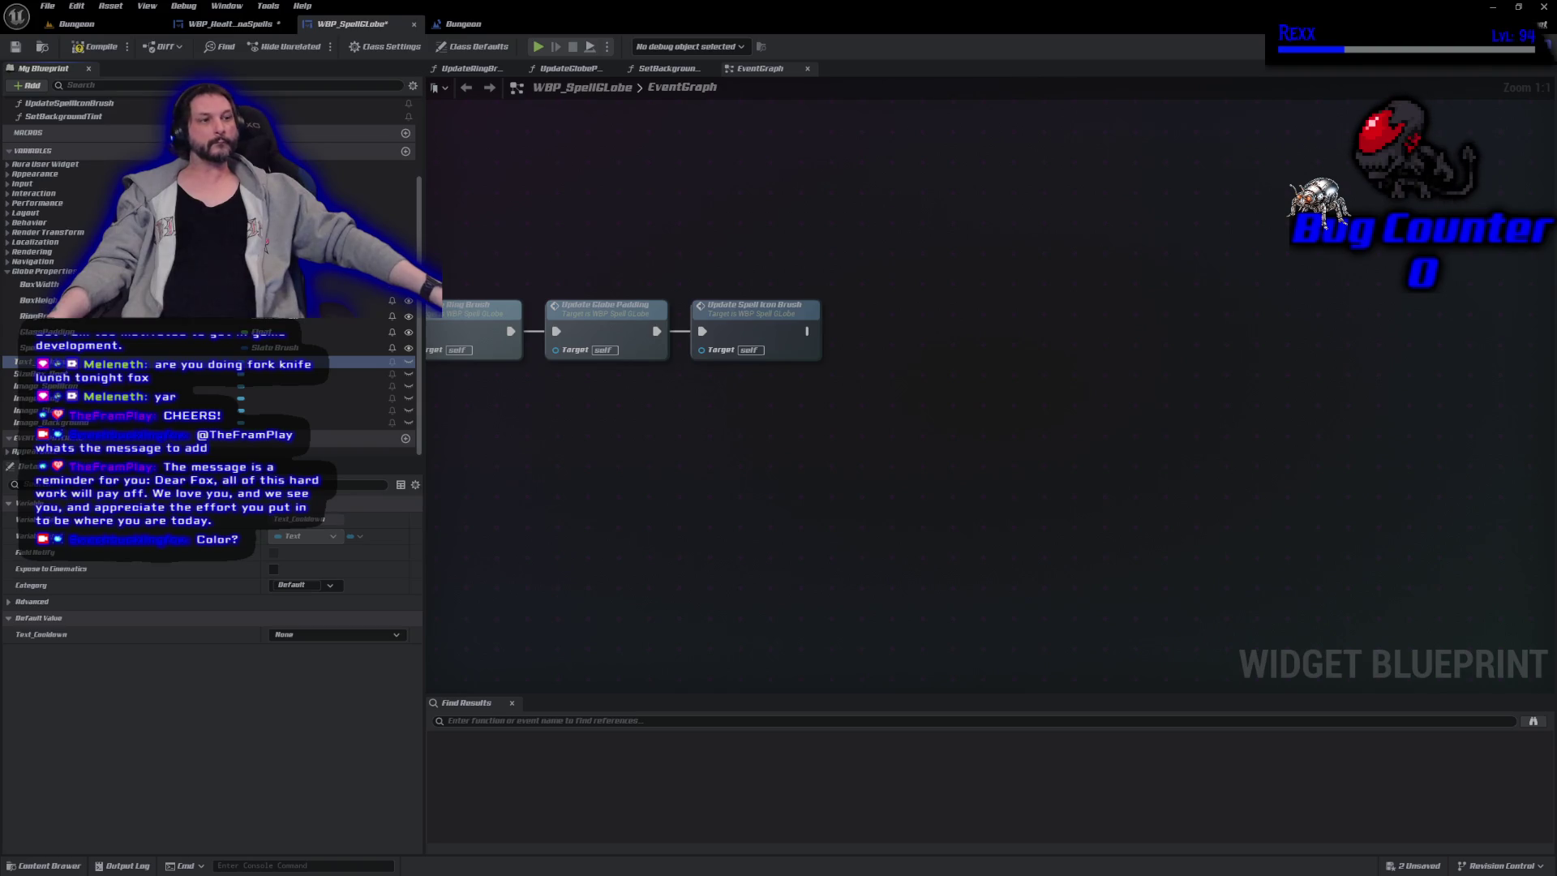
Compile and save WBP_SpellGlobe, then return to its Designer layout.
left_click(94, 49)
left_click(16, 49)
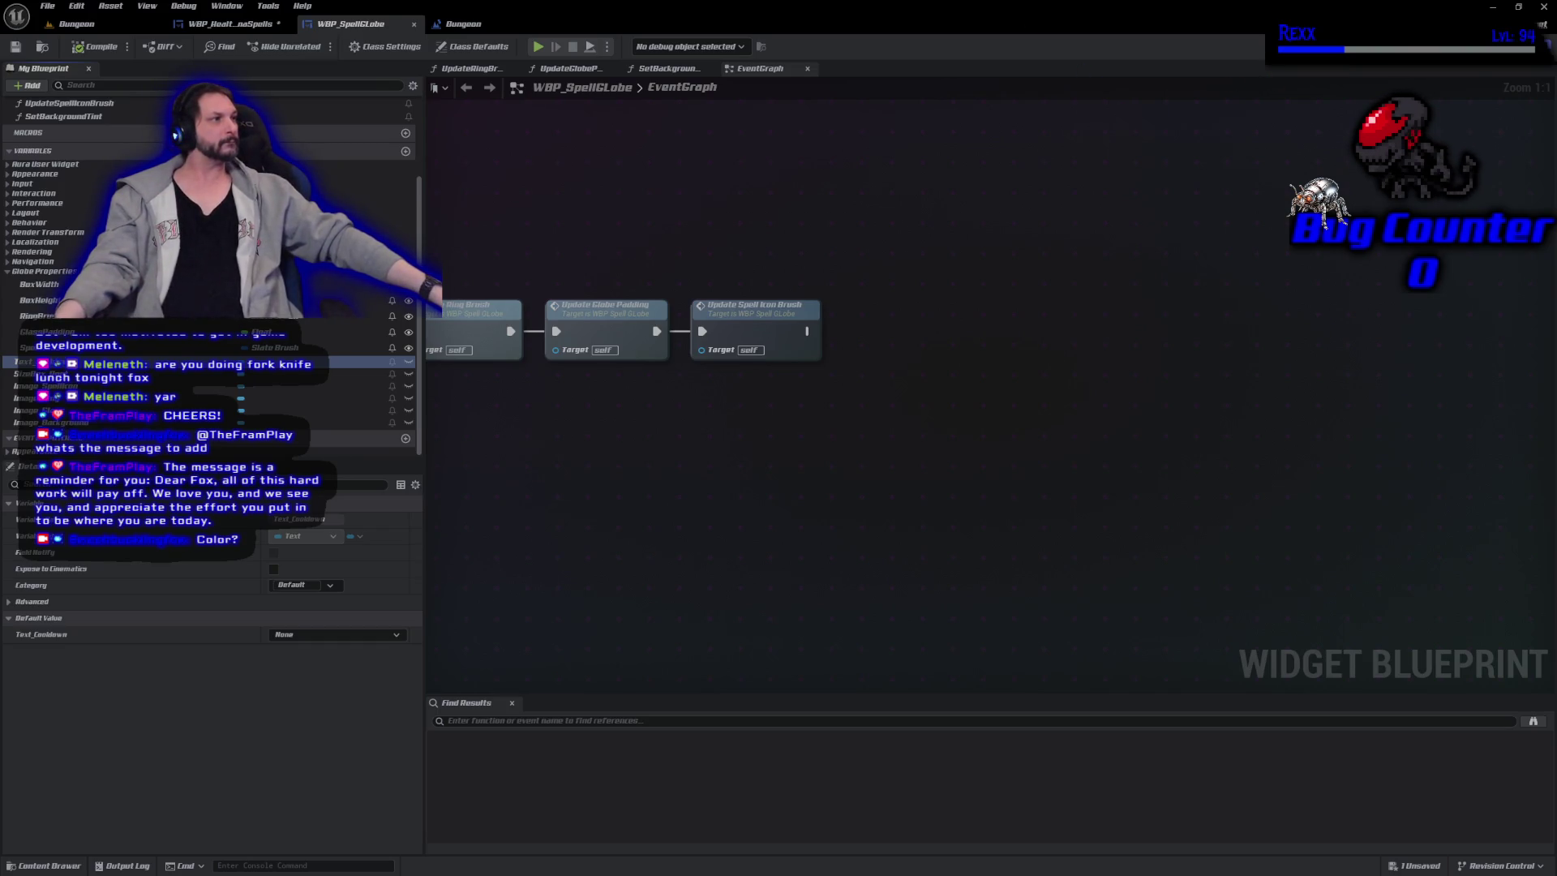
left_click(1492, 46)
scroll(764, 552, "up", 10)
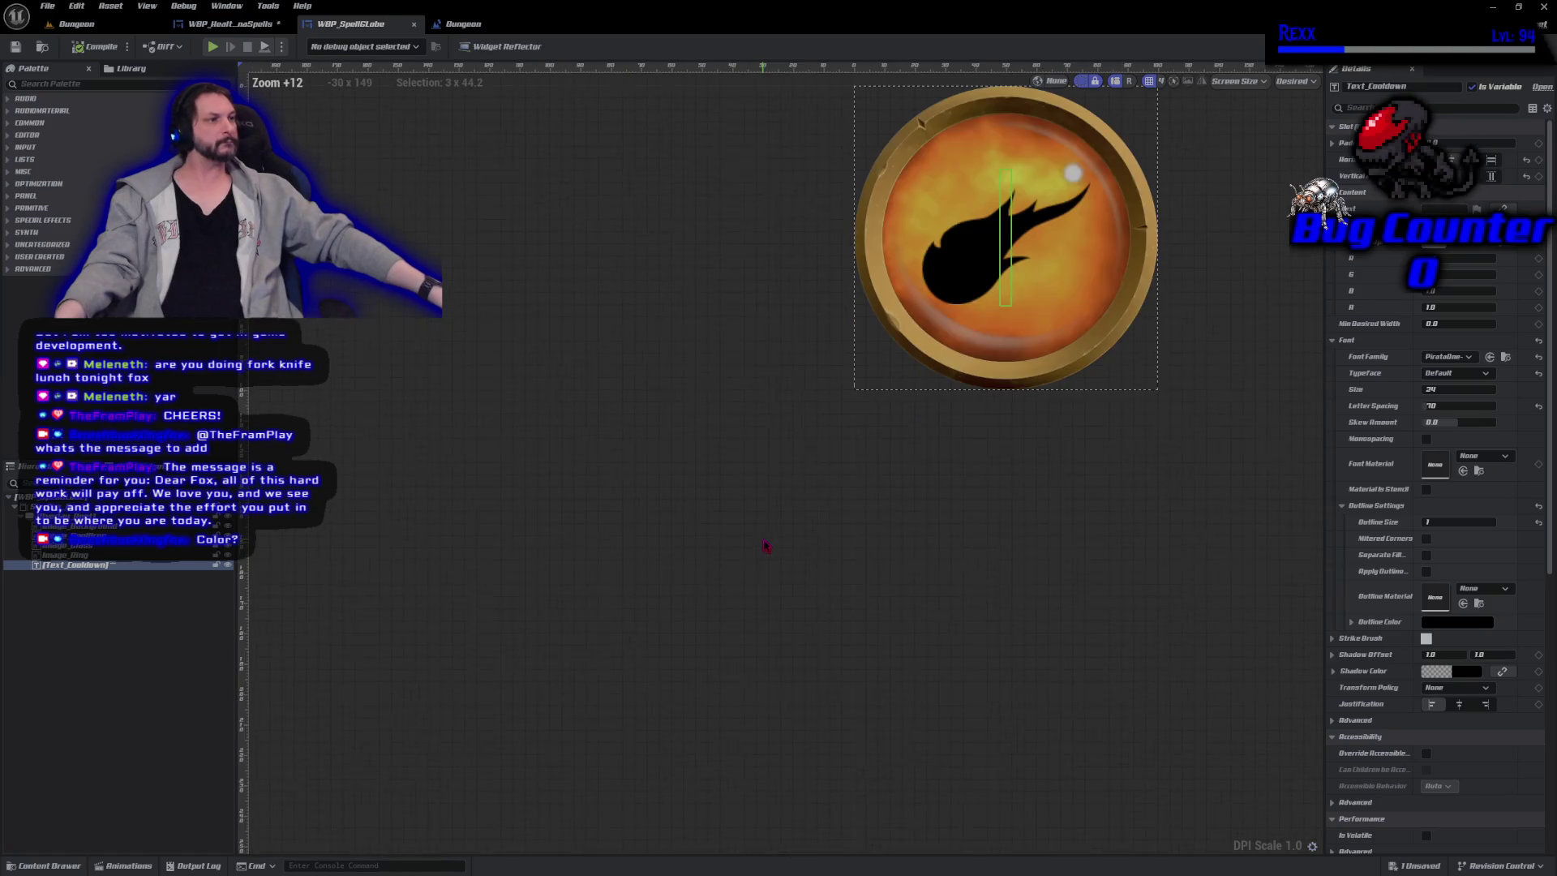
Switch to WBP_HealthManaSpells and compile it with the updated globes.
scroll(790, 608, "down", 2)
left_click(240, 27)
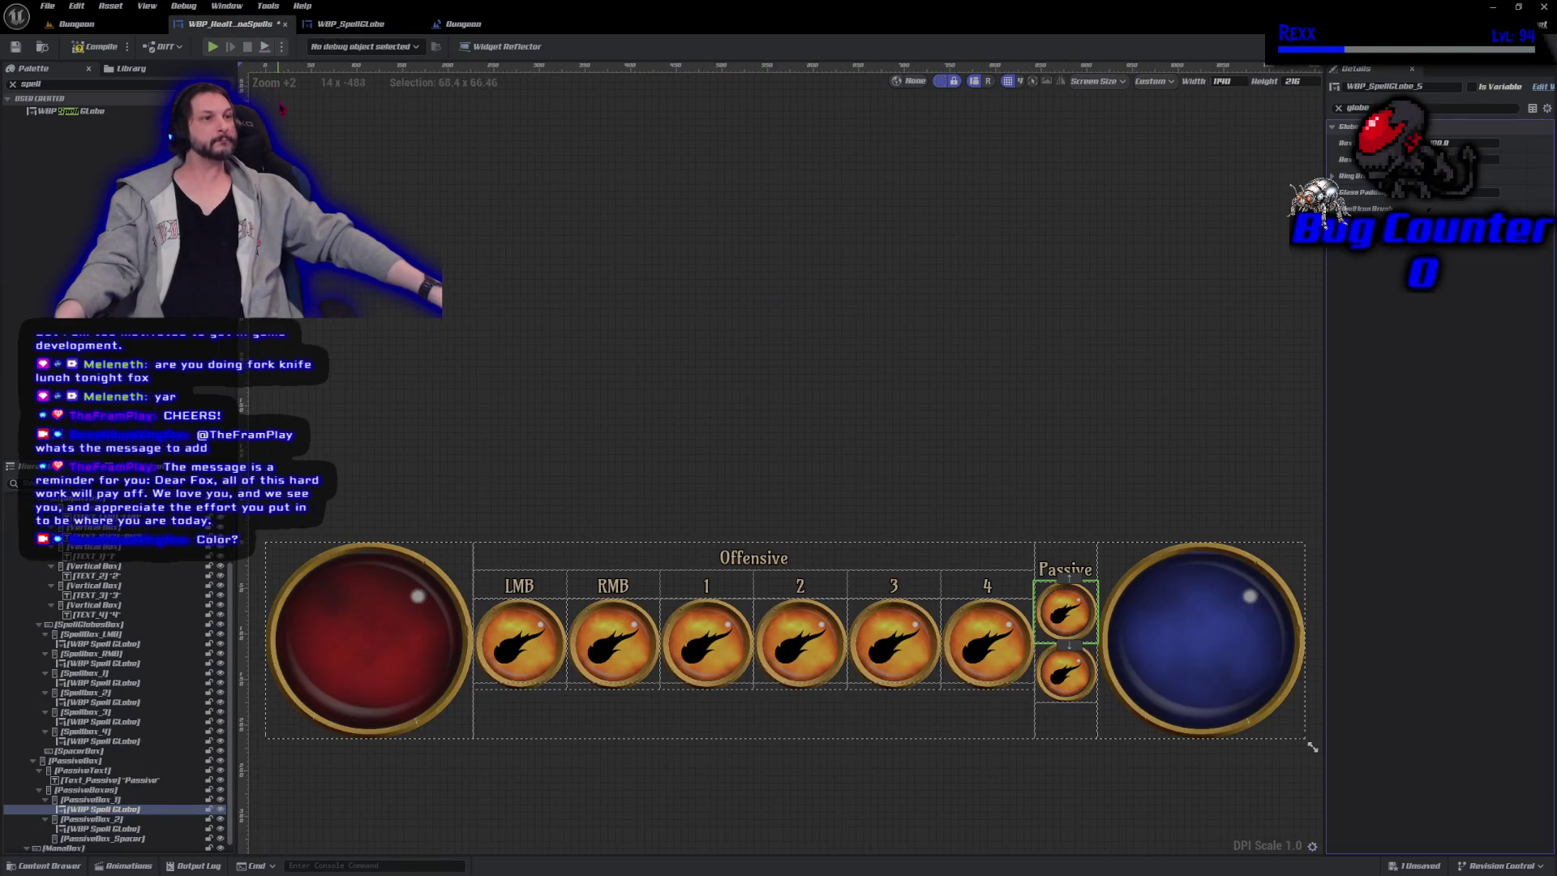
left_click(88, 50)
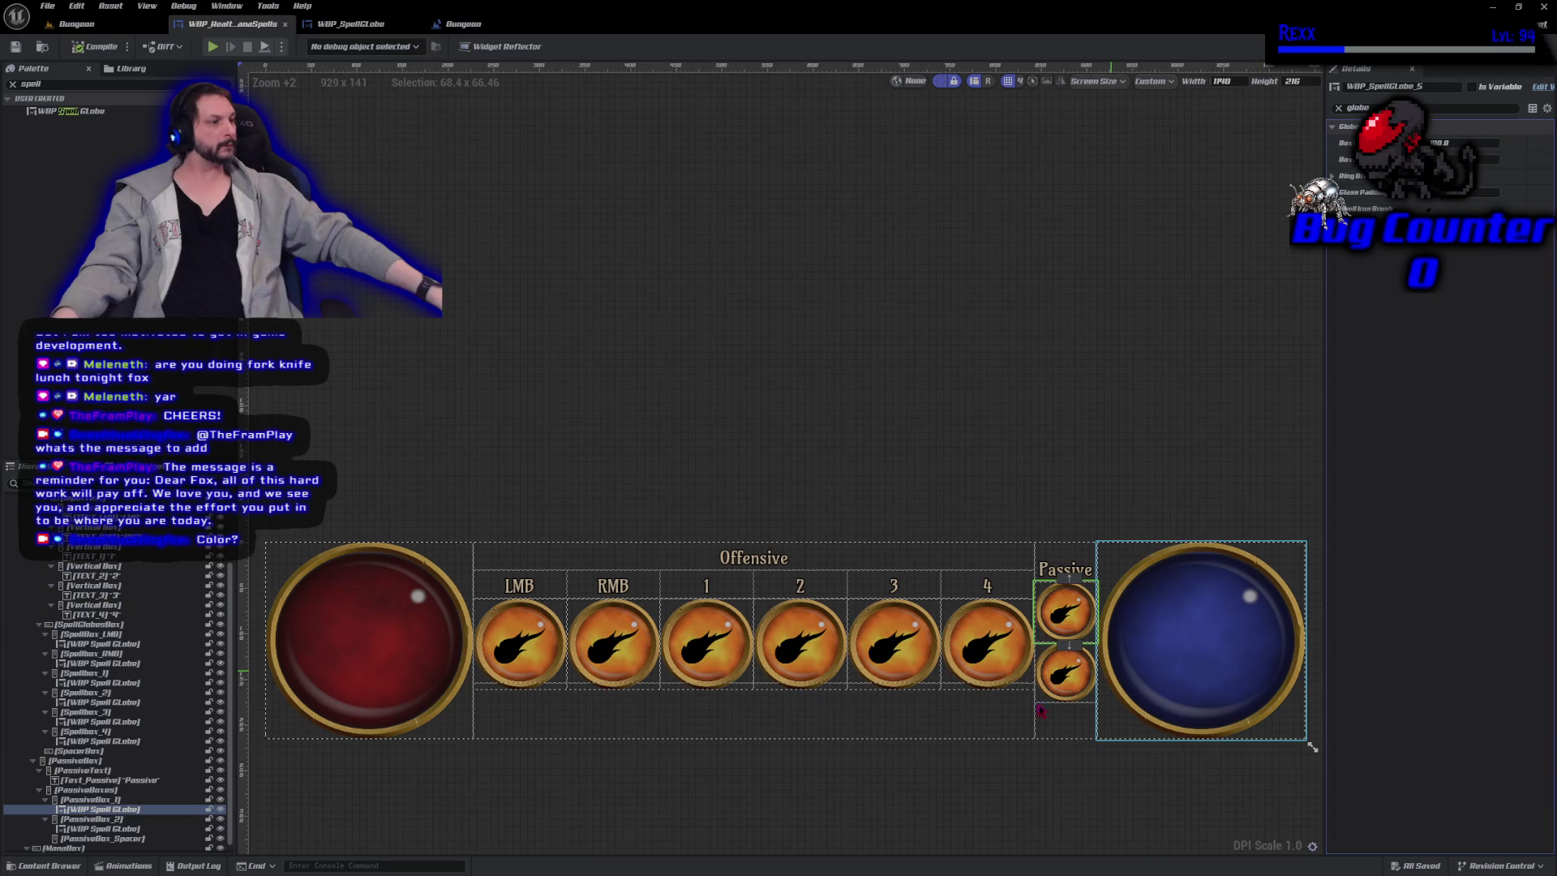
Change Glass Padding on both Passive globes and save the bar widget.
left_click(1062, 680, "ctrl")
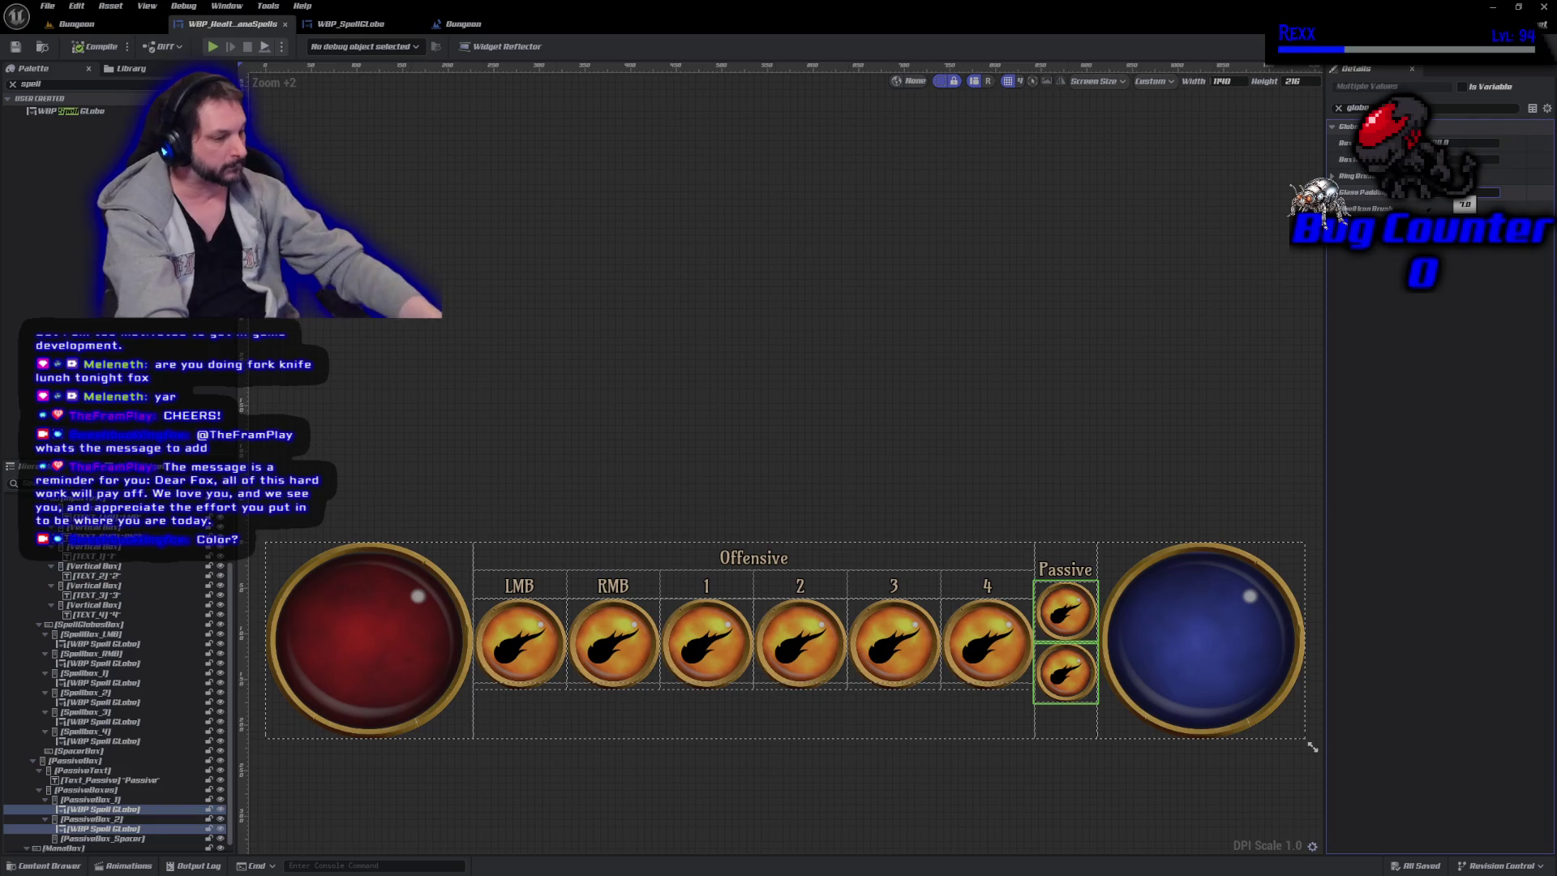
key("Return")
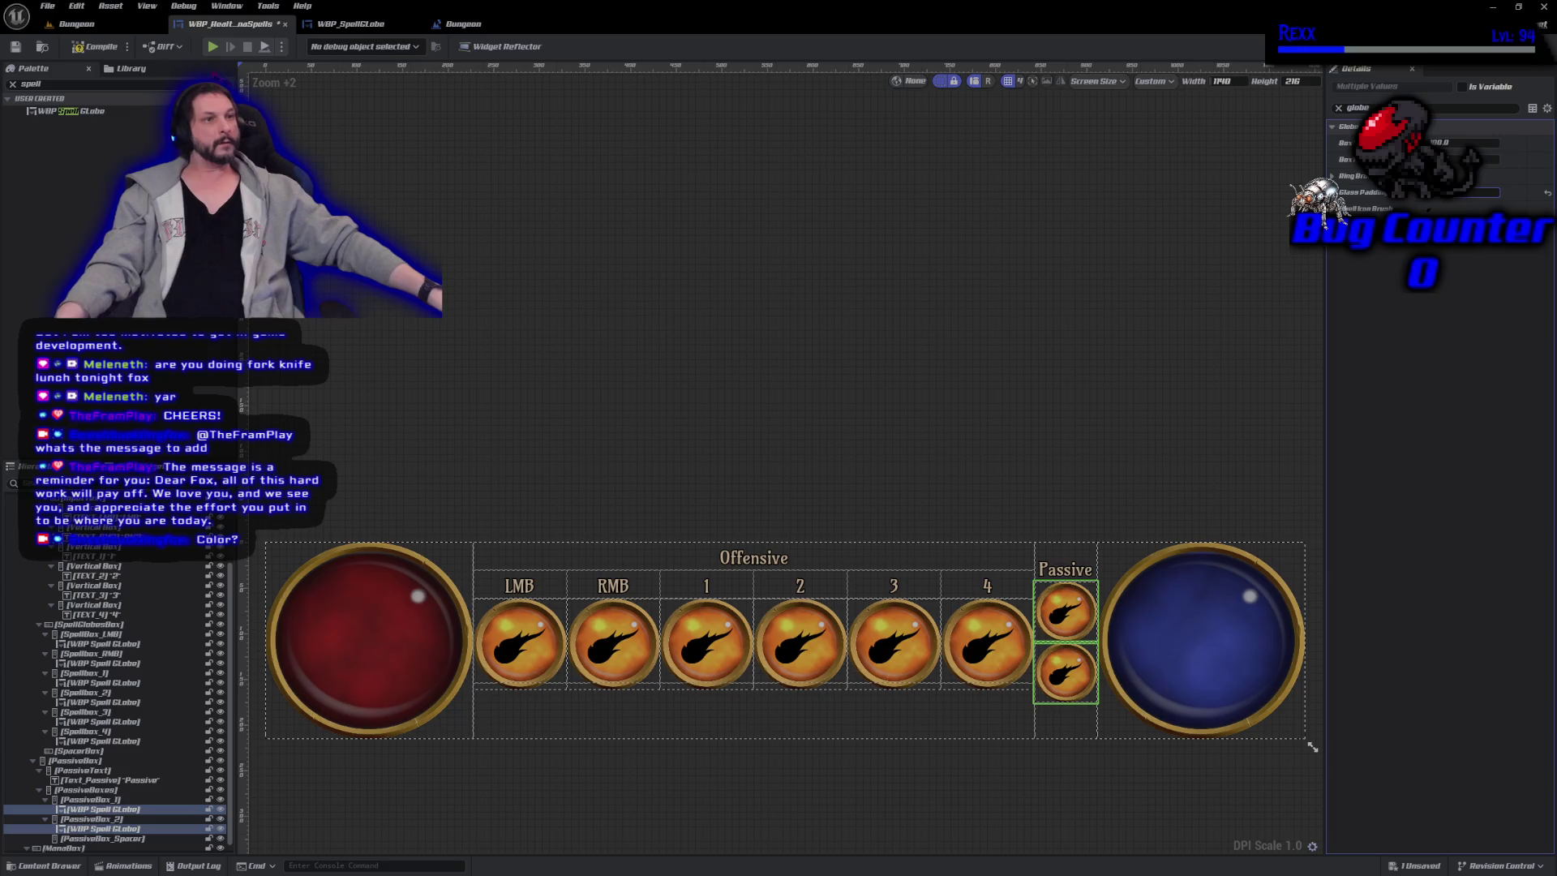
key("ctrl+s")
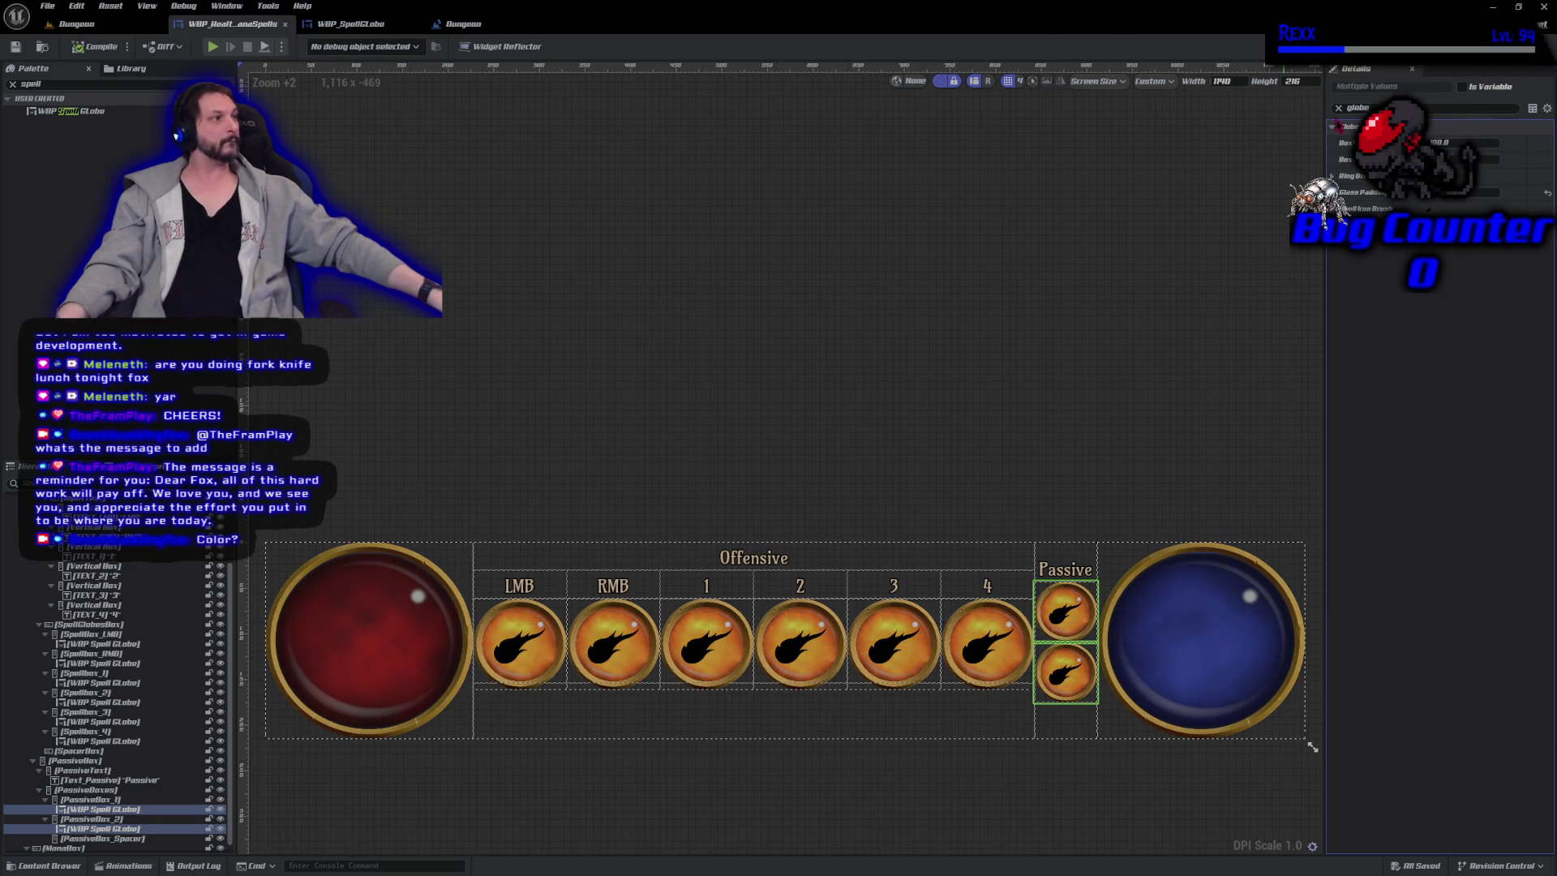
left_click(1339, 108)
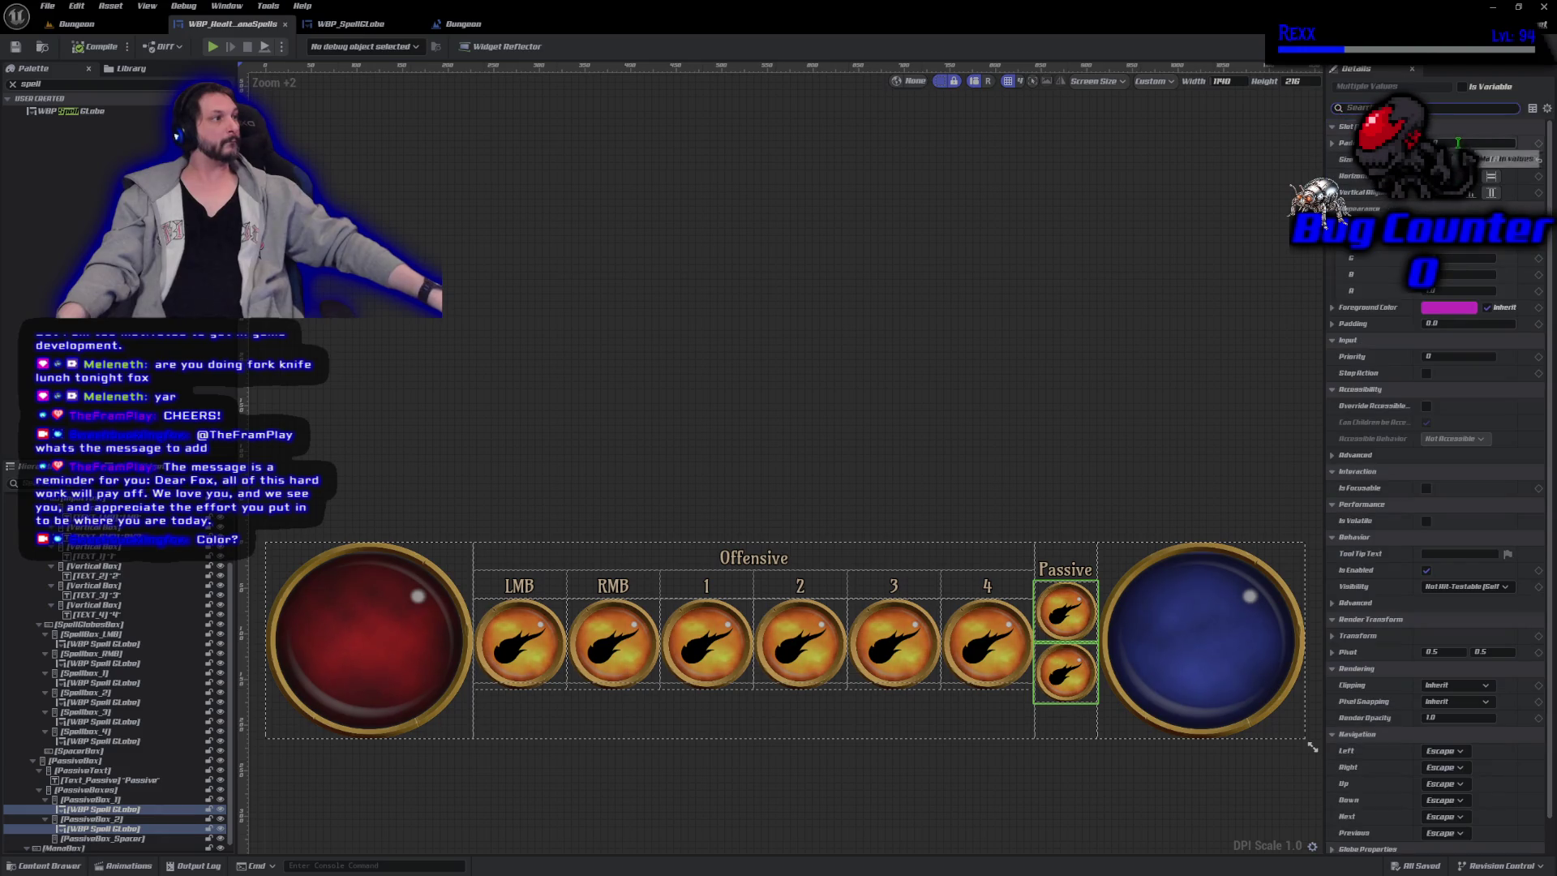
Commit a slight padding tweak on the Passive globes and filter Details by 'globe'.
key("Return")
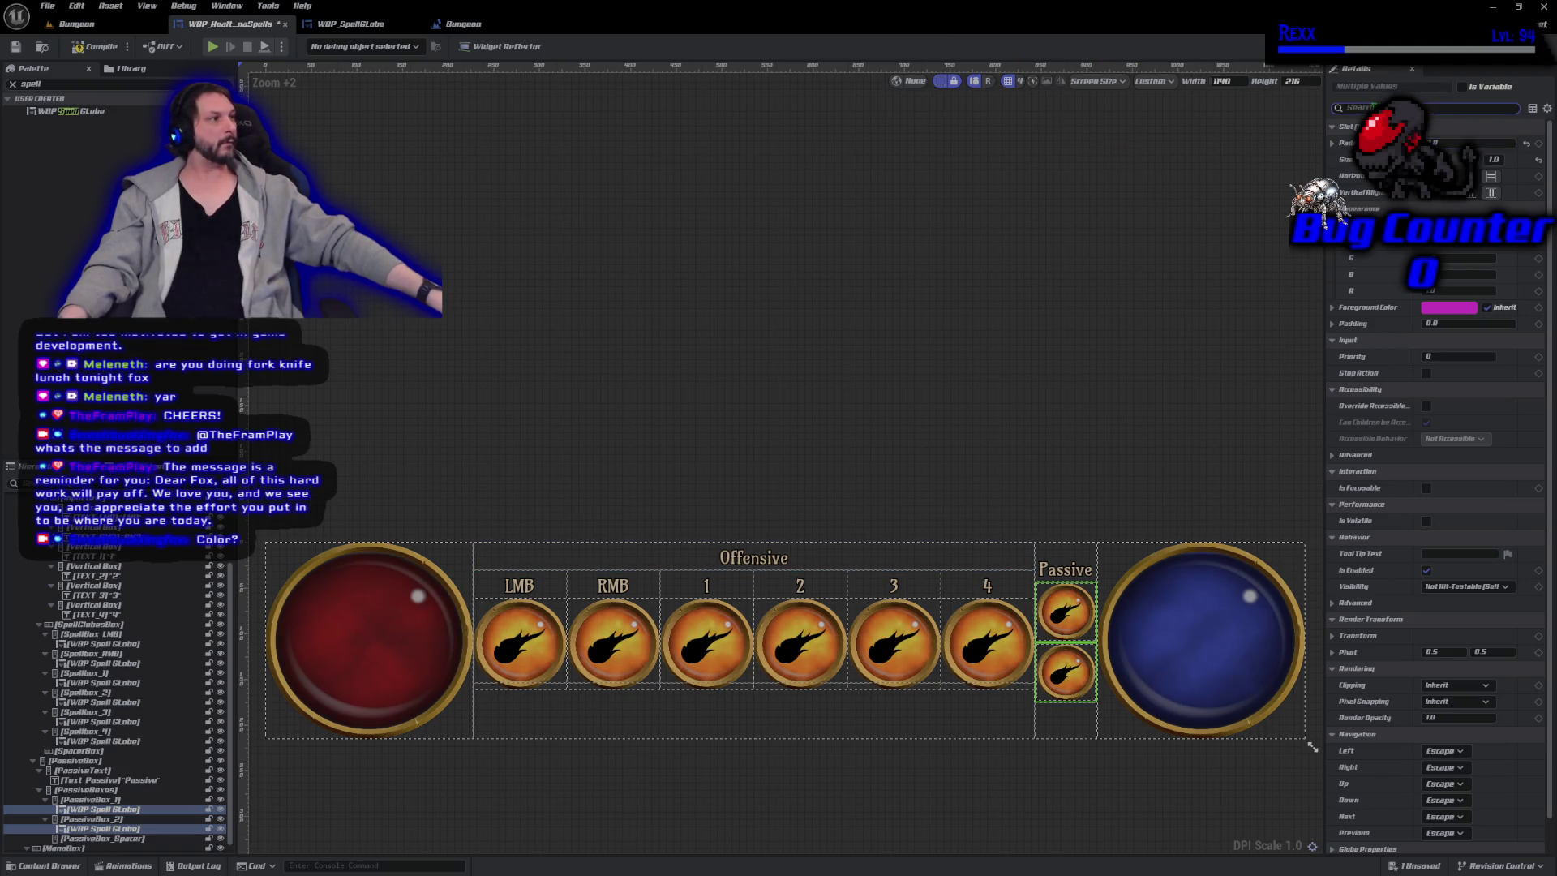
left_click(1379, 107)
type("globe")
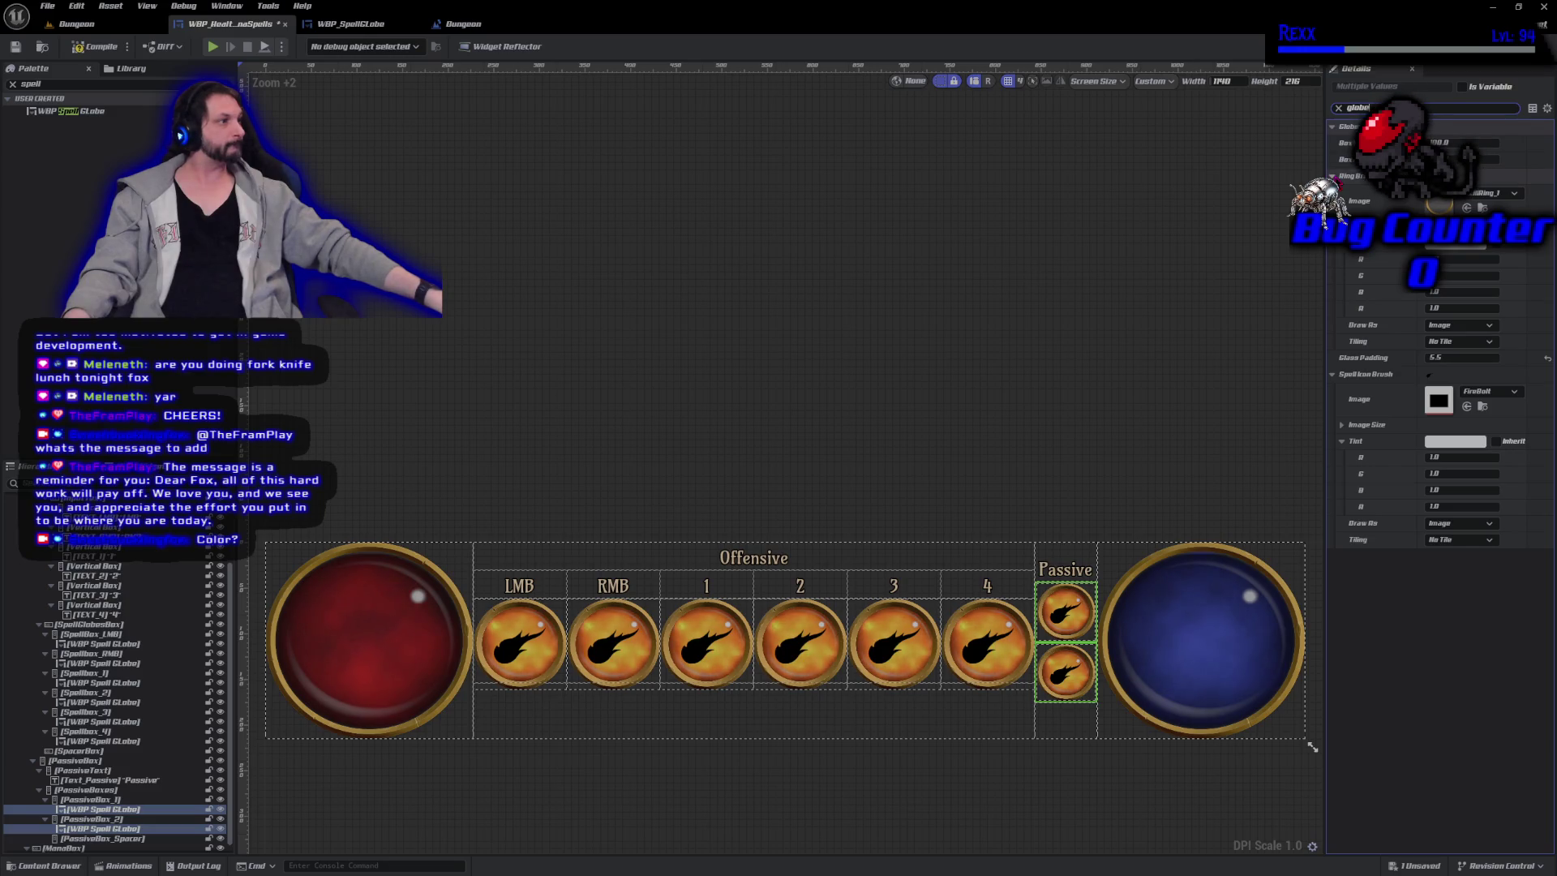
Collapse Ring Brush, compile the bar widget, then select and deselect the slot 4 globe.
left_click(1333, 175)
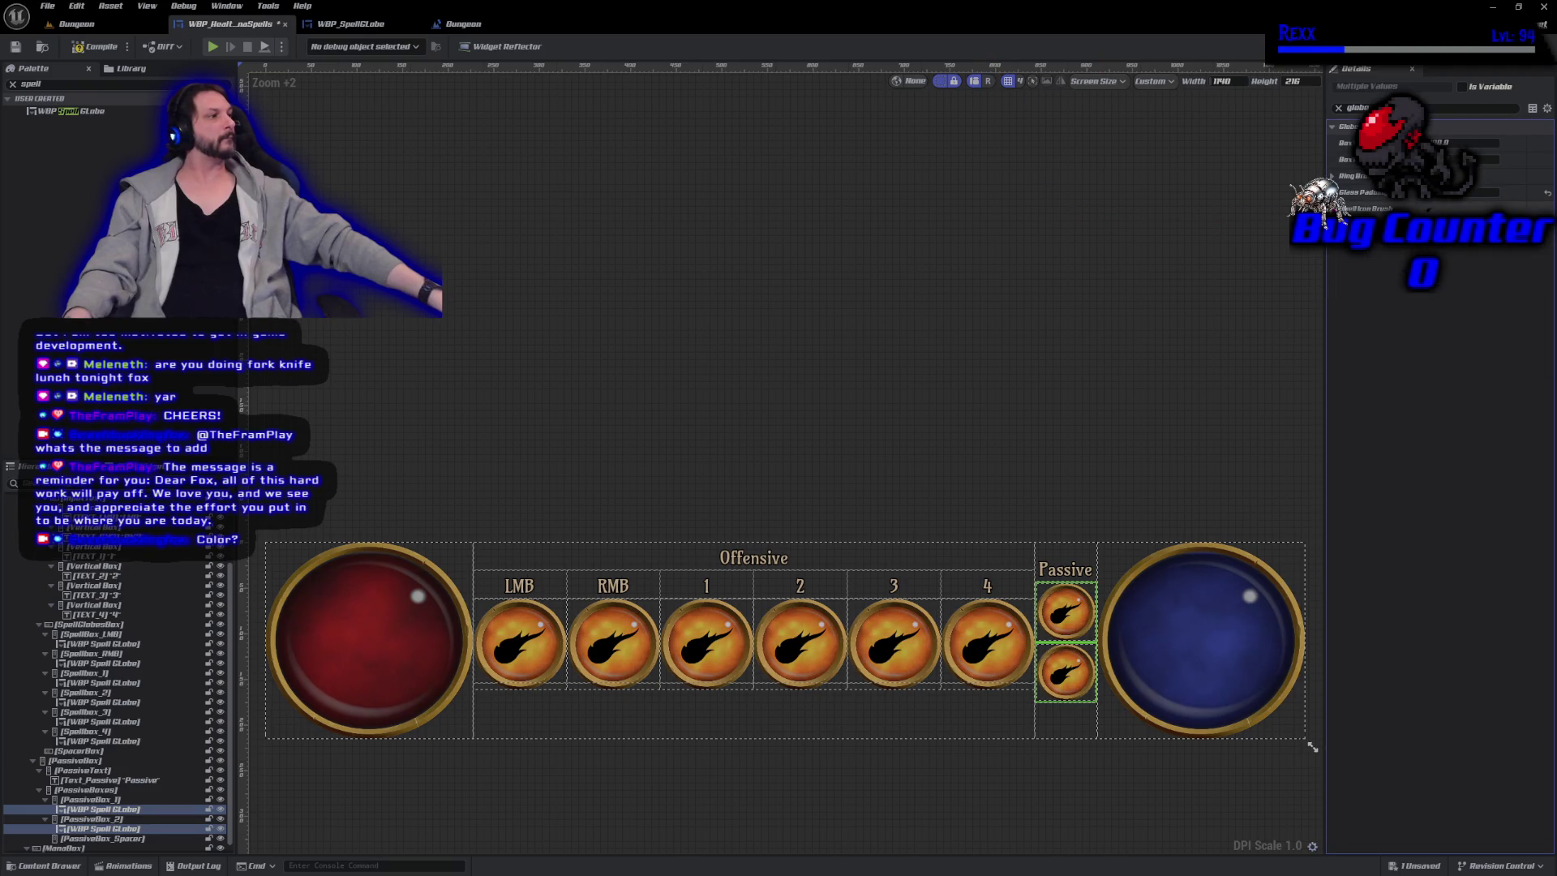
left_click(95, 46)
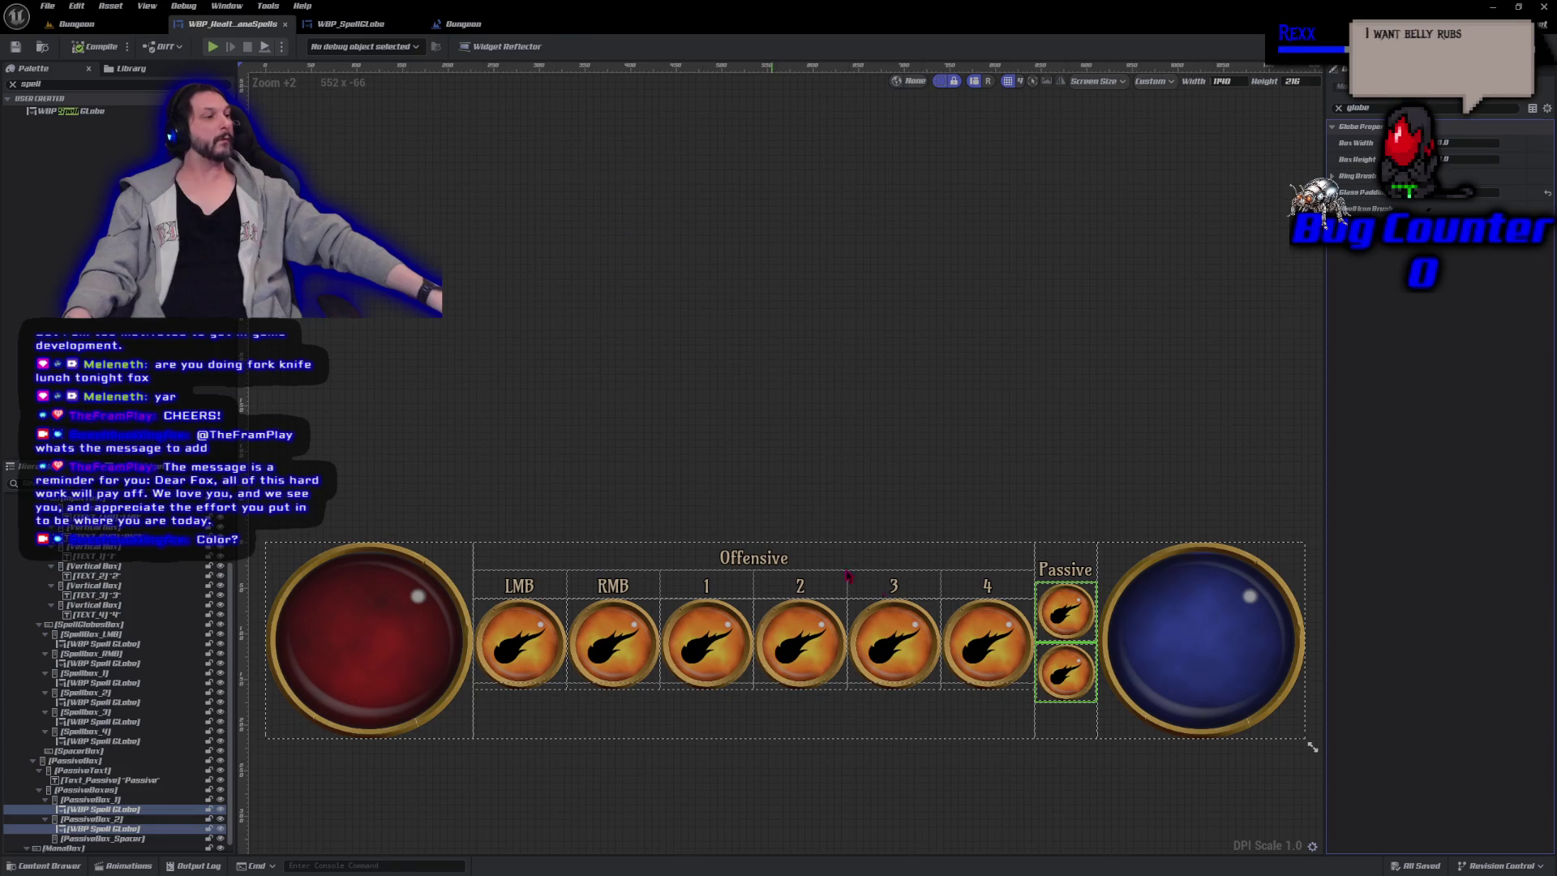
left_click(980, 640)
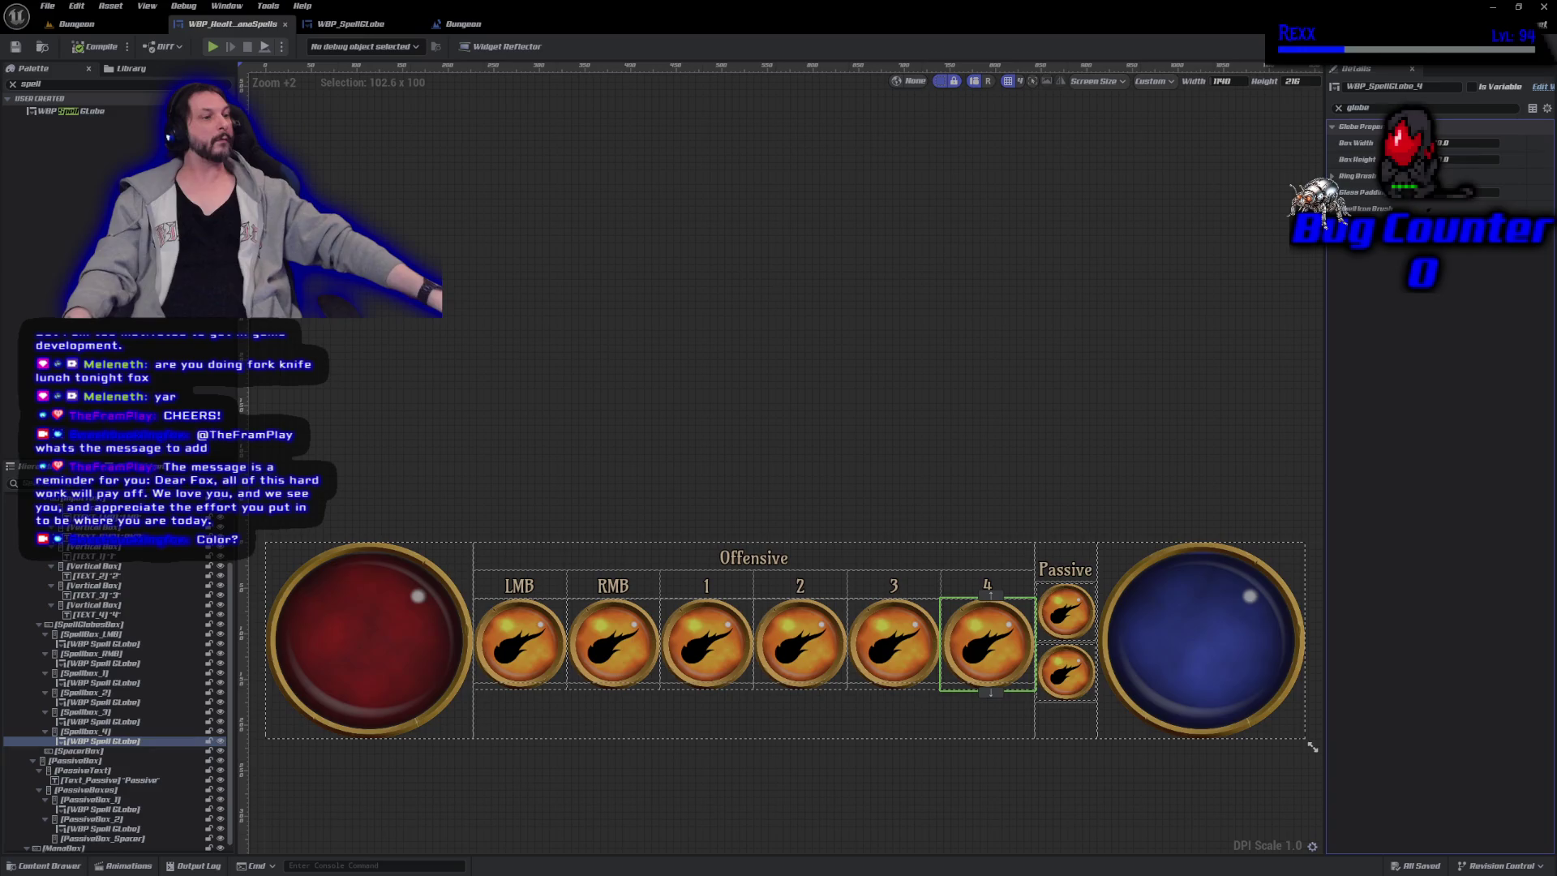
left_click(519, 294)
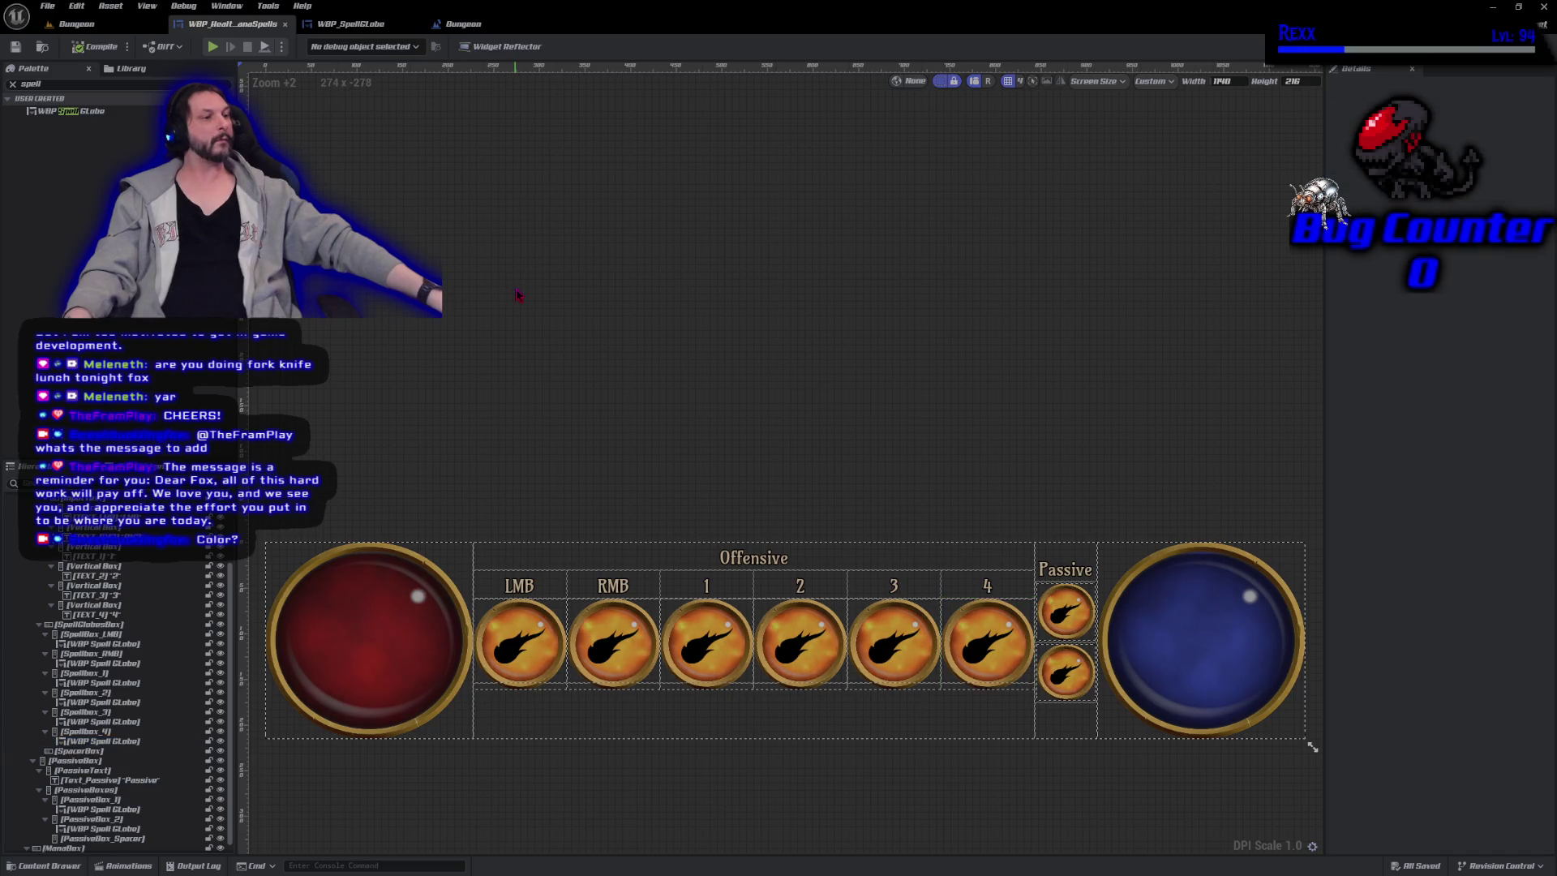
scroll(851, 714, "up", 10)
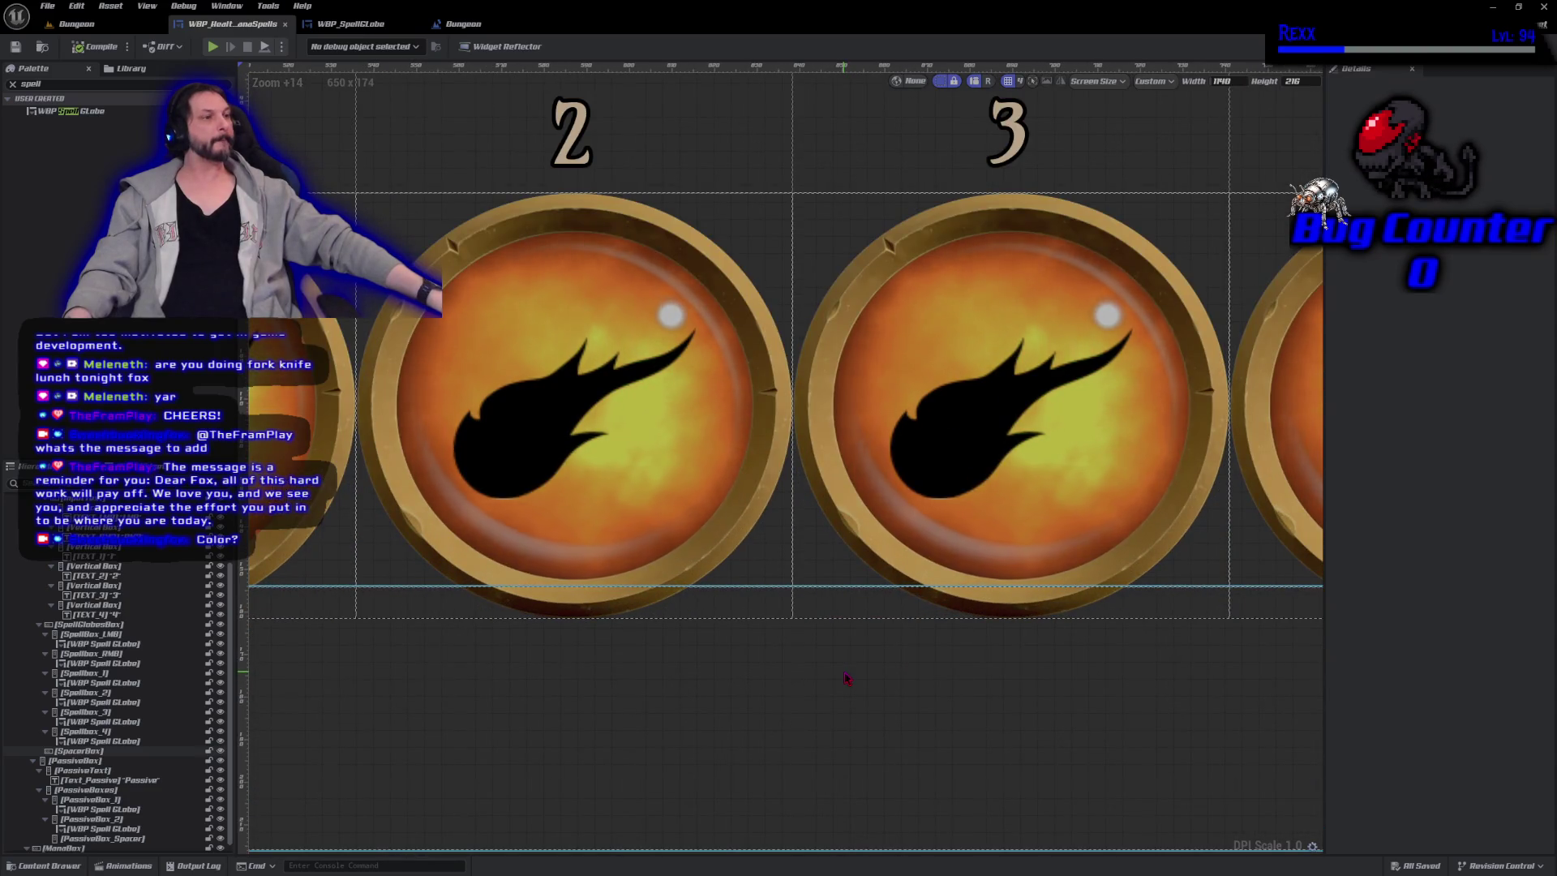
scroll(846, 678, "down", 10)
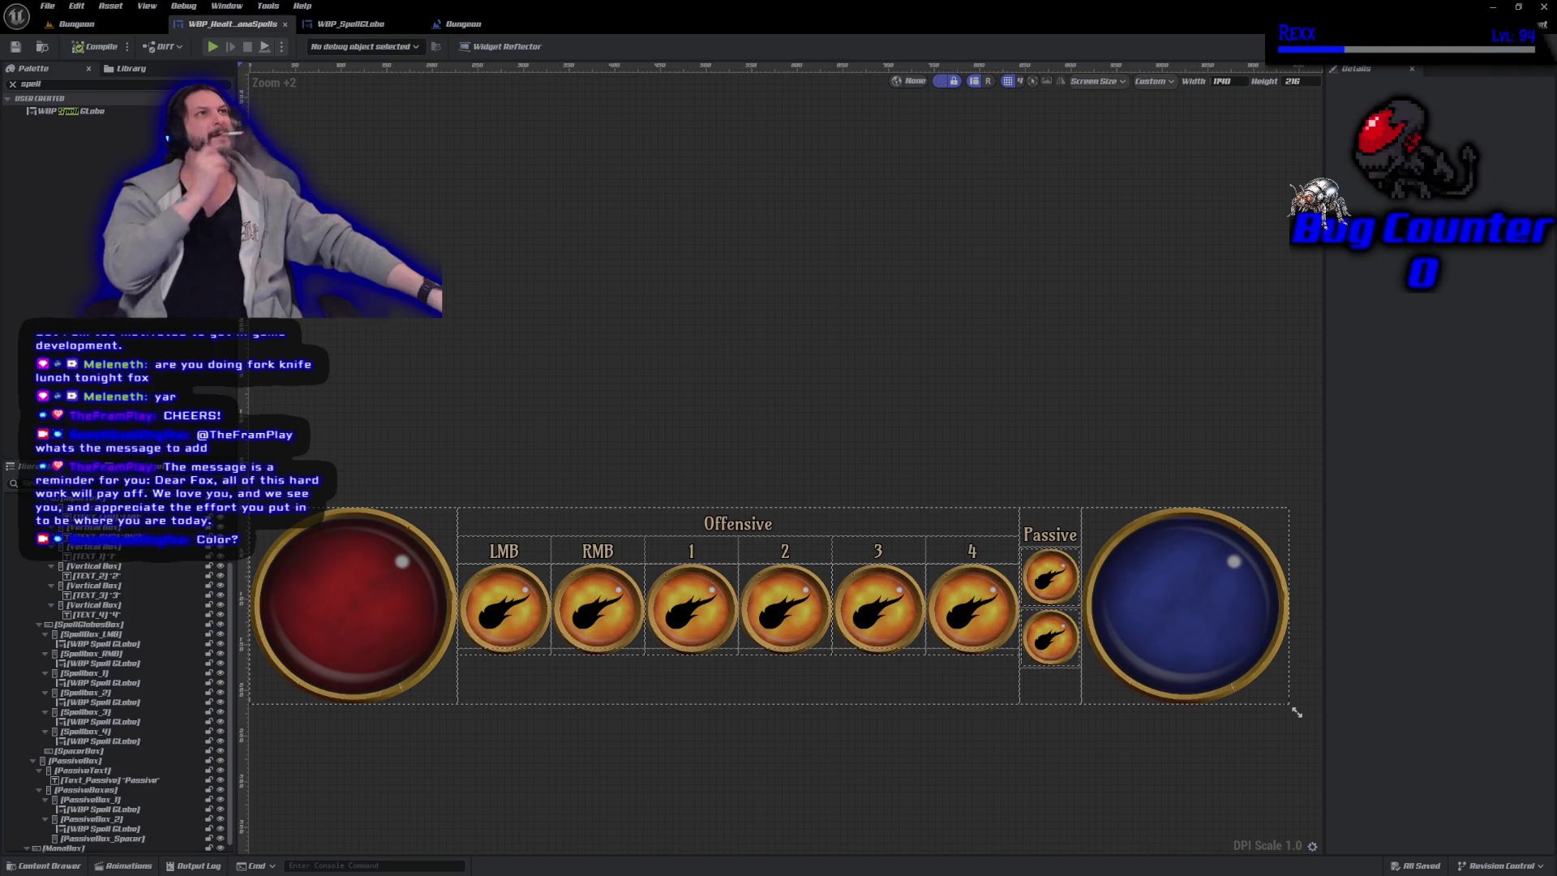
left_click(525, 623)
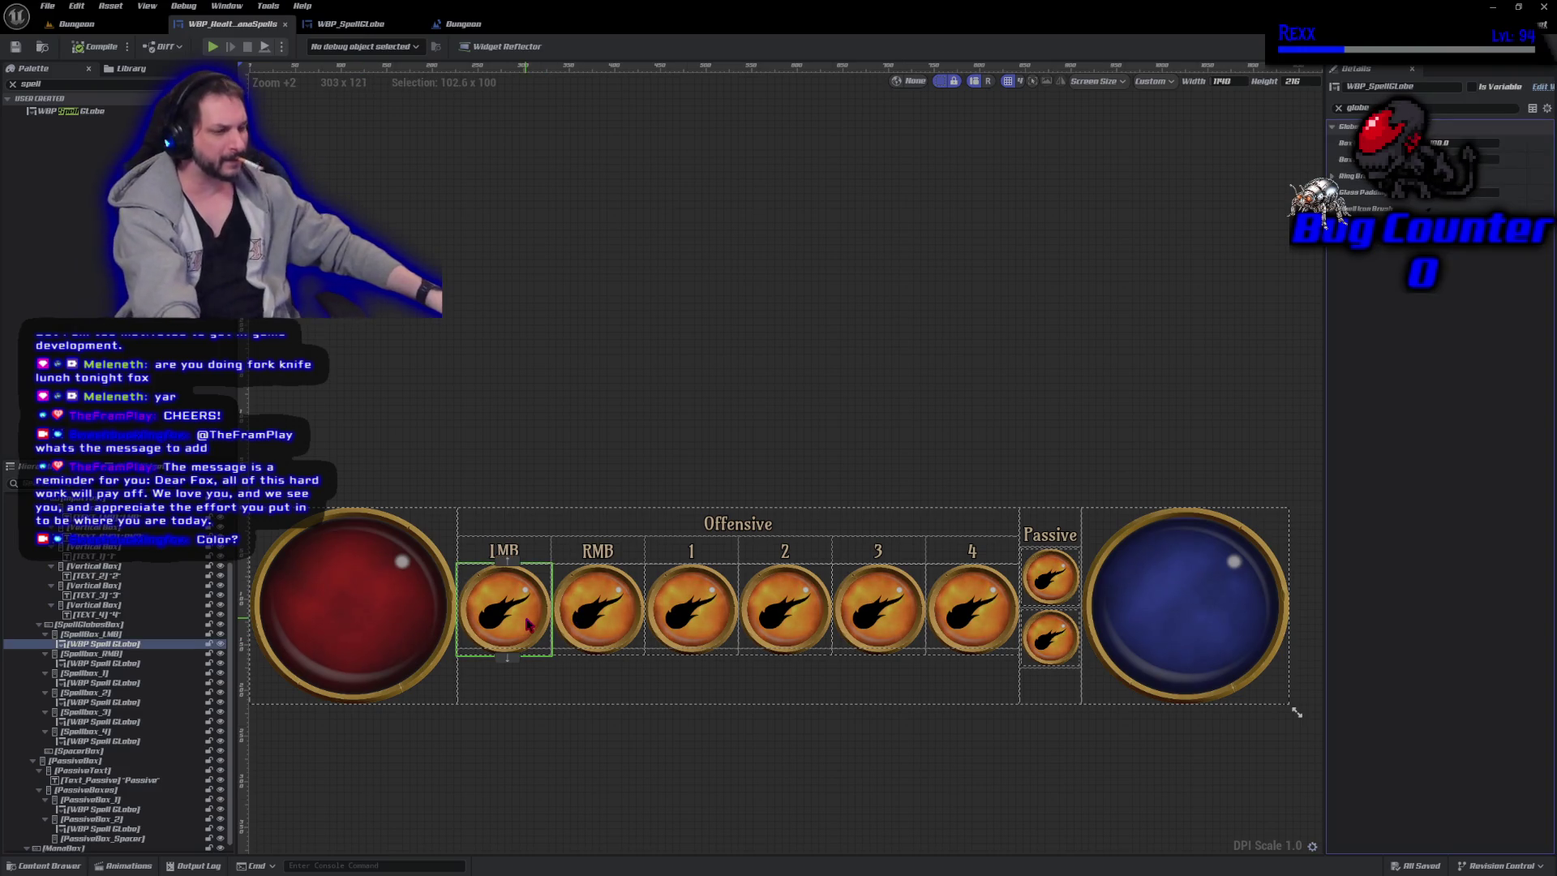
Change how the slot 4 globe fills its slot, select the RMB and 1–3 globes, and compile.
left_click(964, 615, "ctrl")
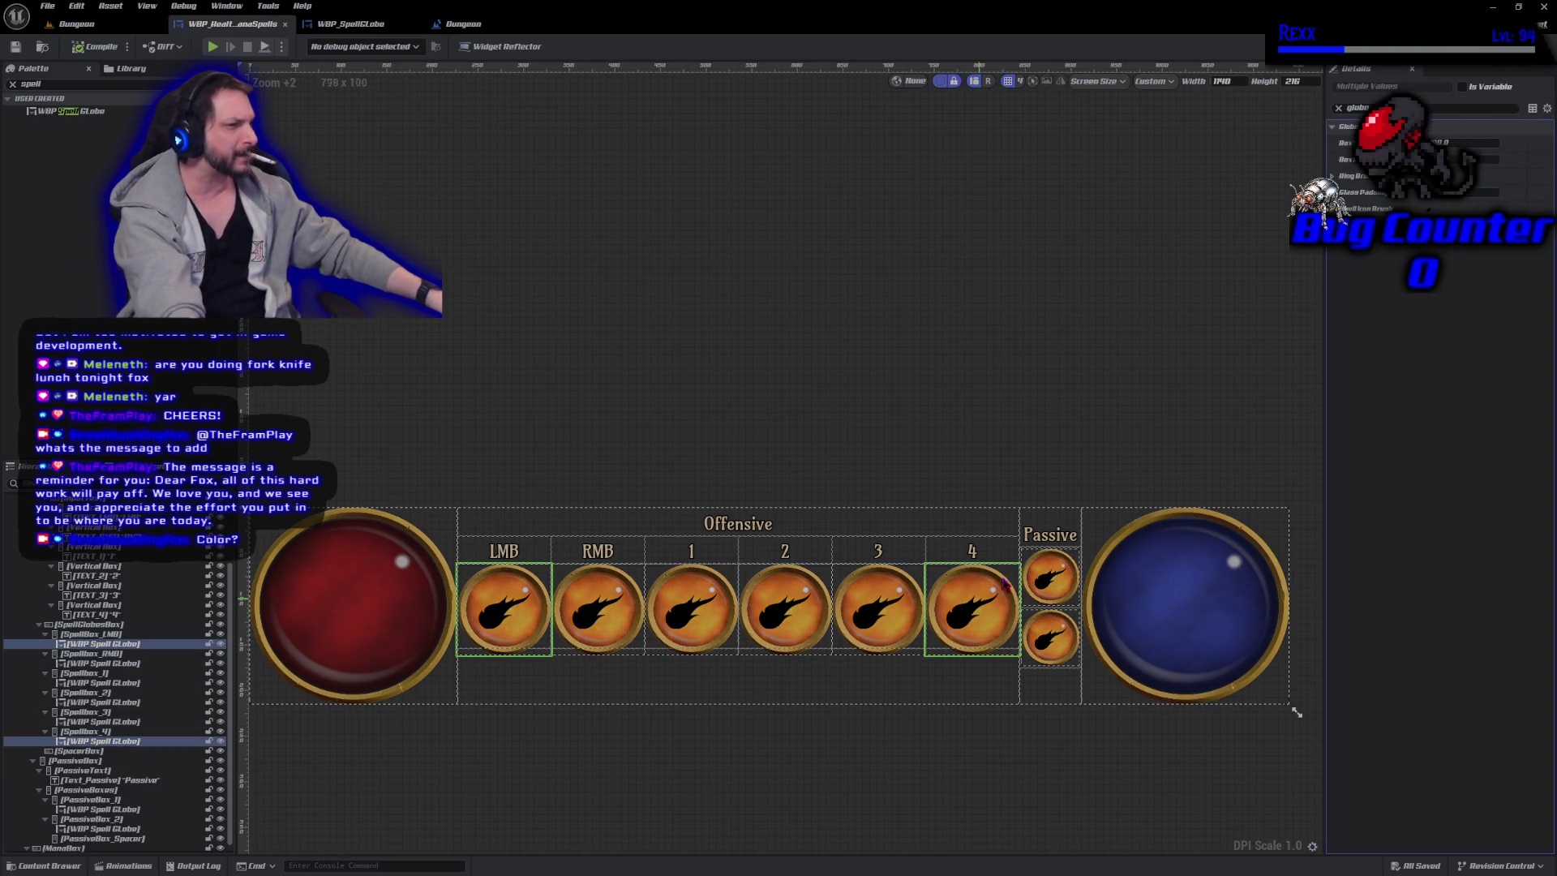
left_click(1338, 107)
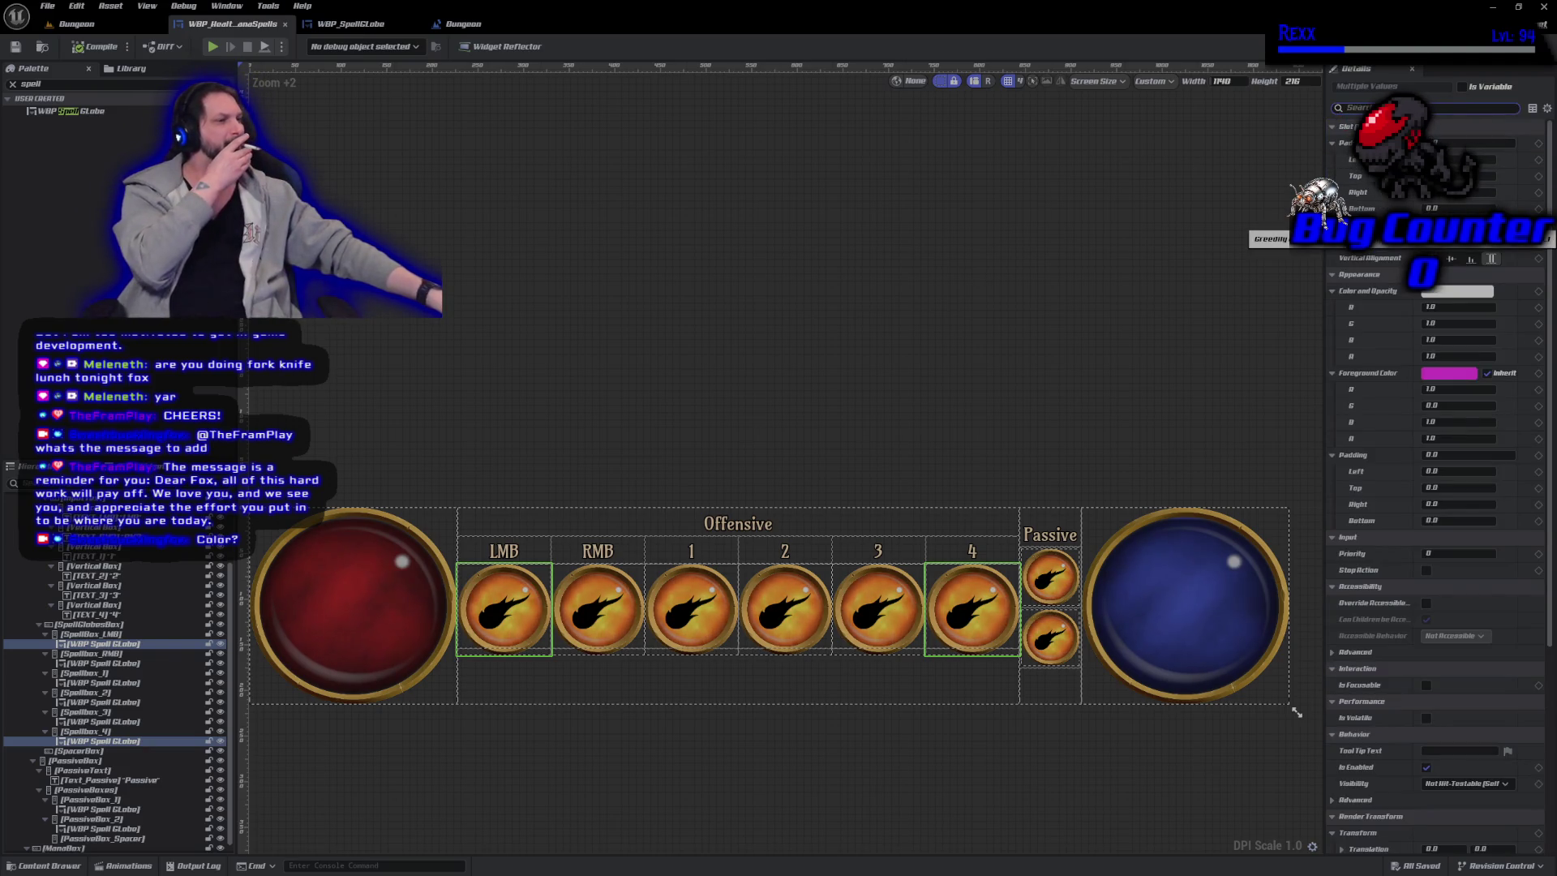
left_click(1452, 224)
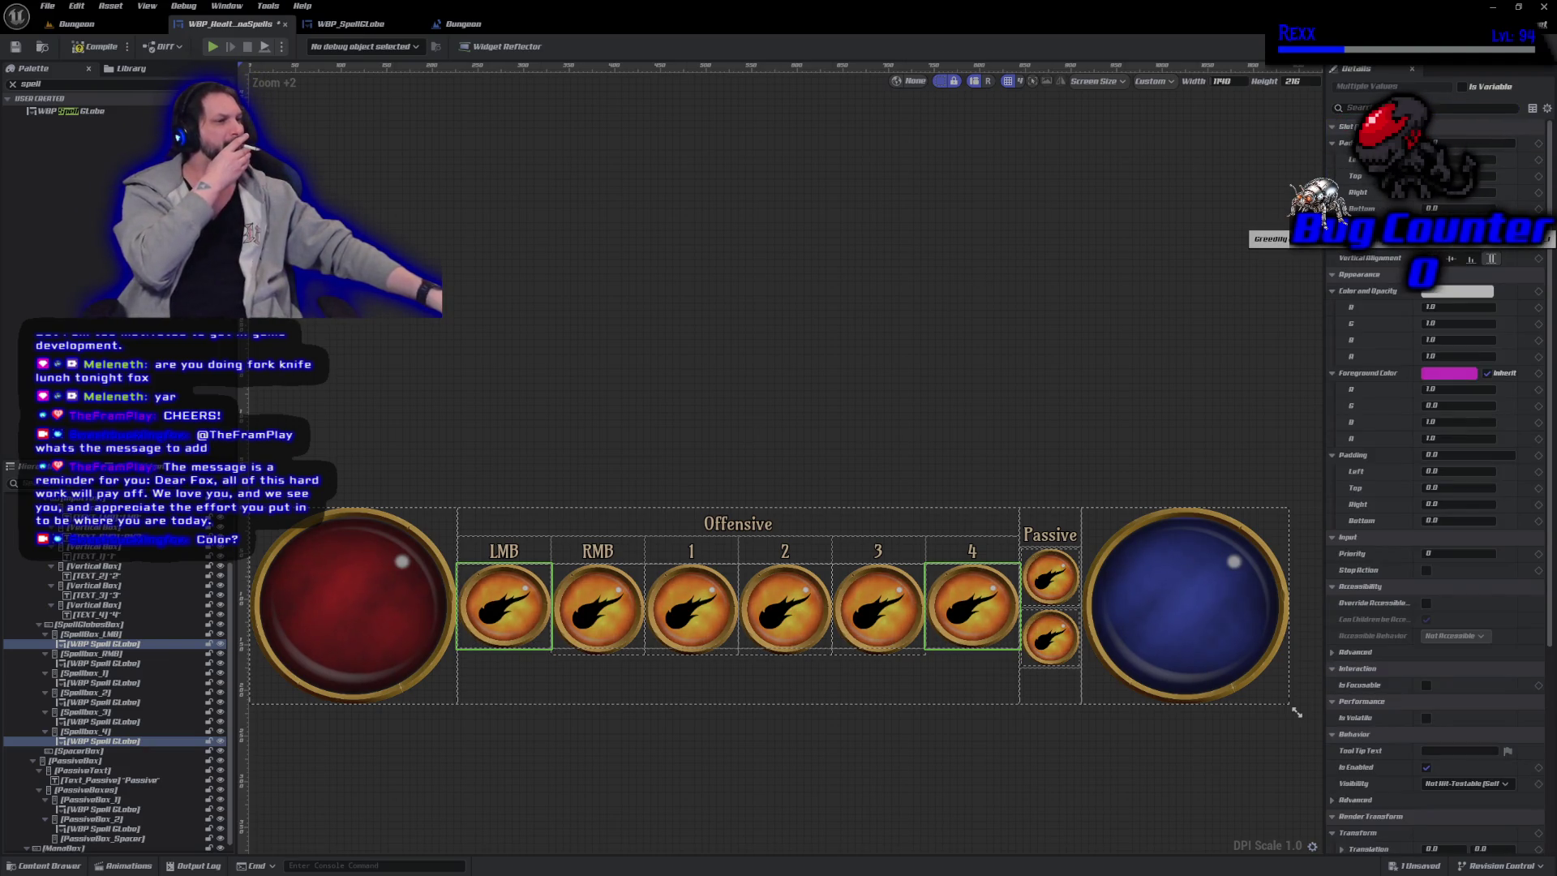
left_click(596, 604)
left_click(876, 618, "ctrl")
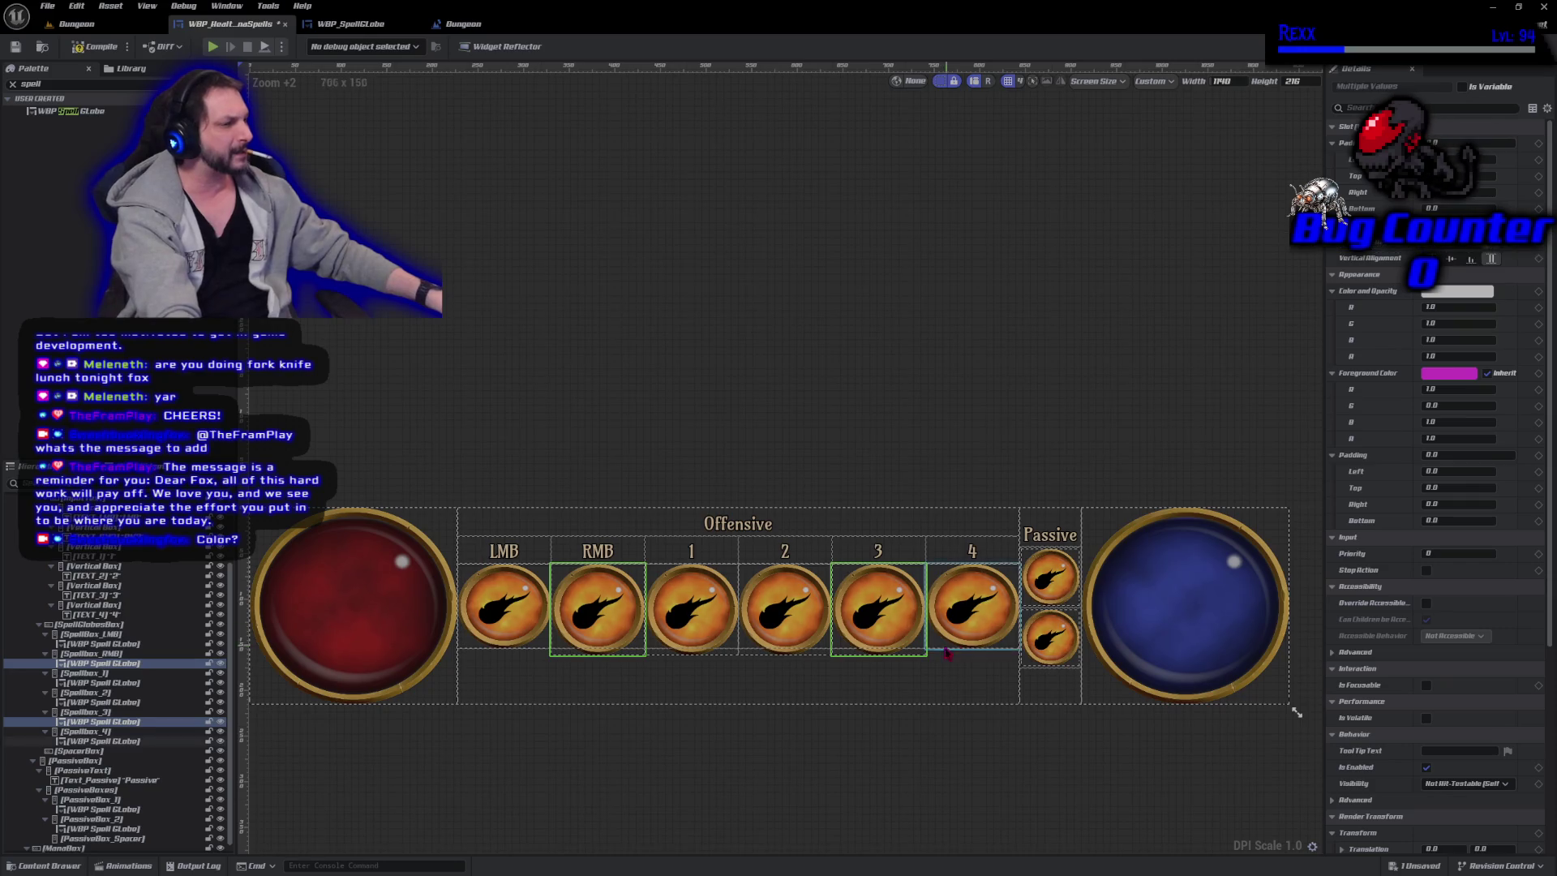
left_click(769, 633, "ctrl")
left_click(691, 616, "ctrl")
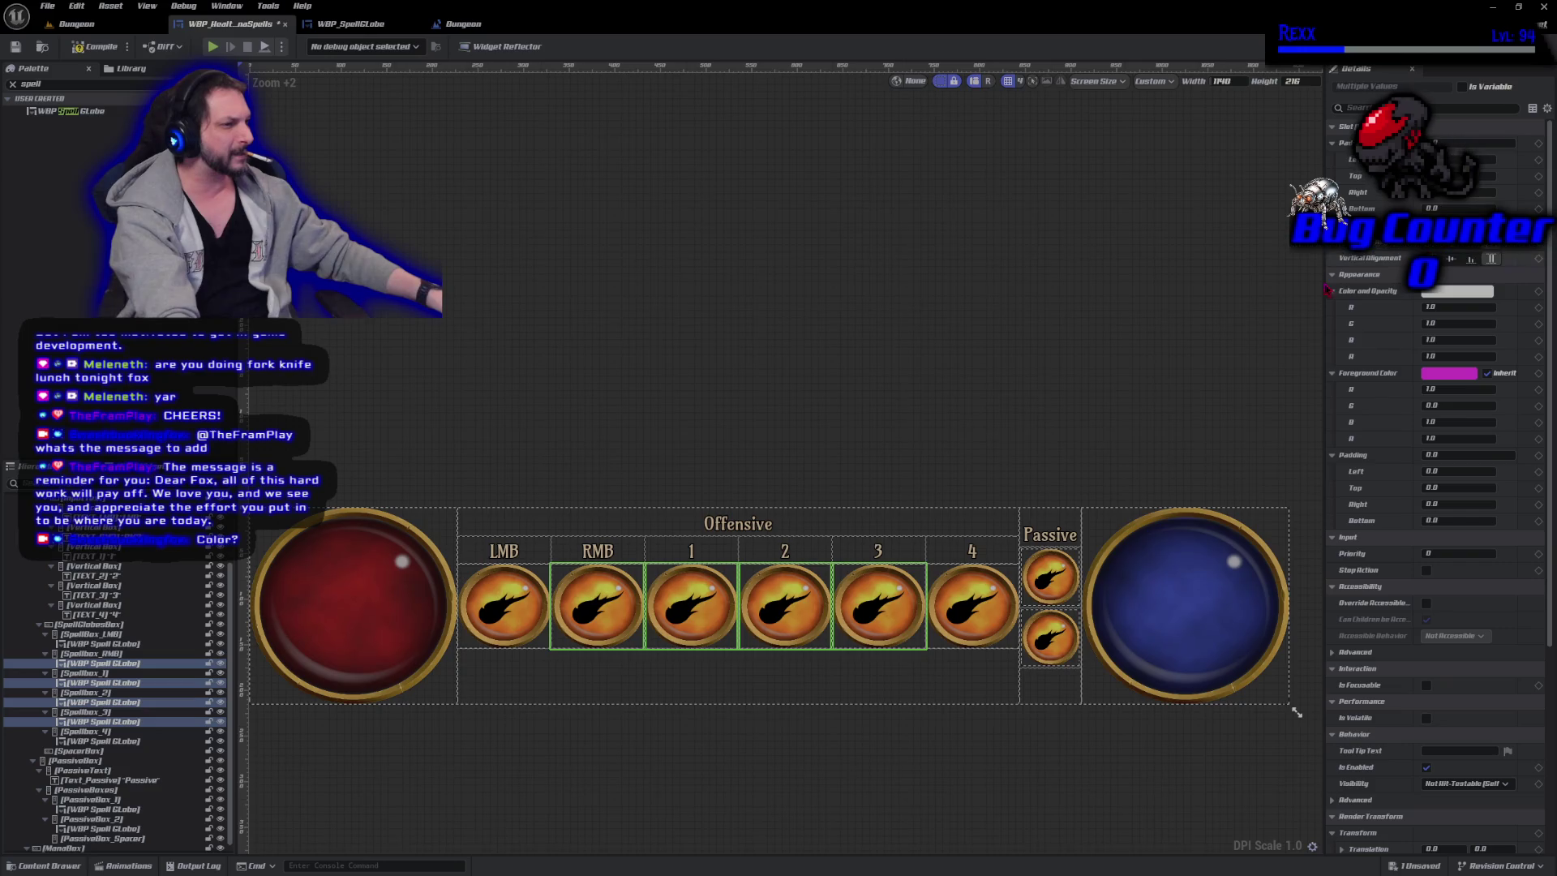
left_click(102, 49)
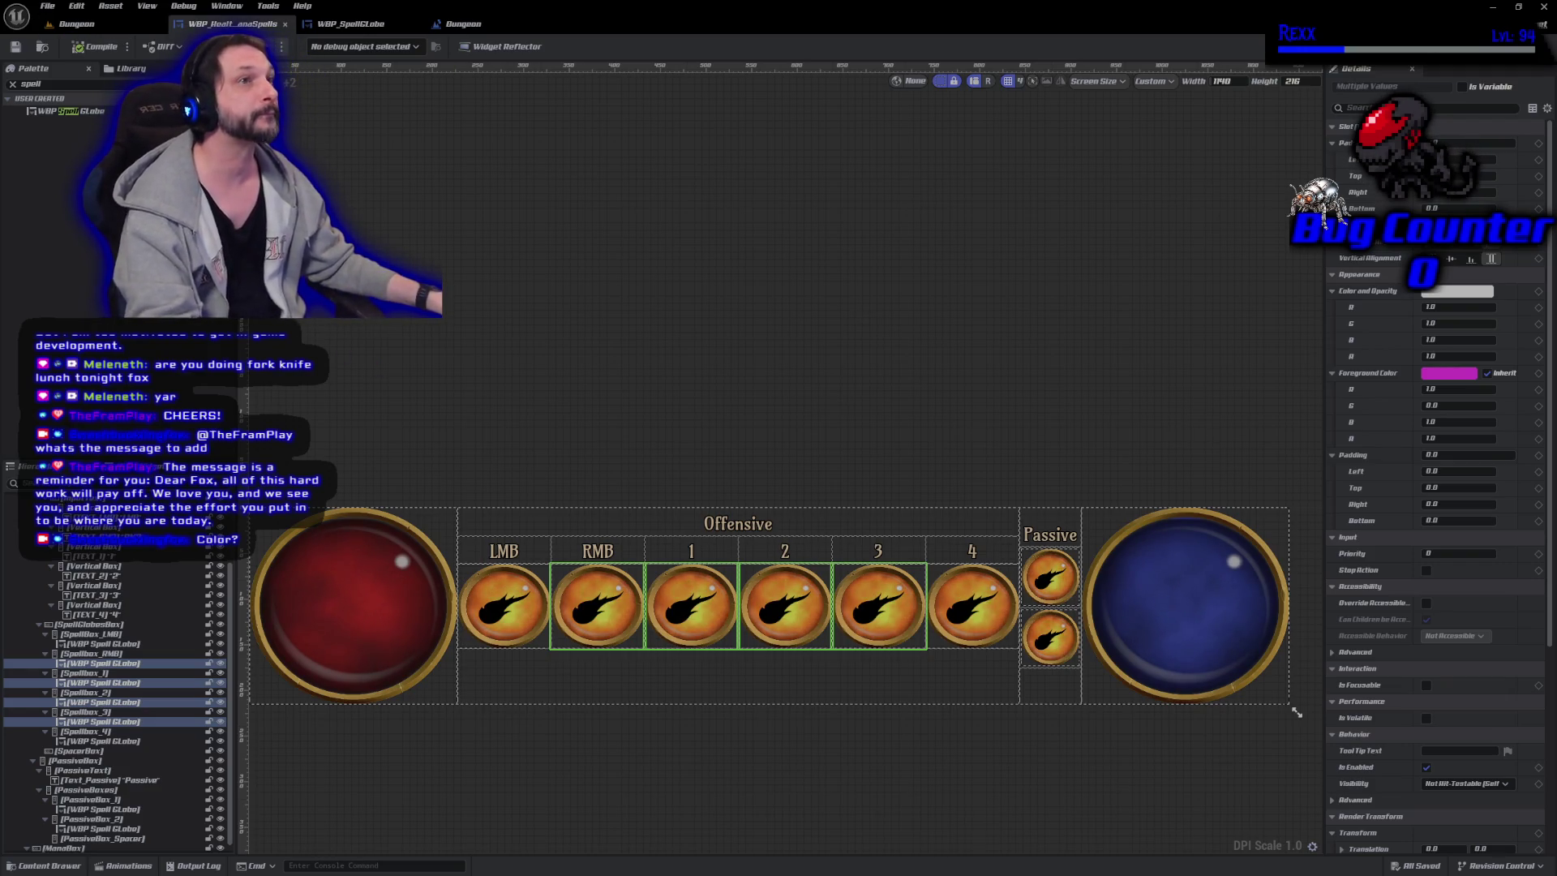
Give the selected spell globes padding 0, then 2.5, and compile the bar.
left_click(506, 627, "ctrl")
left_click(961, 607, "ctrl")
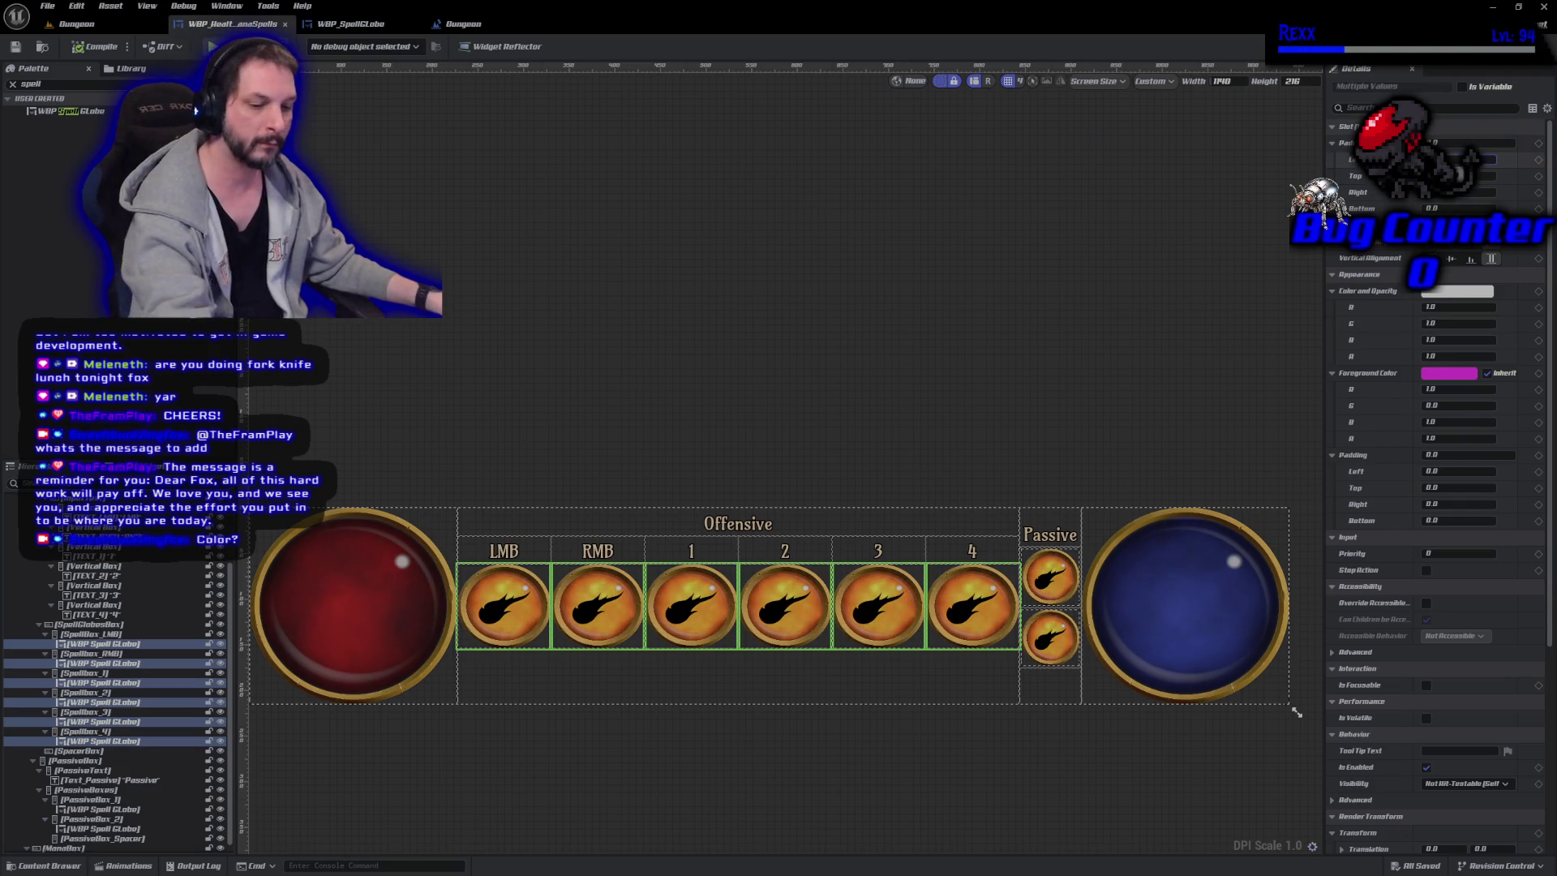
left_click(1455, 194)
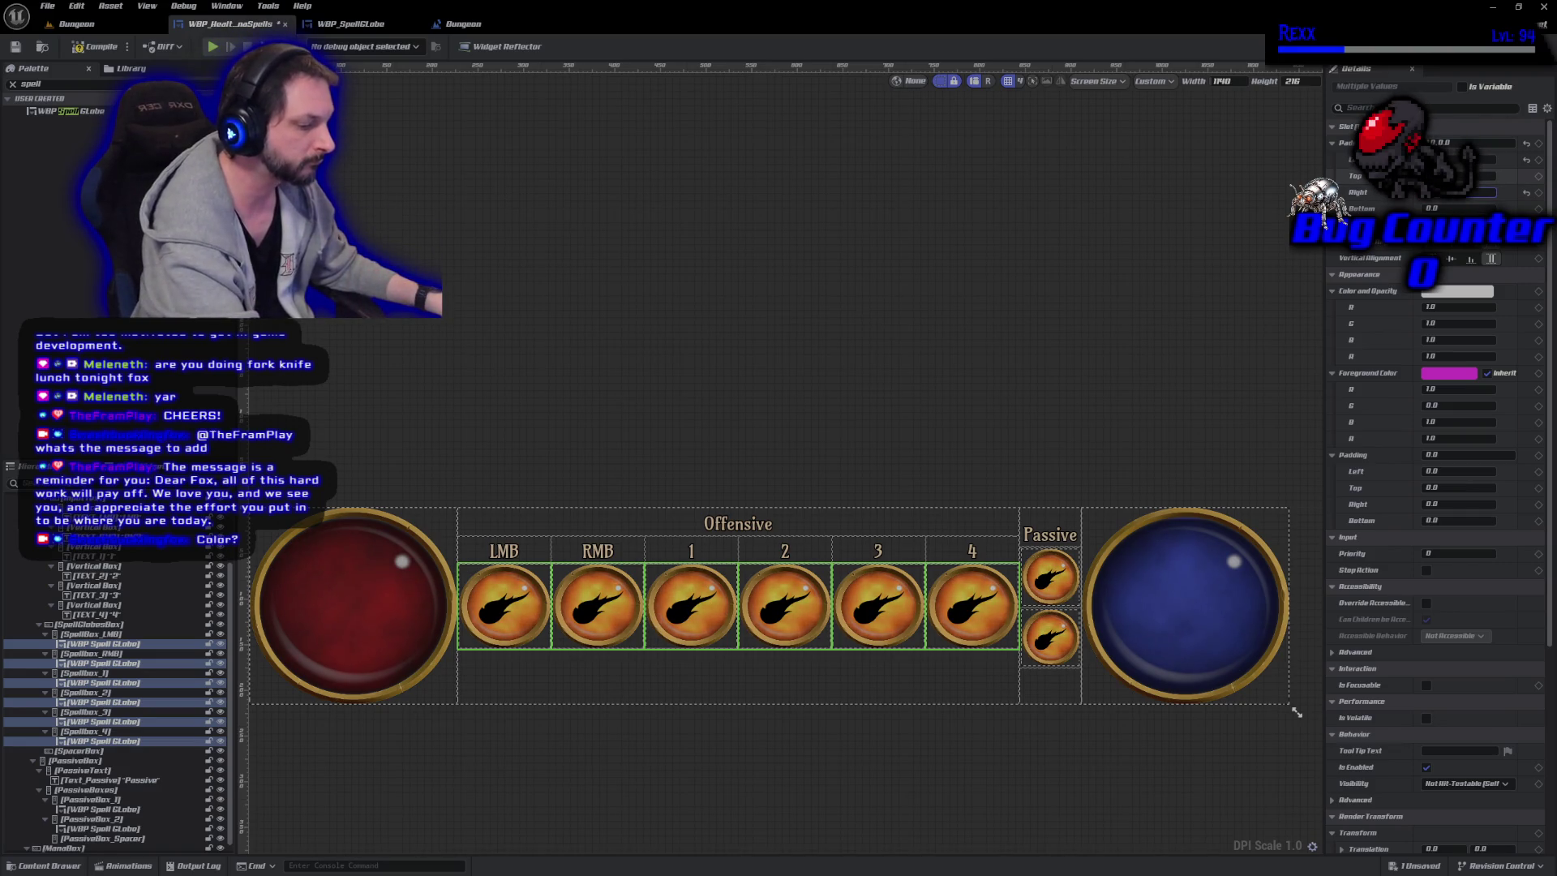
left_click(1459, 159)
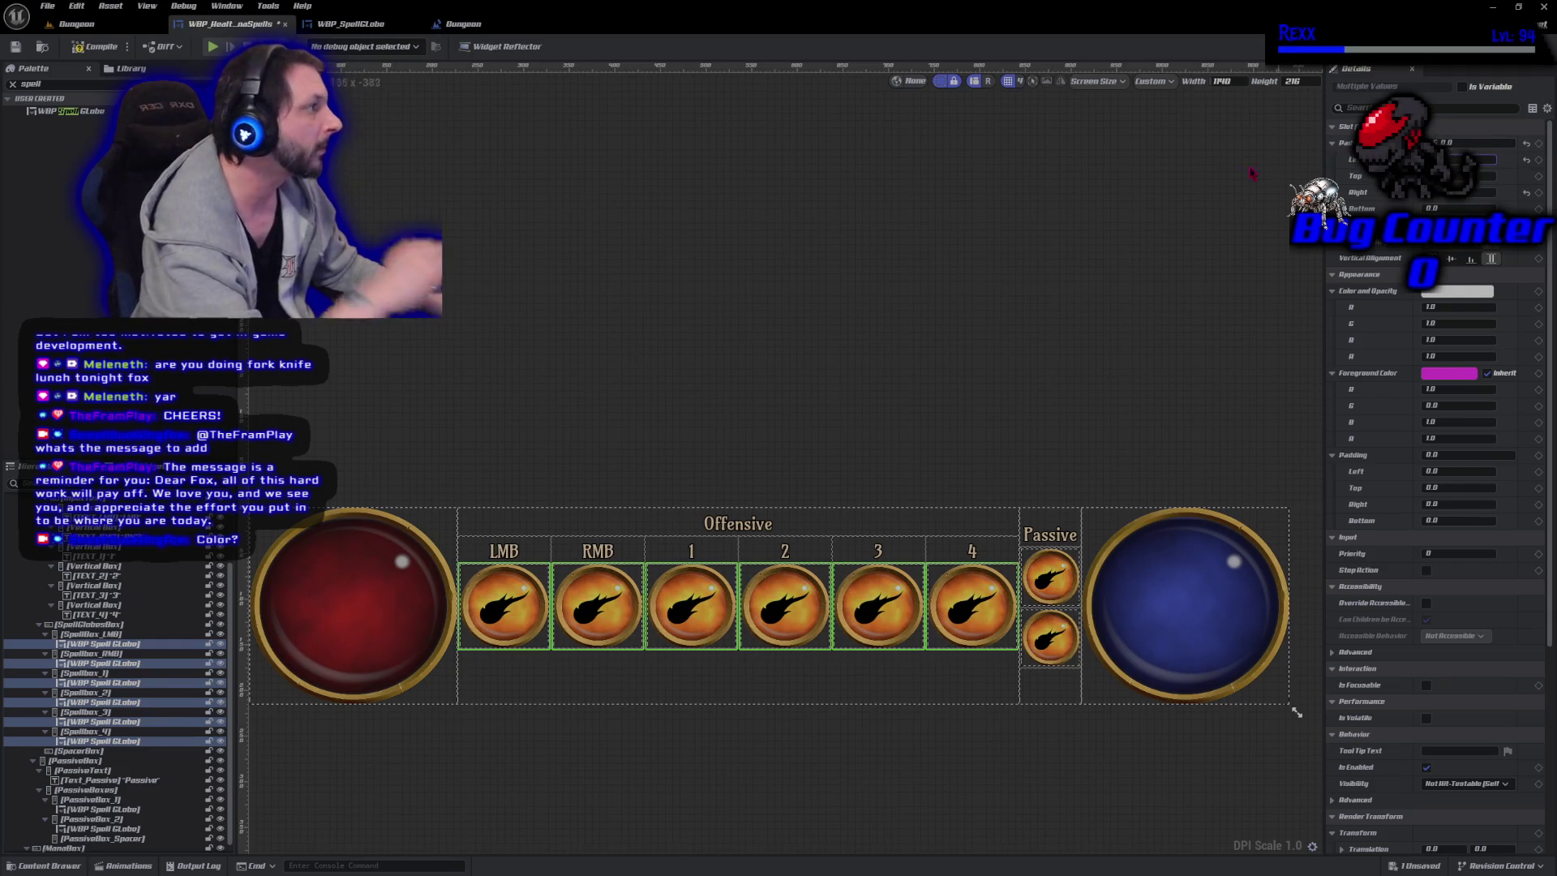
left_click(95, 50)
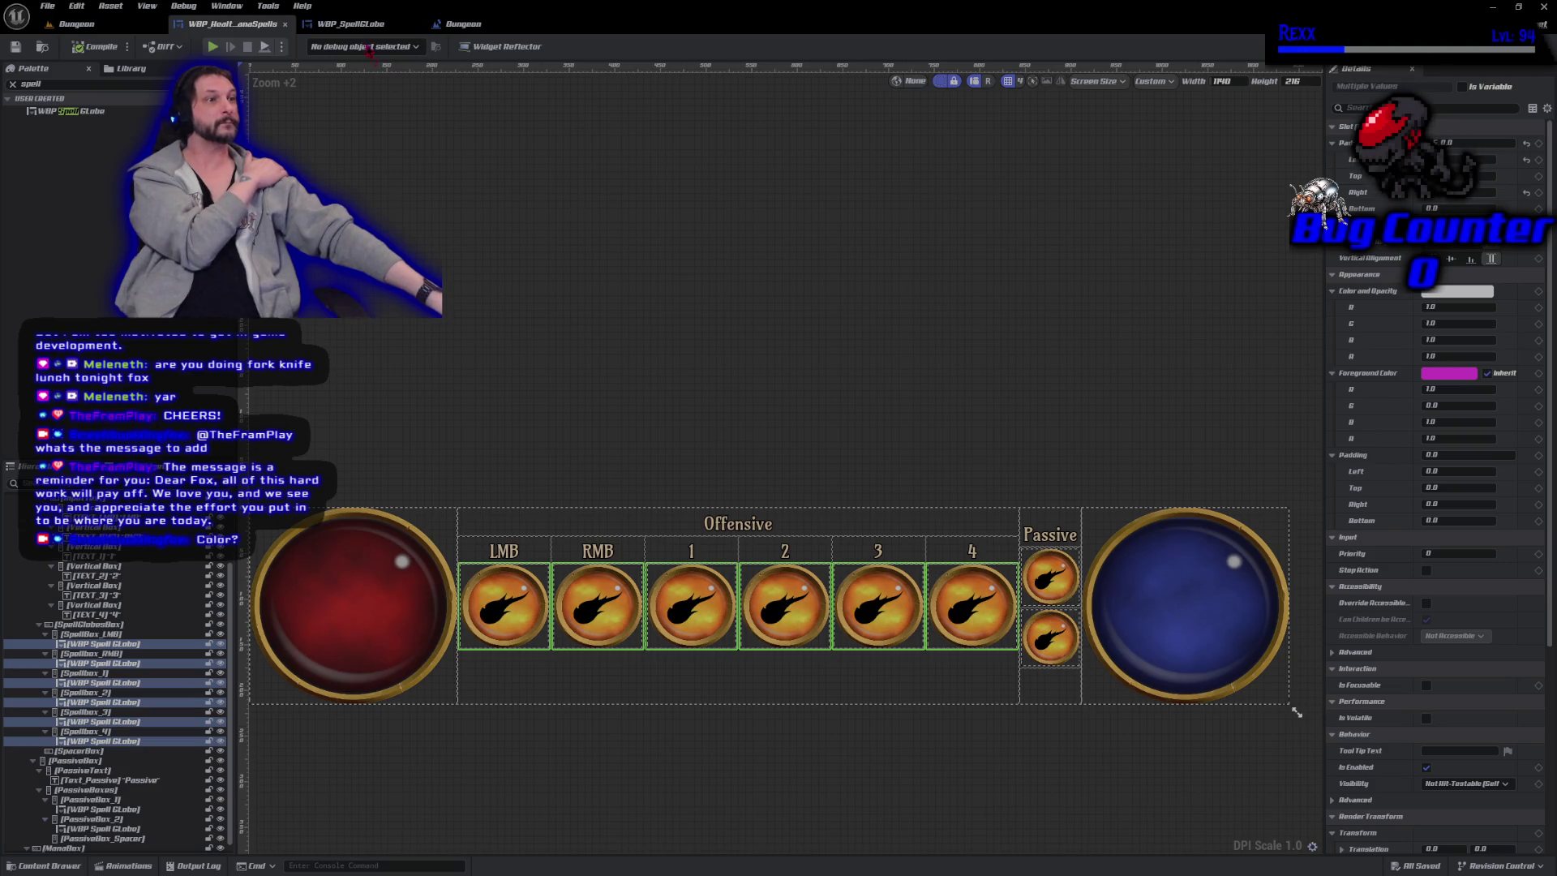
Return to WBP_SpellGlobe and switch from Designer to its Graph view.
left_click(350, 23)
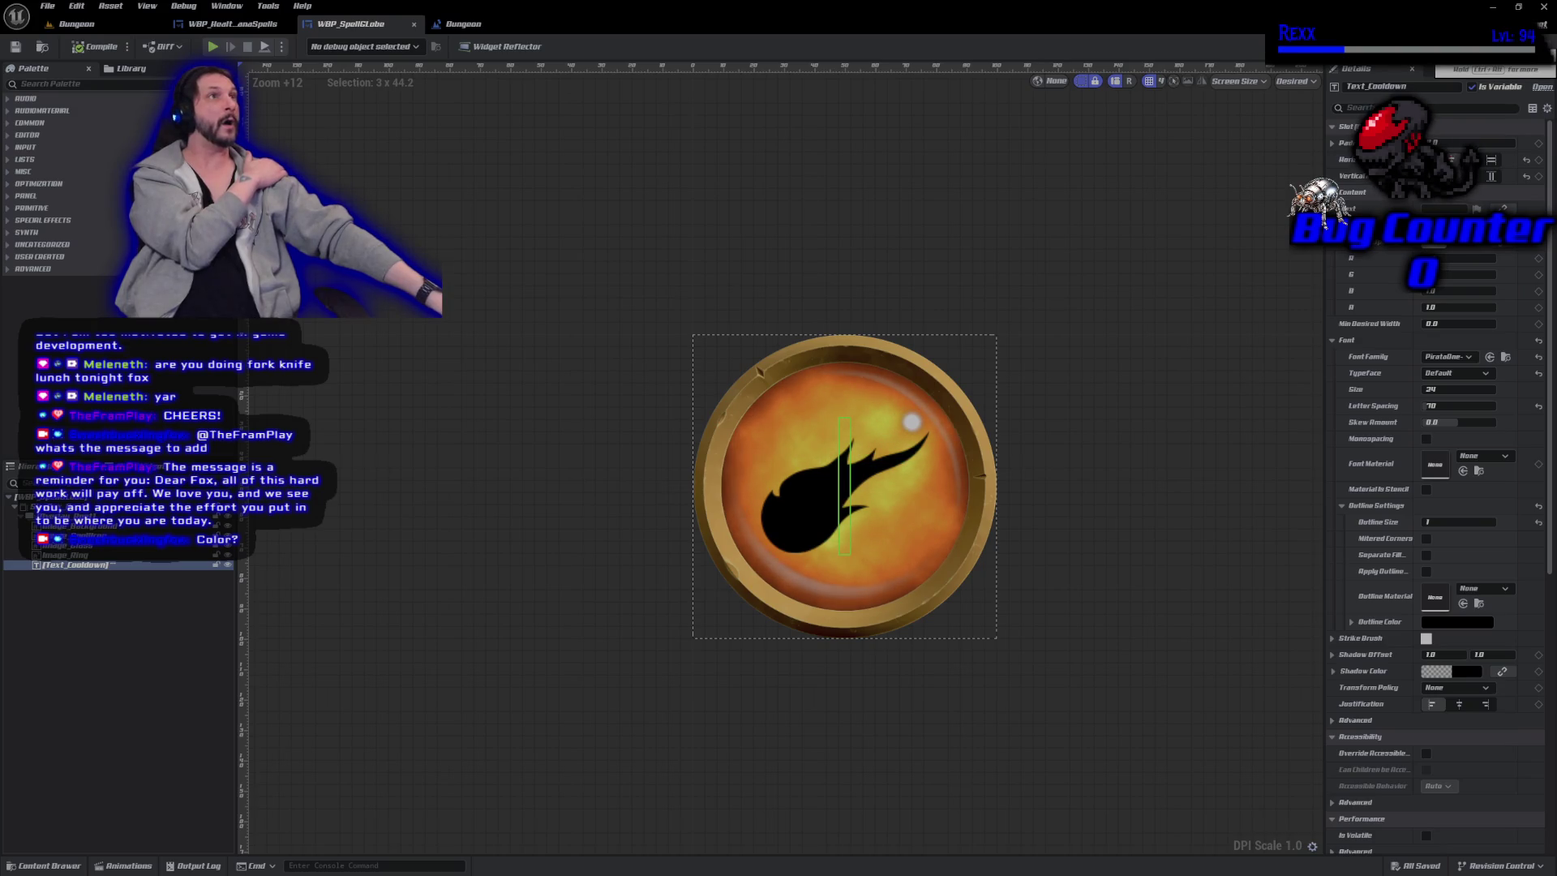
left_click(1529, 46)
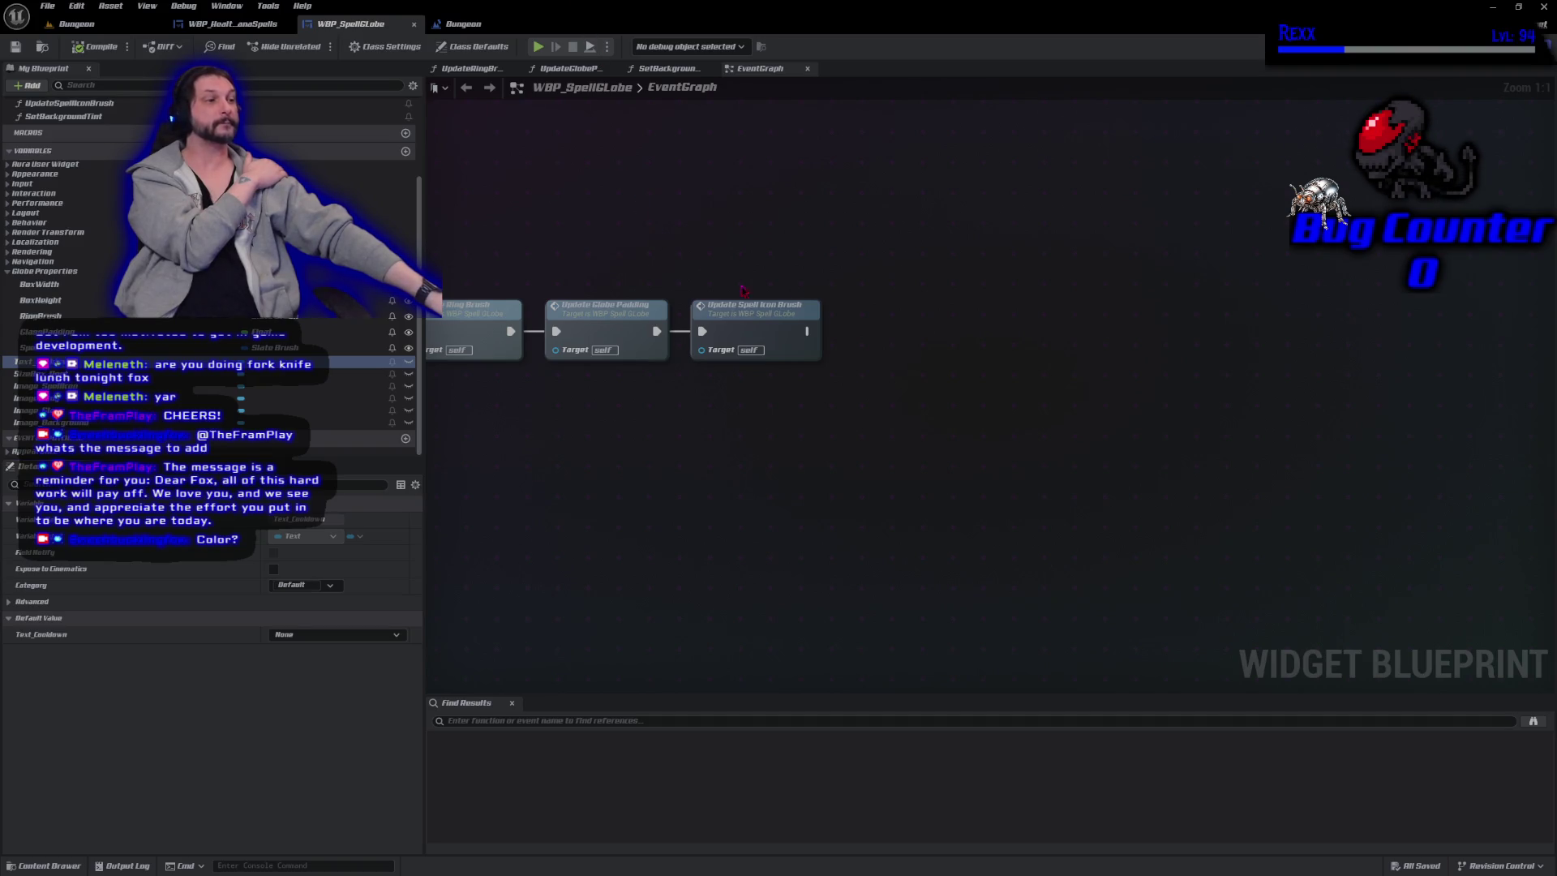
Frame all EventGraph nodes and add a new Slate Brush variable.
key("Home")
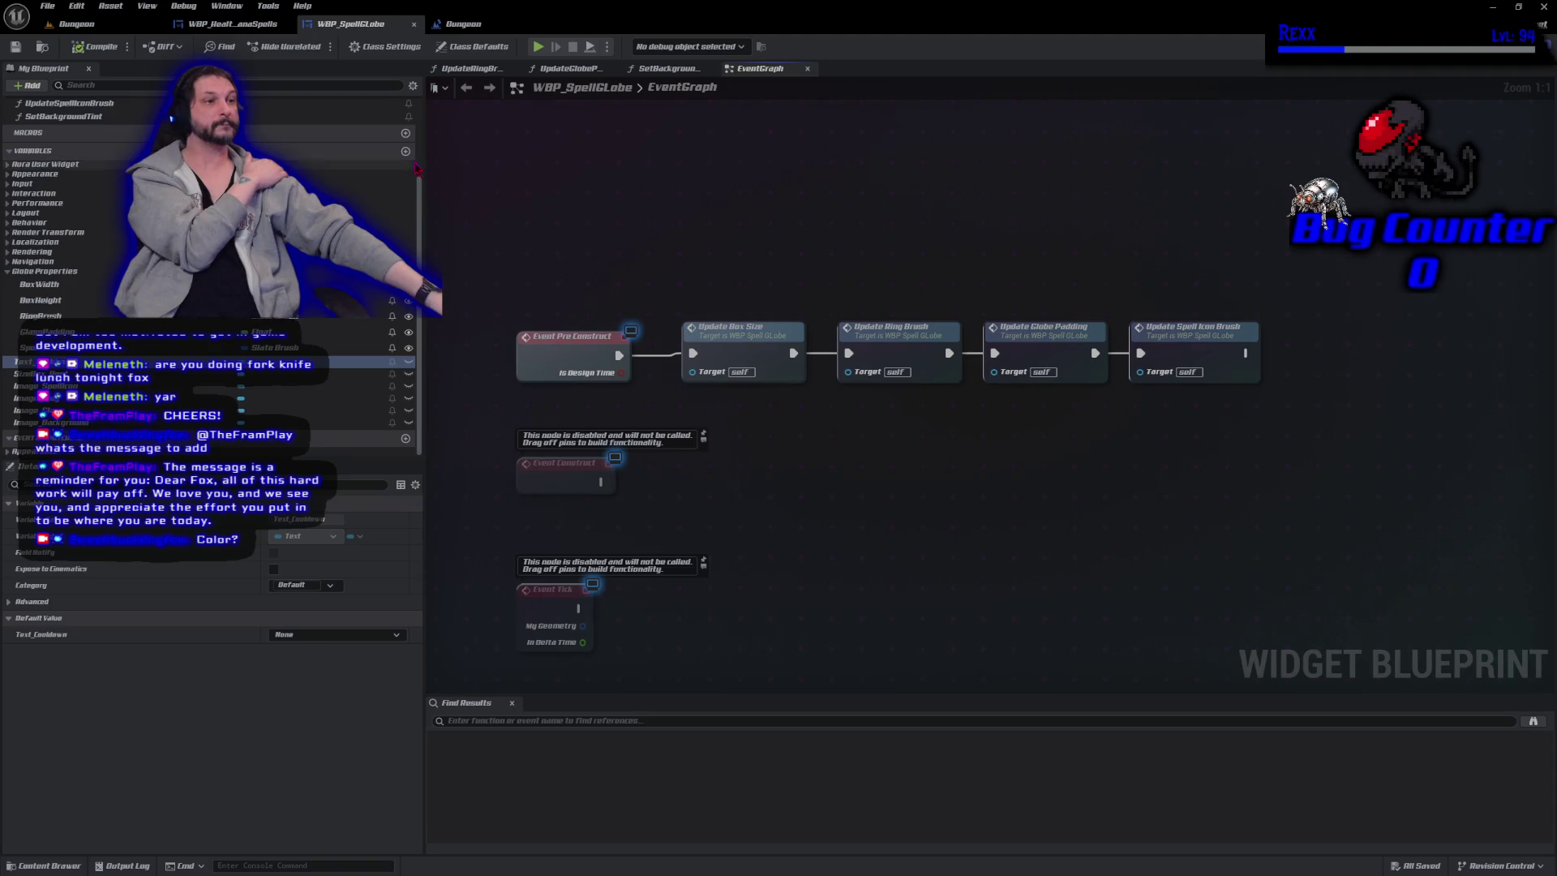
left_click(406, 151)
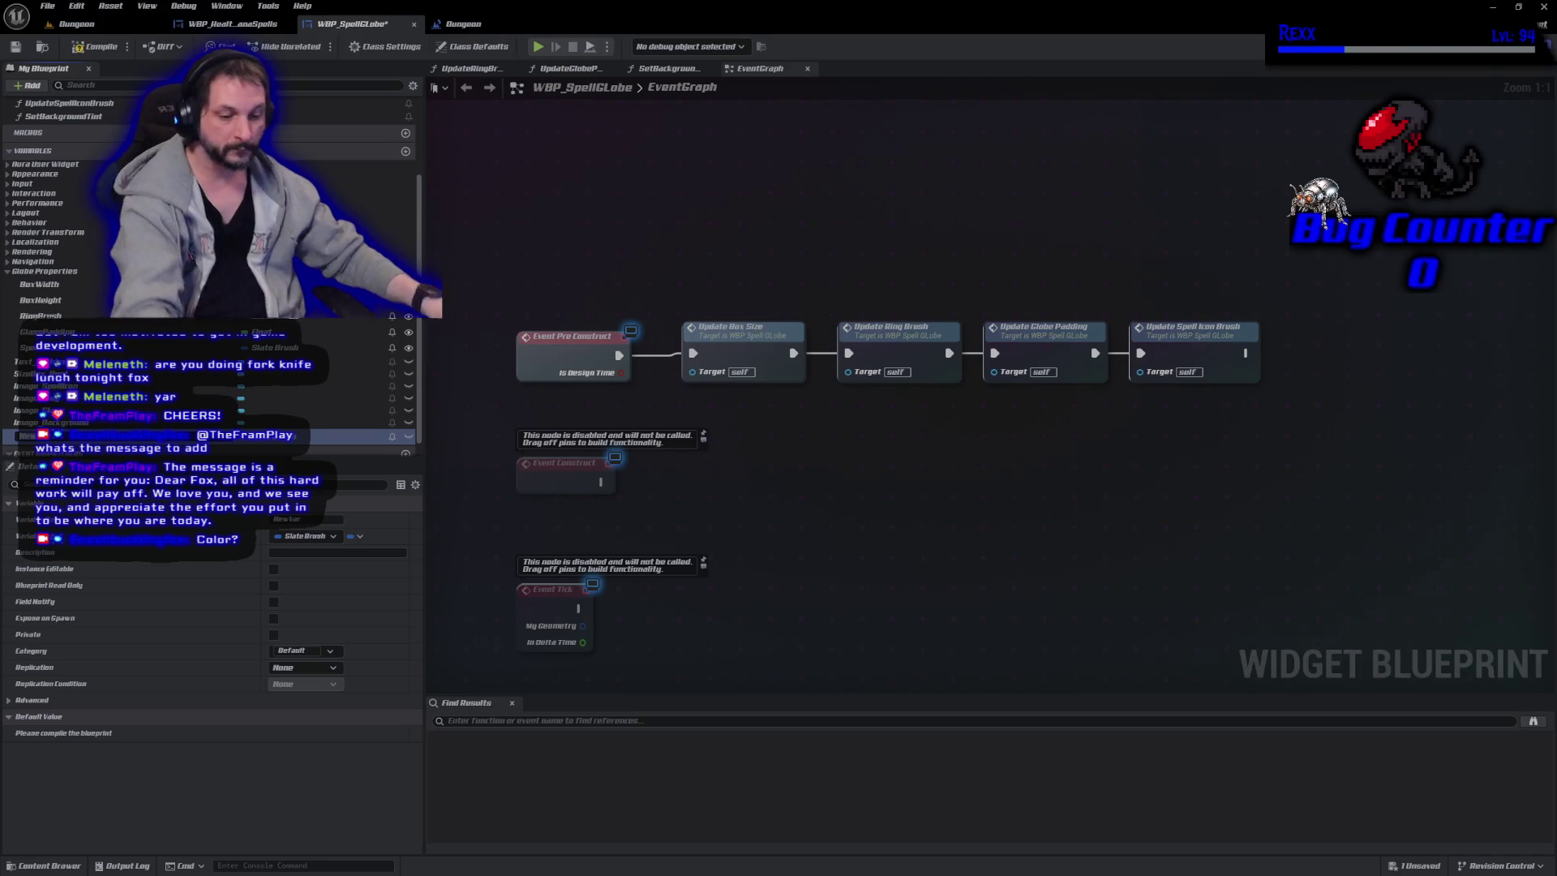
Name the variable TransparentBrush, compile, and open its default Tint colour picker.
type("Tra")
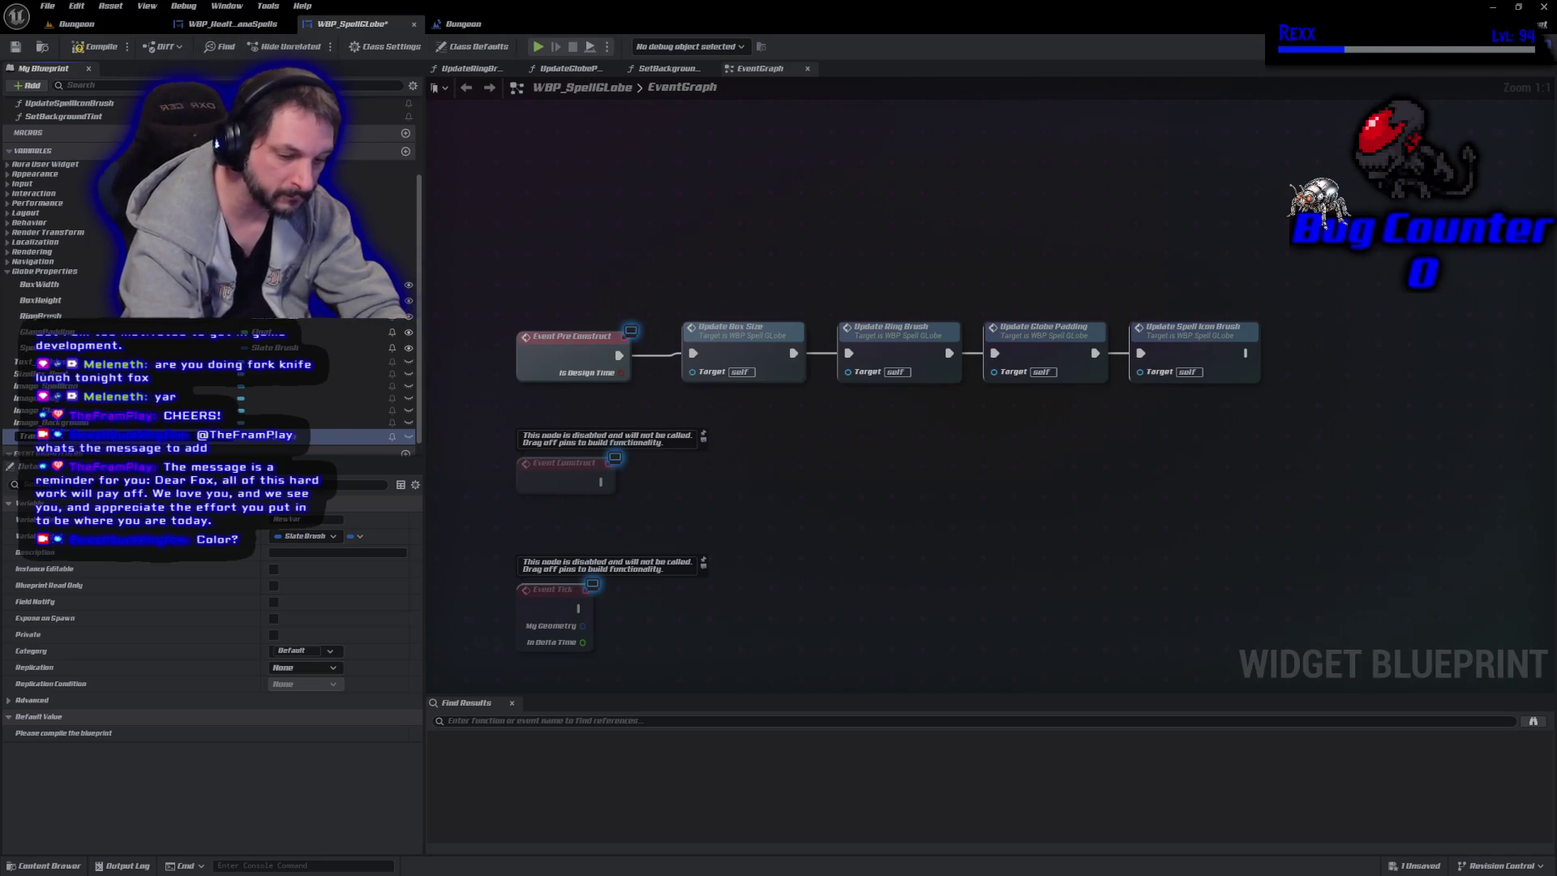
type("nsparentBrush")
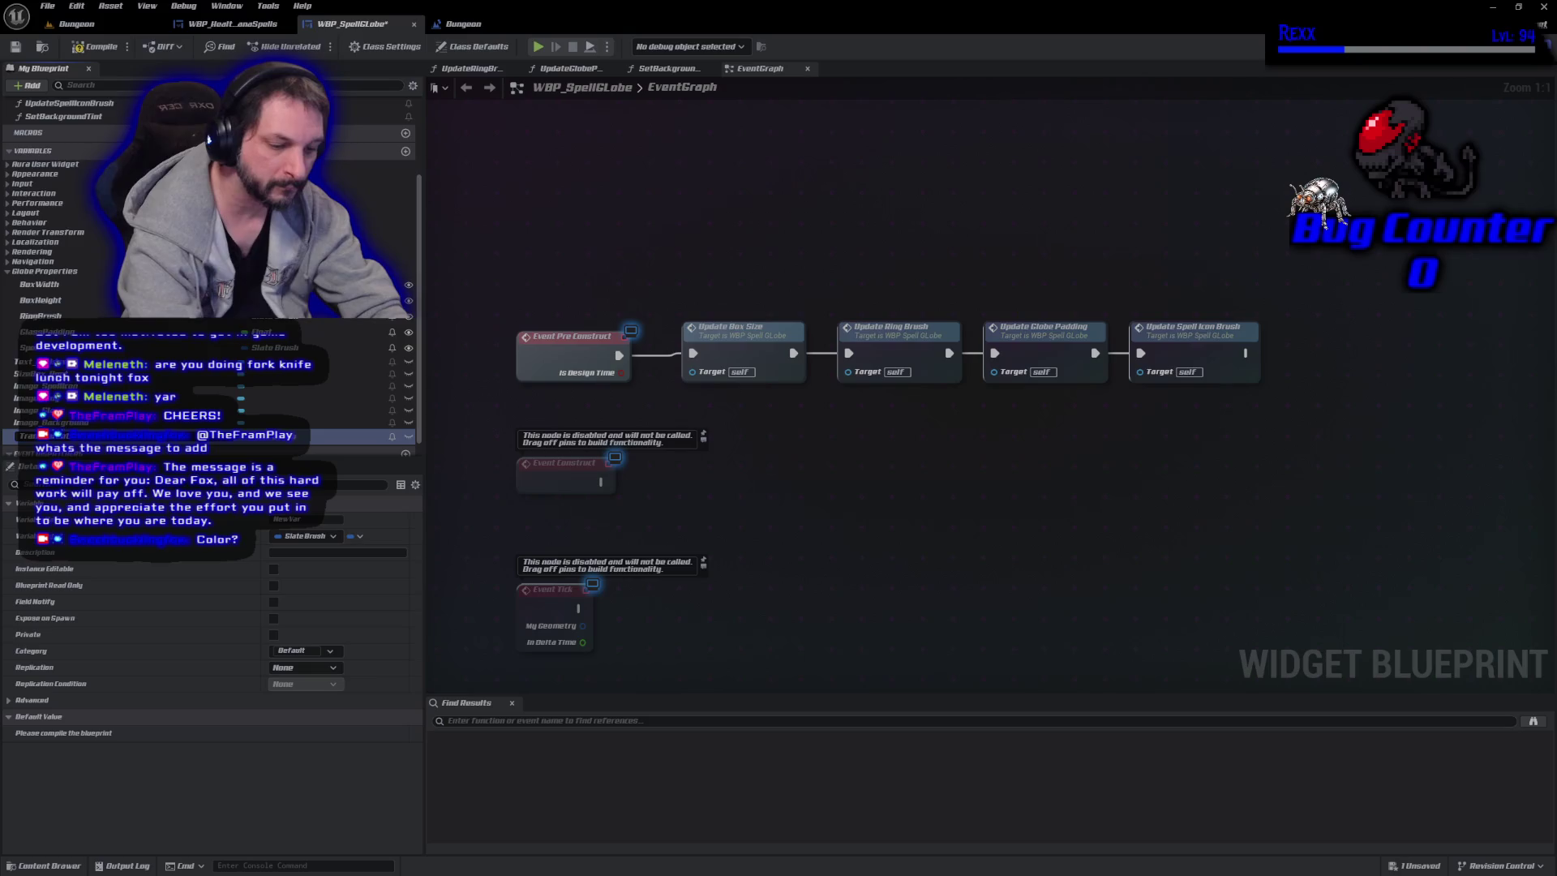
key("Return")
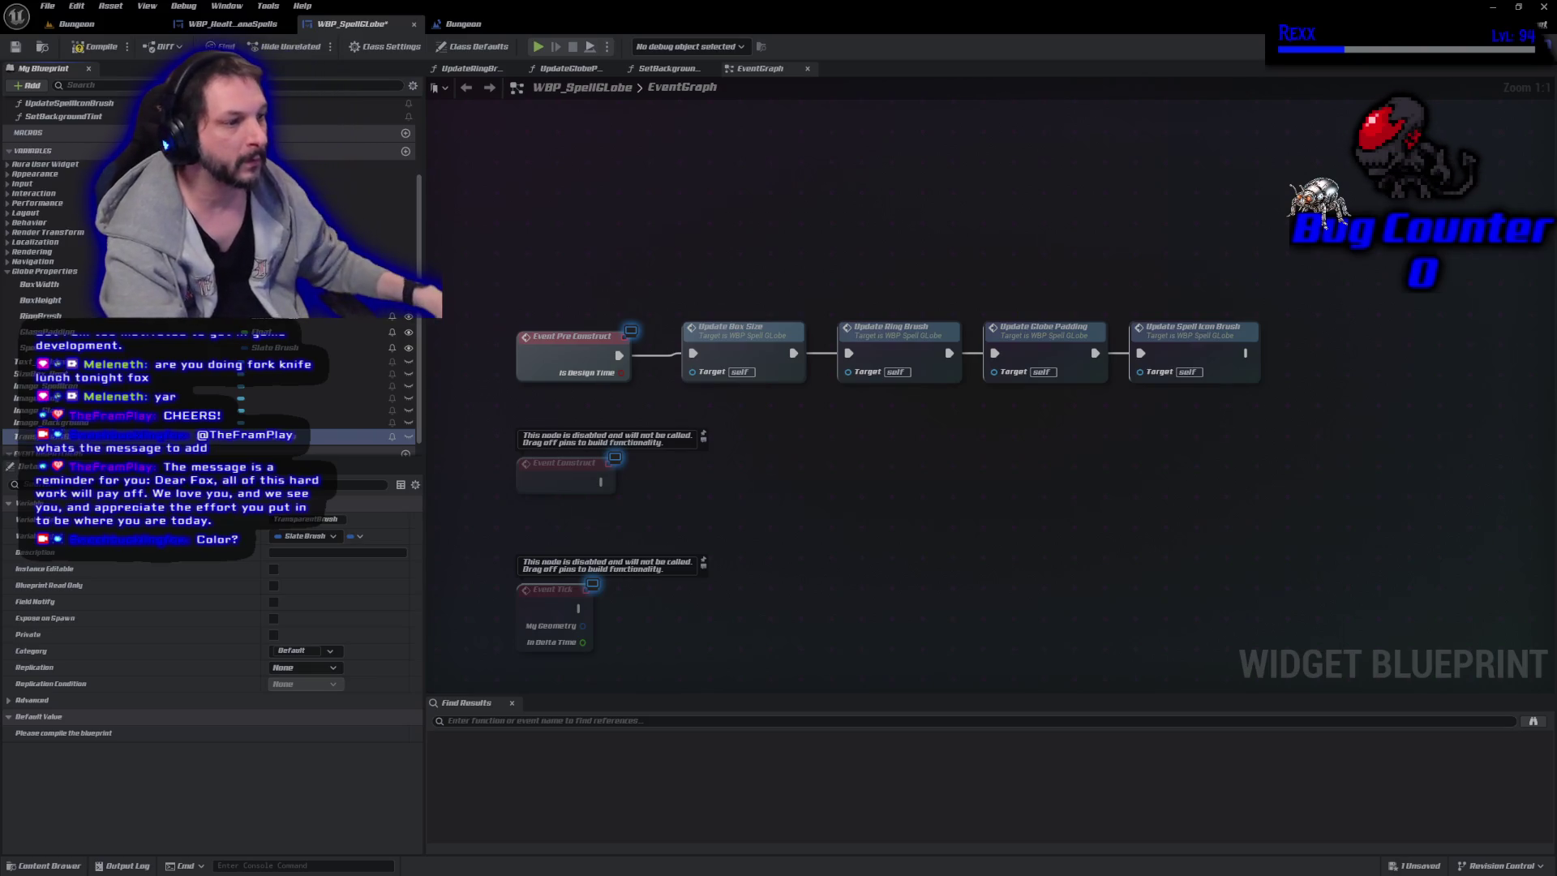
left_click(96, 47)
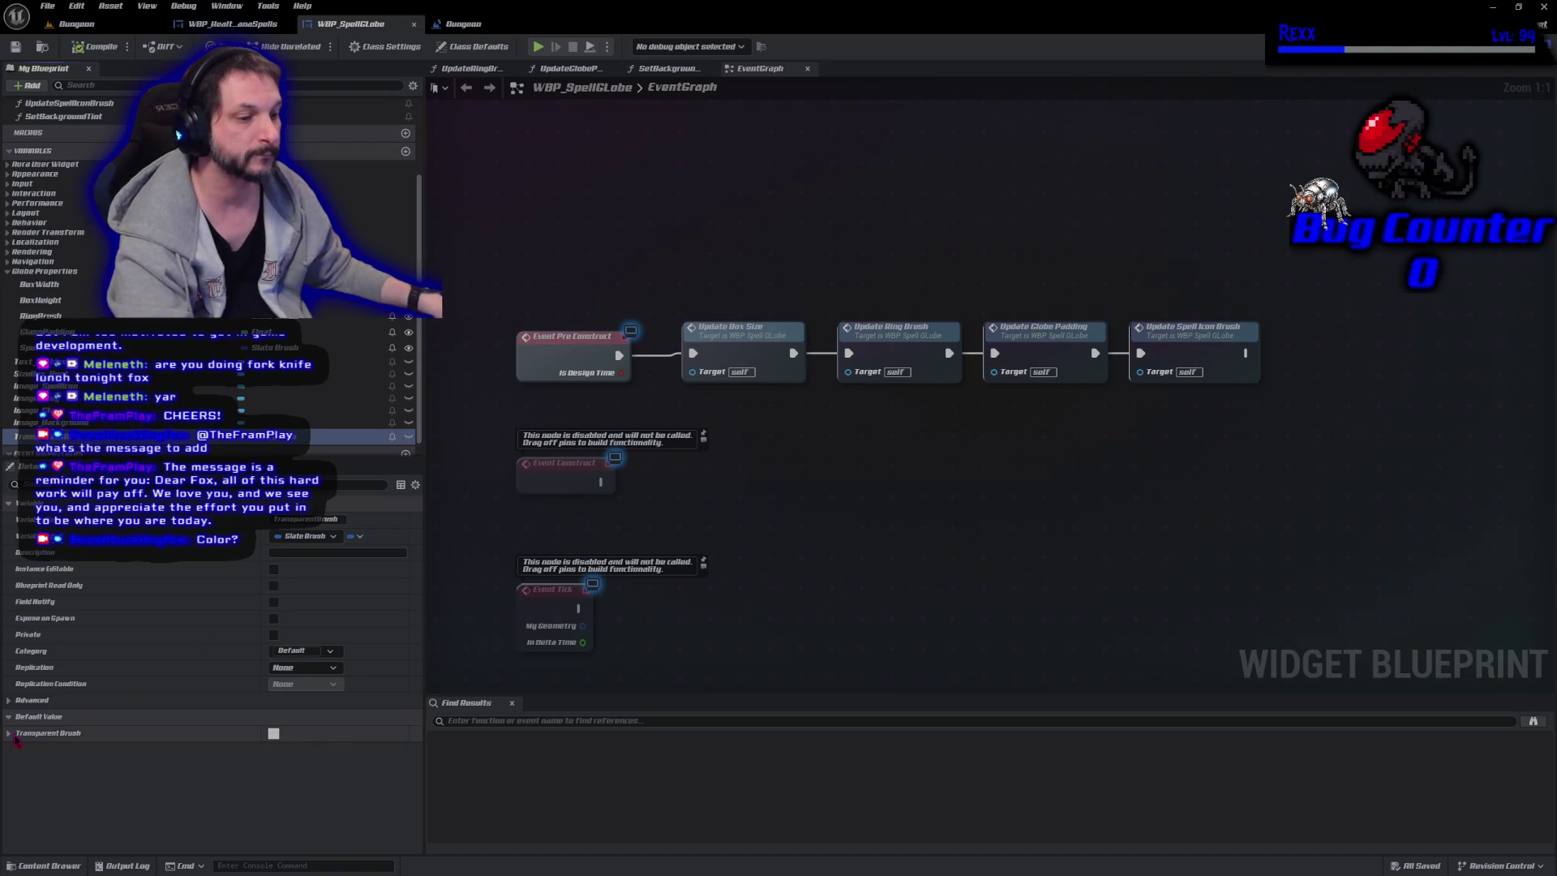
left_click(12, 734)
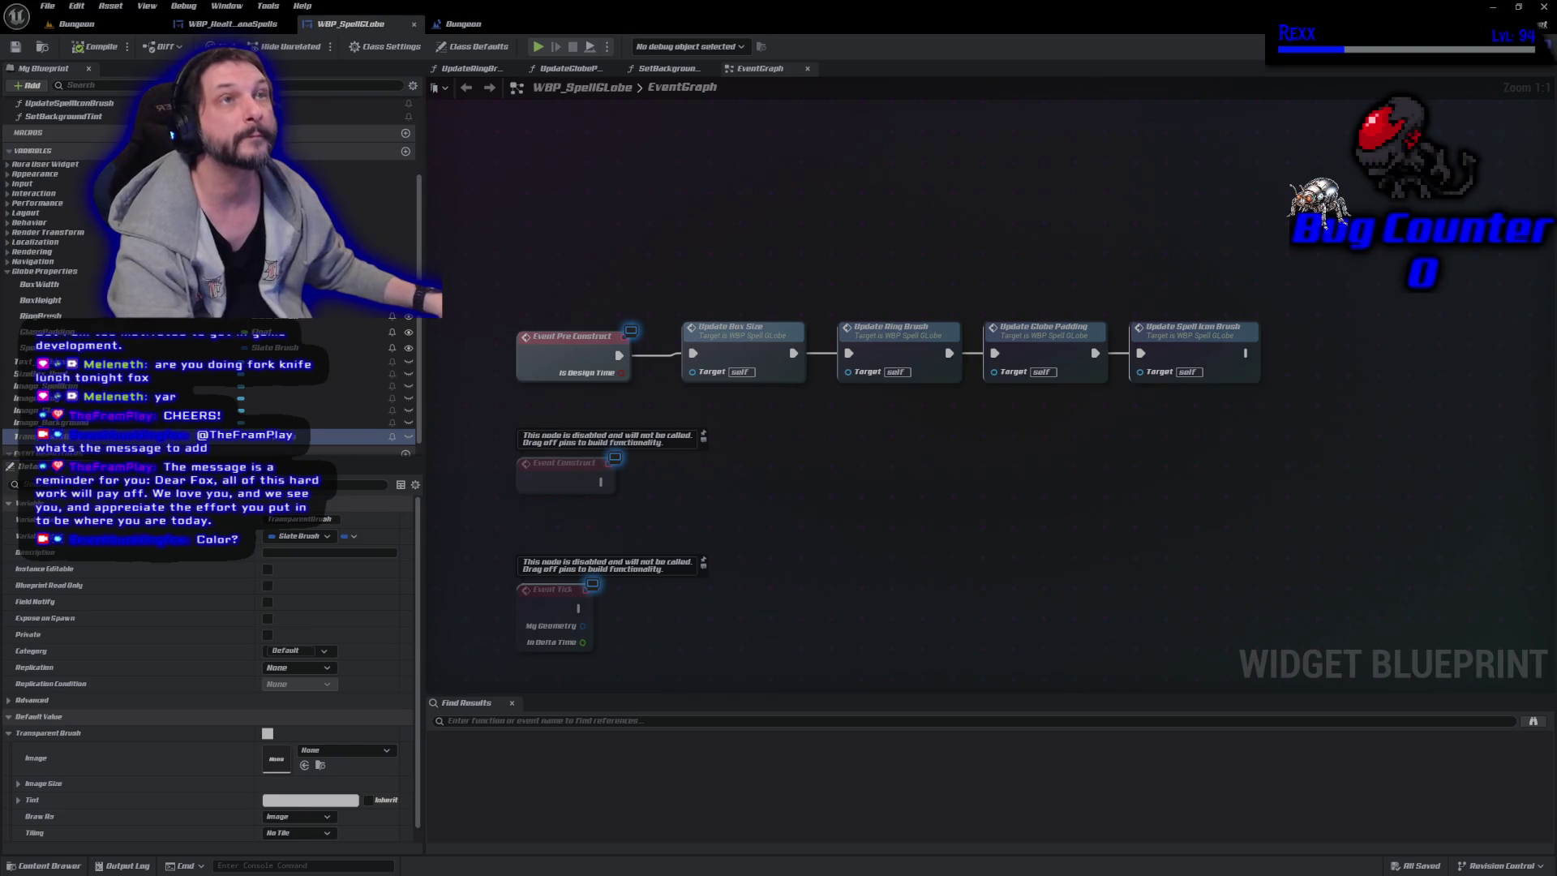
scroll(169, 759, "down", 1)
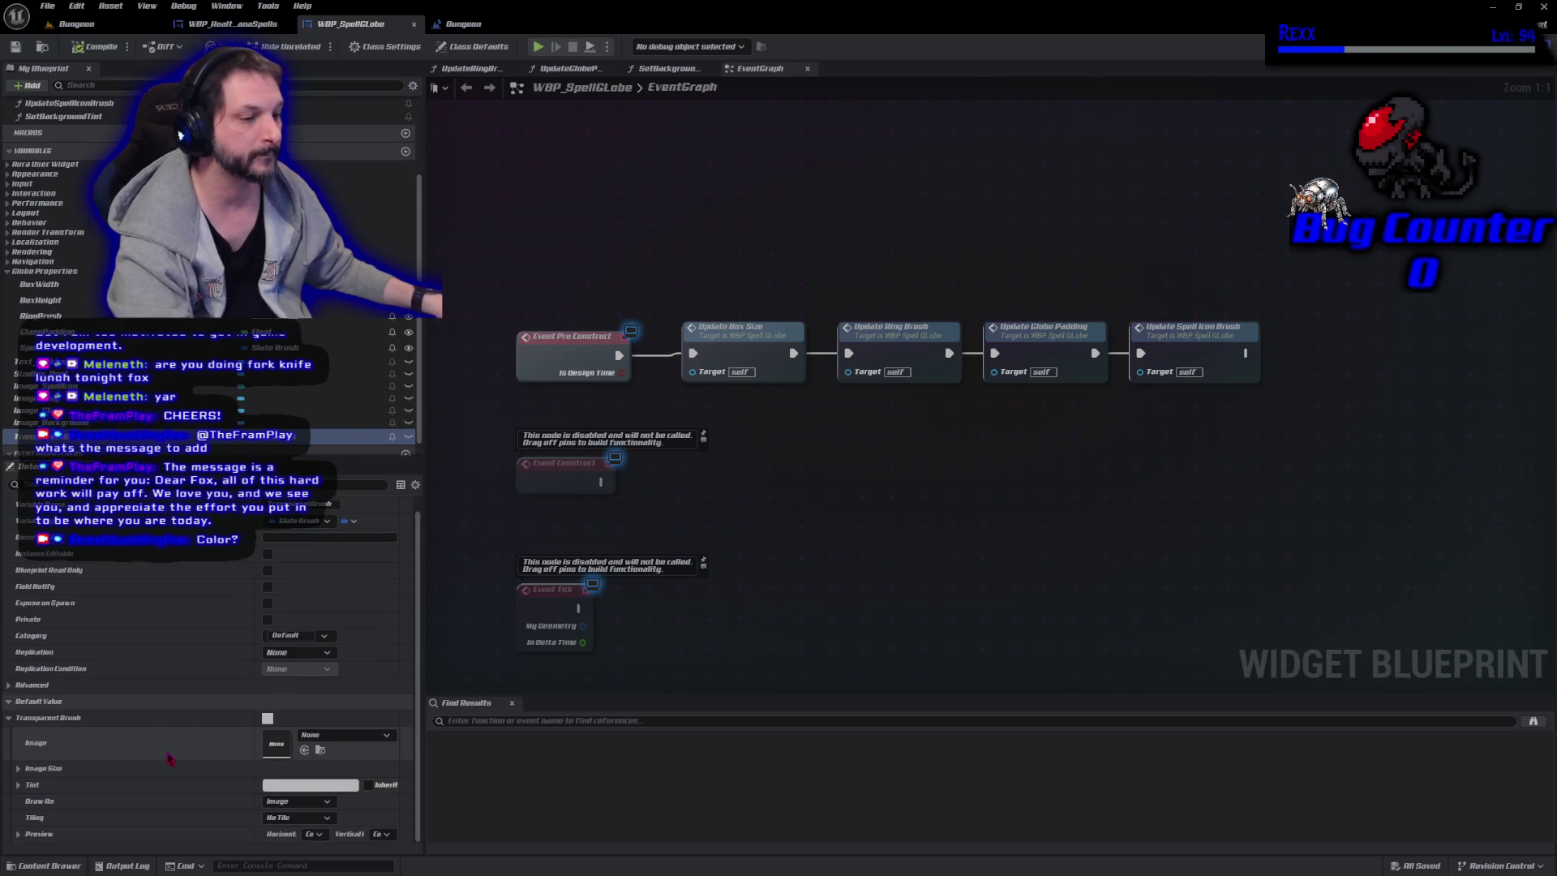
left_click(276, 785)
left_click_drag(445, 538, 732, 251)
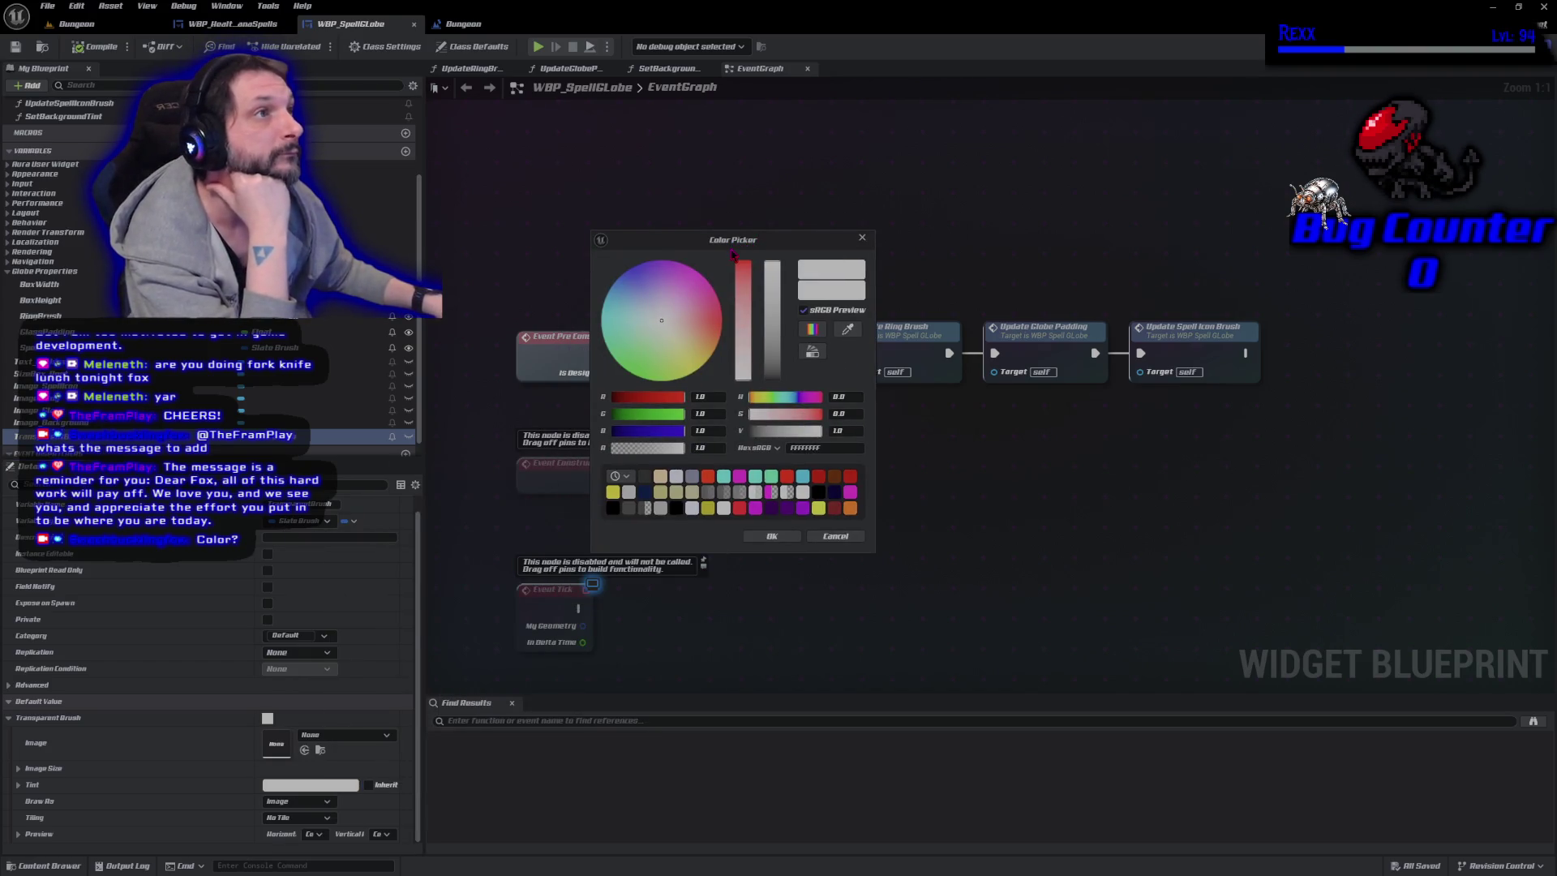
Set the TransparentBrush tint alpha to 0, confirm, and save WBP_SpellGlobe.
left_click_drag(717, 448, 617, 448)
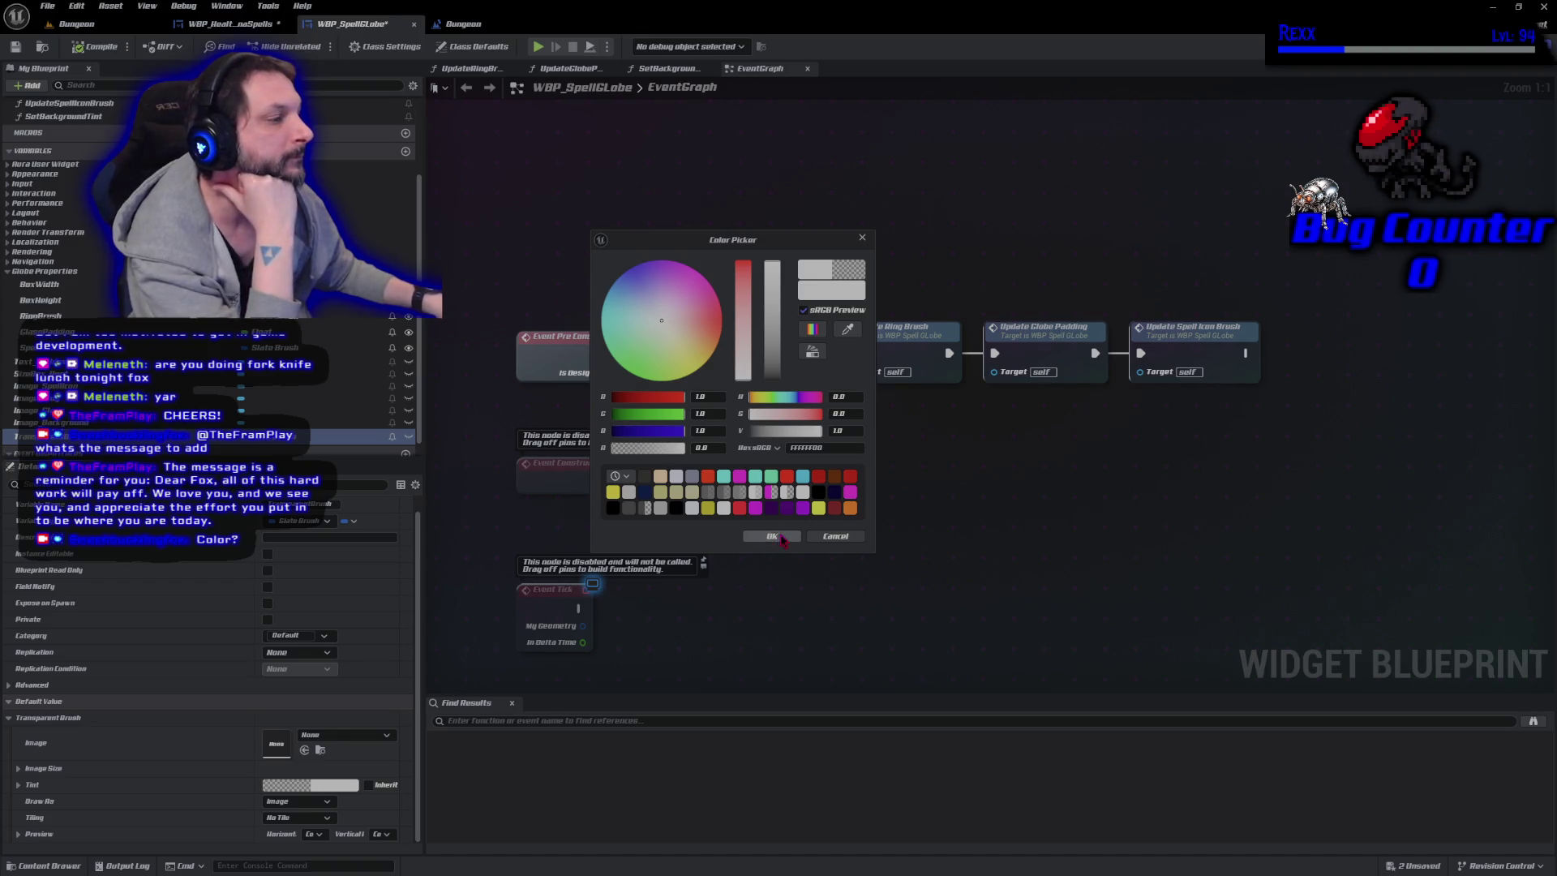
left_click(775, 537)
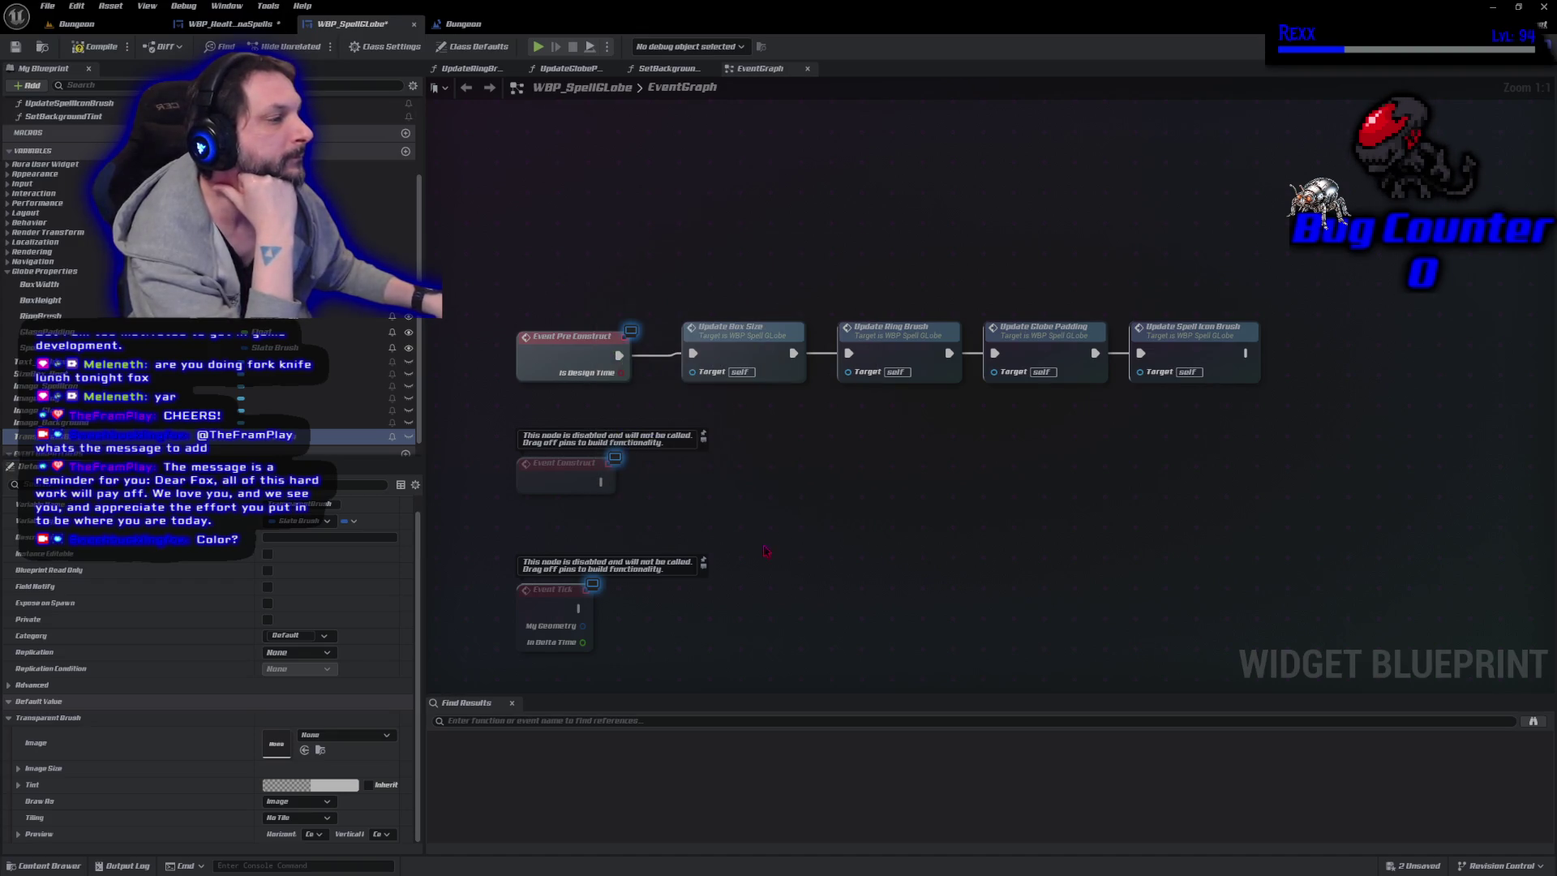
left_click(15, 47)
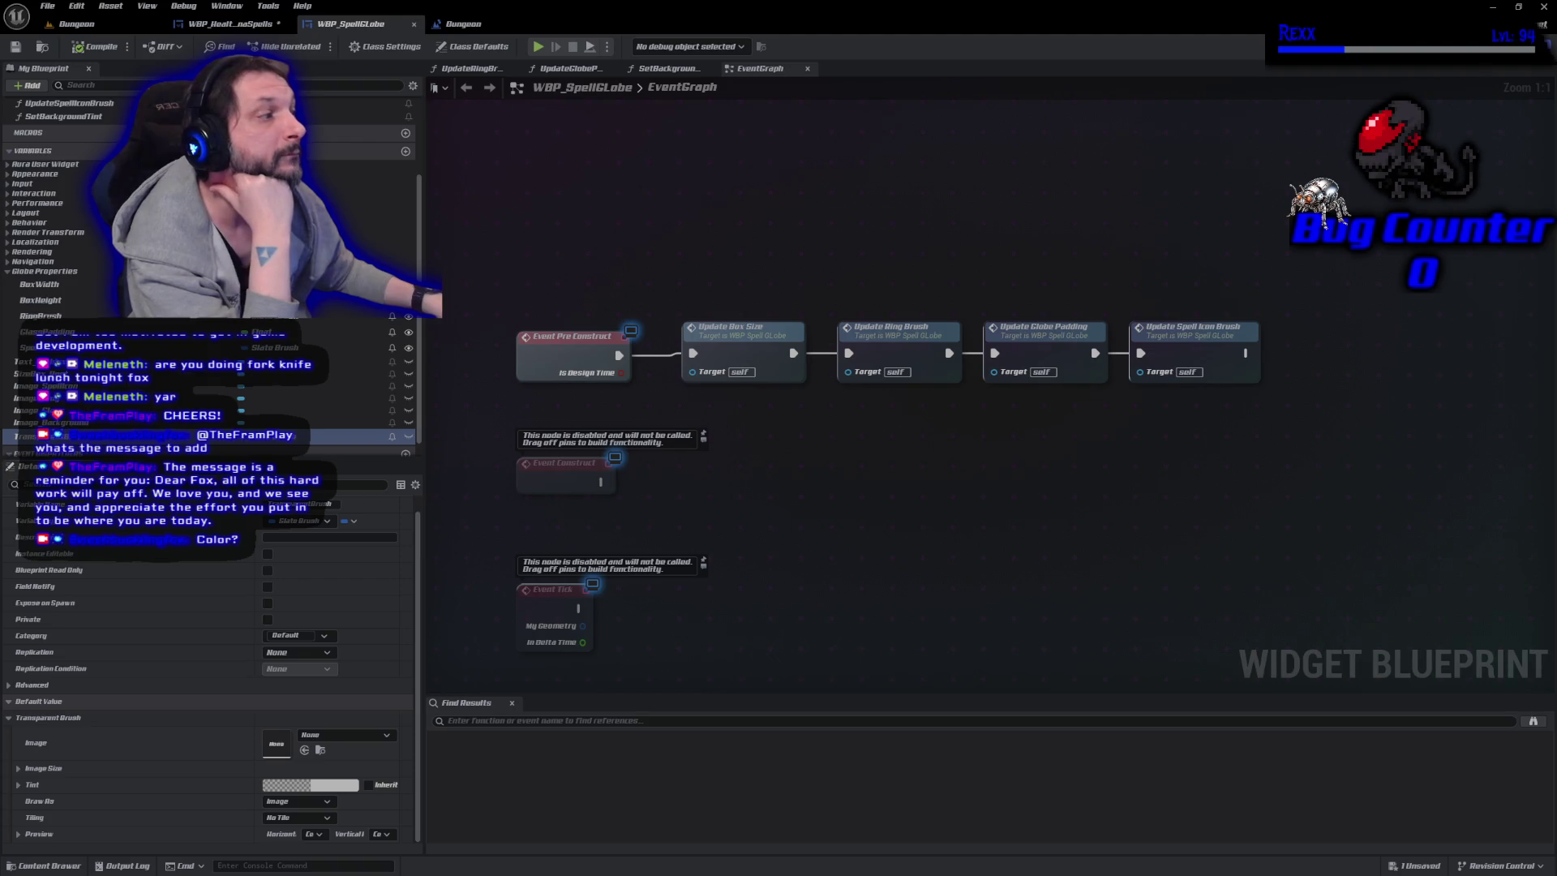
Add a new function to WBP_SpellGlobe, left with the default name NewFunction.
left_click_drag(1127, 460, 753, 506)
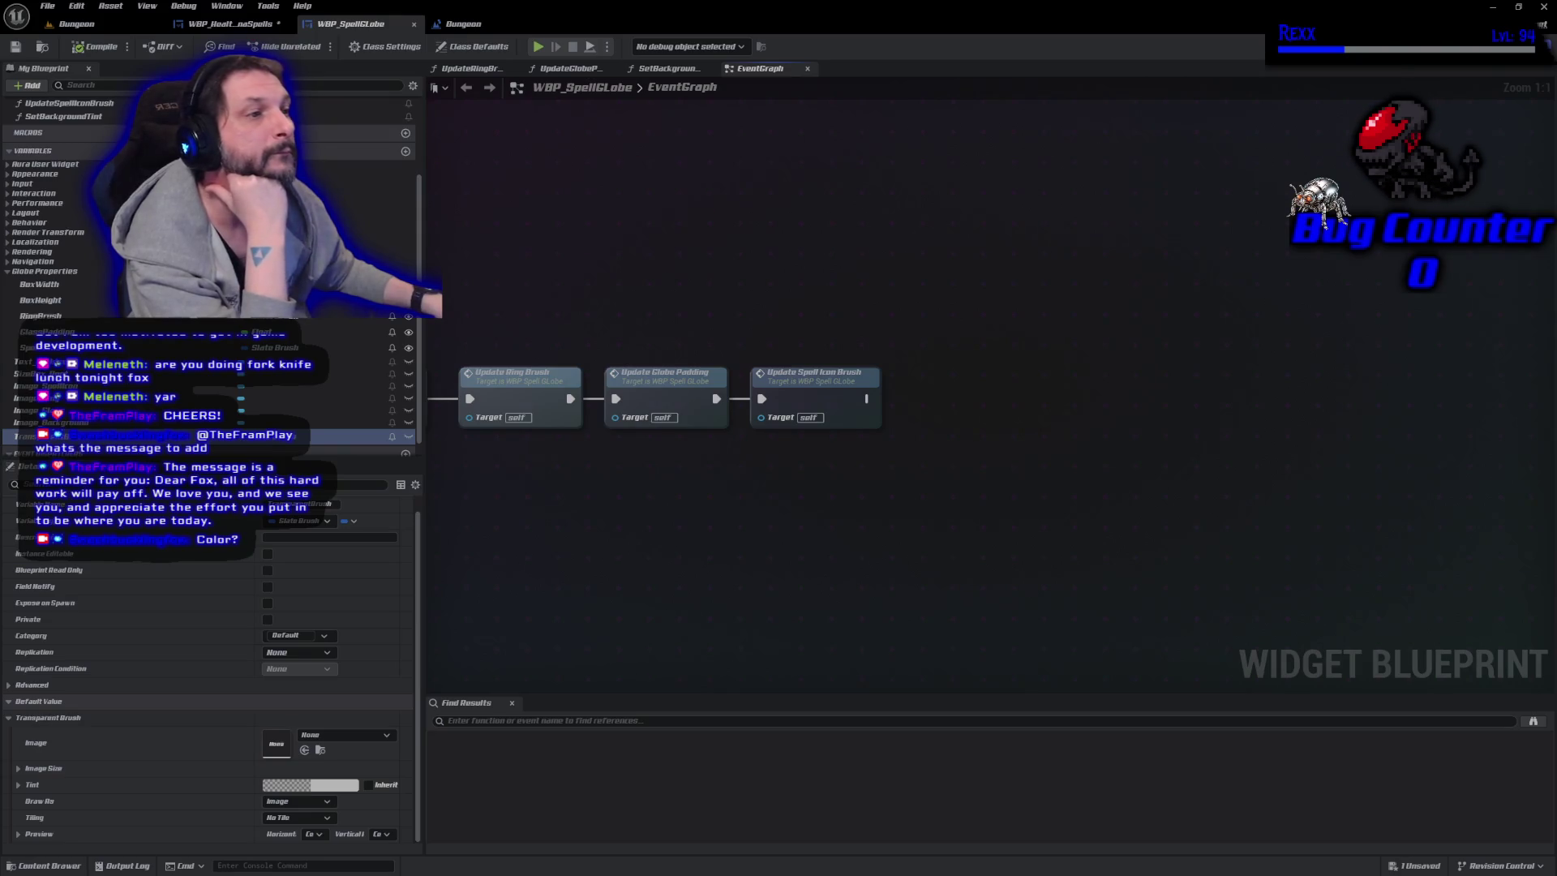
scroll(81, 243, "up", 3)
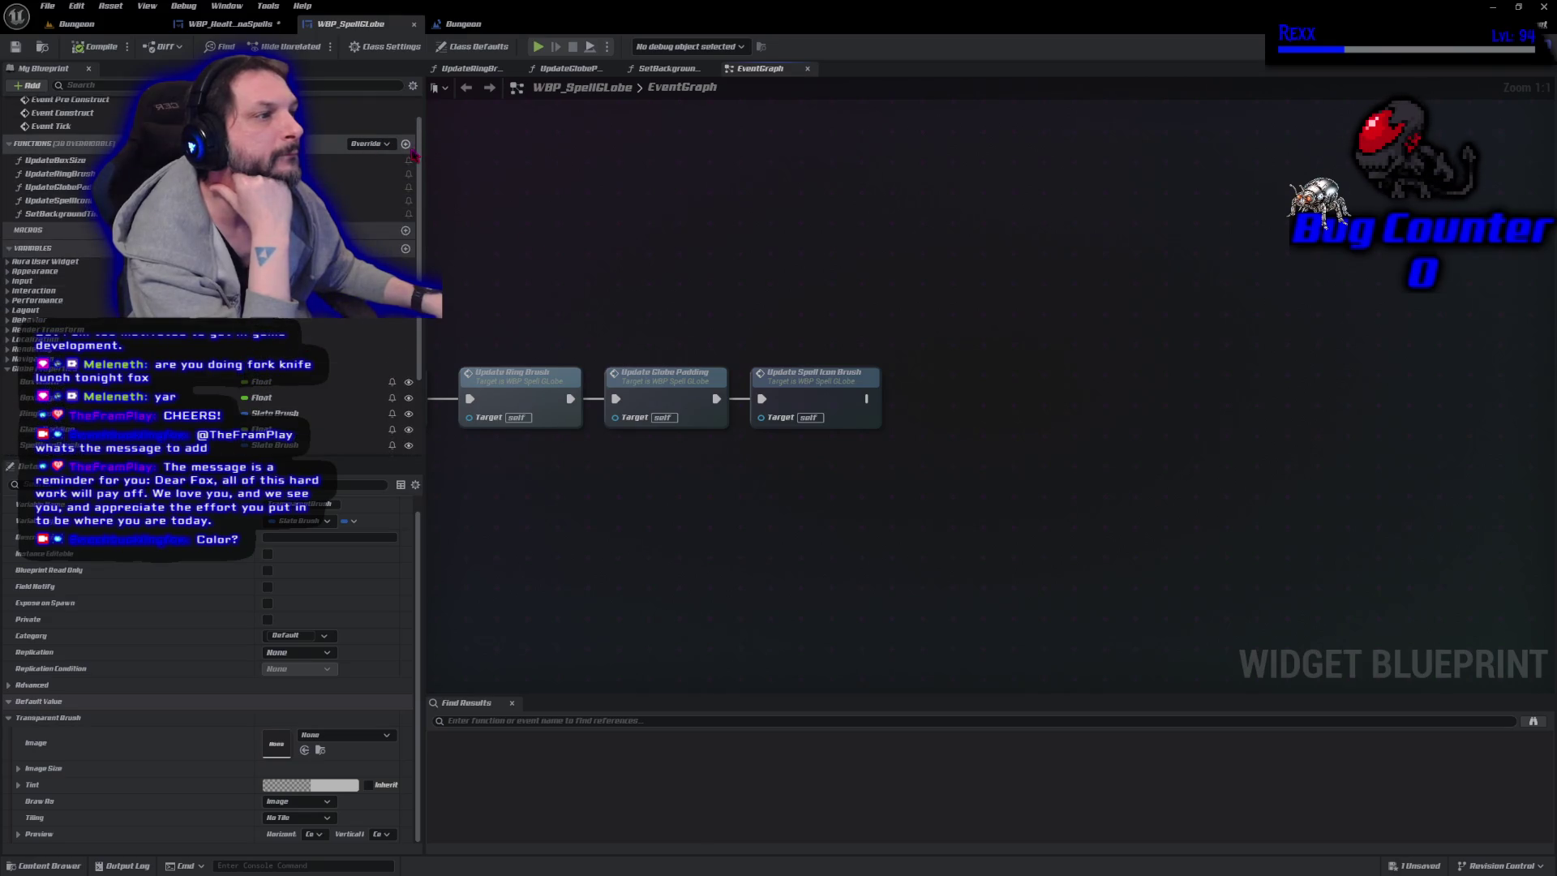
left_click(406, 144)
Rename the new function to ClearGlobe.
type("Cle")
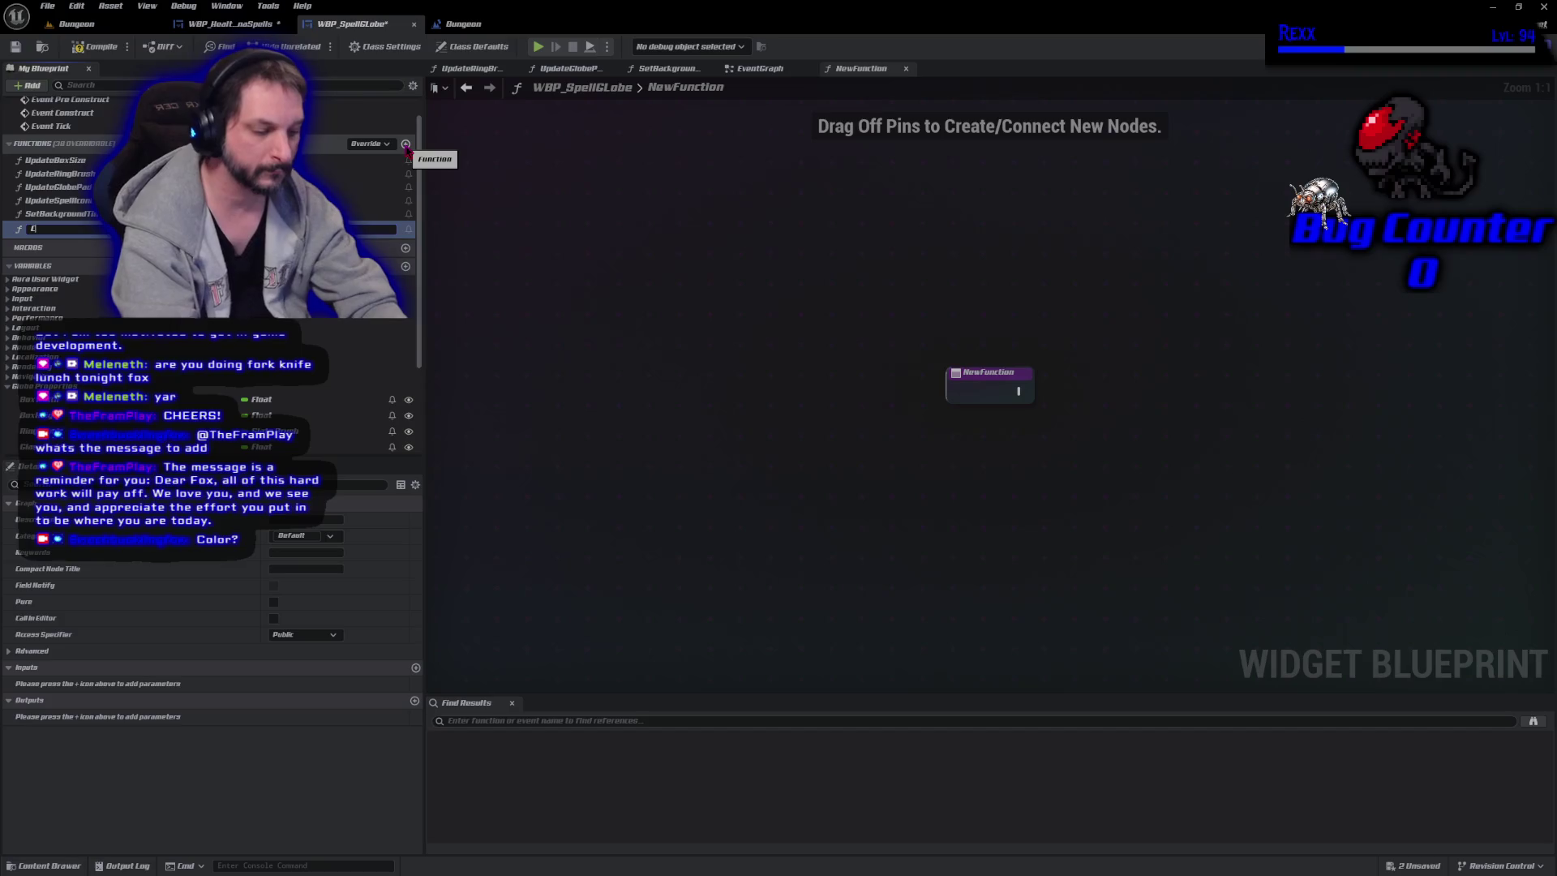
key("BackSpace")
type("OBE")
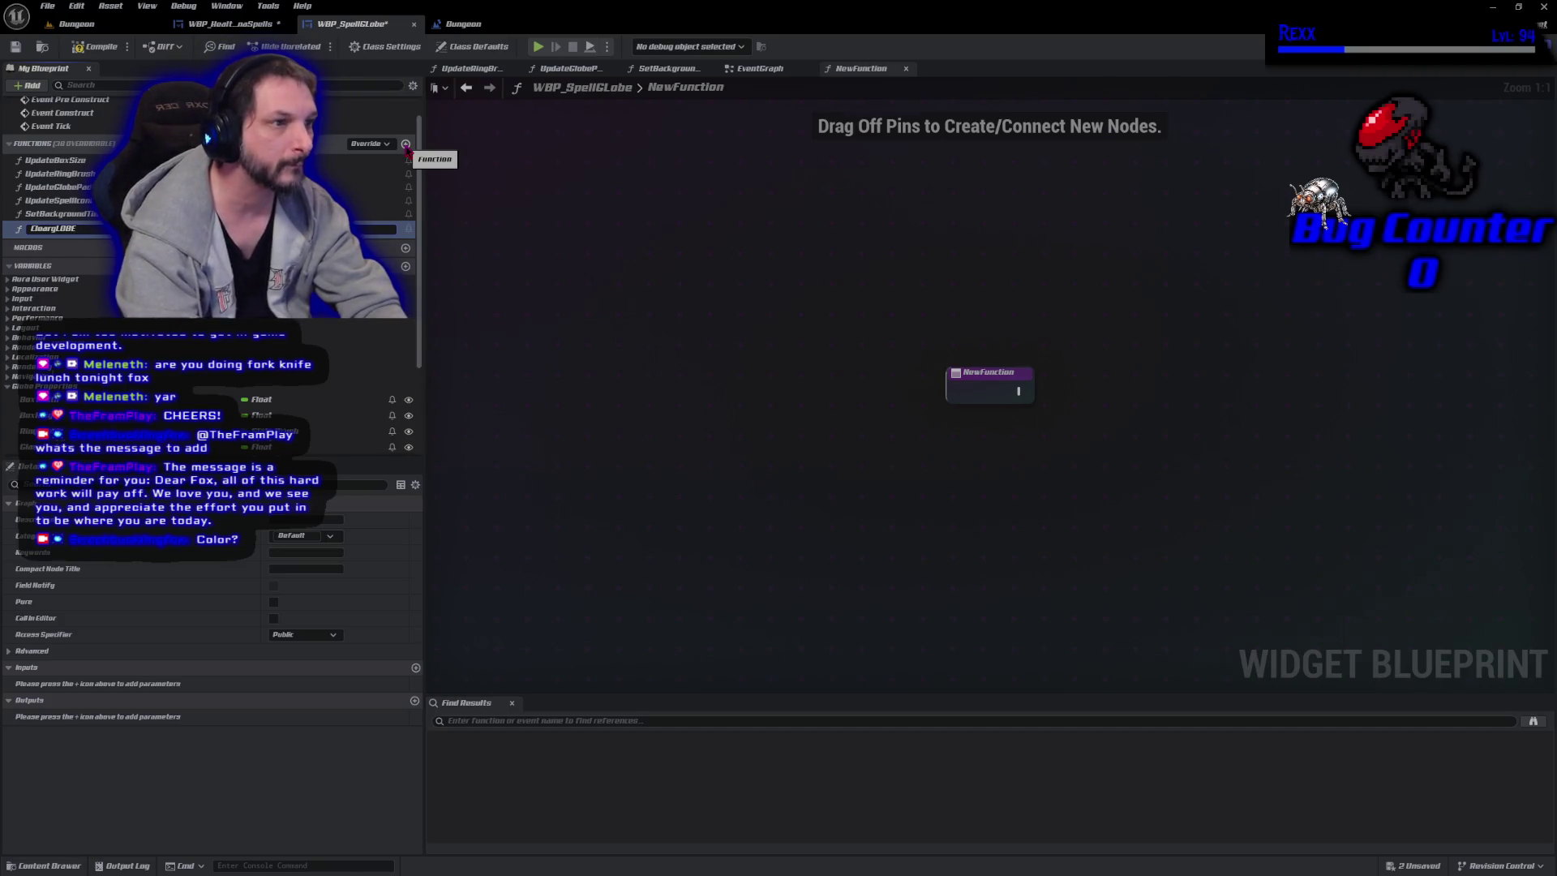
key("Return")
left_click(64, 230)
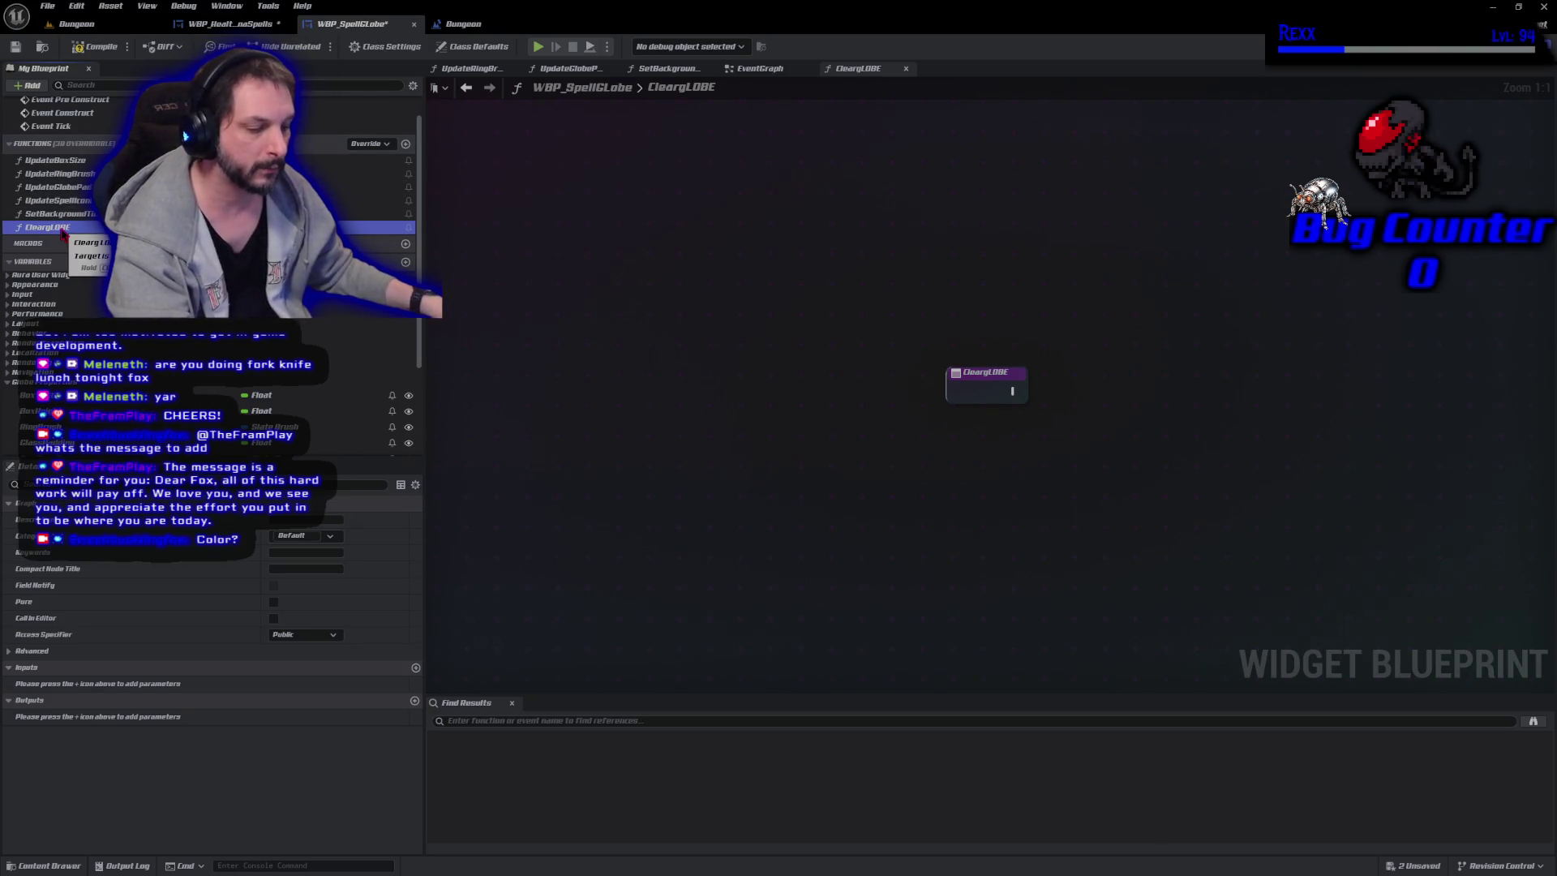
key("F2")
type("ASDFG")
key("Return")
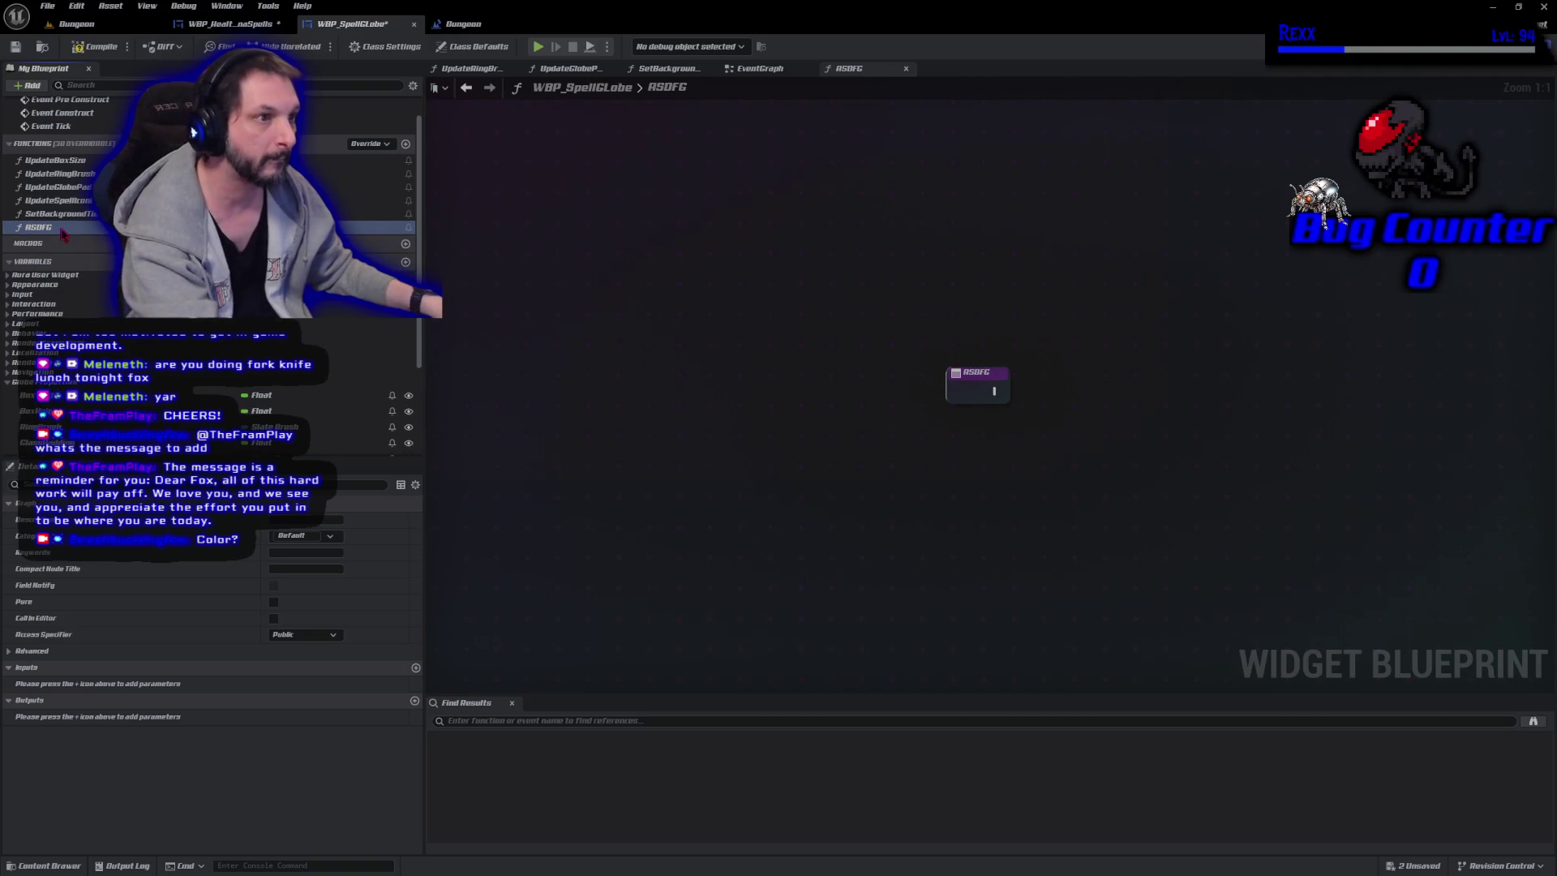
left_click(62, 230)
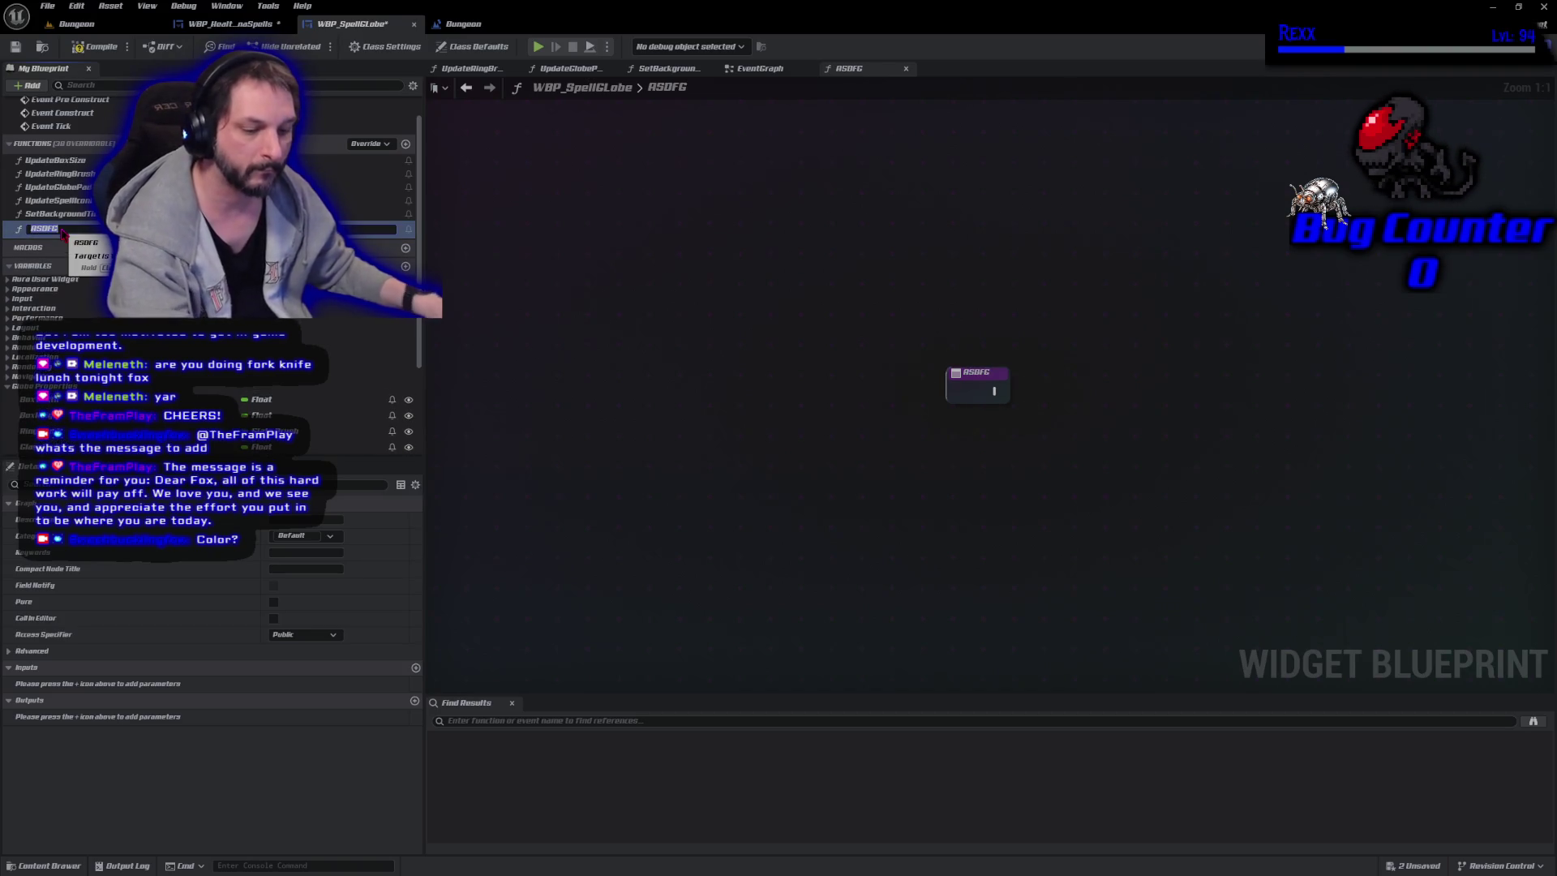
type("Clea")
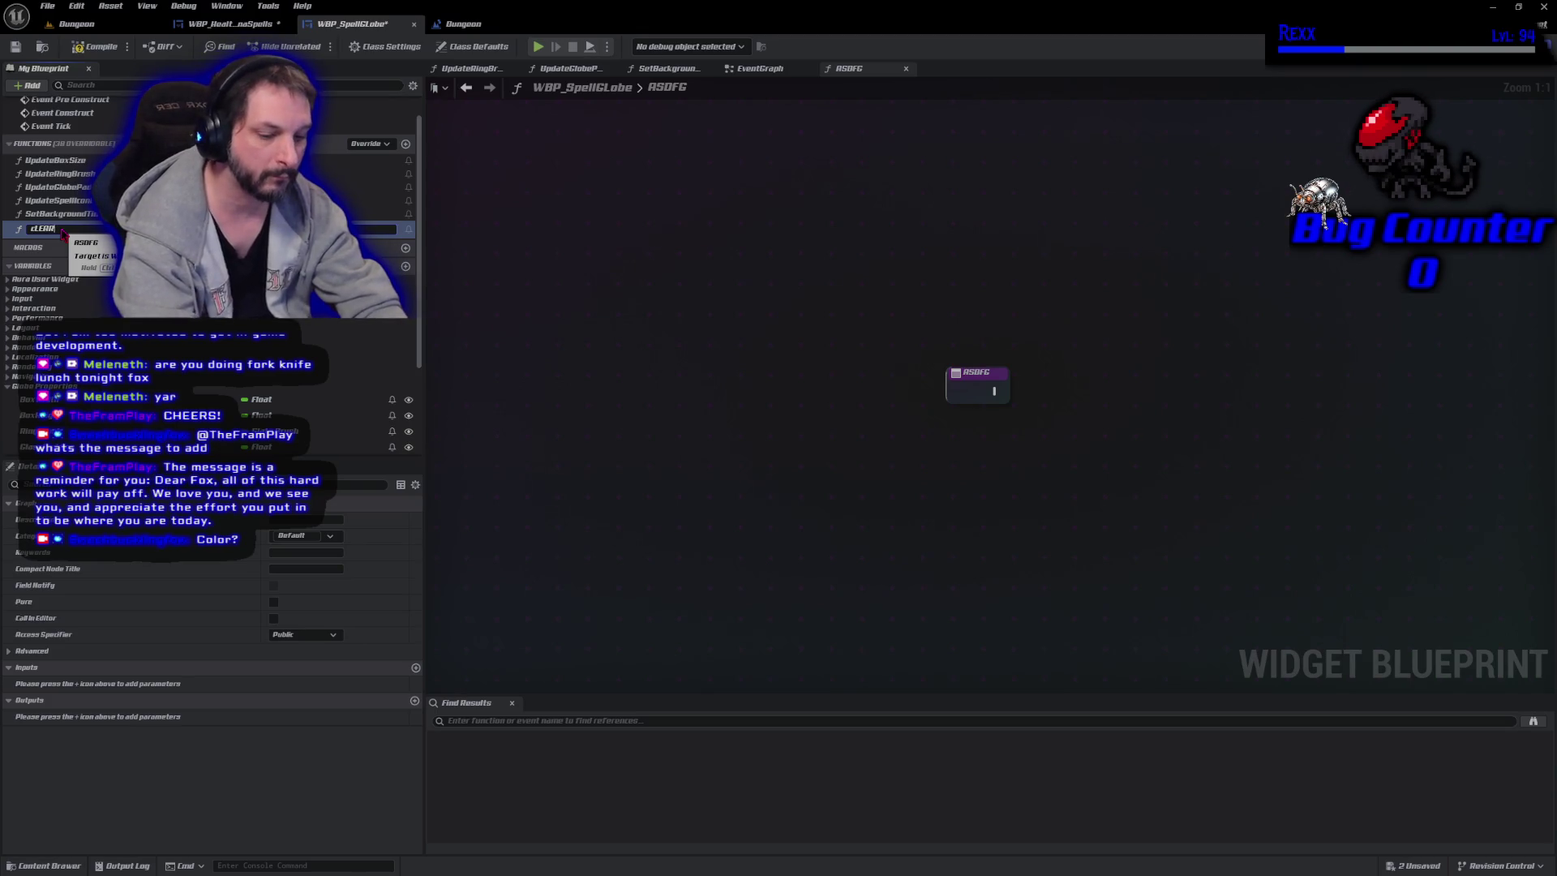
key("BackSpace")
type("ClearGlobe")
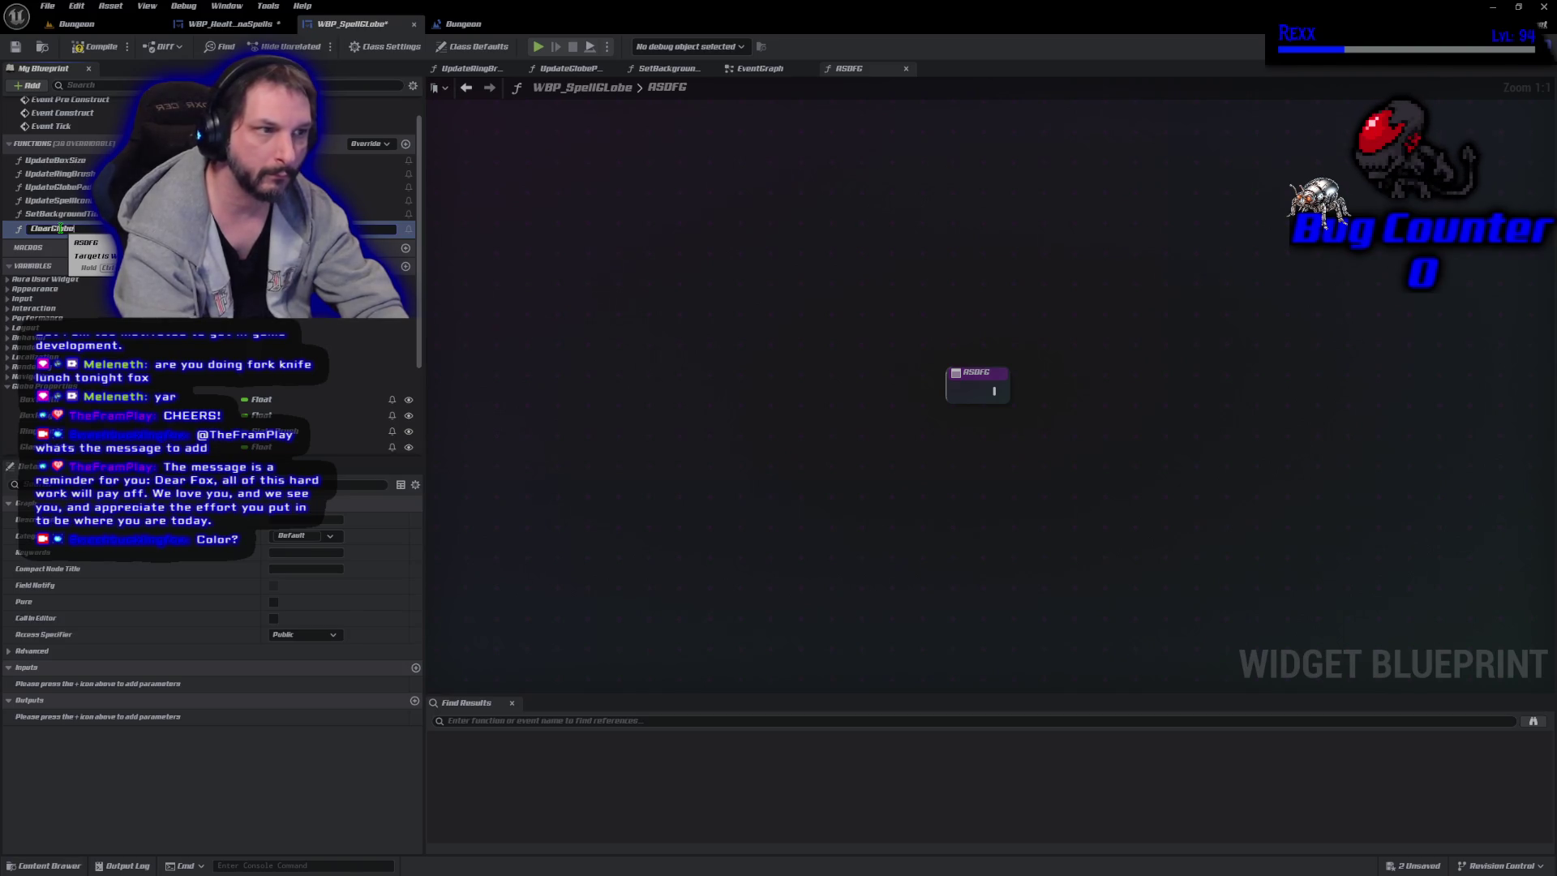
key("Return")
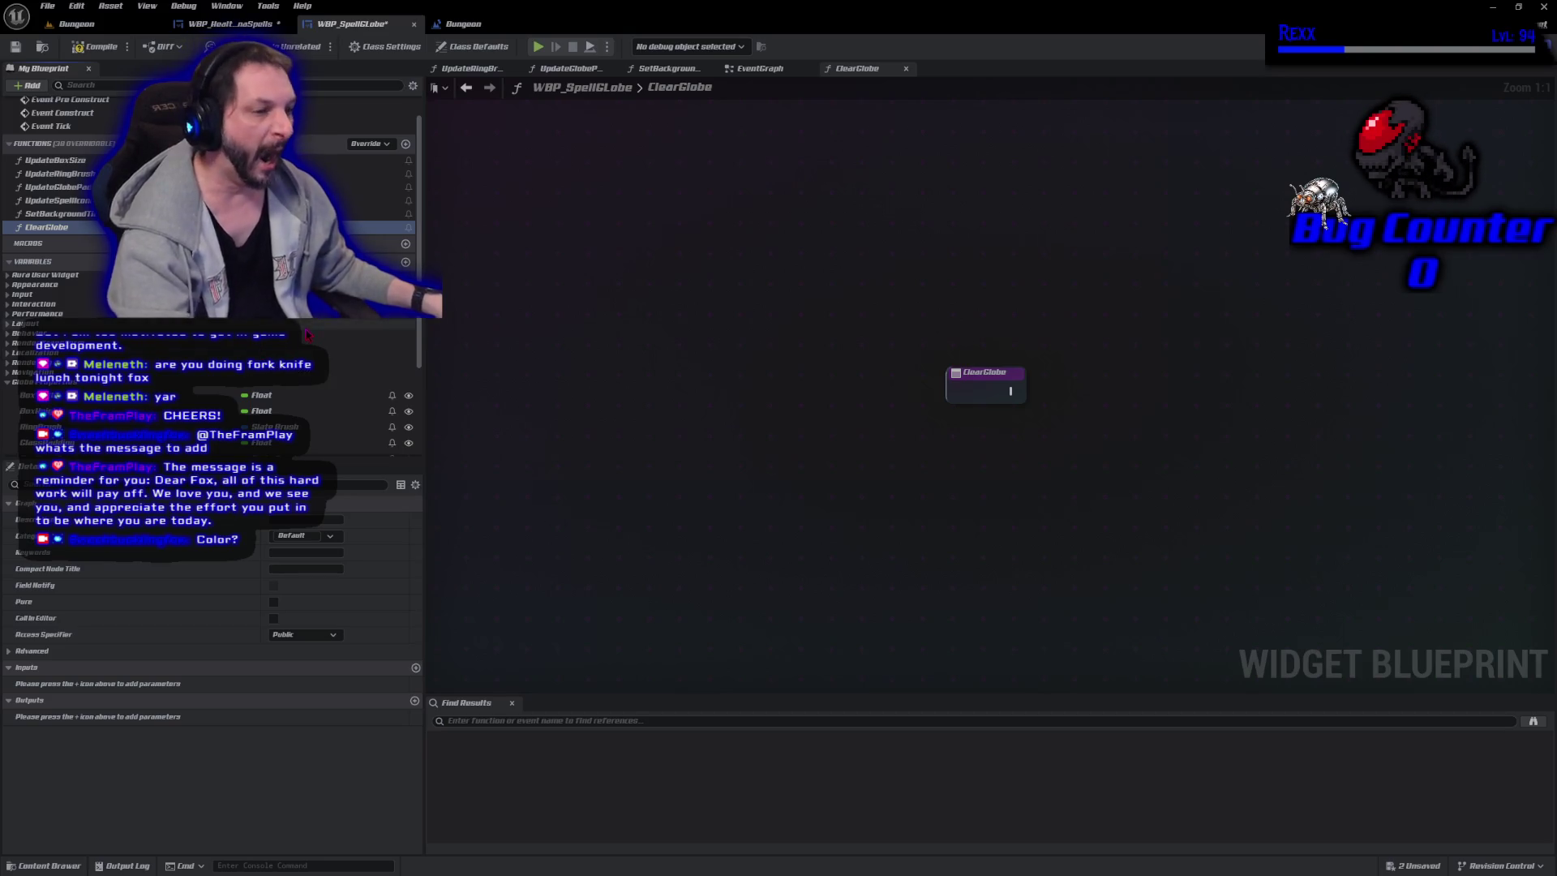
Drag the Image SpellIcon variable into the ClearGlobe graph.
scroll(270, 392, "down", 1)
scroll(271, 392, "down", 3)
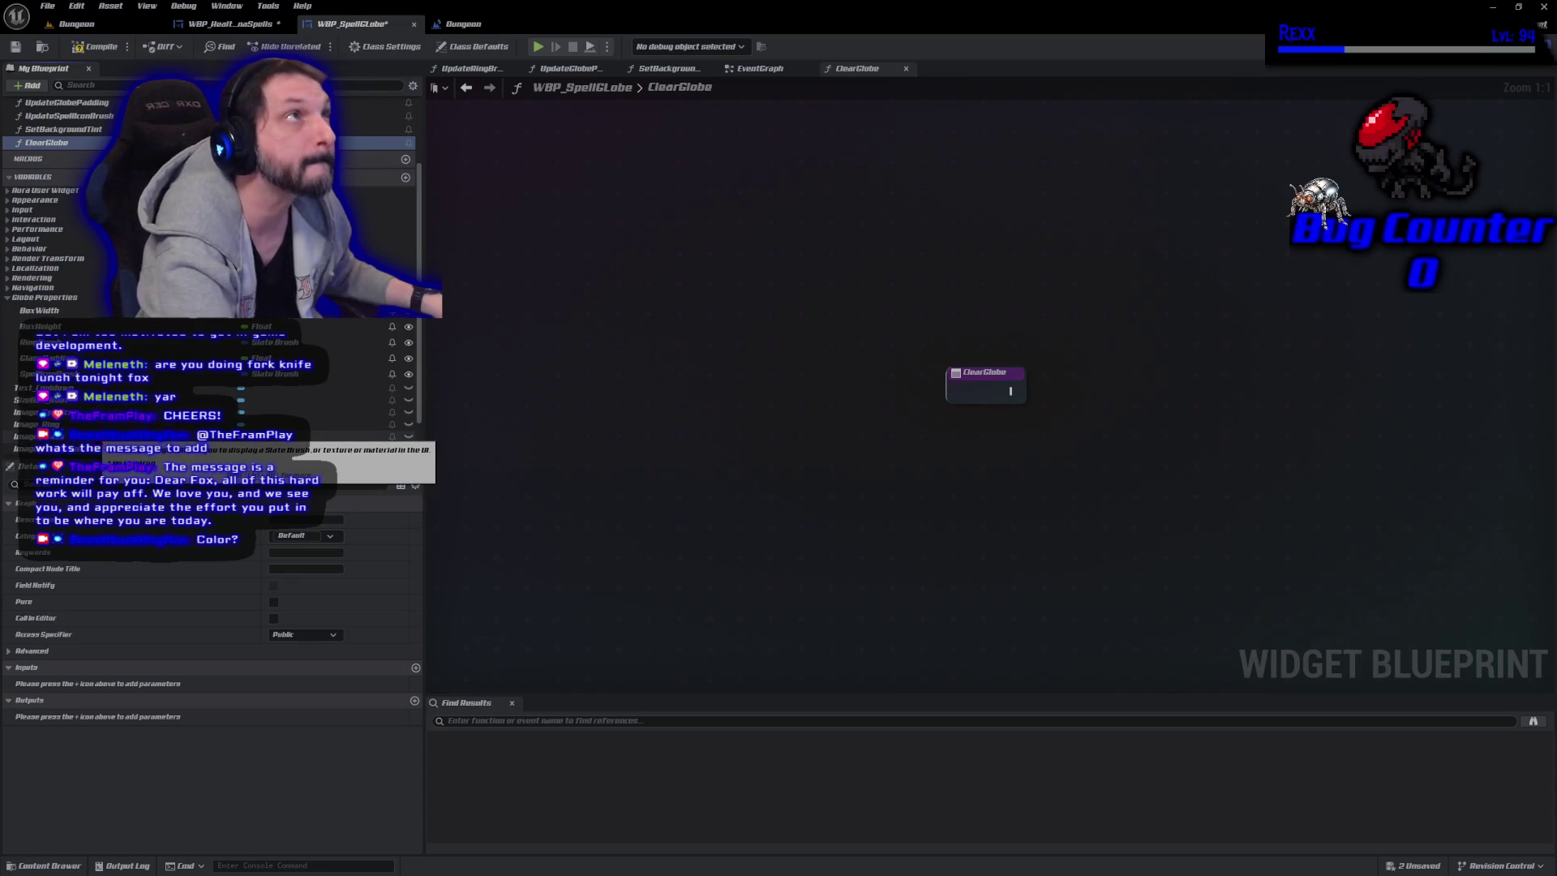
mouse_move(32, 412)
left_mouse_down()
mouse_move(851, 457)
mouse_move(936, 436)
left_mouse_up()
Place Image SpellIcon and Image Background getters beside the ClearGlobe entry node.
left_click(988, 452)
mouse_move(33, 448)
left_mouse_down()
mouse_move(890, 477)
mouse_move(945, 464)
mouse_move(920, 475)
left_mouse_up()
left_click(989, 475)
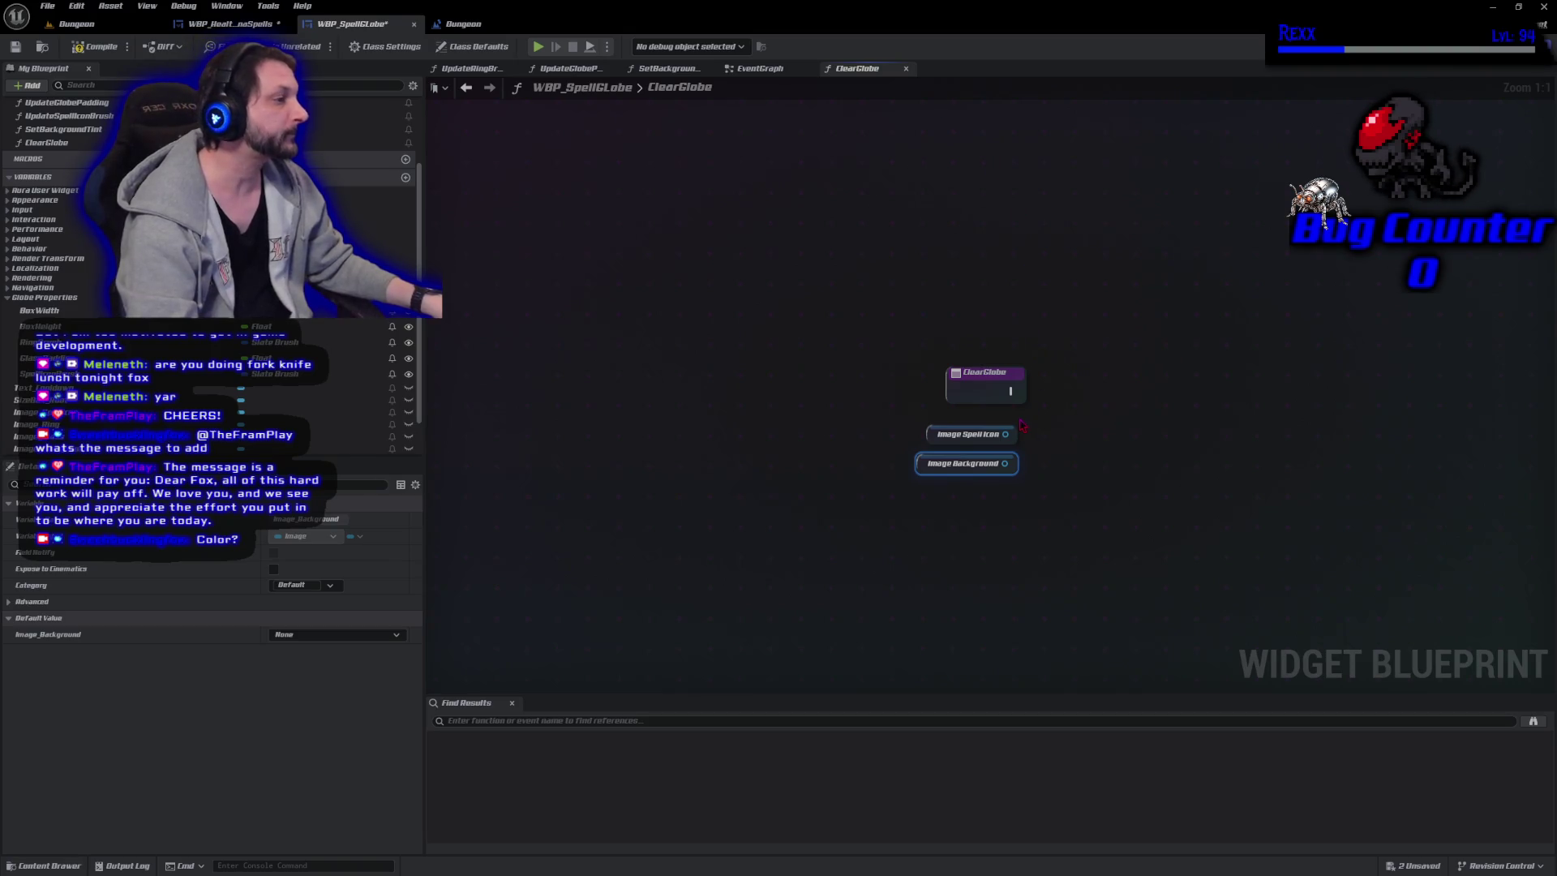
Add a single Set Brush node targeting both Image SpellIcon and Image Background.
left_click_drag(1006, 434, 1064, 417)
type("set brush")
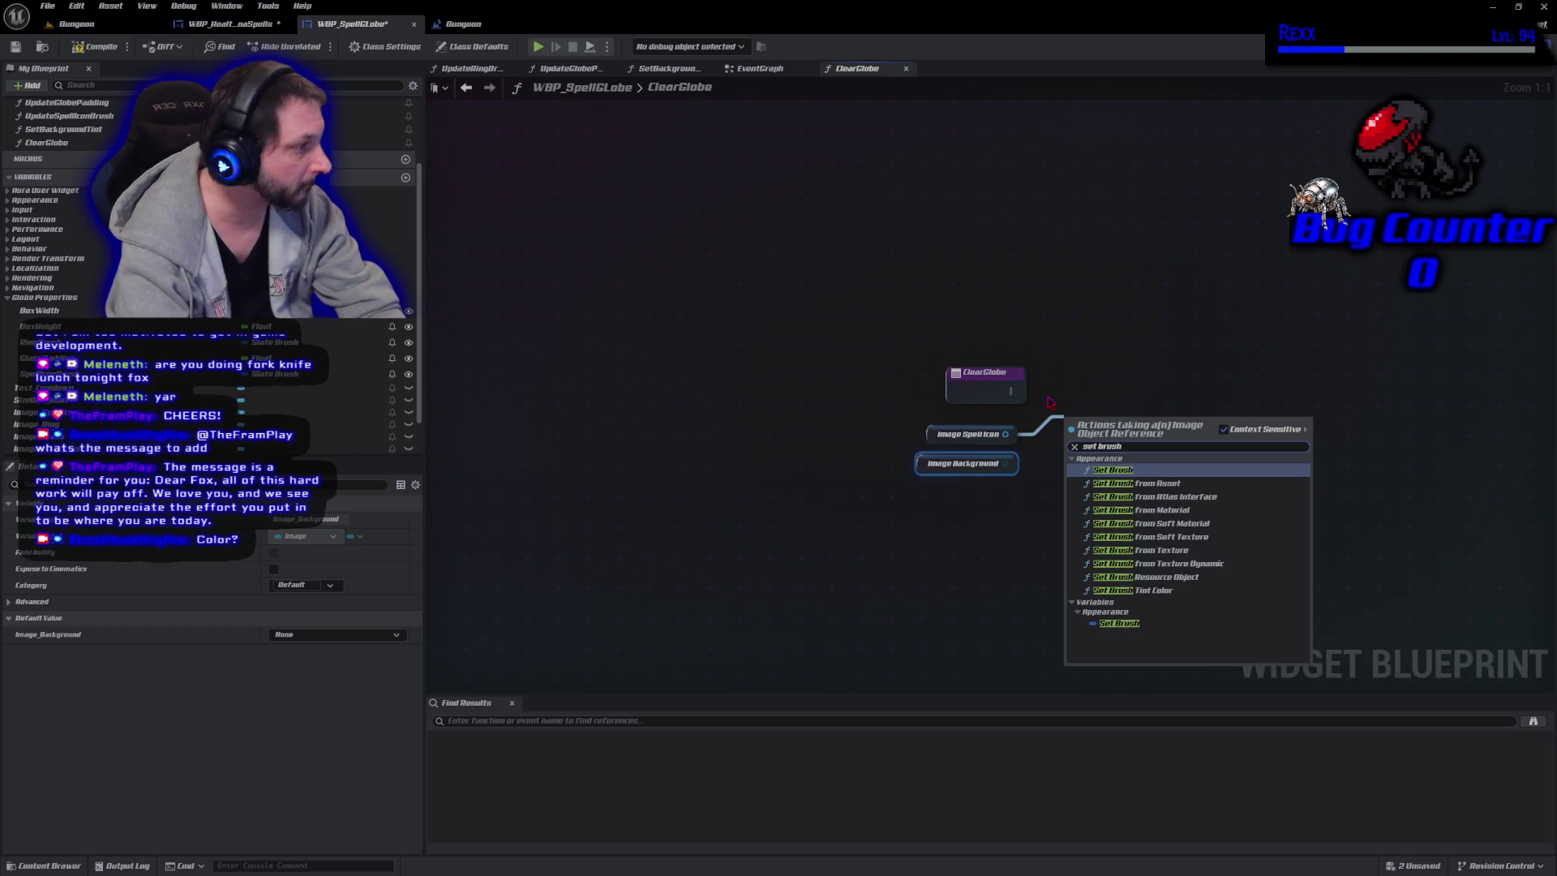
key("Escape")
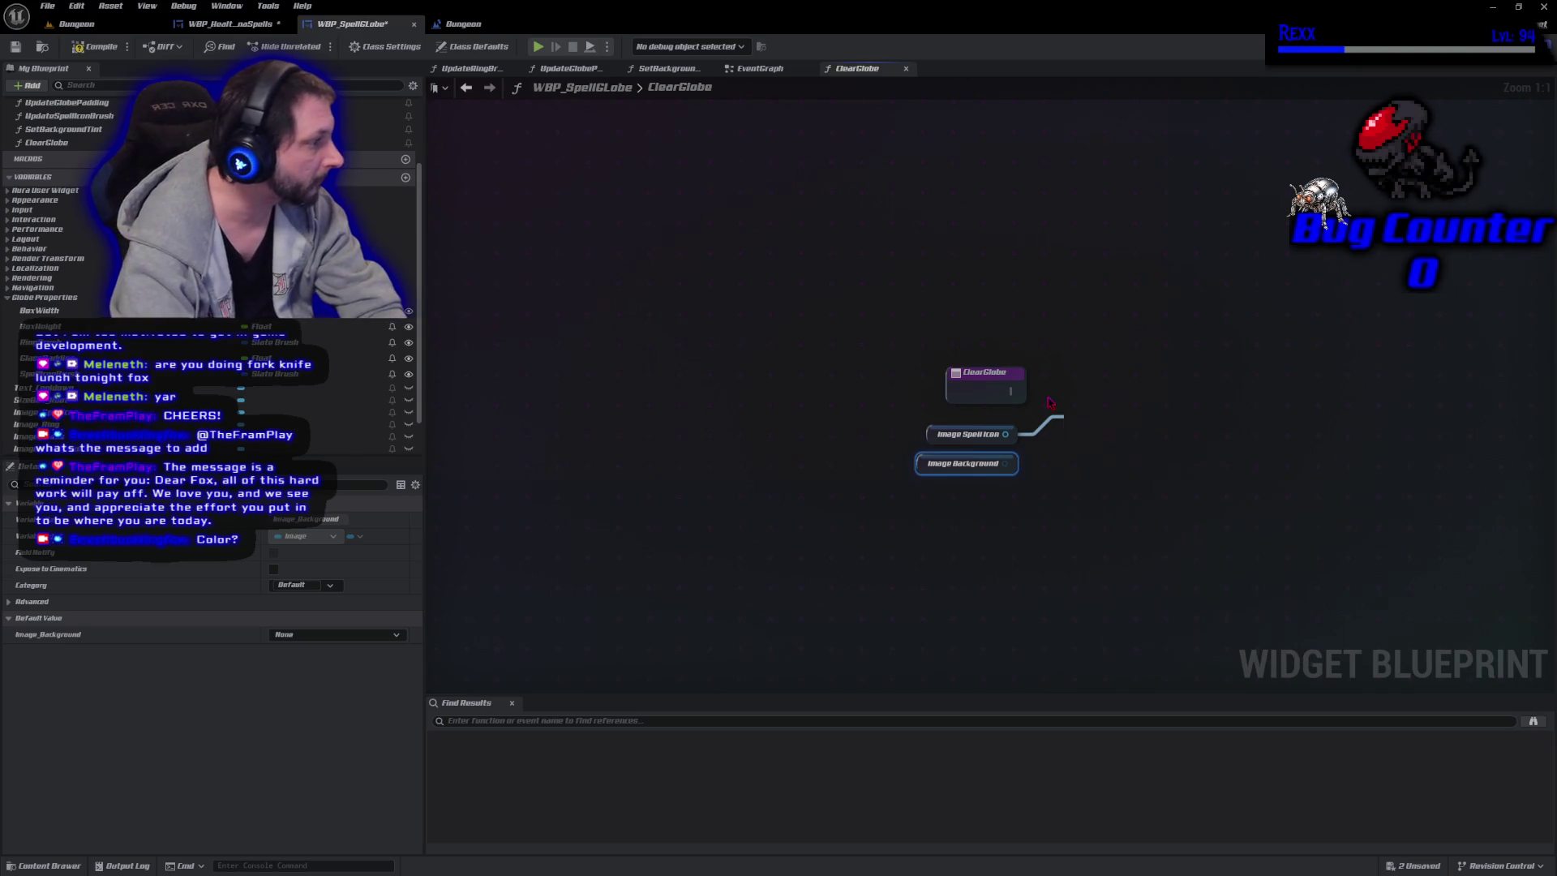
key("ctrl+d")
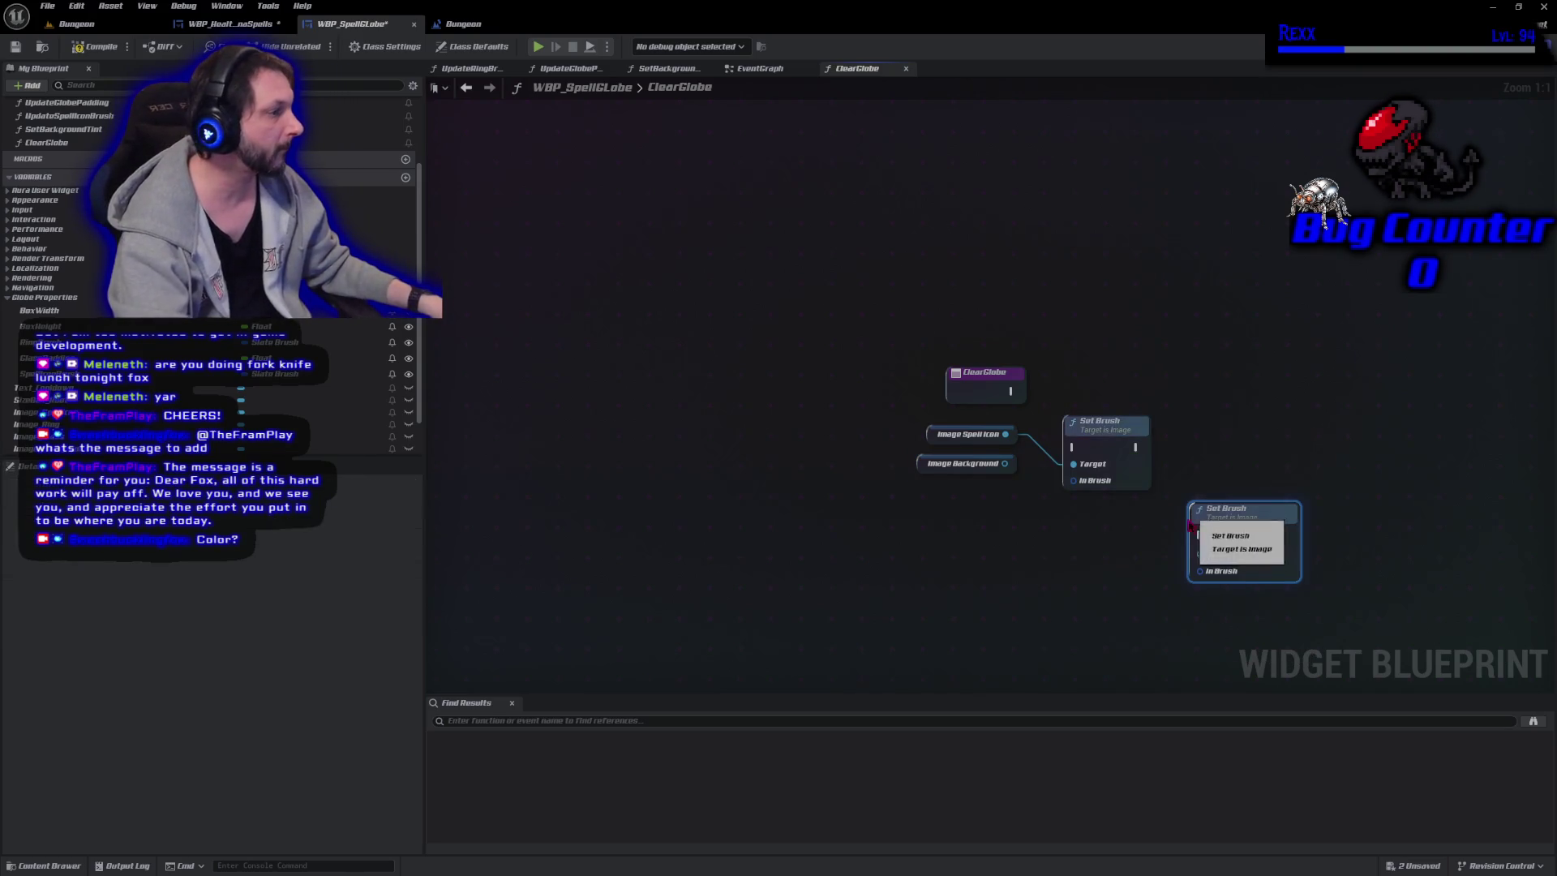
mouse_move(1005, 464)
left_mouse_down()
mouse_move(1224, 560)
mouse_move(1181, 435)
left_mouse_up()
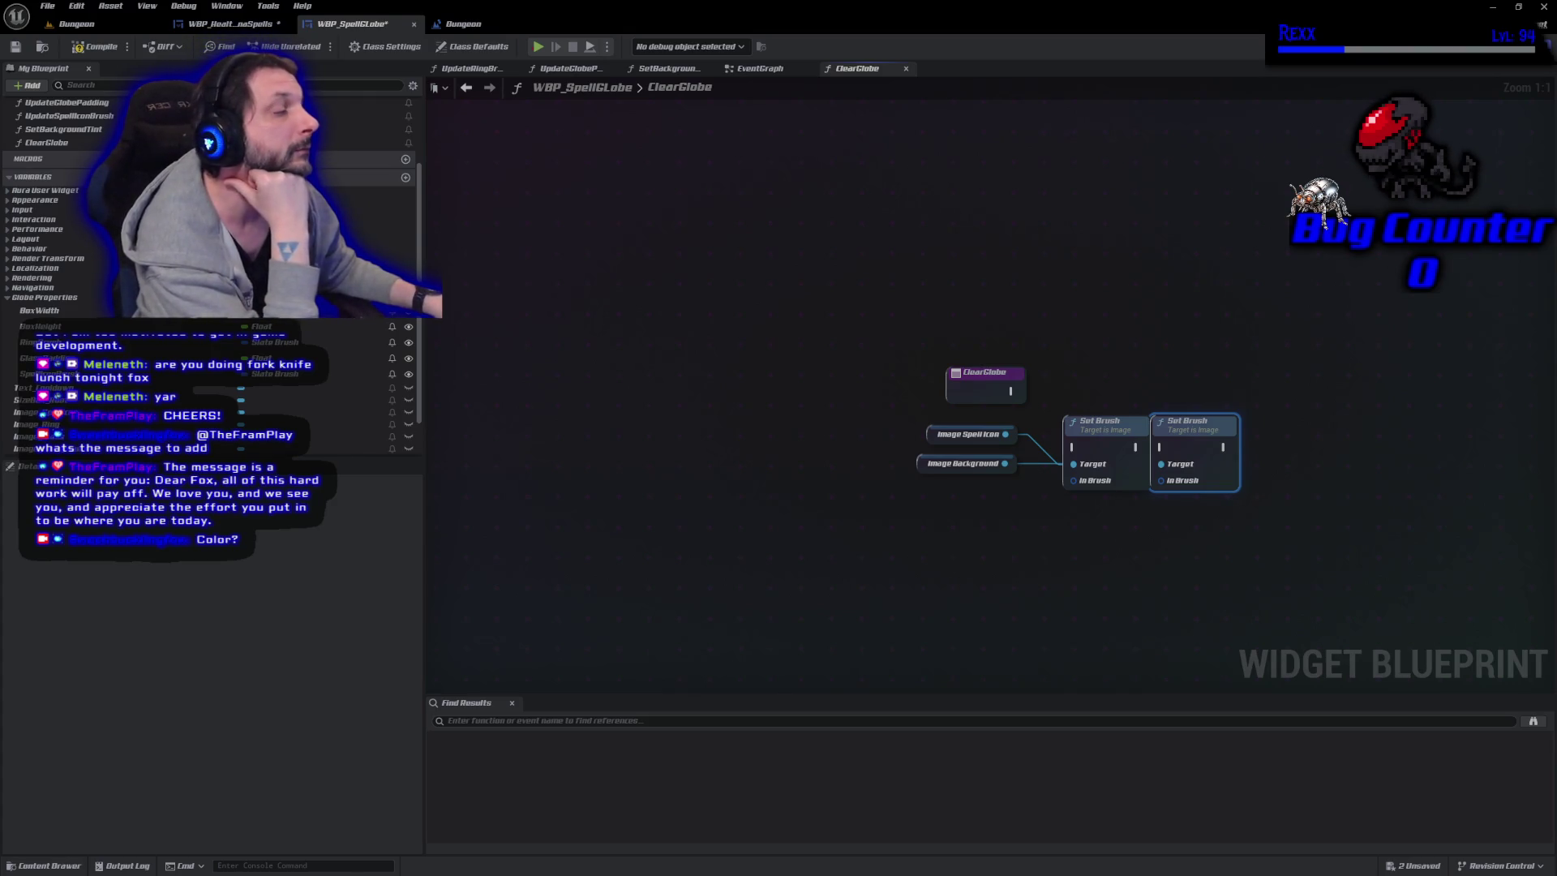
right_click(1204, 421)
left_click(1239, 451)
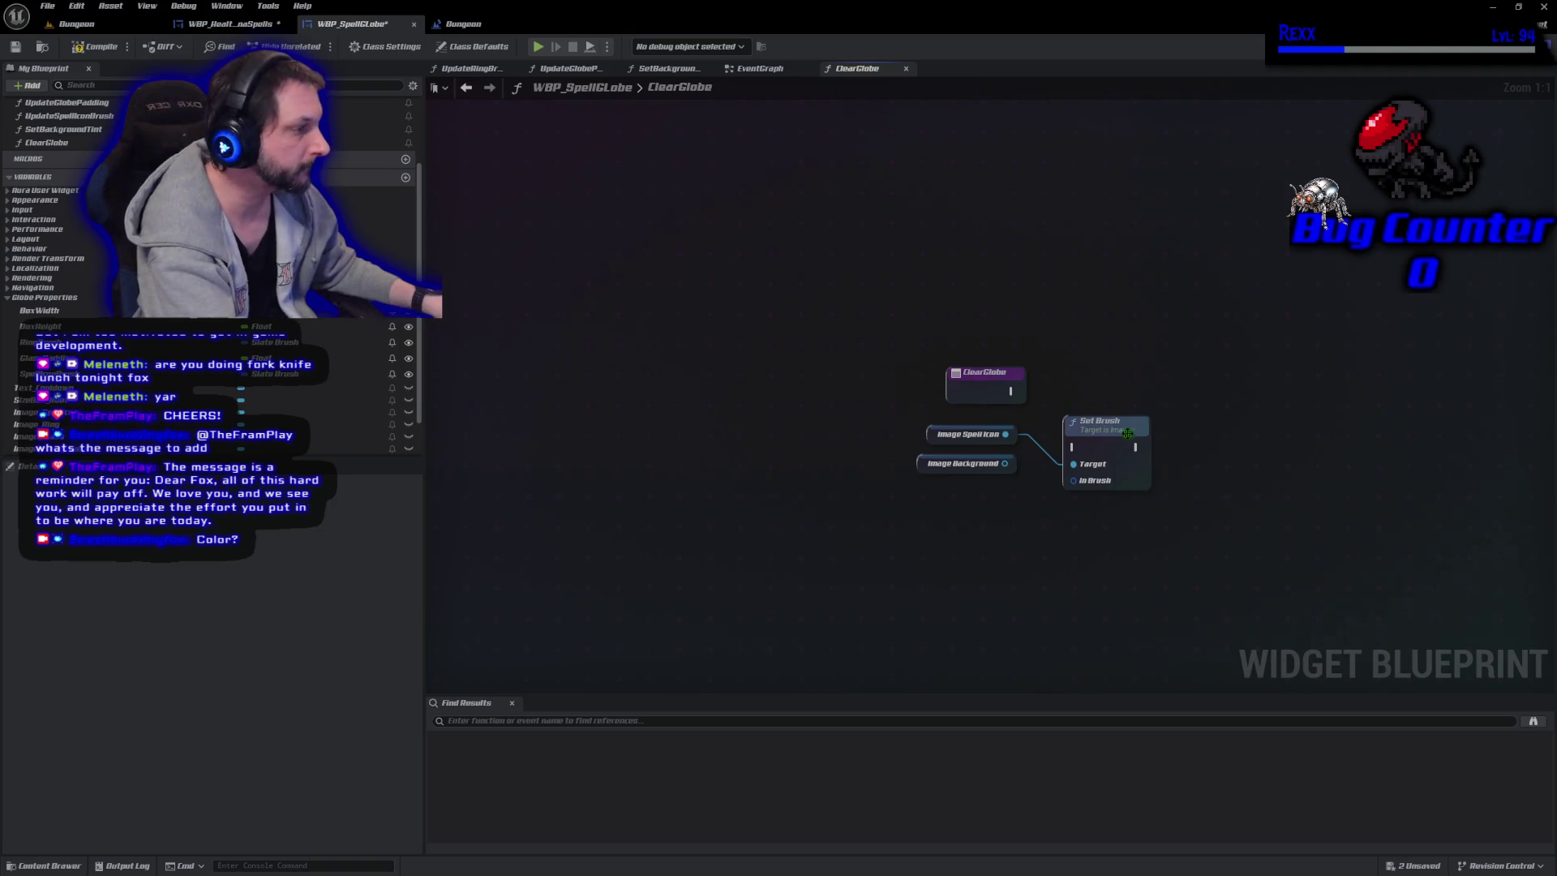
left_click_drag(1005, 463, 1074, 464)
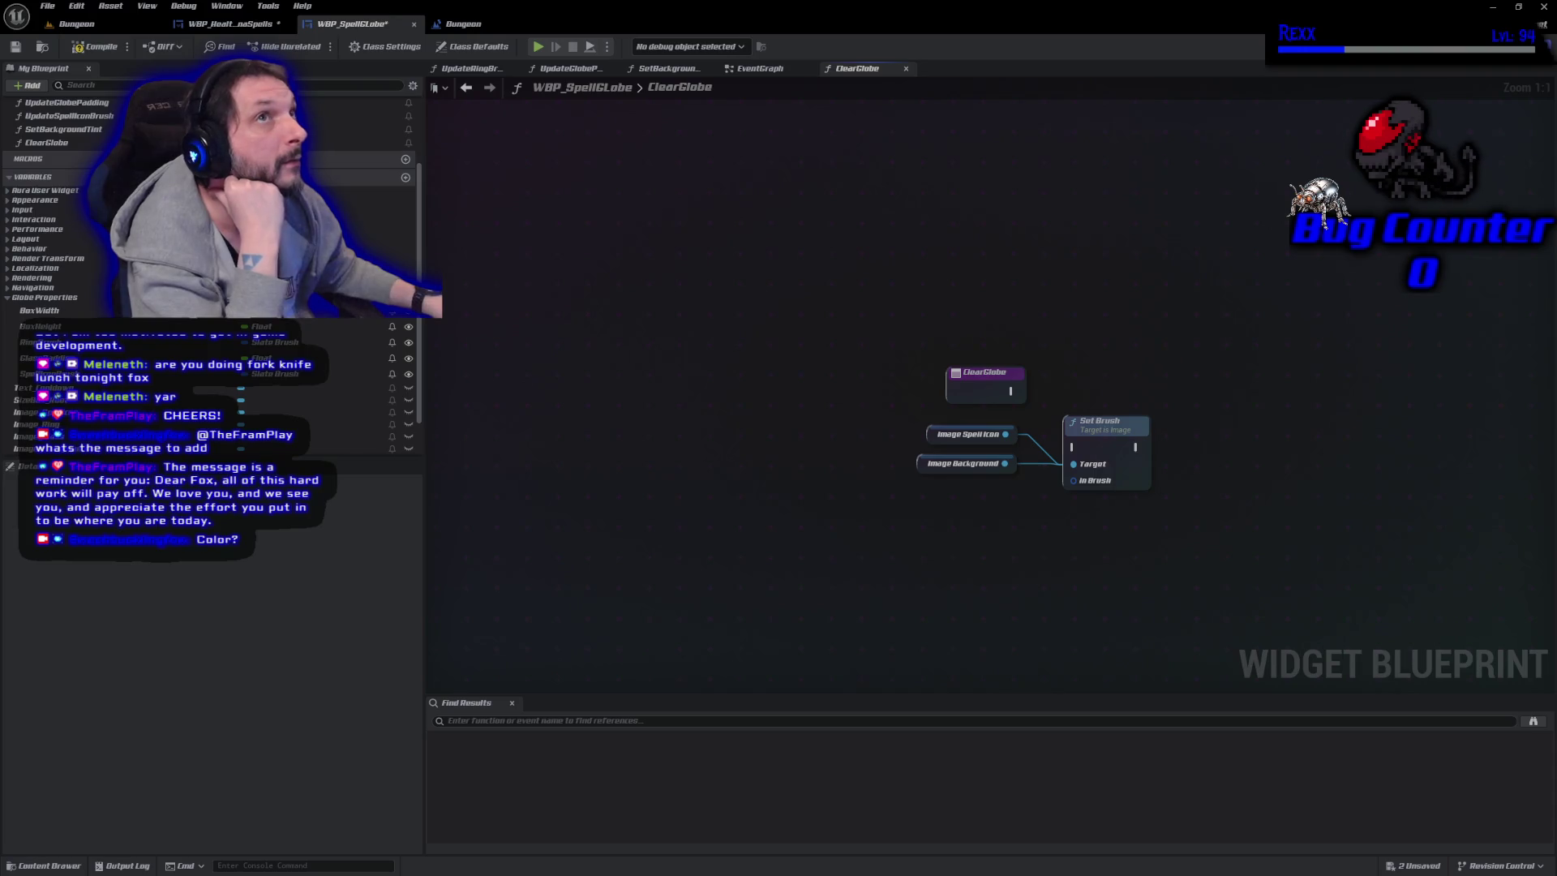
scroll(211, 260, "down", 2)
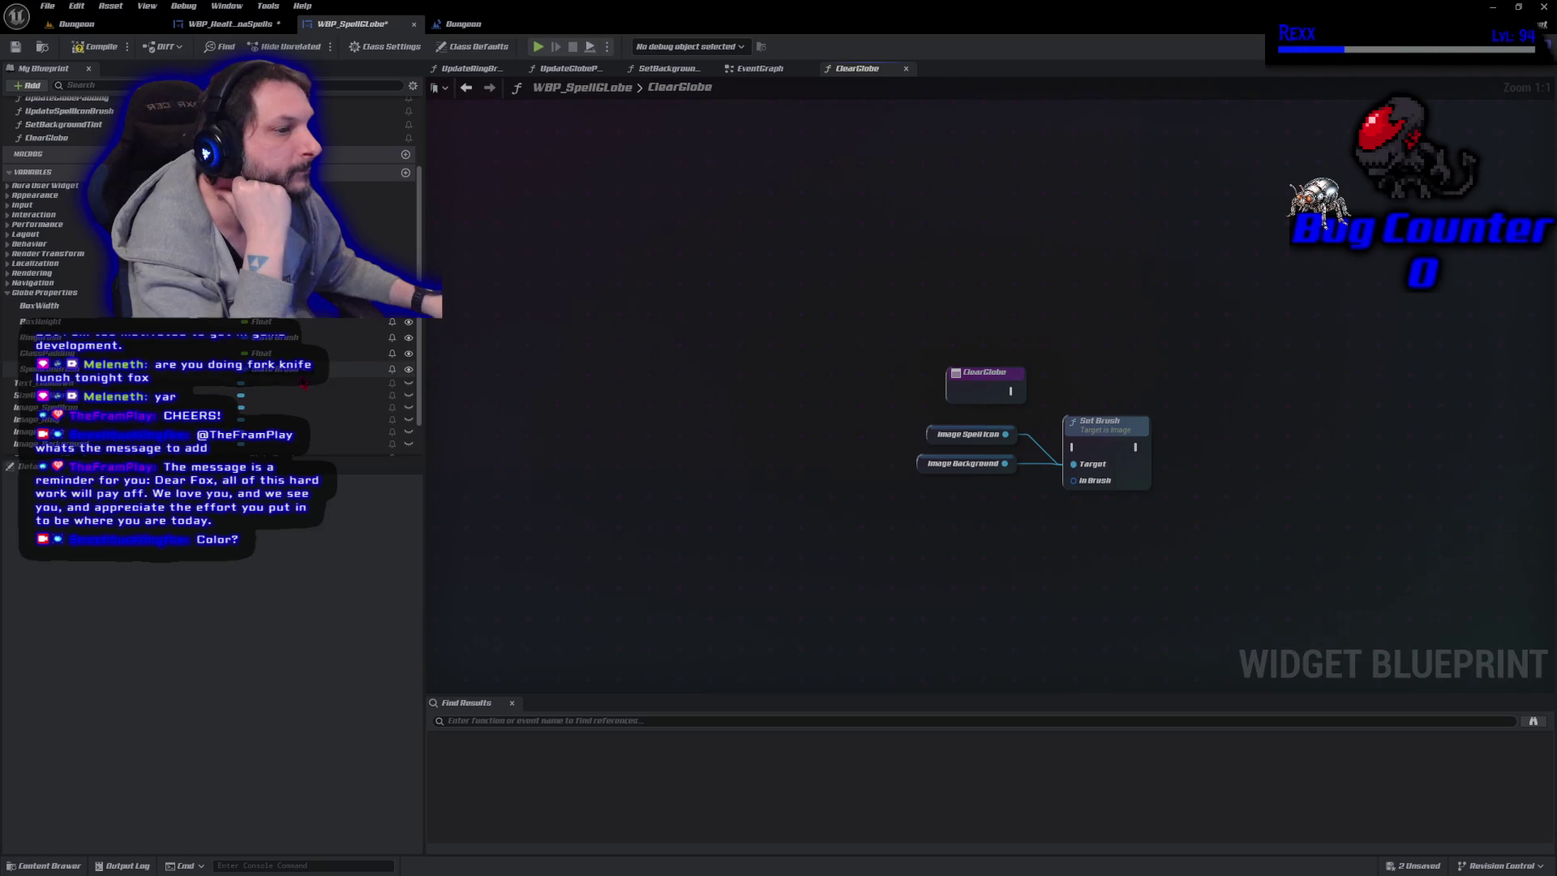
Feed a TransparentBrush getter into Set Brush and run it from the ClearGlobe entry.
mouse_move(301, 402)
left_mouse_down()
mouse_move(1090, 512)
mouse_move(1073, 480)
left_mouse_up()
left_click_drag(959, 482, 929, 504)
mouse_move(1011, 392)
left_mouse_down()
mouse_move(1074, 447)
mouse_move(1137, 428)
mouse_move(1140, 380)
mouse_move(1216, 386)
left_mouse_up()
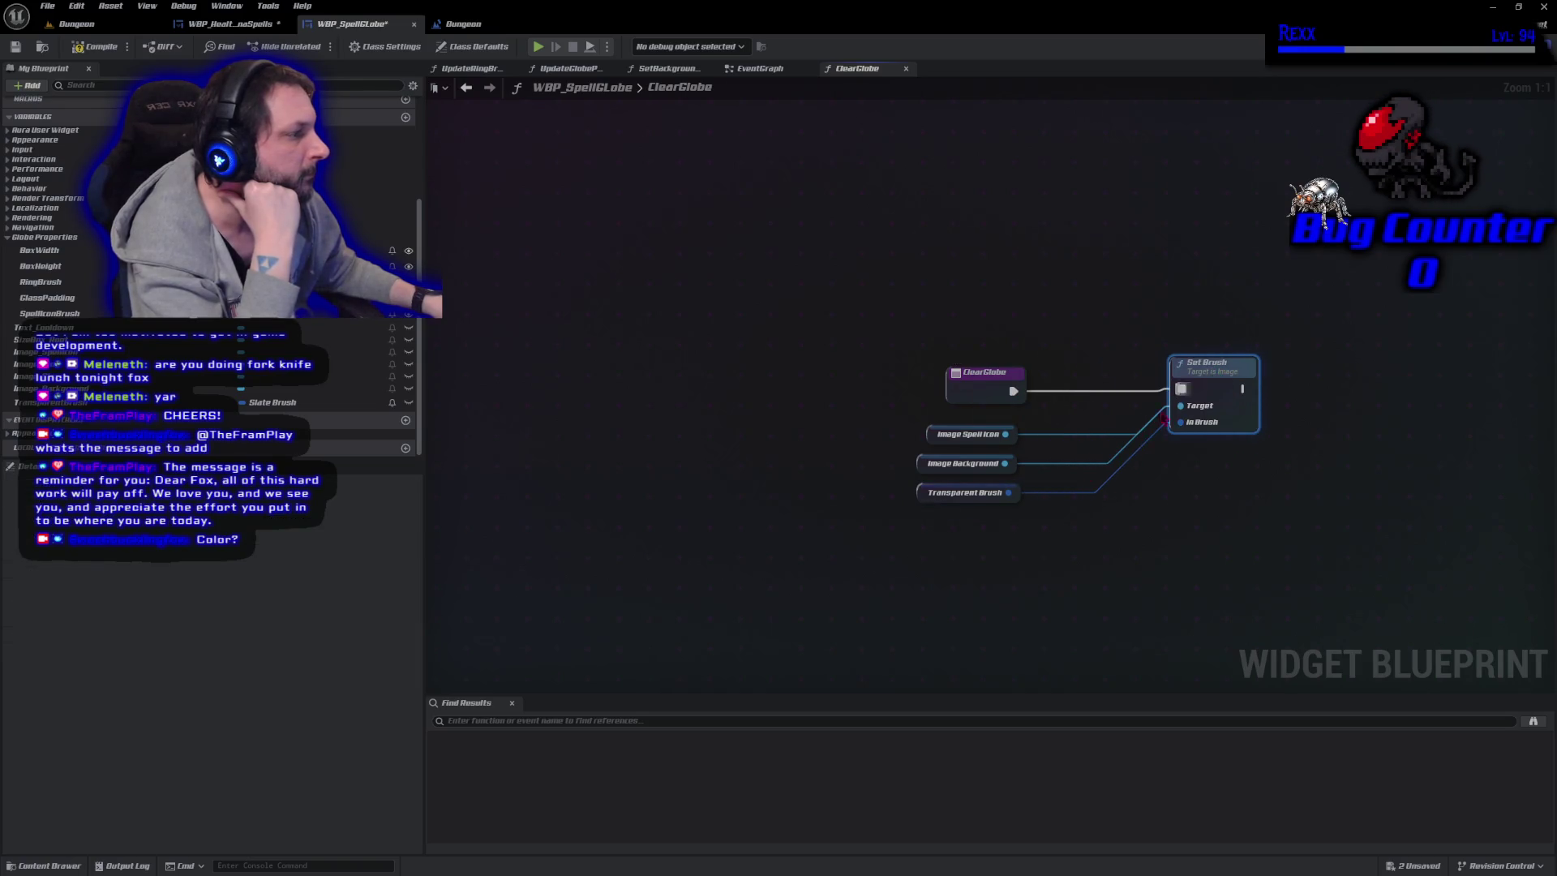
mouse_move(1015, 523)
left_mouse_down()
mouse_move(913, 423)
mouse_move(1028, 438)
mouse_move(1049, 405)
left_mouse_up()
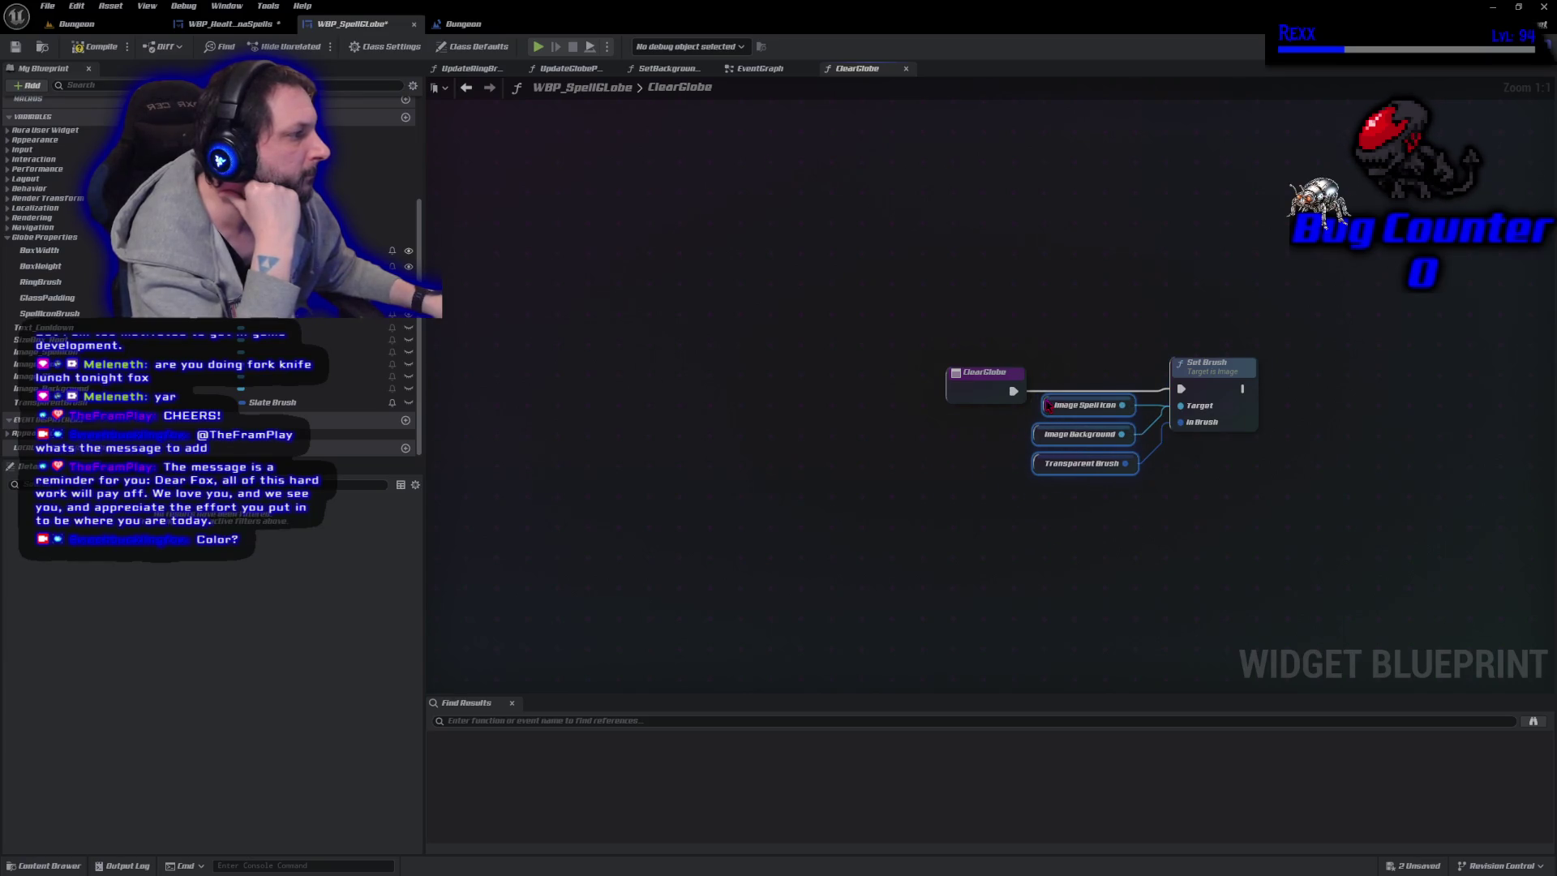
Save the WBP_SpellGlobe blueprint with Ctrl+S.
key("ctrl+s")
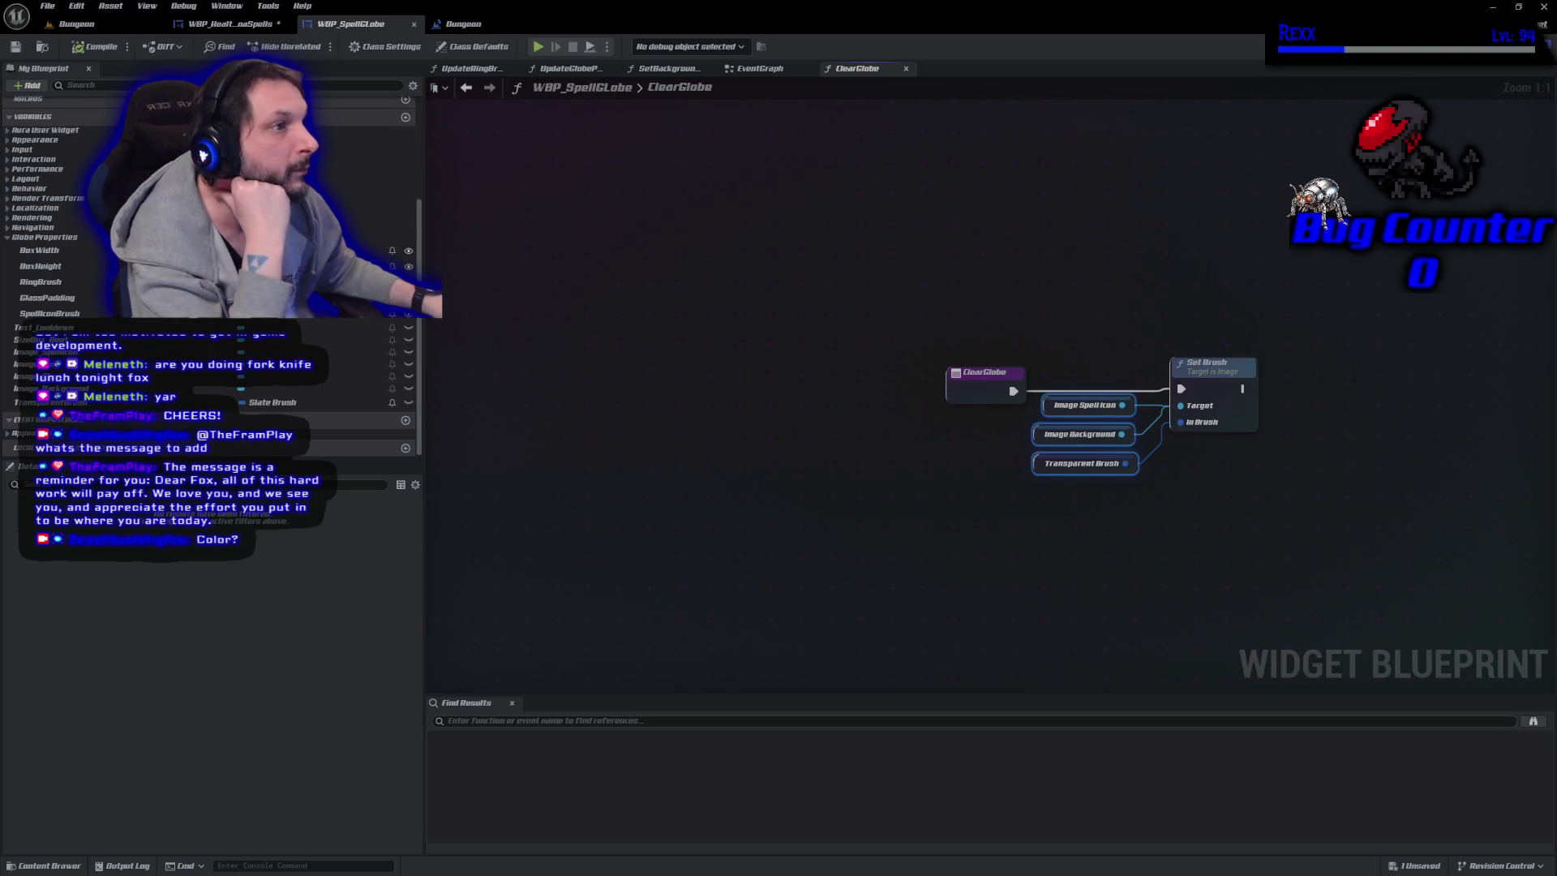
left_click(47, 6)
left_click(91, 88)
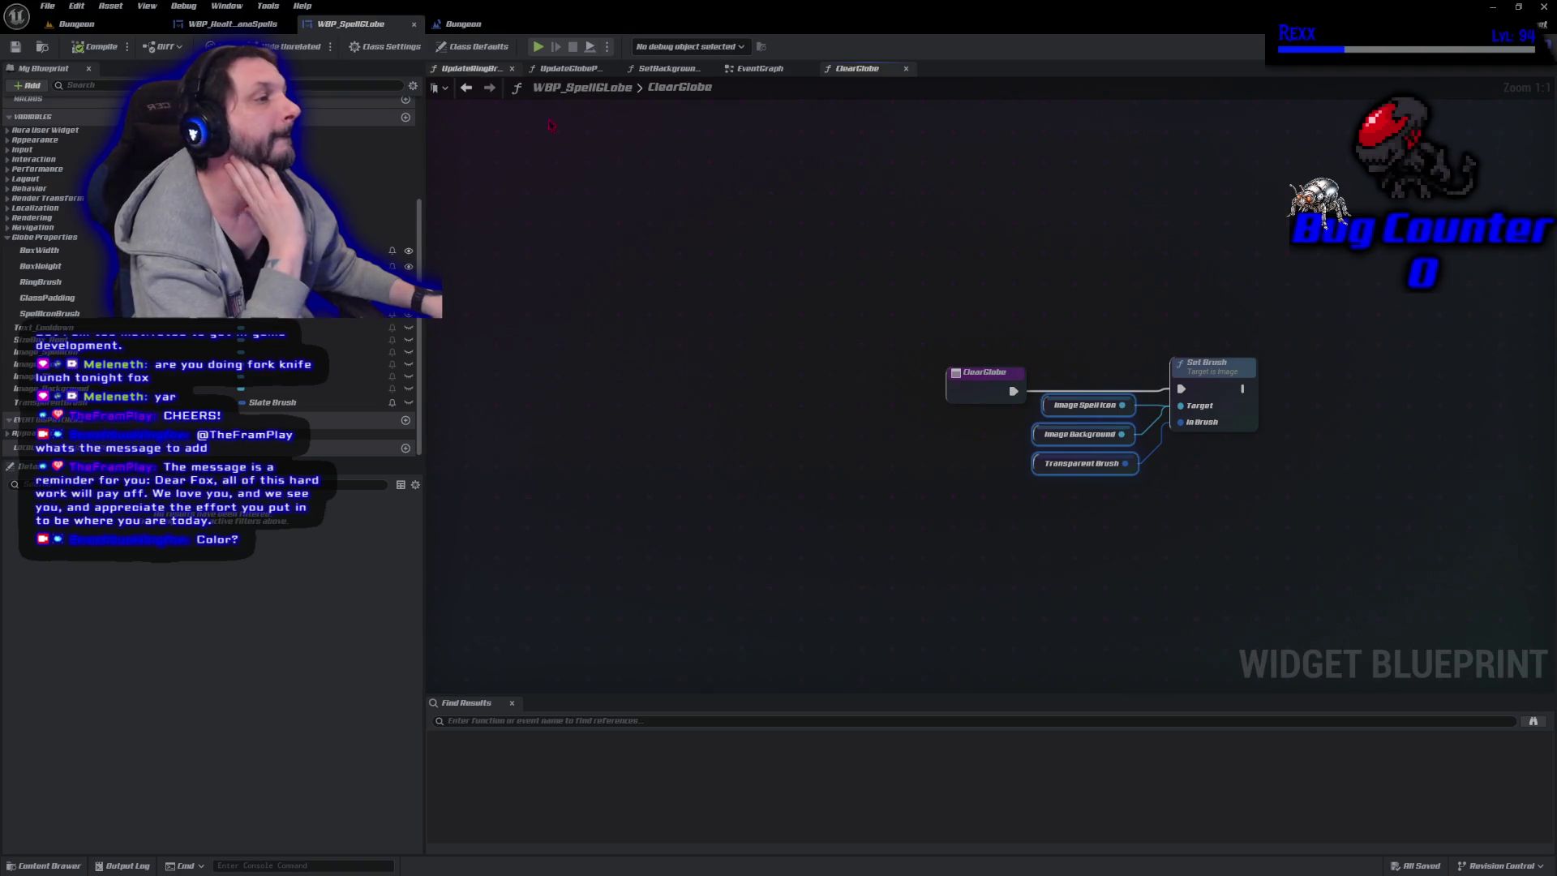
Drop a ClearGlobe call into the EventGraph and compile.
left_click(760, 69)
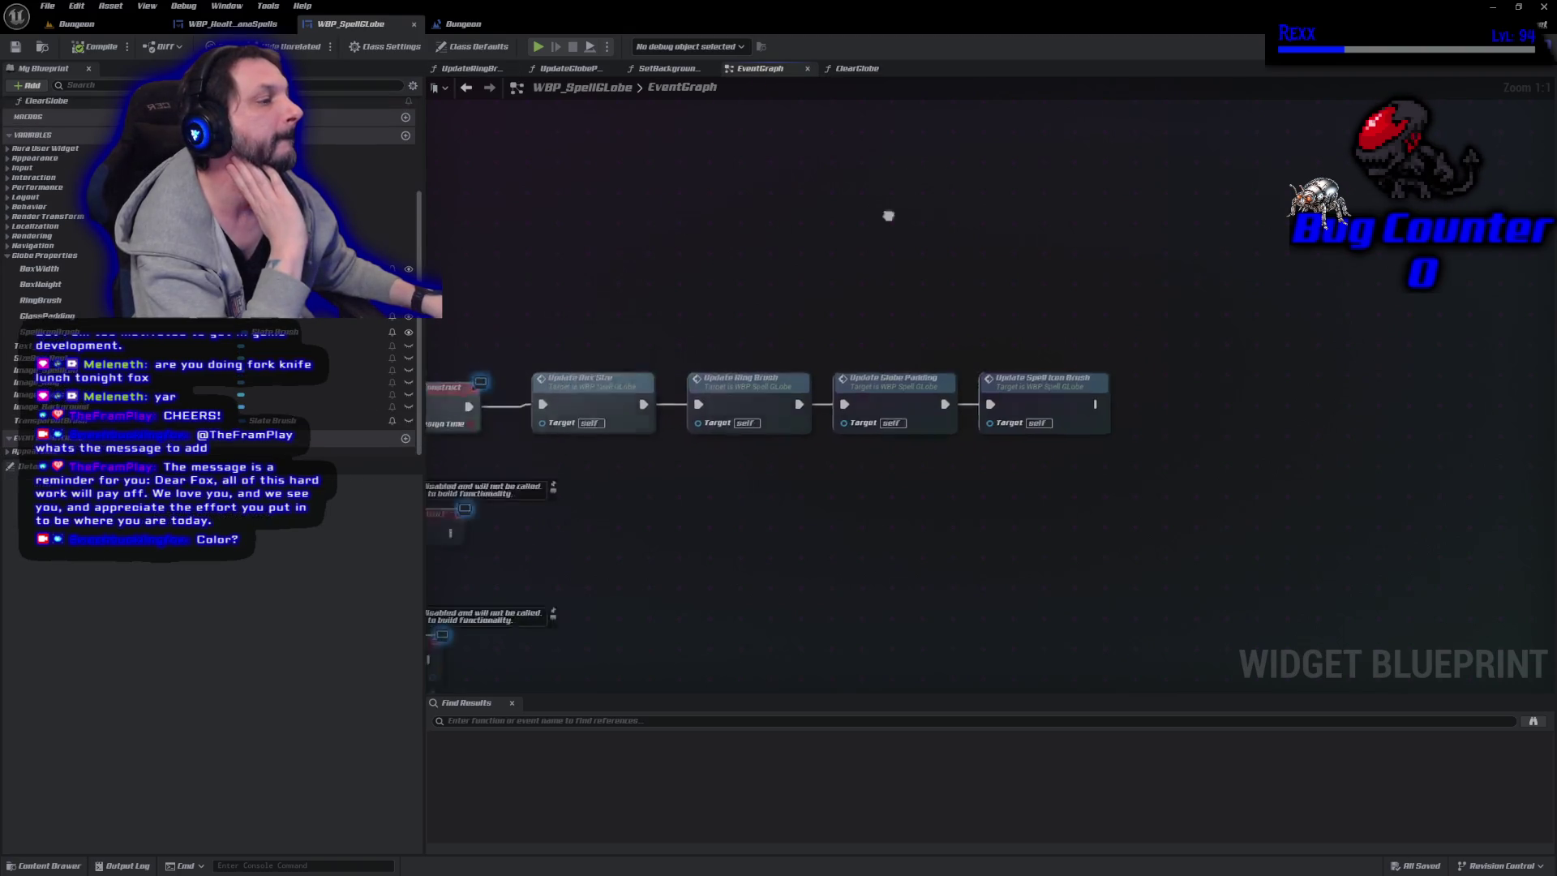
left_click_drag(1060, 492, 1055, 413)
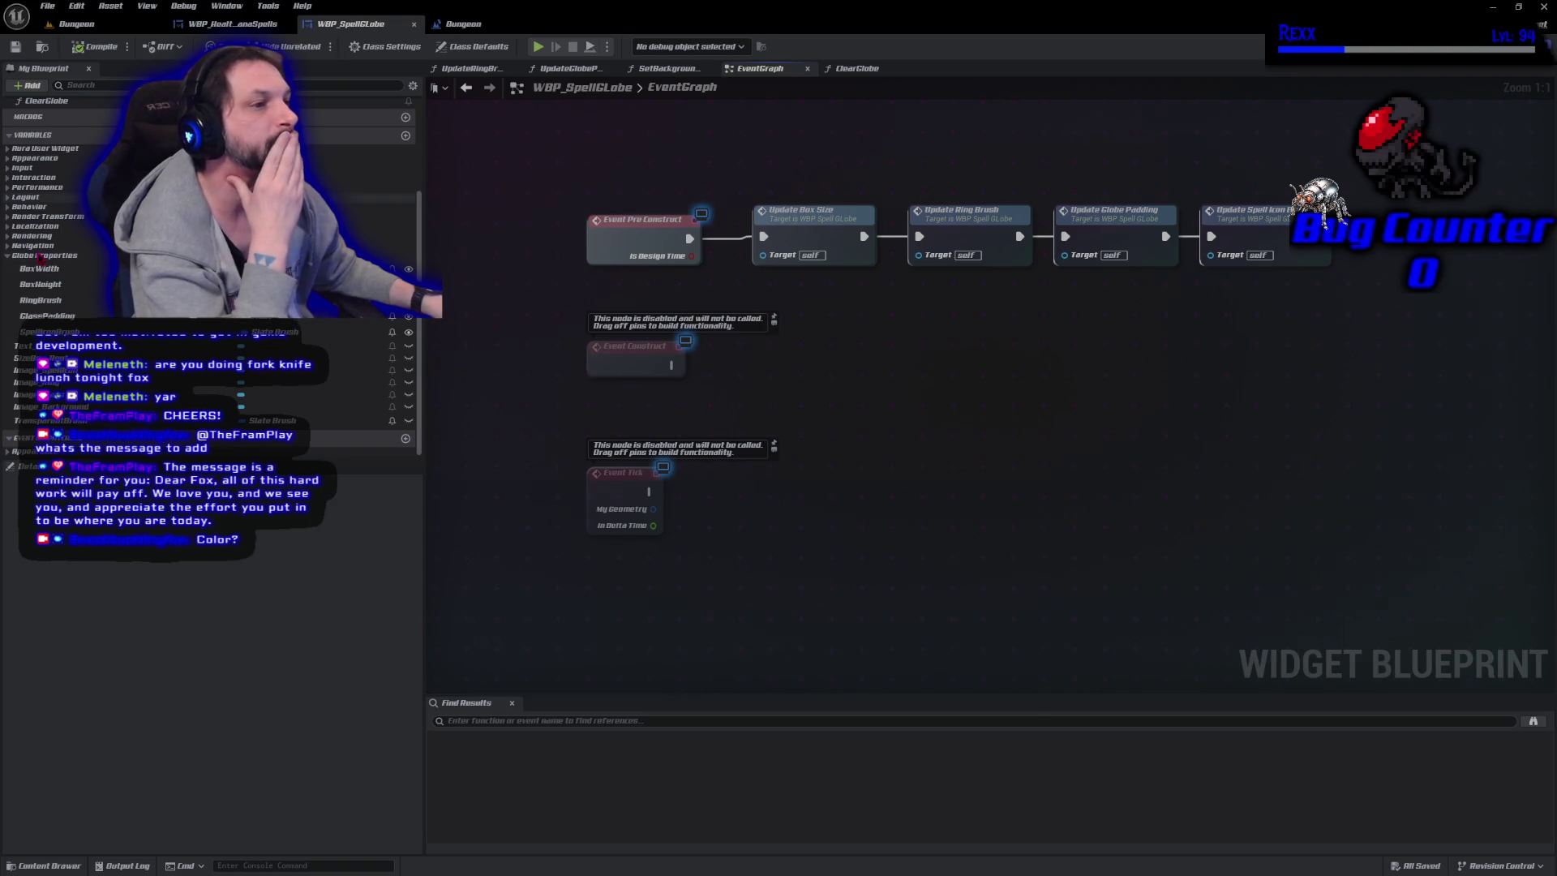
scroll(58, 194, "up", 2)
mouse_move(44, 159)
left_mouse_down()
mouse_move(560, 387)
mouse_move(685, 382)
mouse_move(675, 367)
left_mouse_up()
left_click(85, 50)
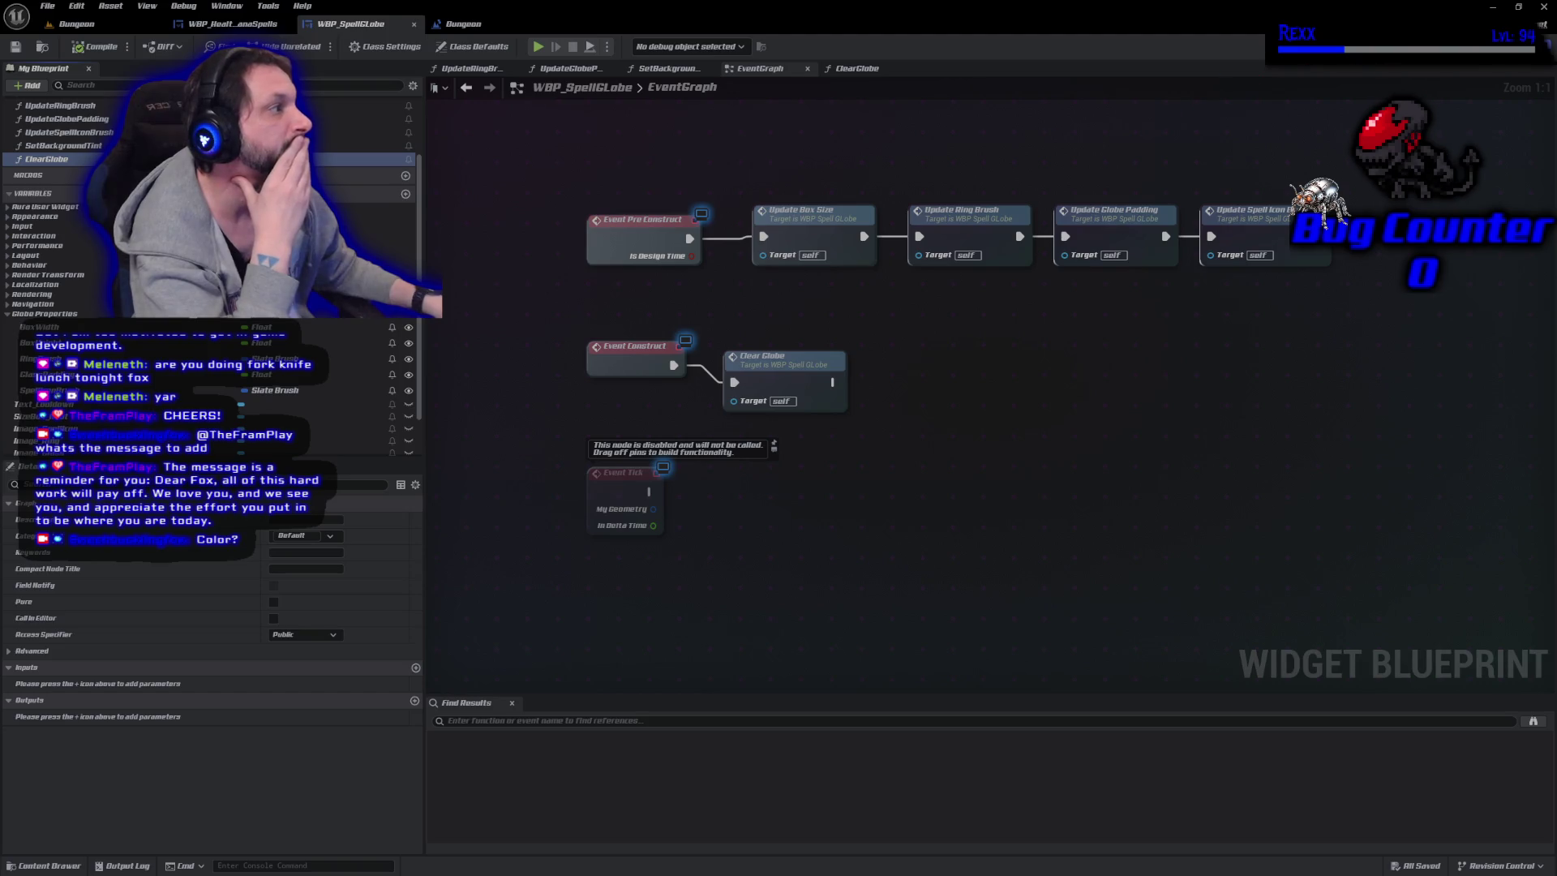
Connect Clear Globe to run after Update Spell Icon Brush.
left_click(1513, 48)
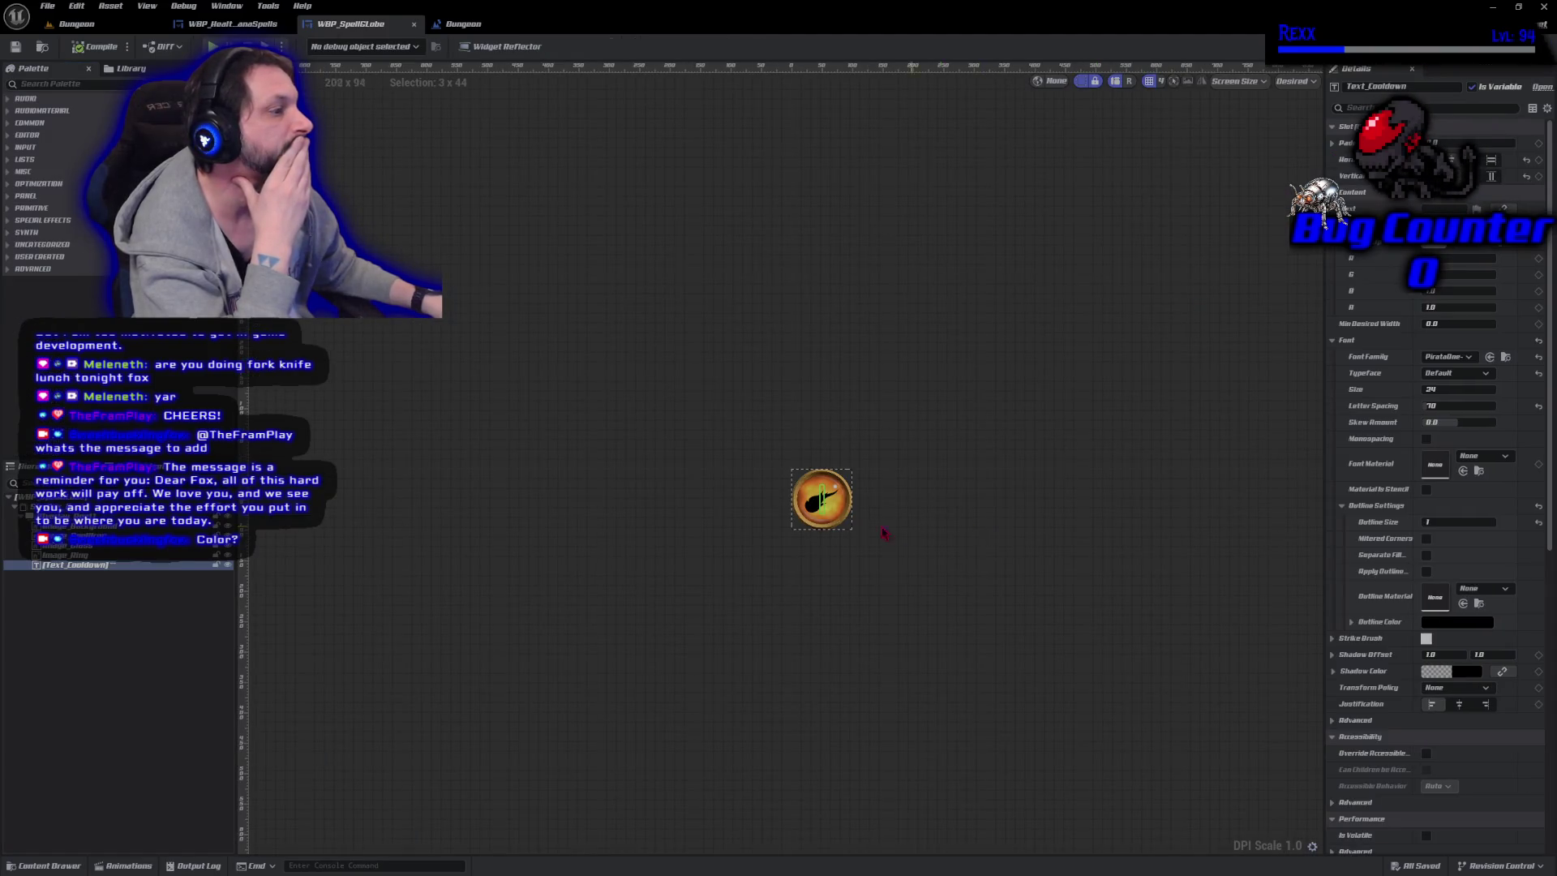
scroll(759, 578, "up", 5)
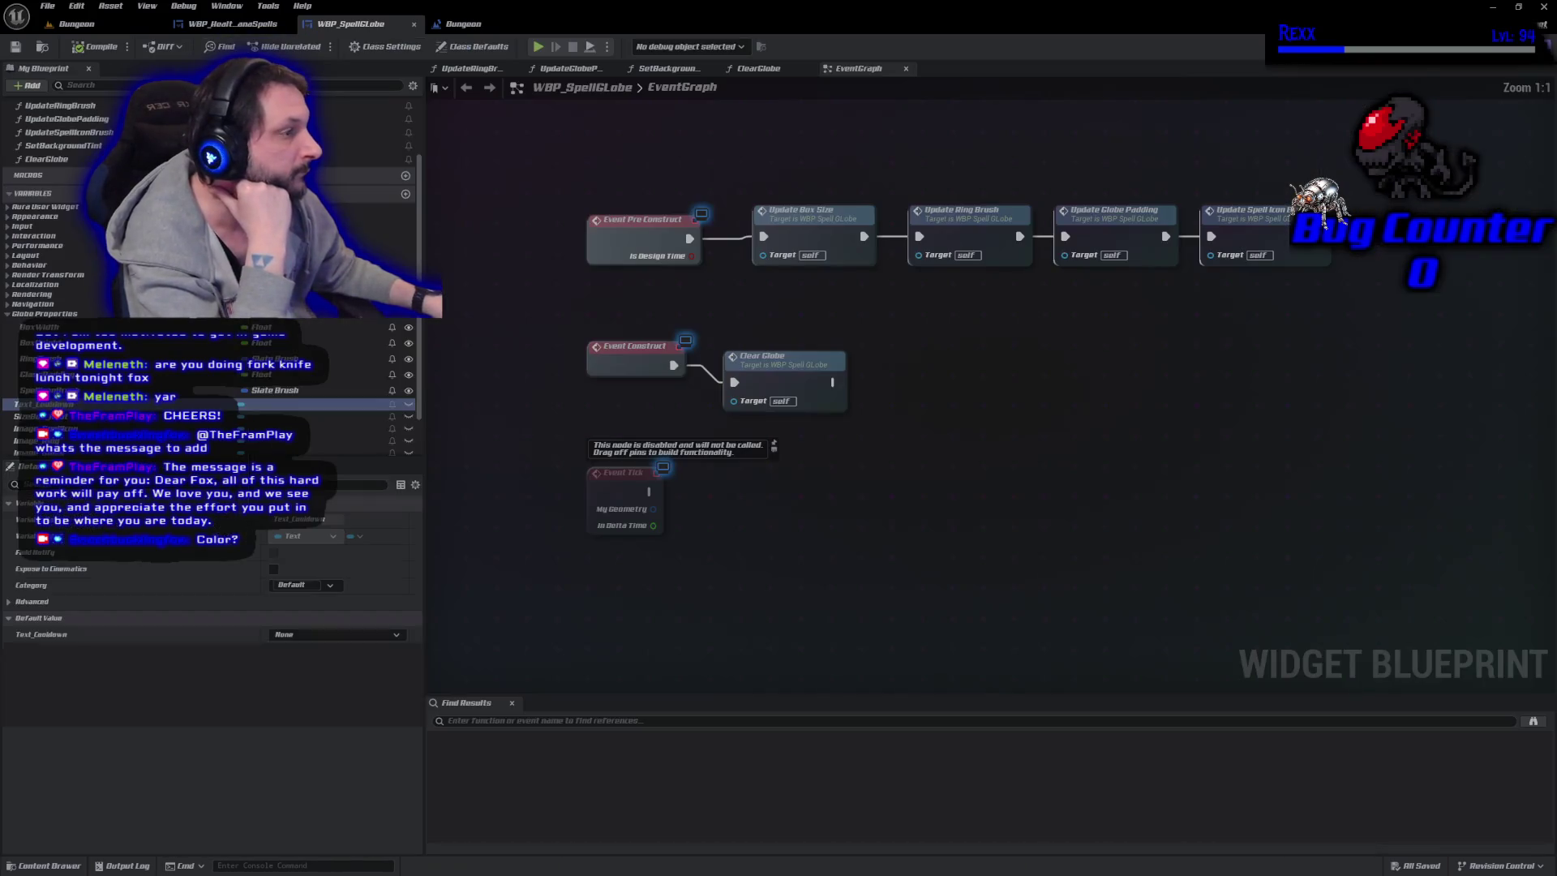
key("shift+F4")
left_click_drag(774, 382, 774, 372)
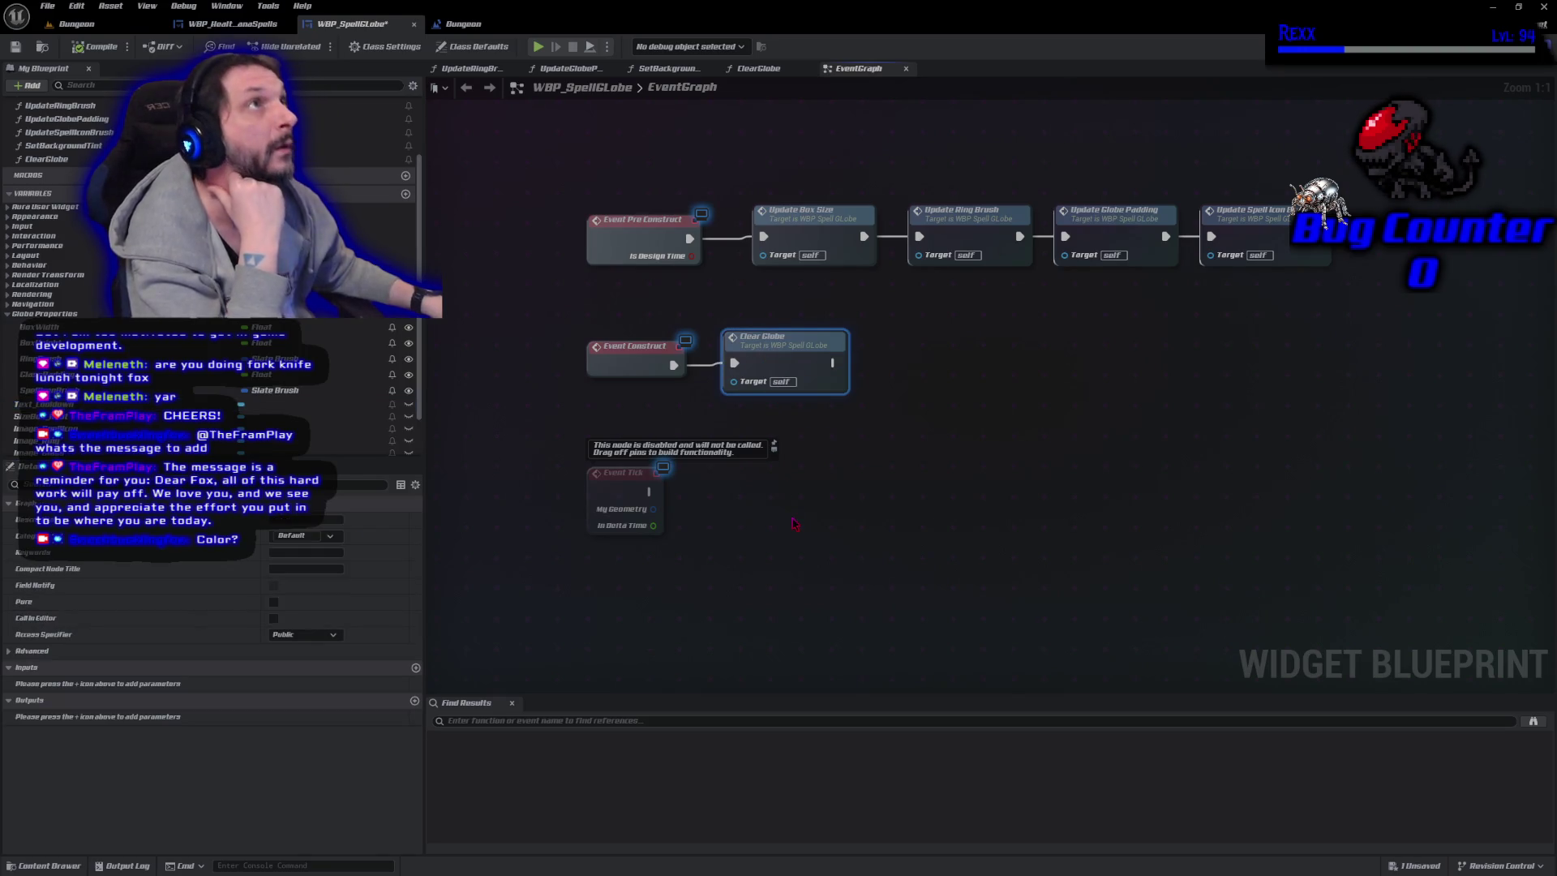
mouse_move(1322, 237)
left_mouse_down()
mouse_move(1249, 296)
mouse_move(811, 377)
mouse_move(735, 363)
left_mouse_up()
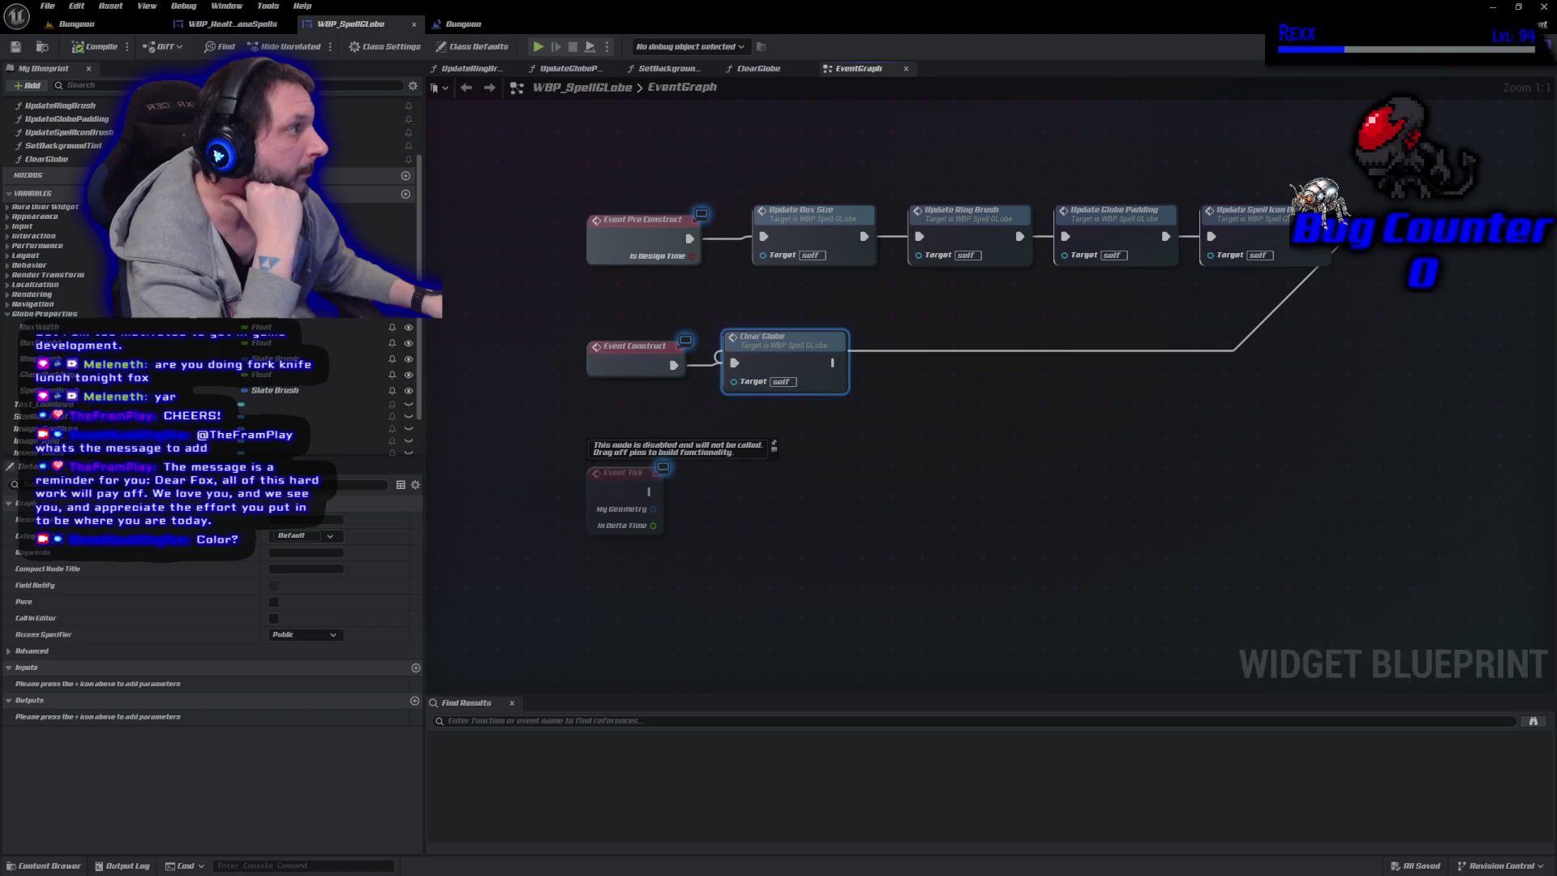
Move Clear Globe to the end of the Pre Construct chain, compile, and add another function.
left_click(1485, 46)
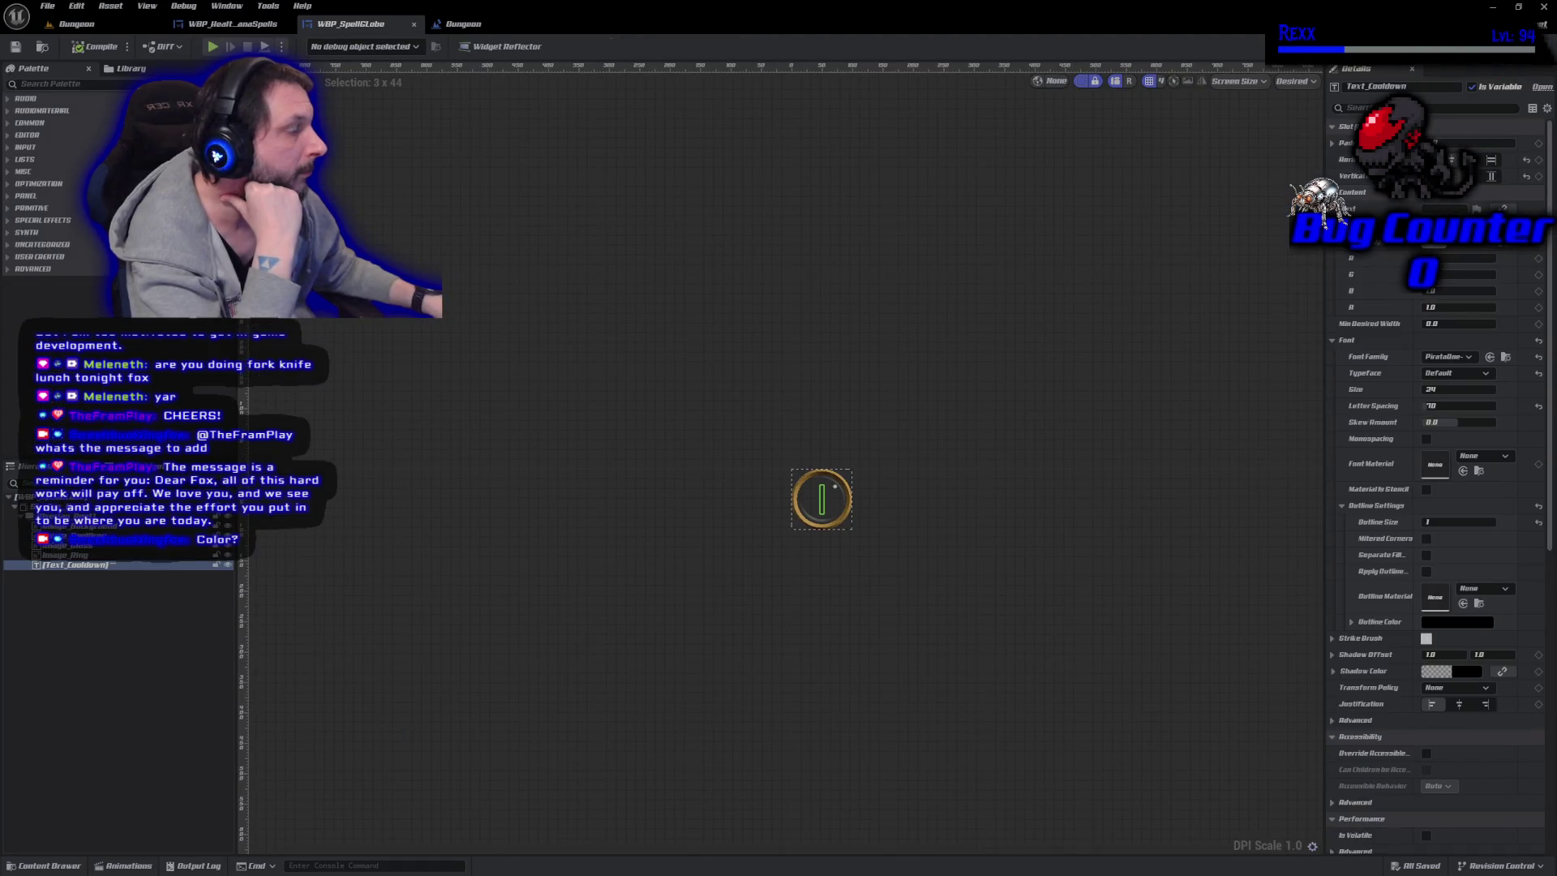
left_click(1528, 46)
left_click(733, 362, "alt")
left_click(832, 363, "alt")
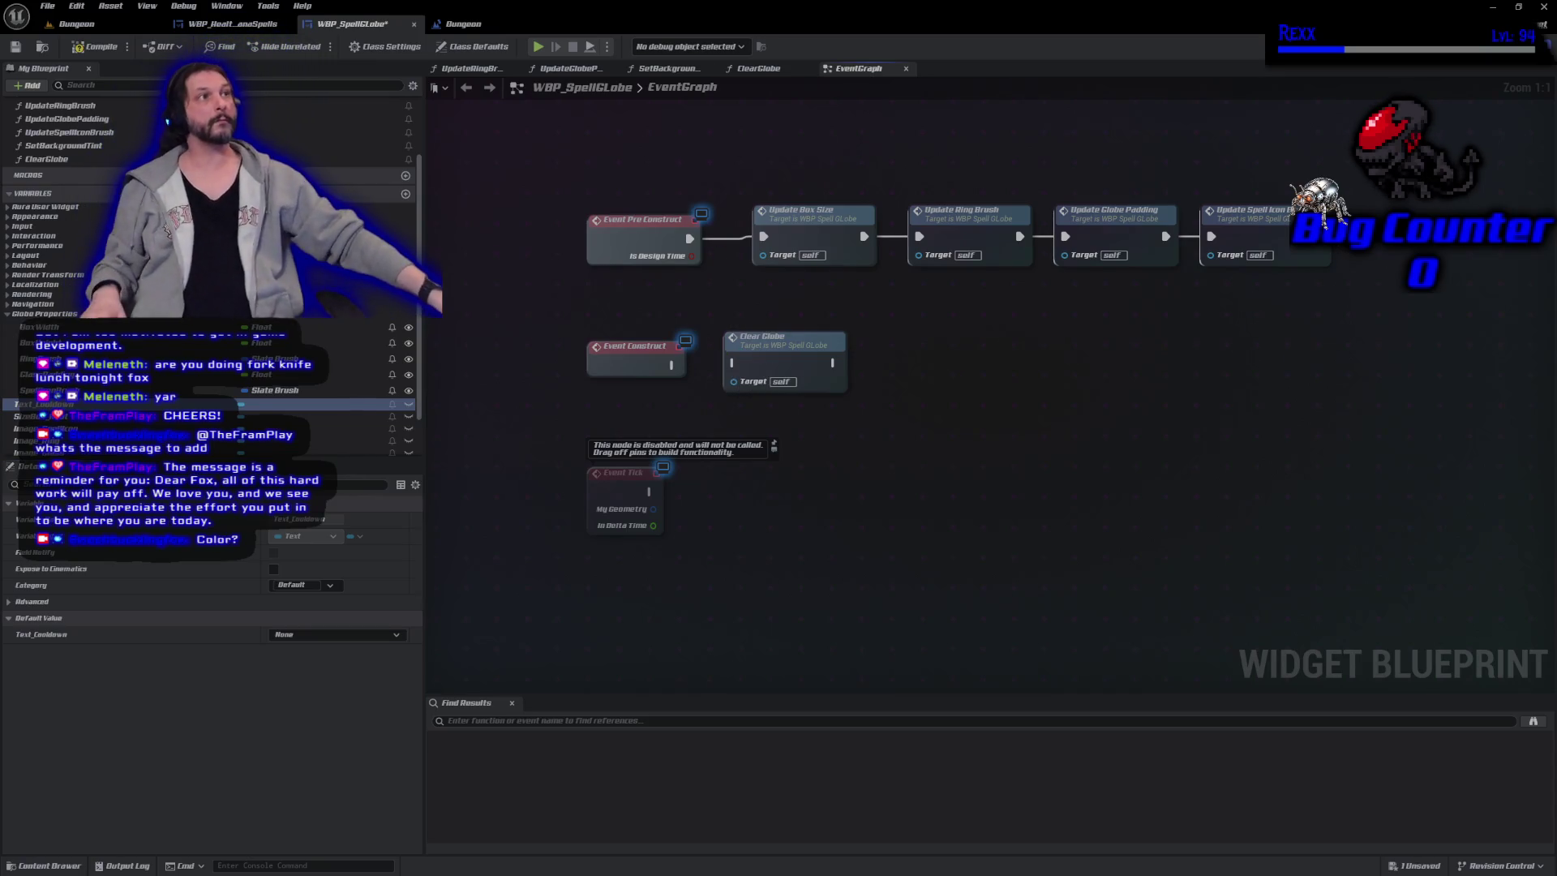
mouse_move(762, 336)
left_mouse_down()
mouse_move(1317, 279)
mouse_move(1375, 208)
mouse_move(1394, 208)
left_mouse_up()
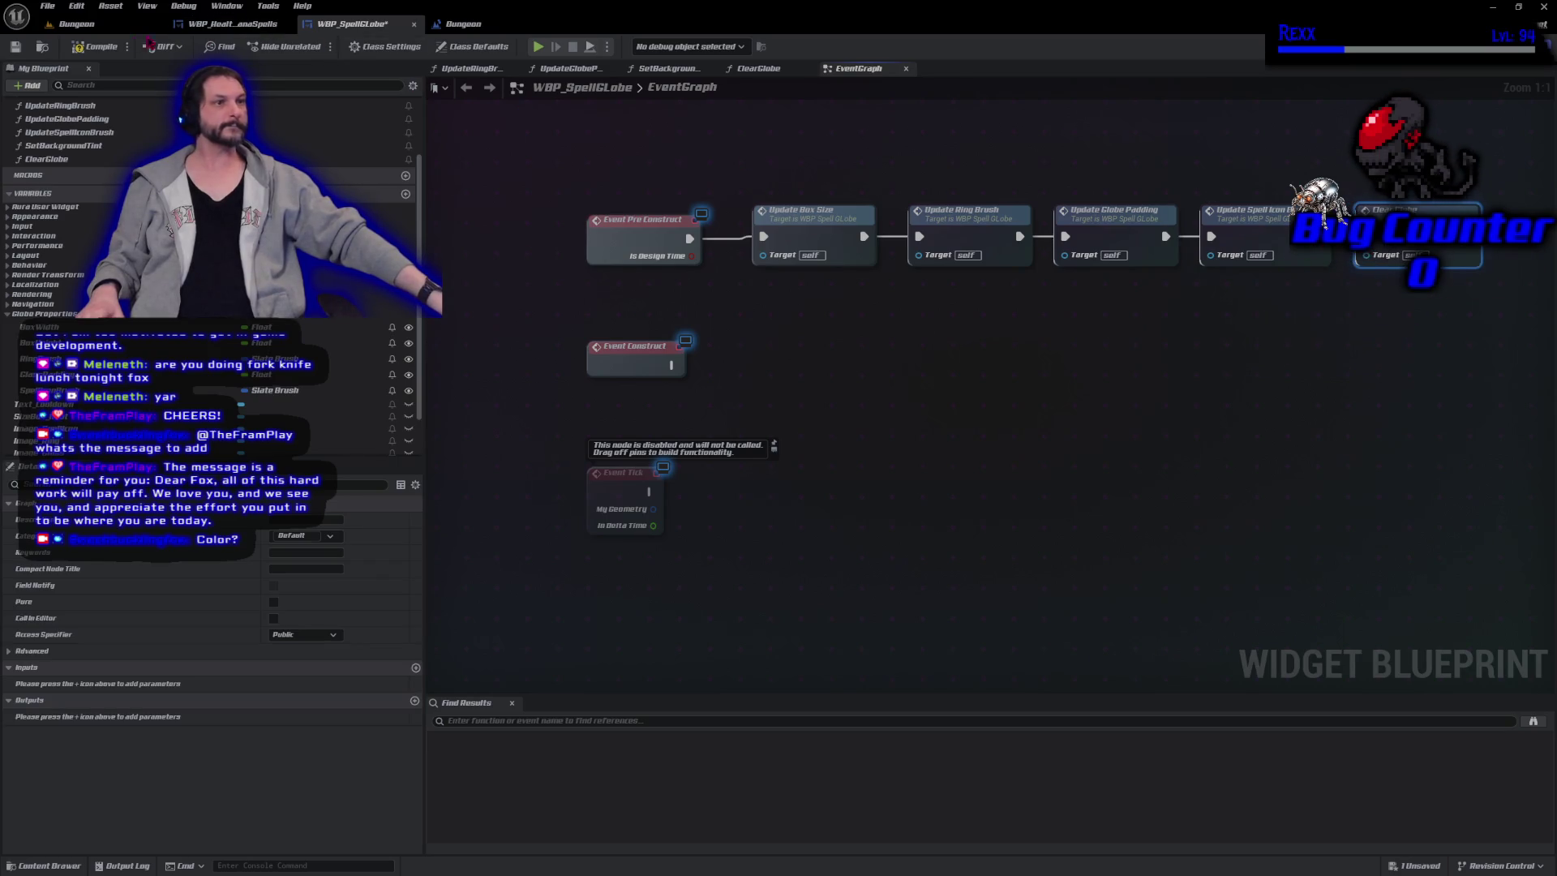
left_click(87, 50)
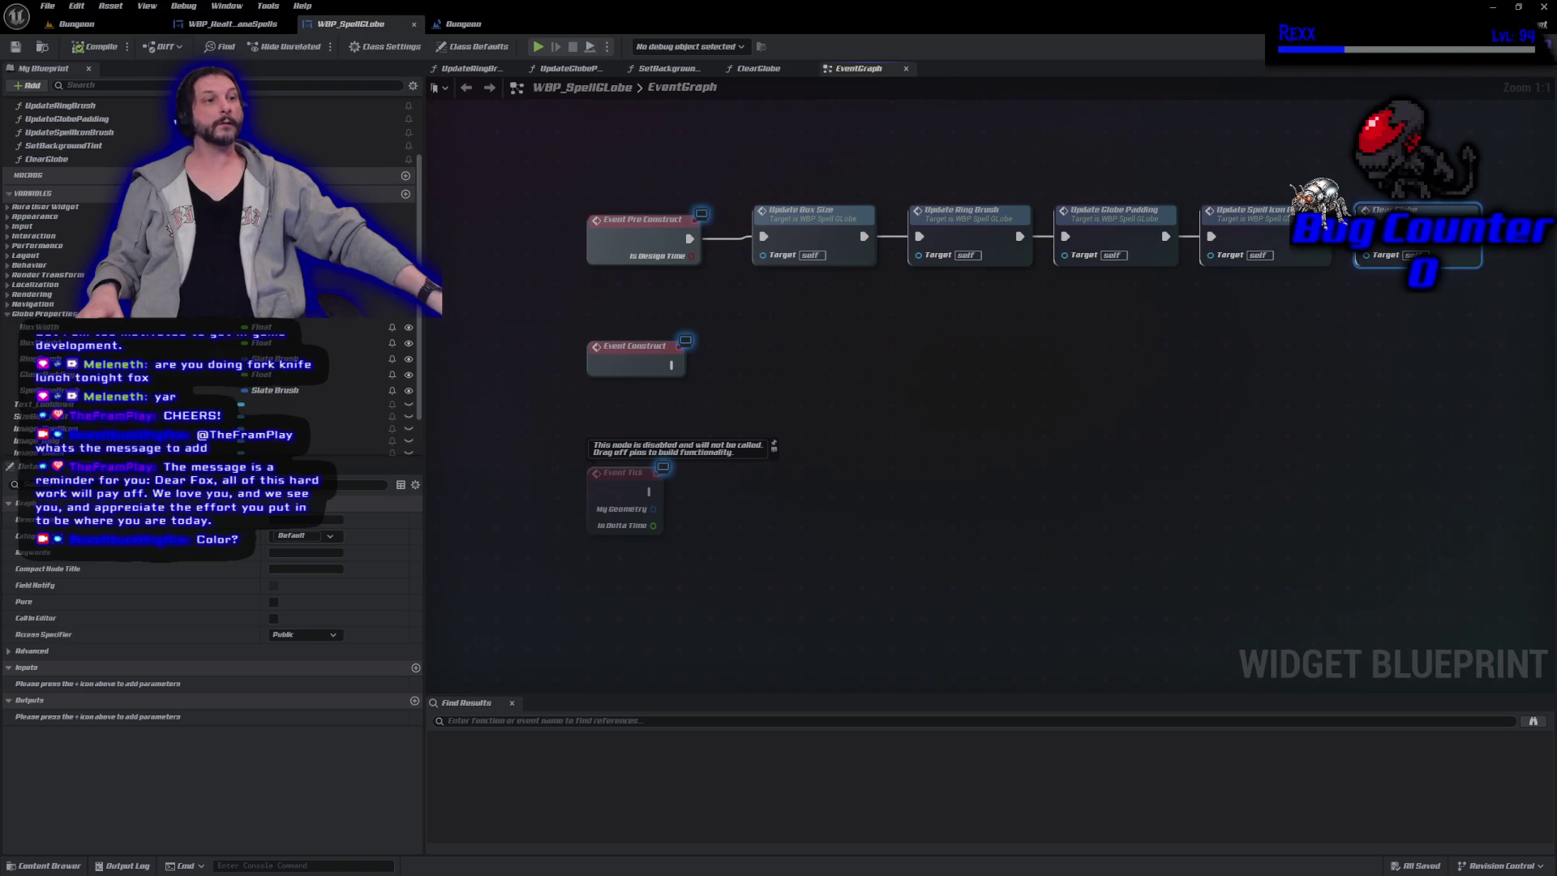
scroll(369, 201, "up", 3)
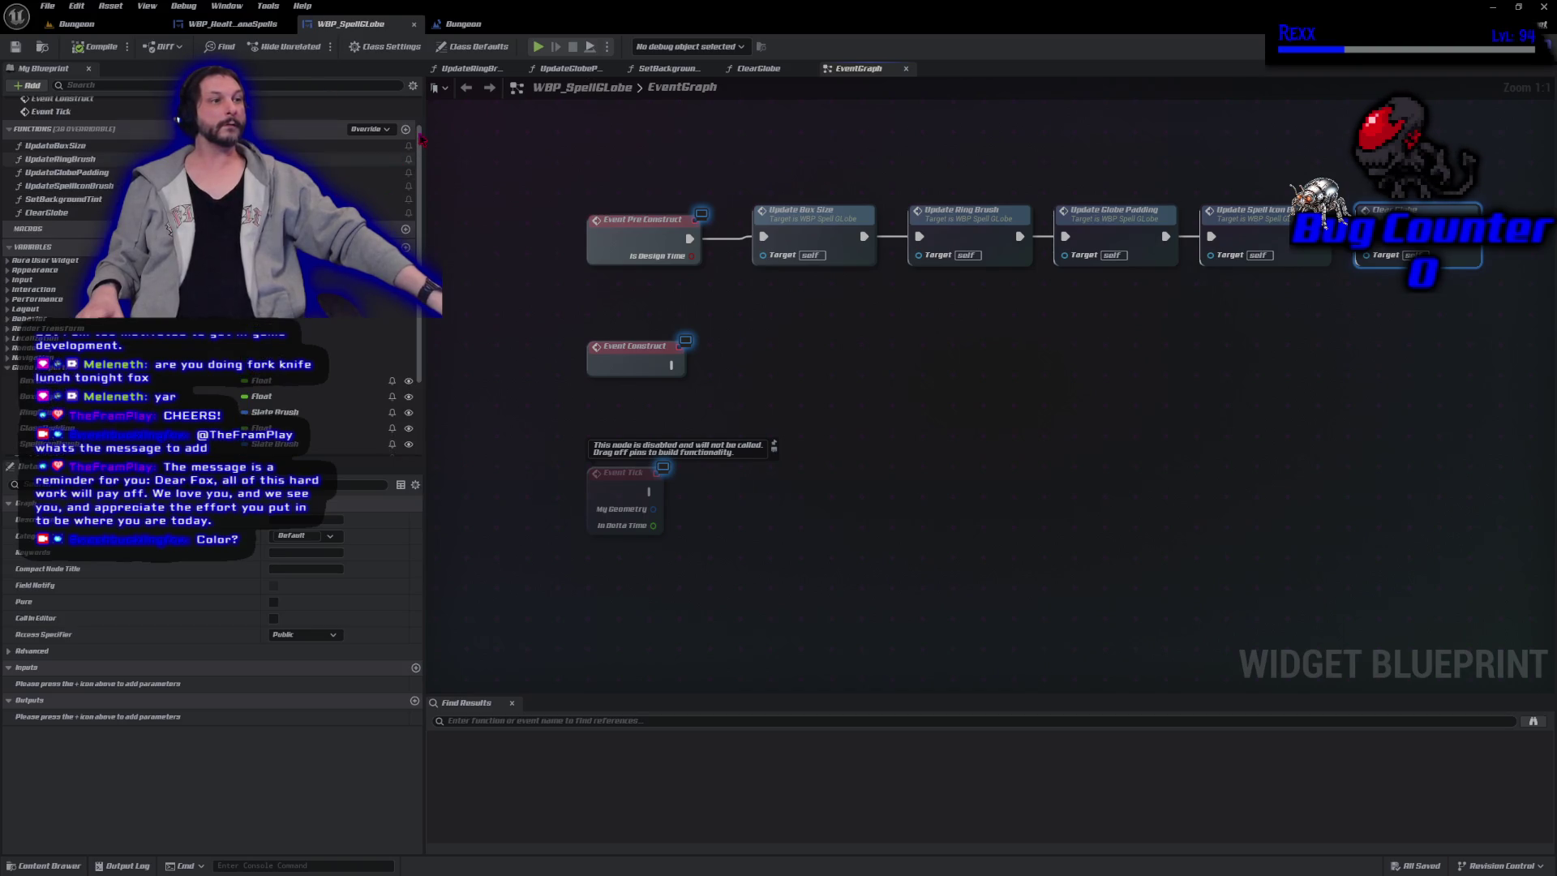
left_click(406, 129)
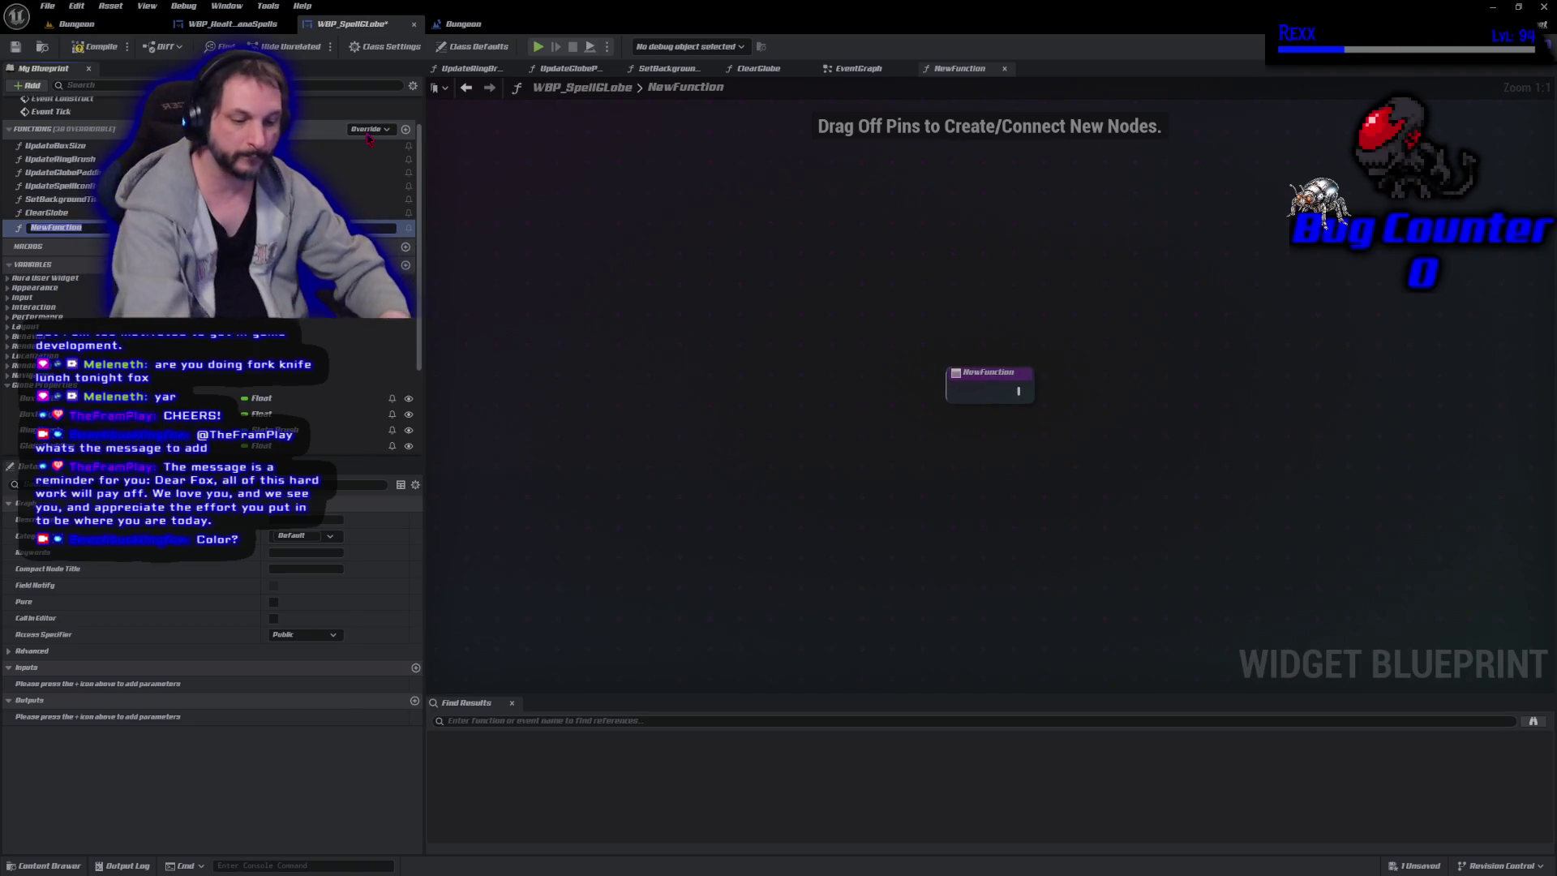
Name the function SetIconAndBackground and give it a Slate Brush input named IconBrush.
type("SetIcon")
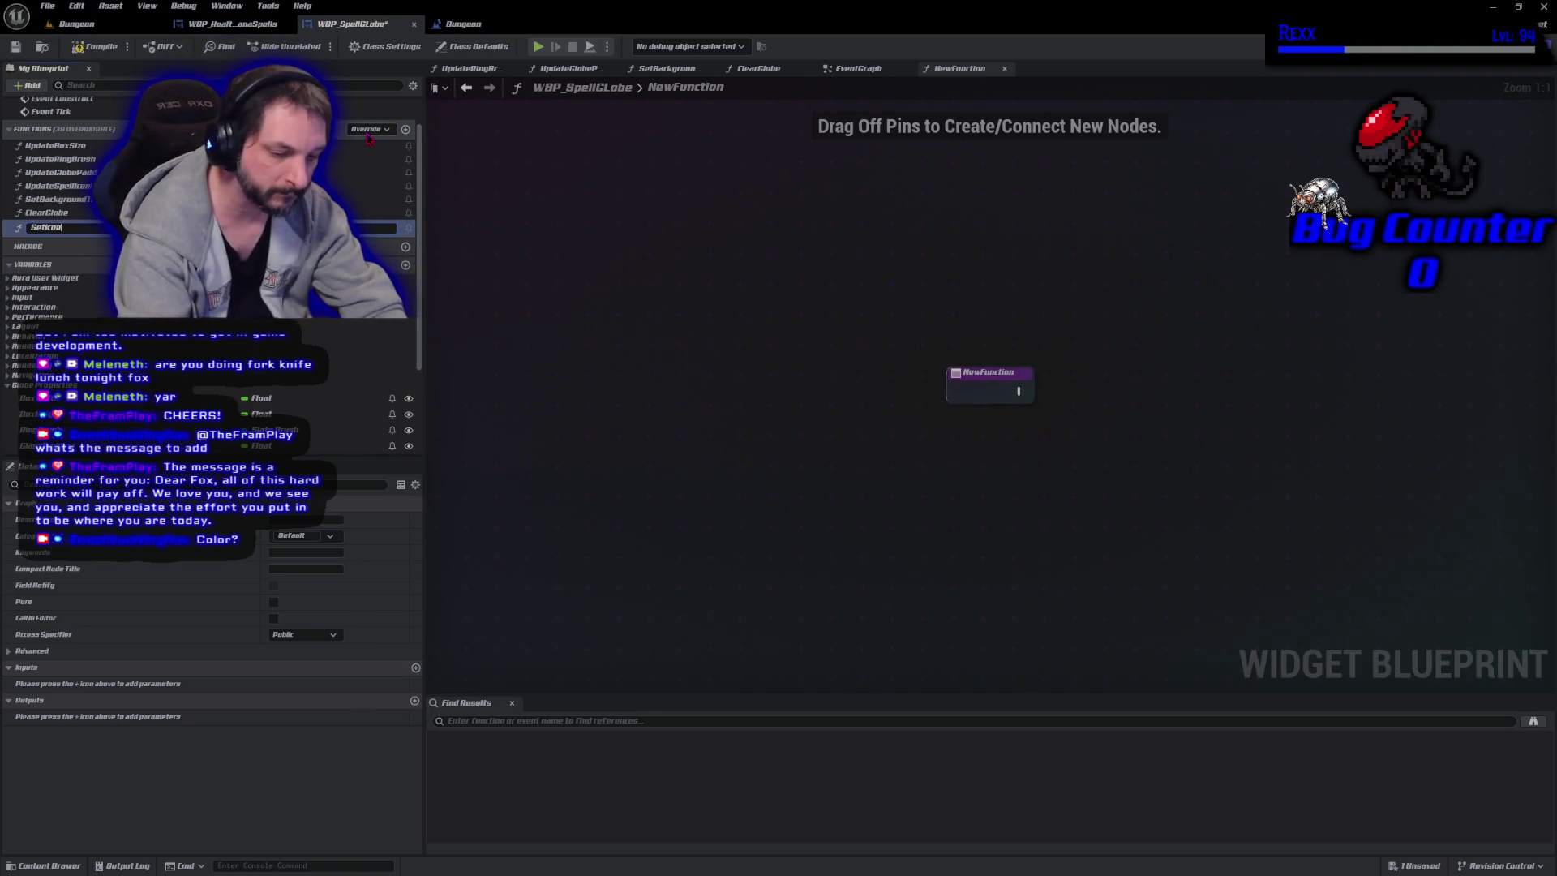
type("AndBackgr")
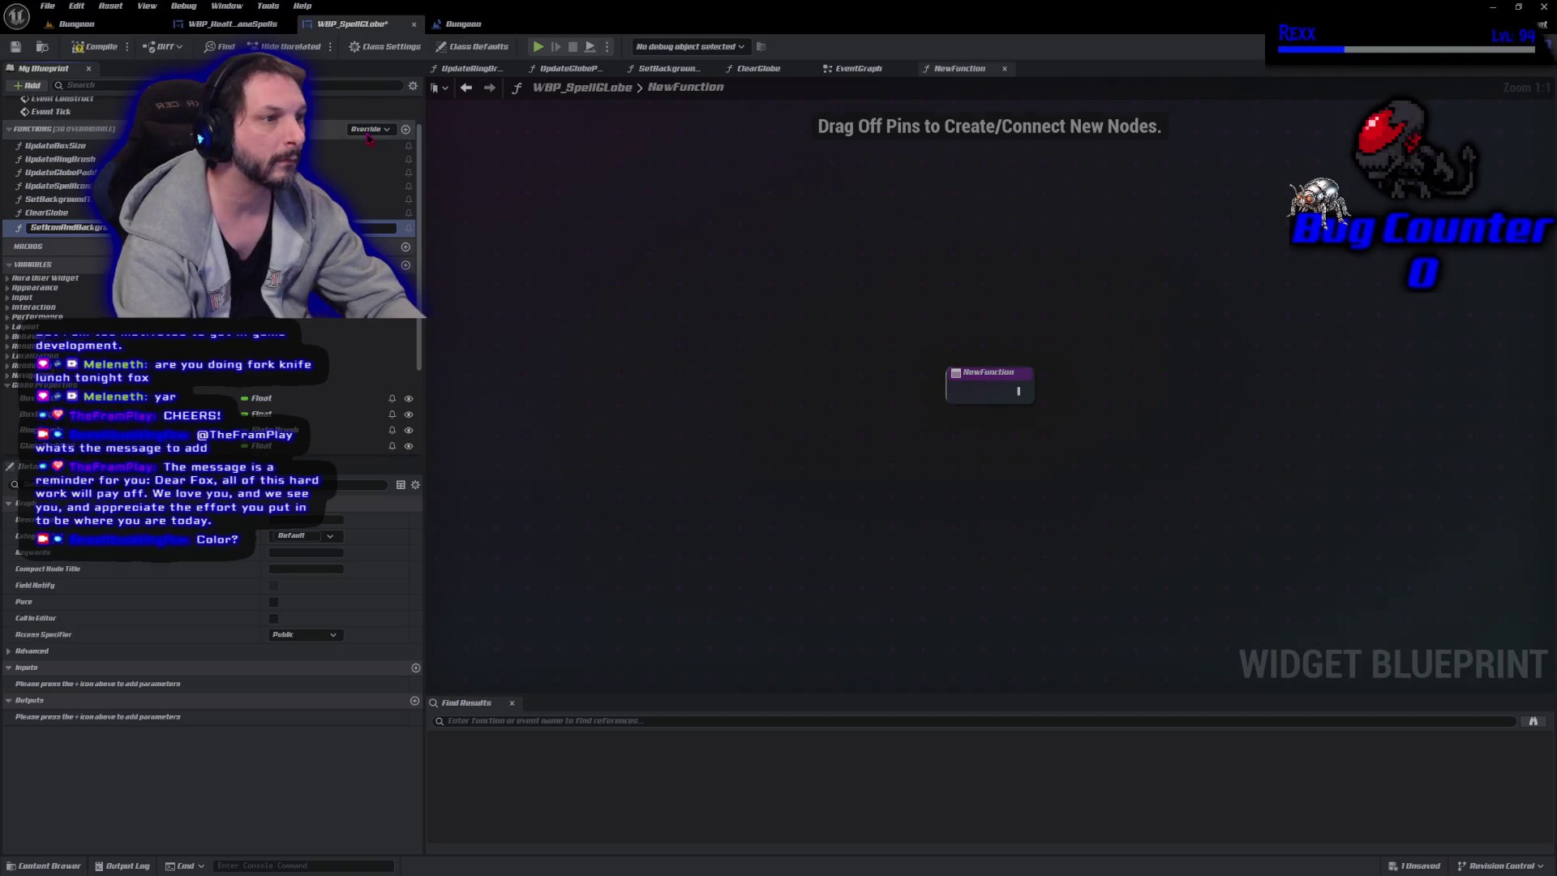
key("Return")
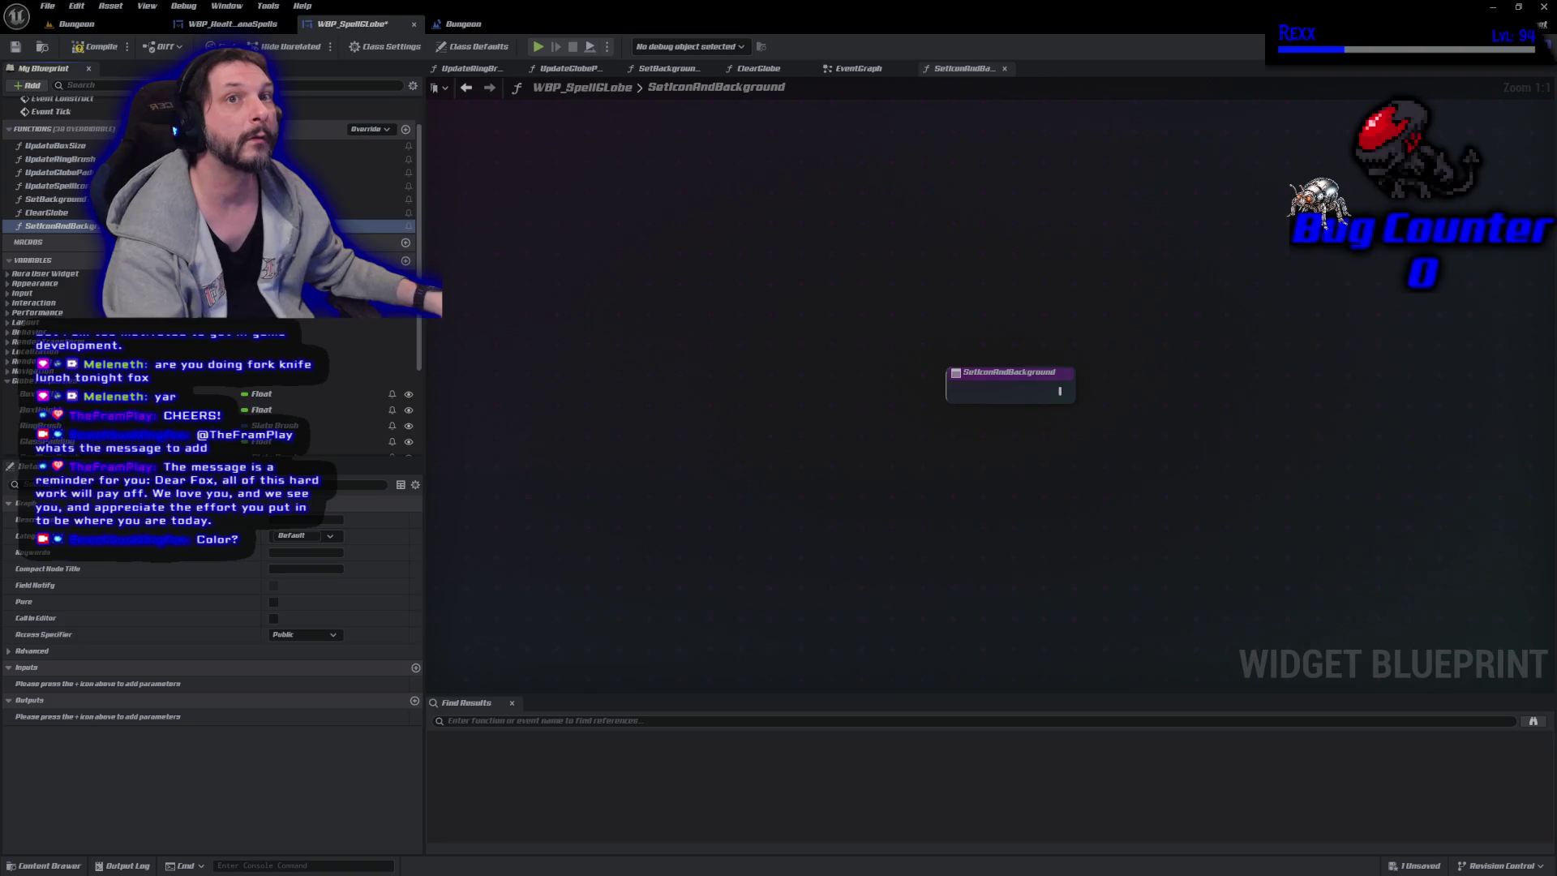
left_click(415, 667)
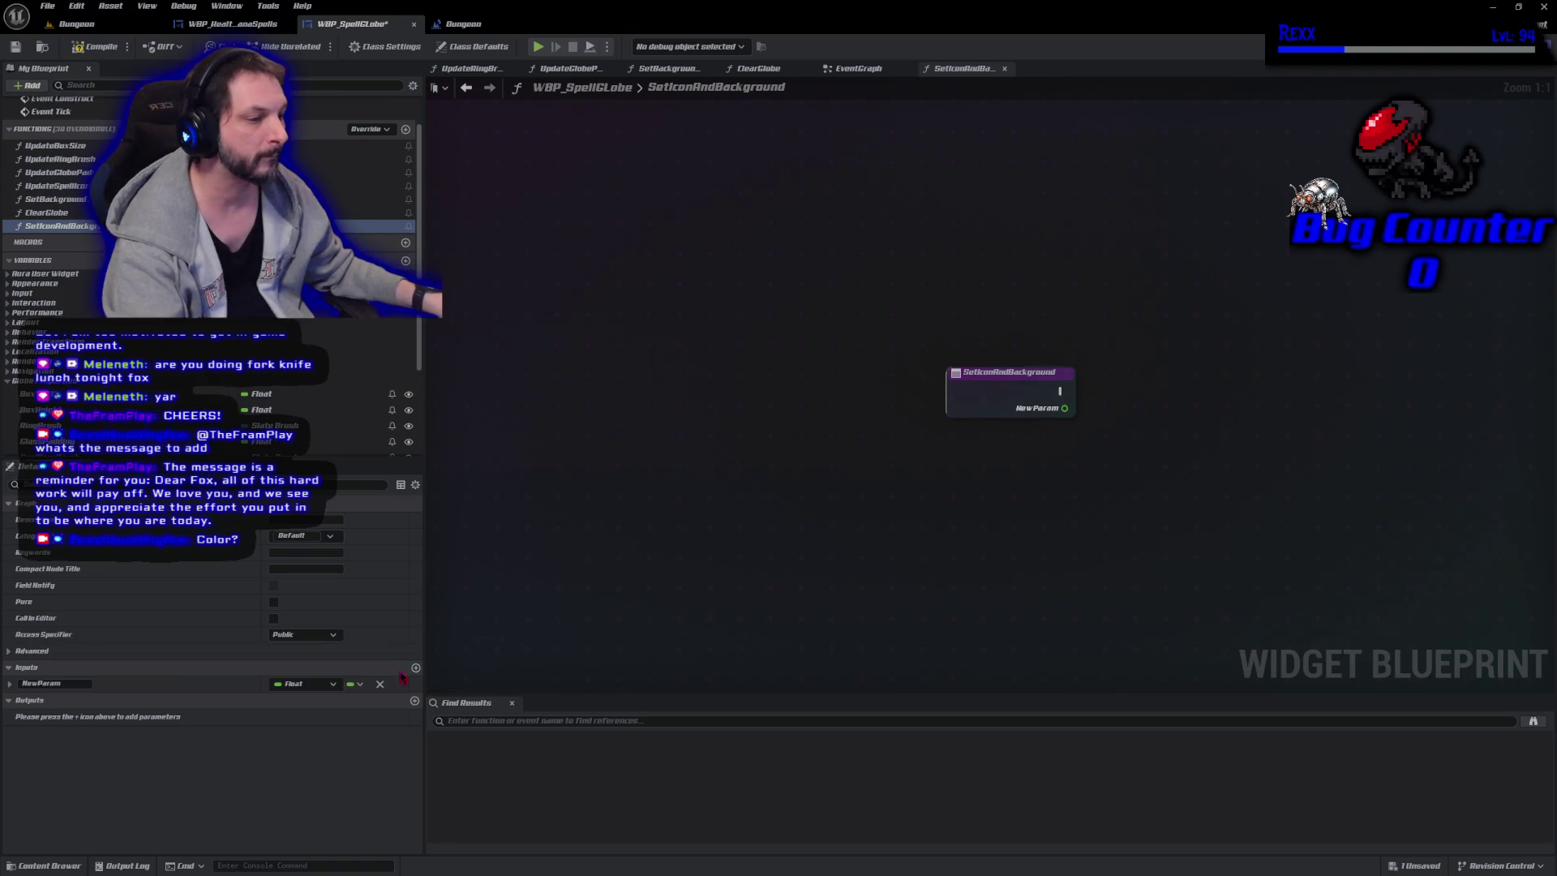
left_click(306, 684)
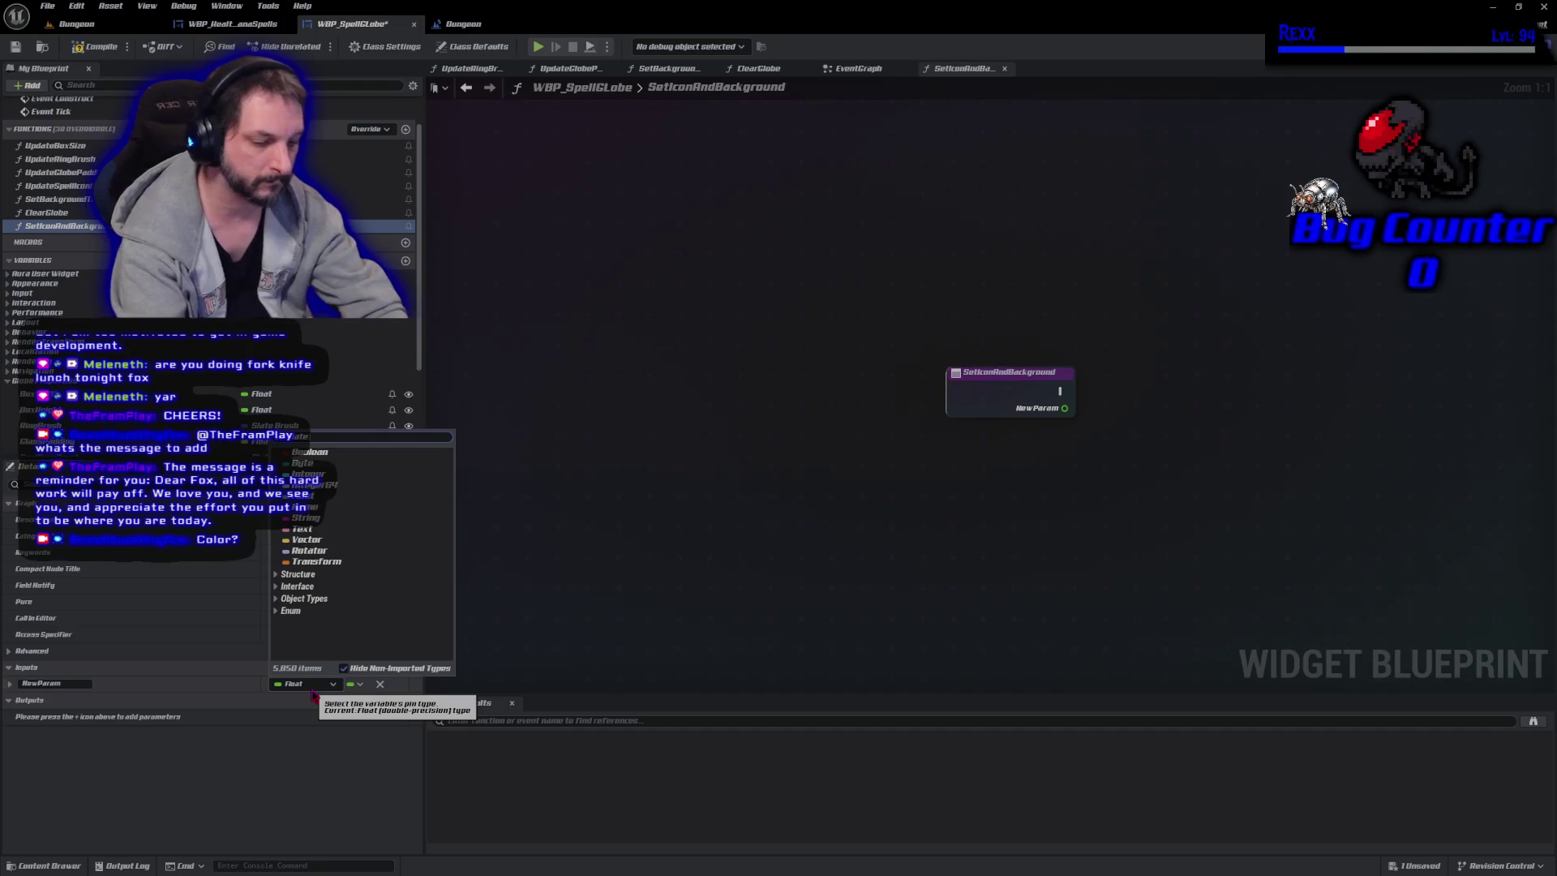
type("sh")
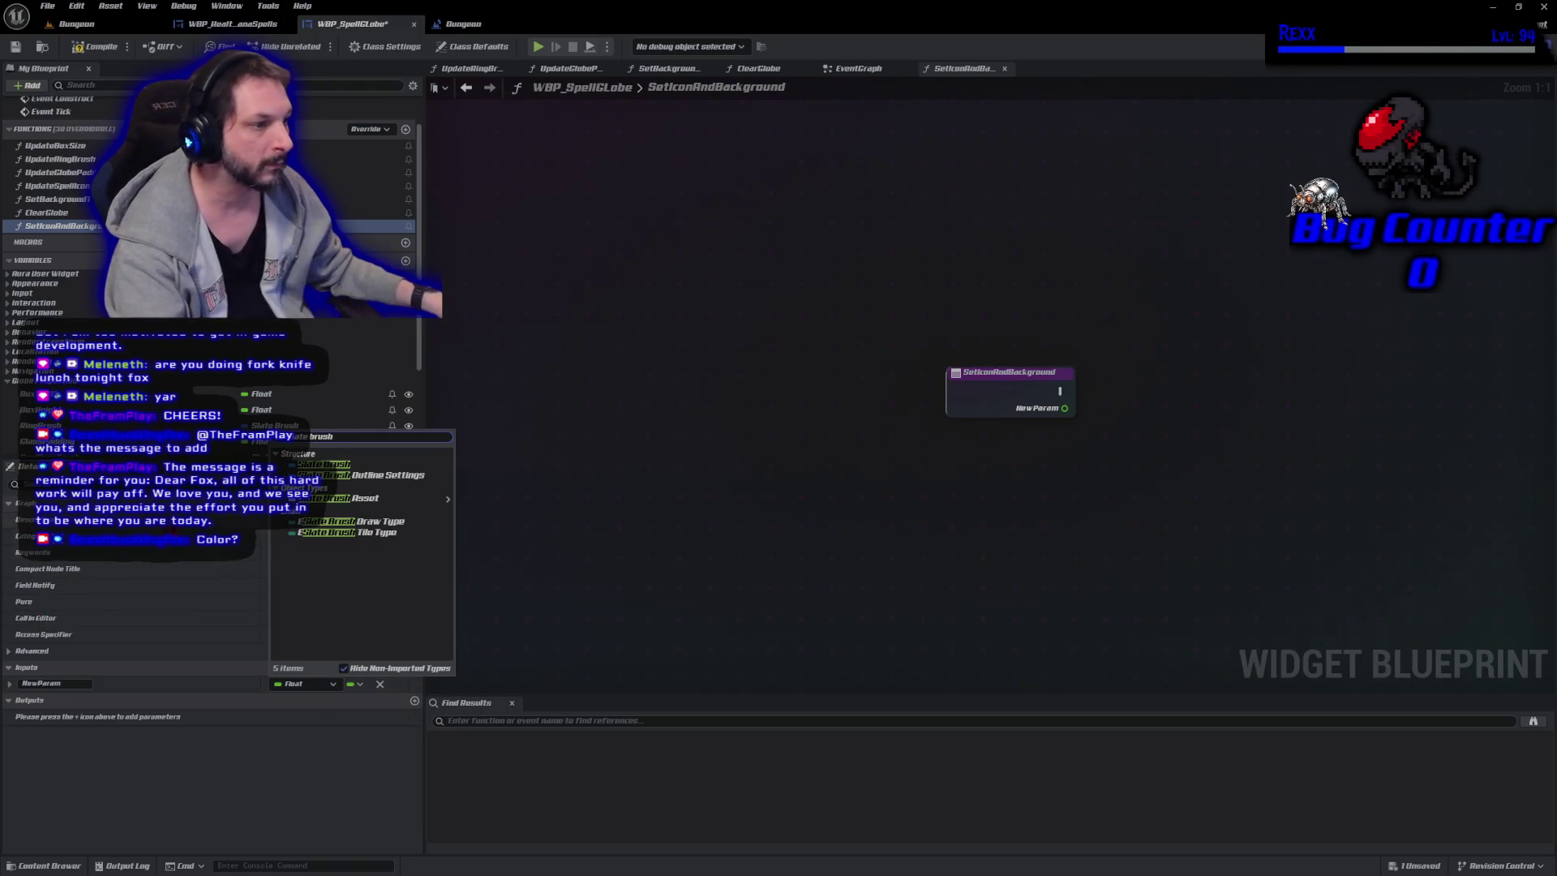
left_click(324, 464)
double_click(89, 687)
type("I")
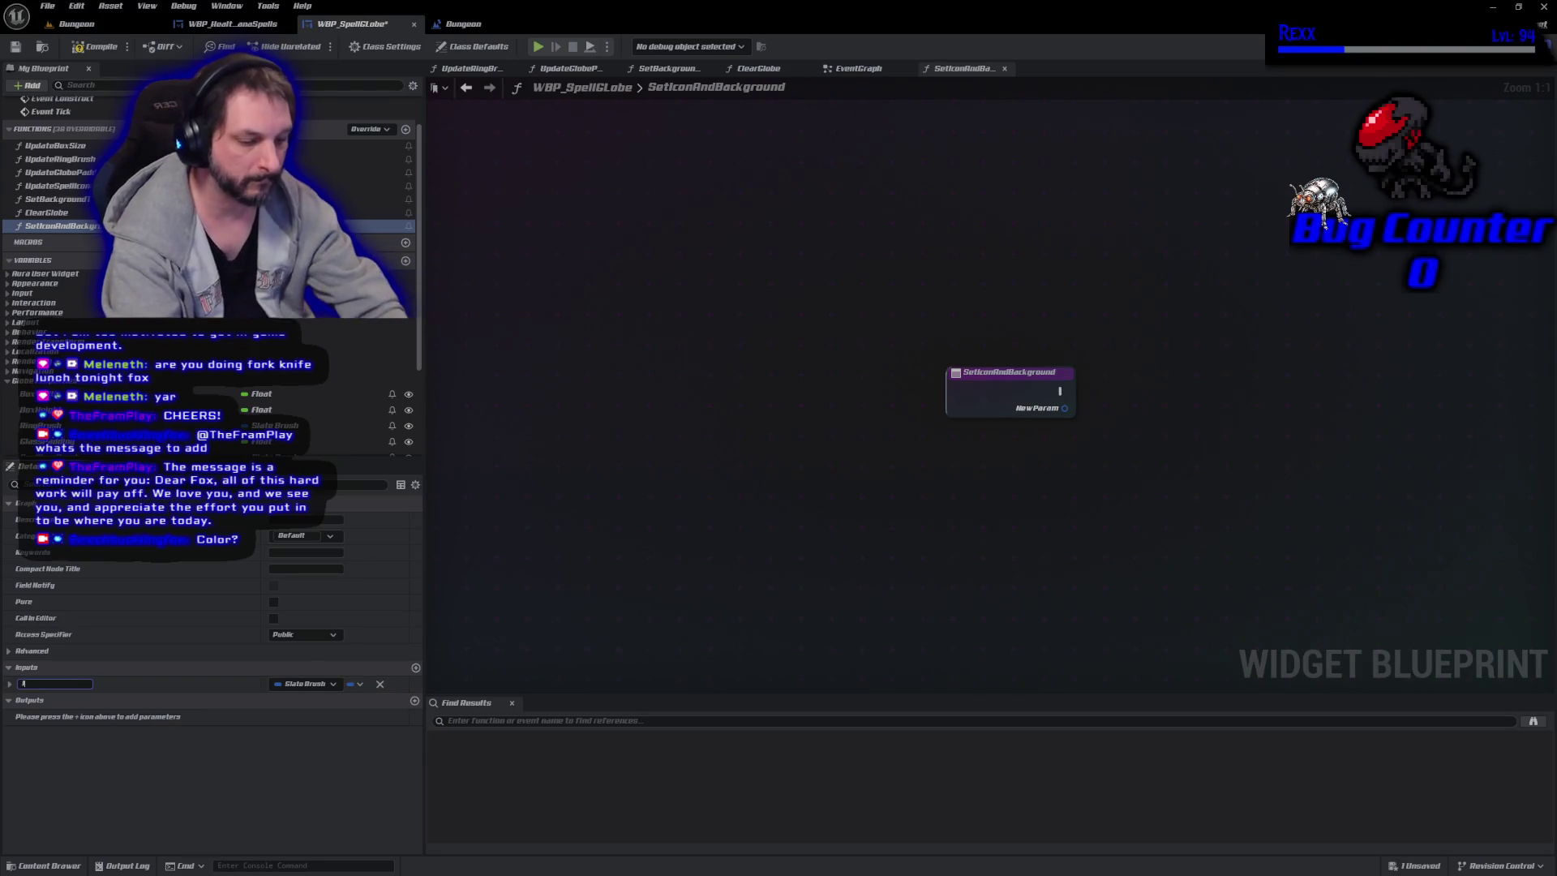
type("conBrush")
key("Return")
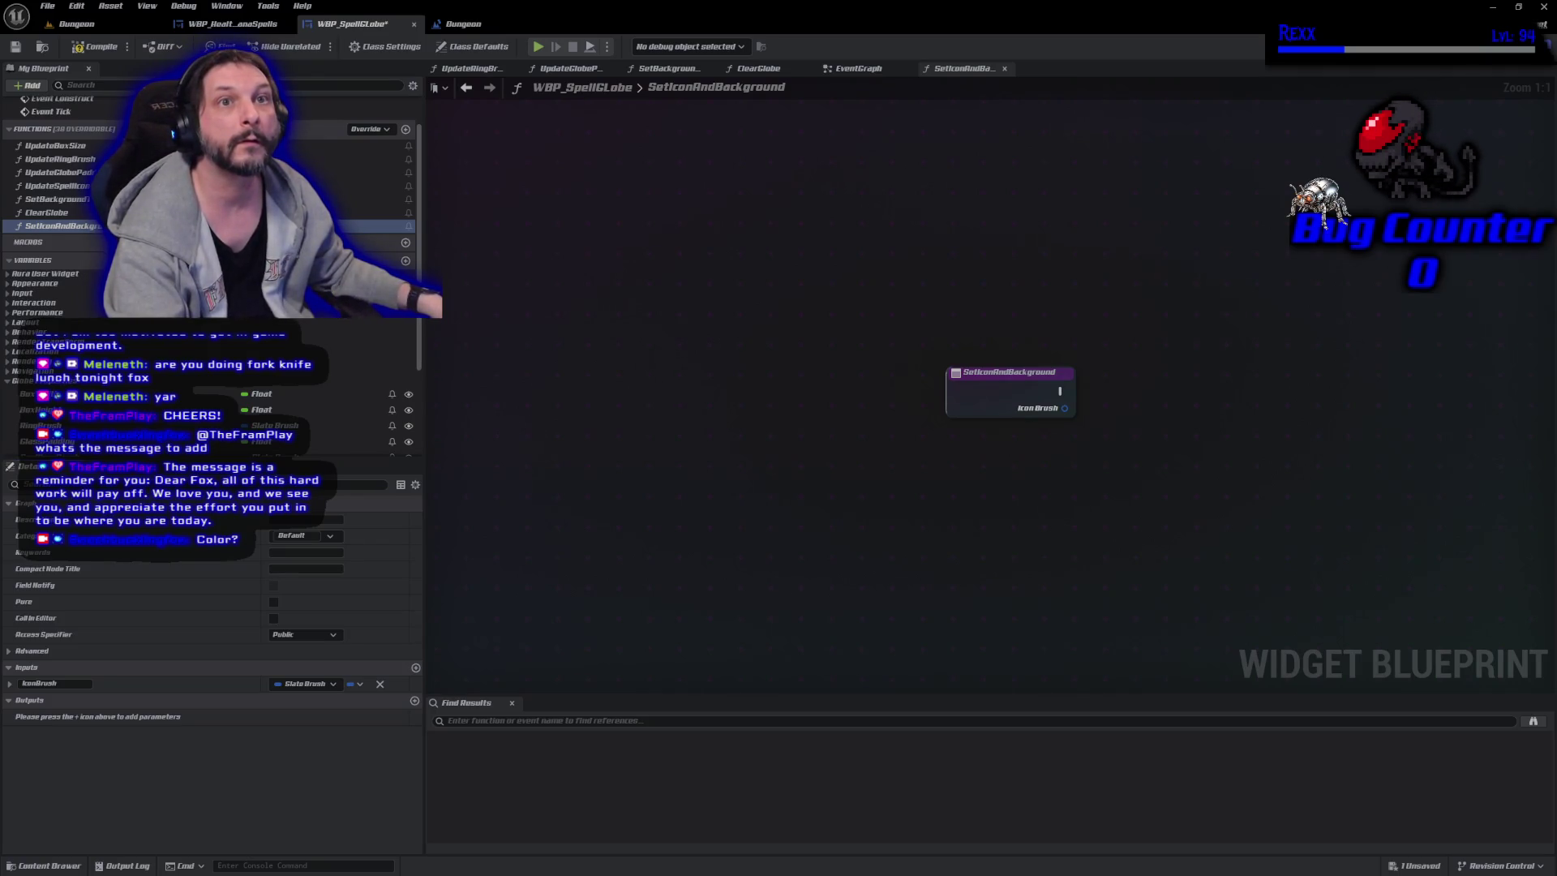
Add a second Slate Brush input named BackgroundBrush and compile.
left_click(416, 669)
type("Backg")
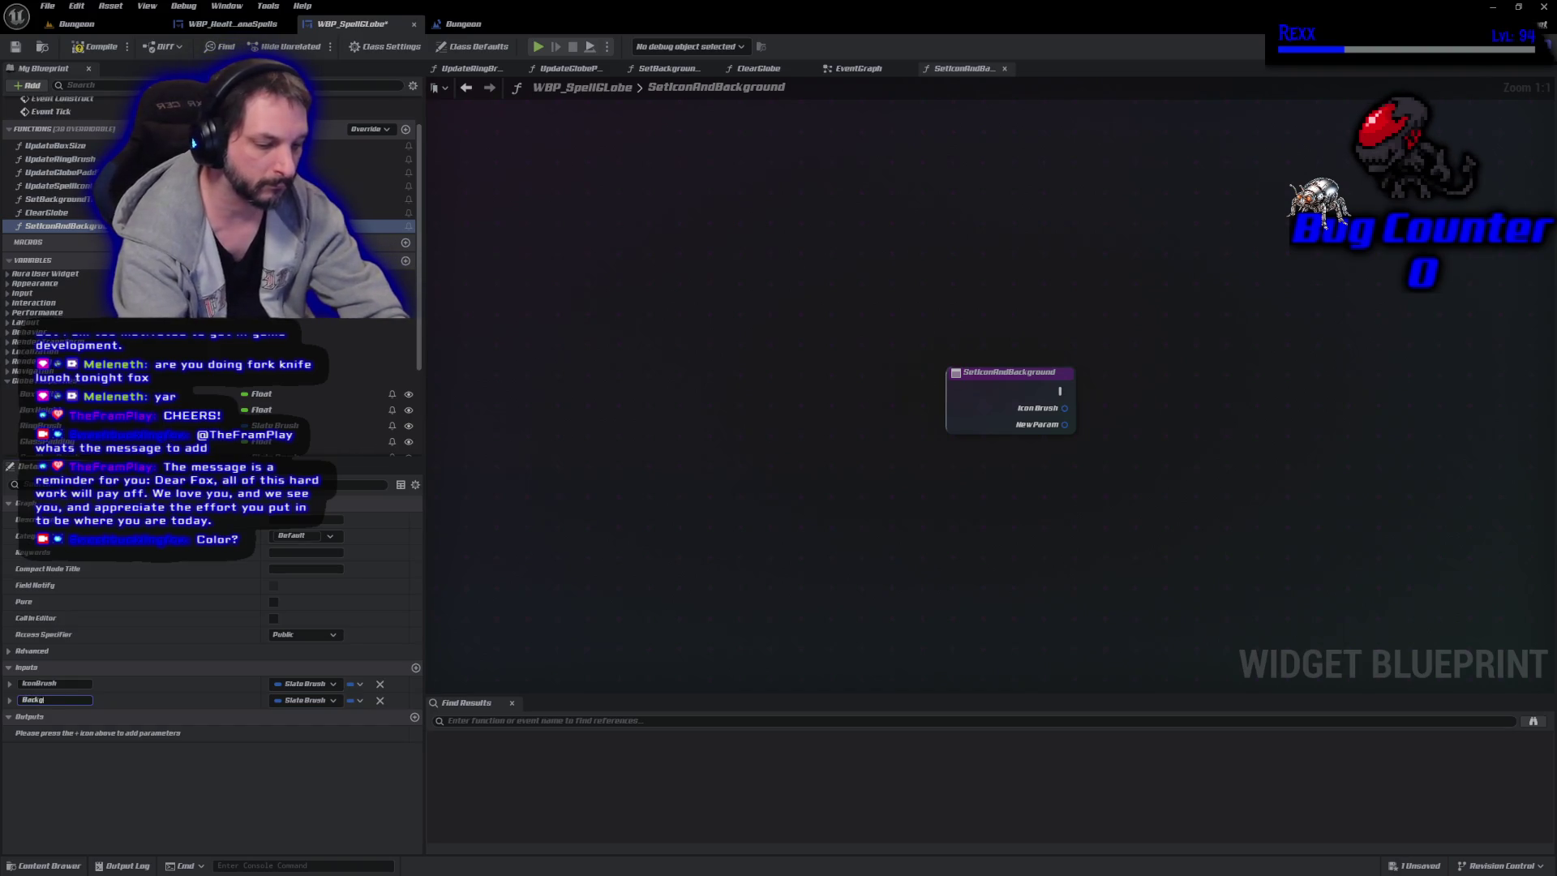
type("h")
key("Return")
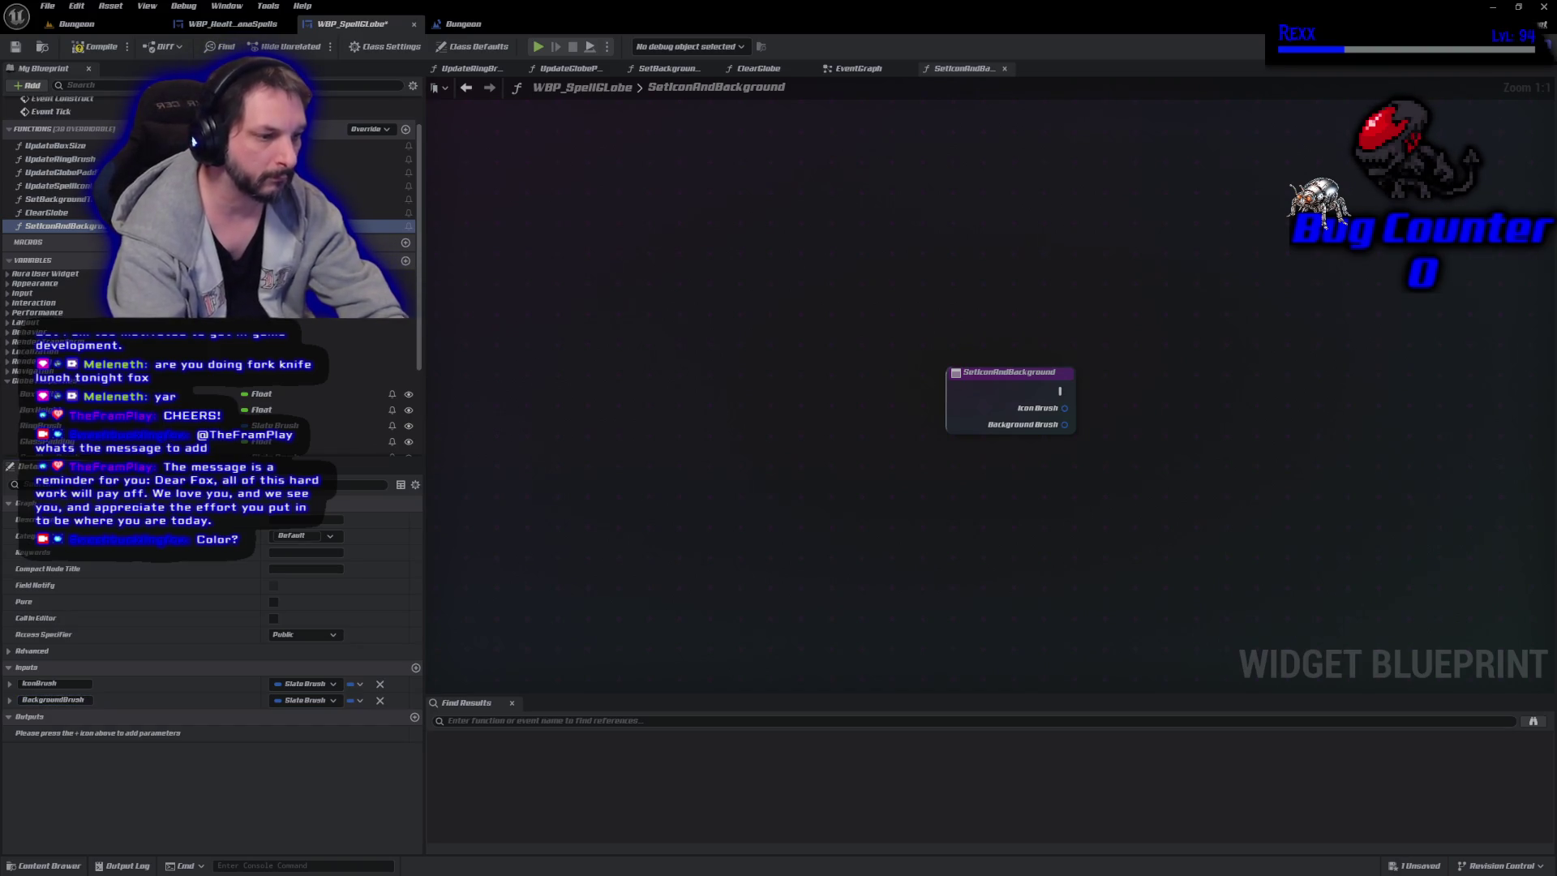
left_click(98, 55)
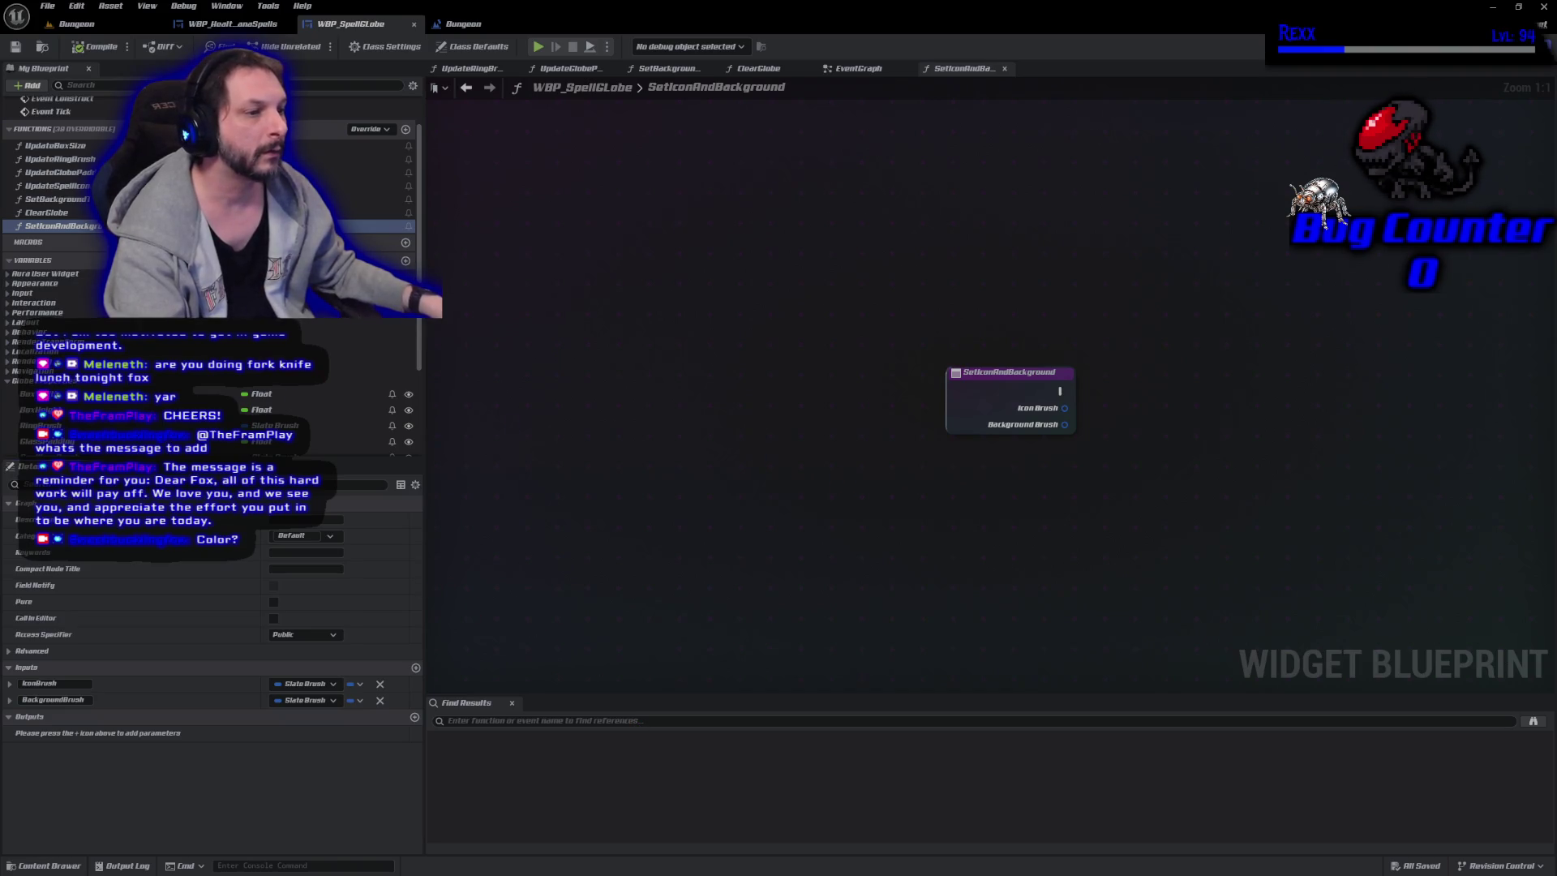
scroll(203, 324, "down", 5)
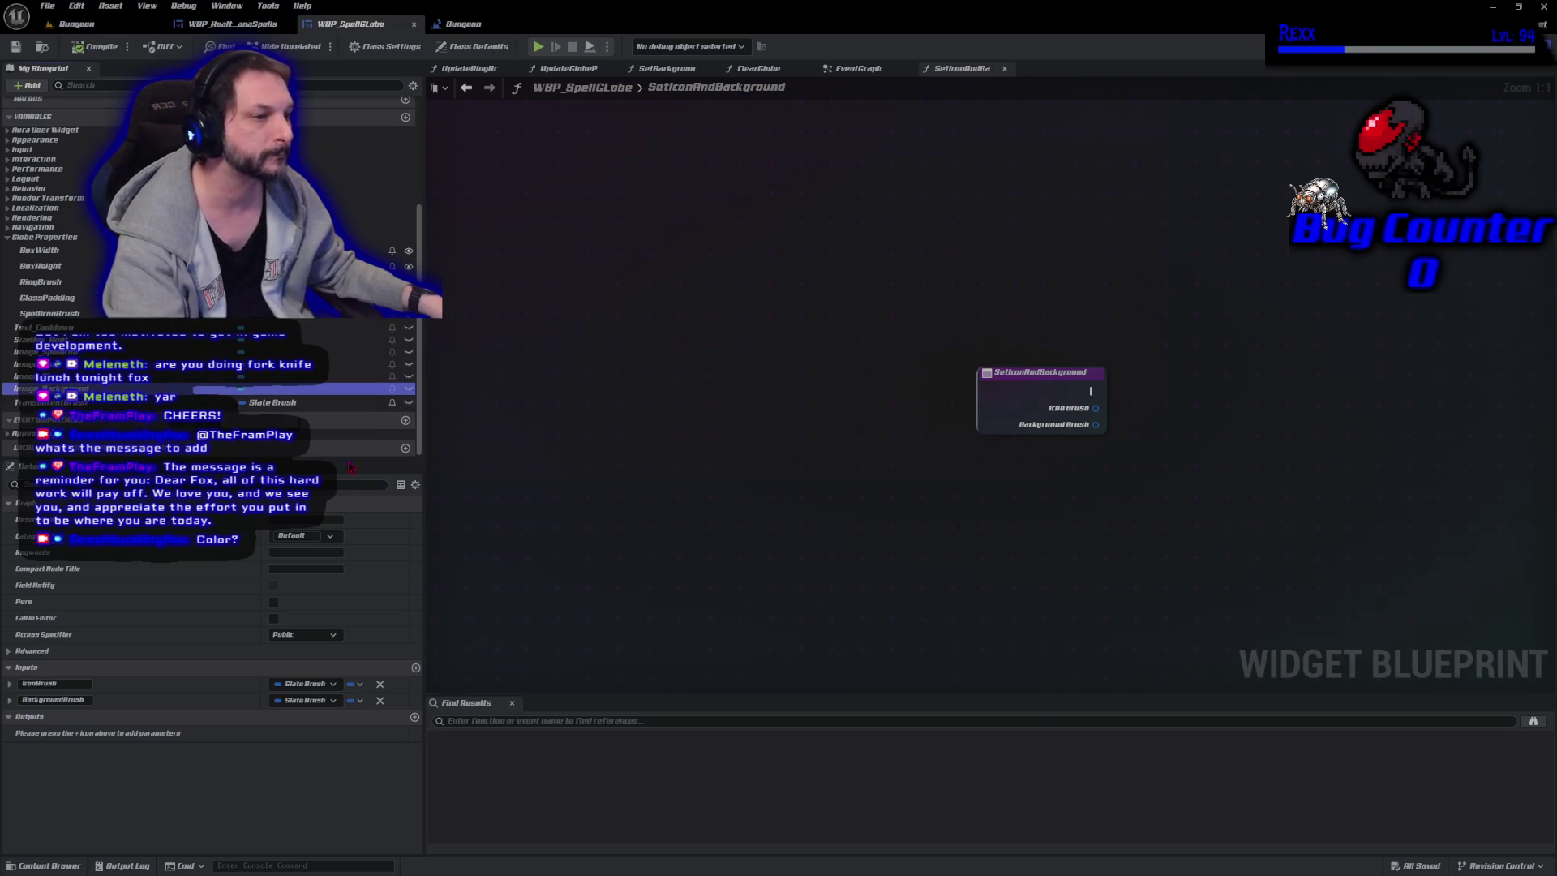
Add Image_SpellIcon and Image_Background getters and a Set Brush on Image_SpellIcon run from the entry.
left_click_drag(49, 388, 764, 521)
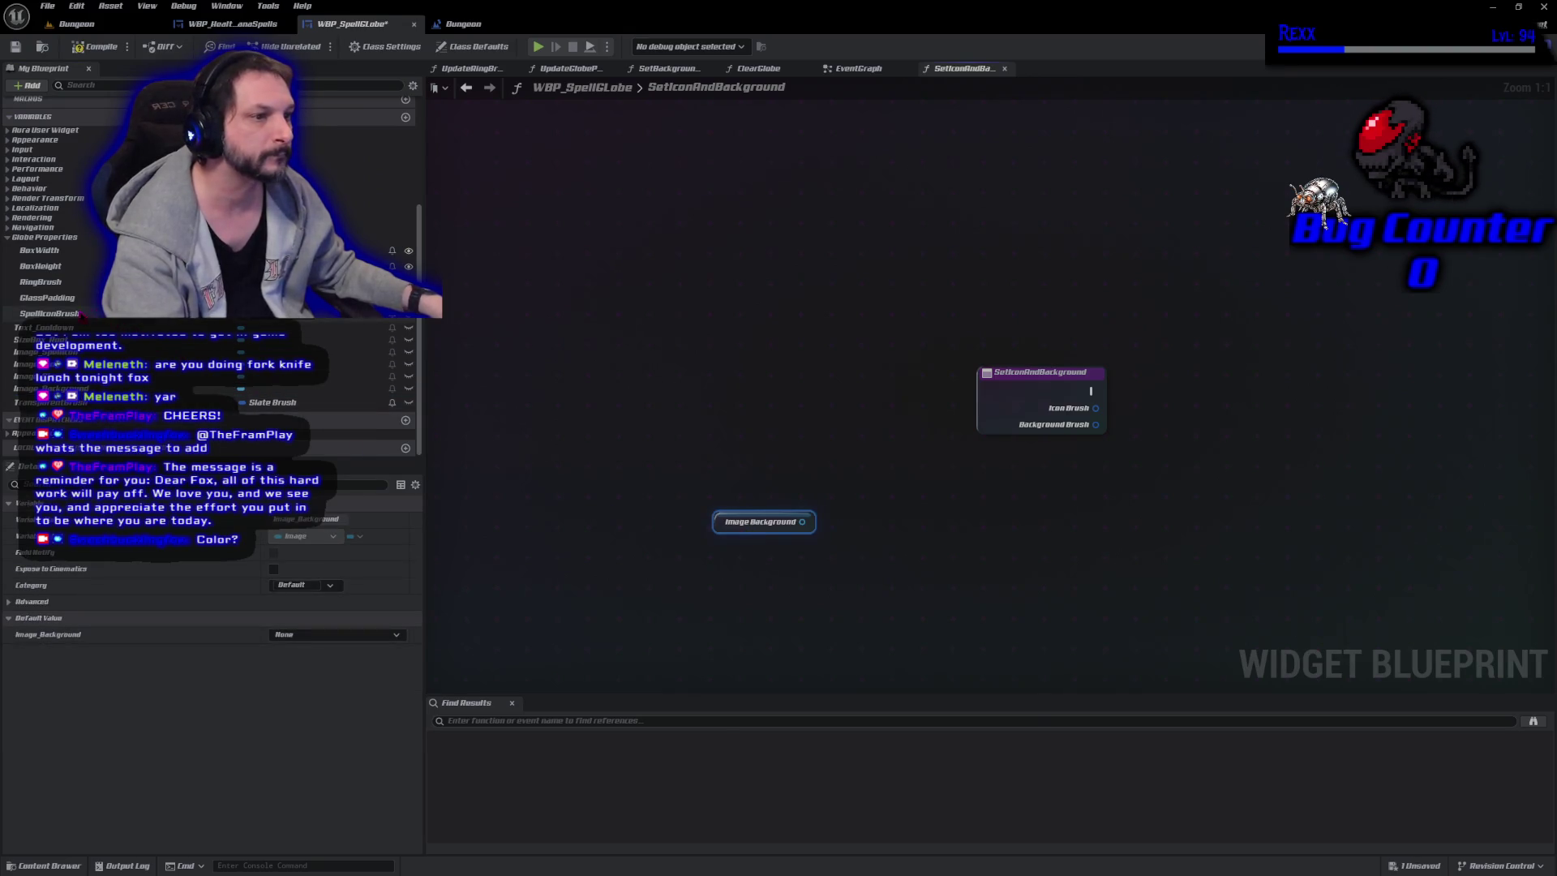
mouse_move(46, 352)
left_mouse_down()
mouse_move(713, 441)
mouse_move(935, 495)
mouse_move(1046, 463)
left_mouse_up()
mouse_move(1123, 538)
left_mouse_down()
mouse_move(914, 522)
mouse_move(950, 450)
left_mouse_up()
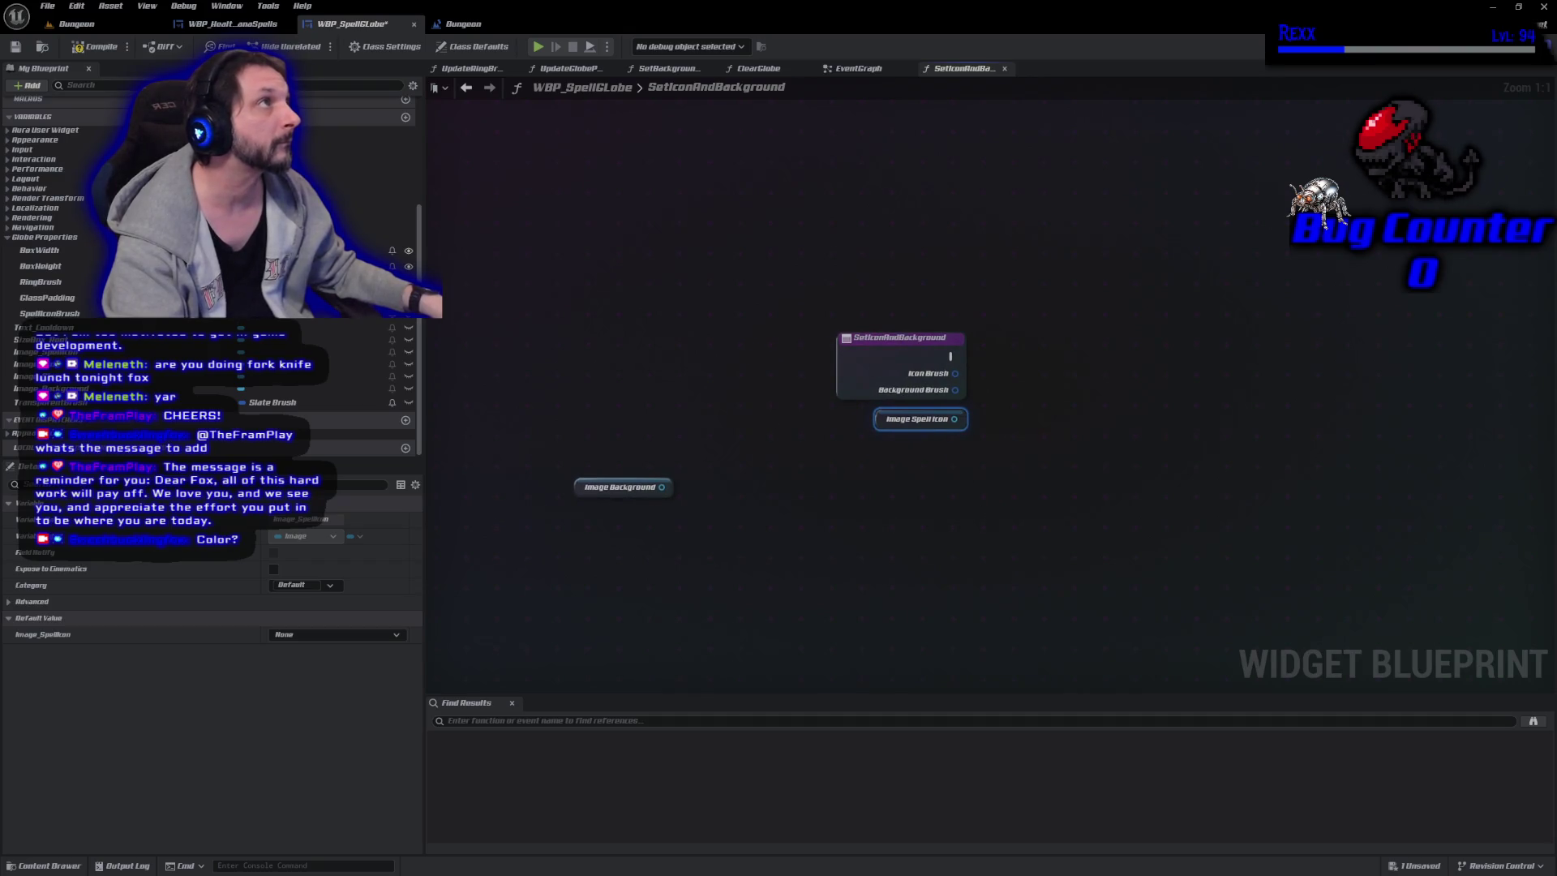
mouse_move(955, 418)
left_mouse_down()
mouse_move(1009, 422)
mouse_move(1038, 406)
left_mouse_up()
type("set brush")
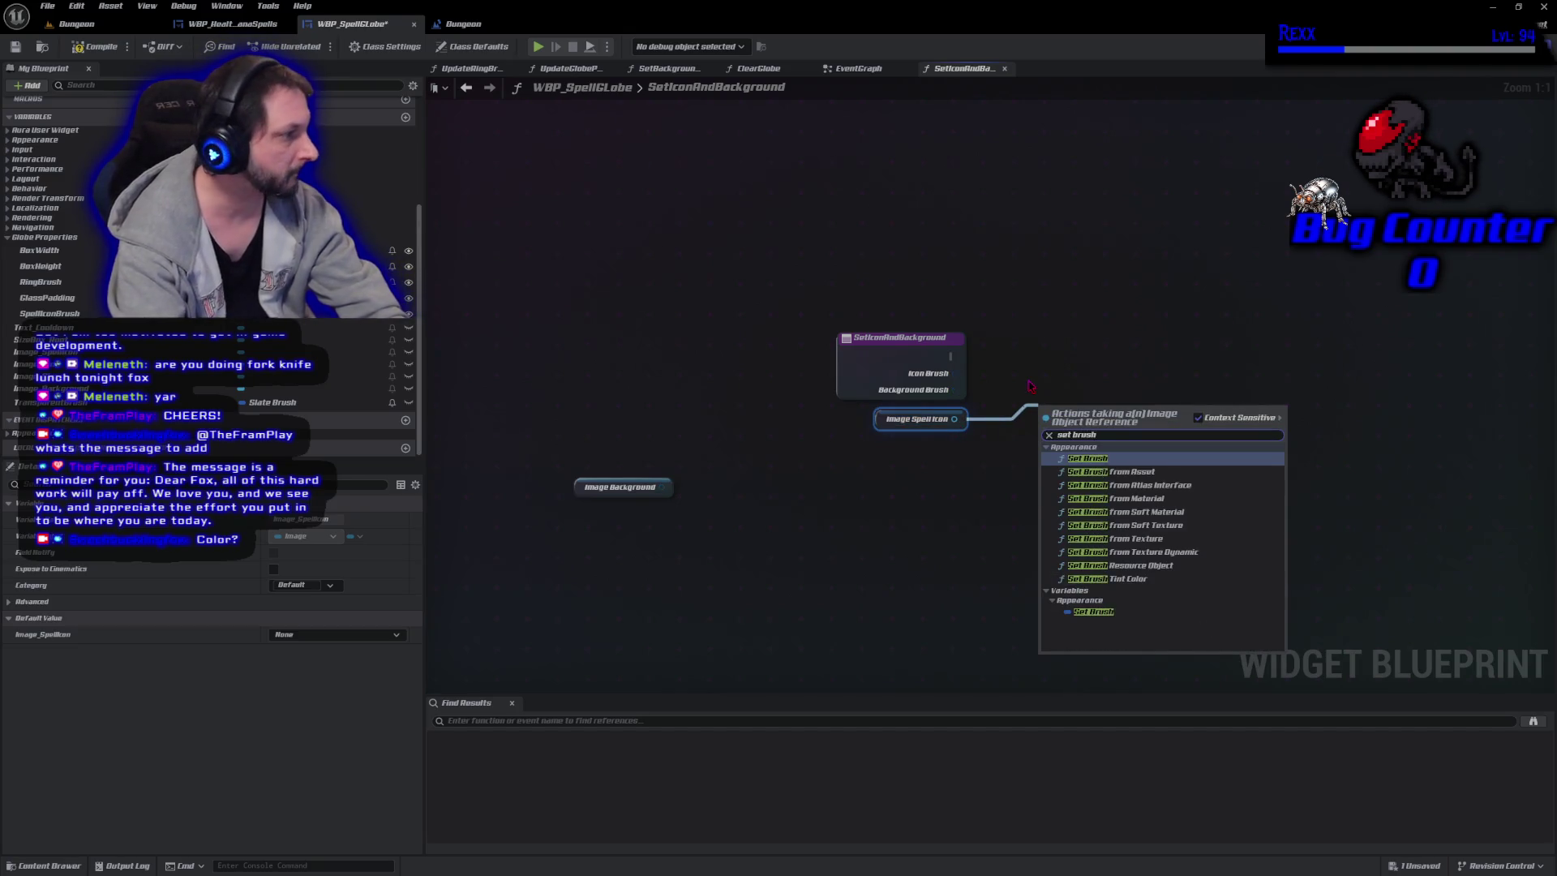
key("Return")
mouse_move(950, 356)
left_mouse_down()
mouse_move(1009, 388)
mouse_move(1042, 432)
mouse_move(1106, 352)
mouse_move(1145, 339)
left_mouse_up()
left_click_drag(883, 420, 1095, 317)
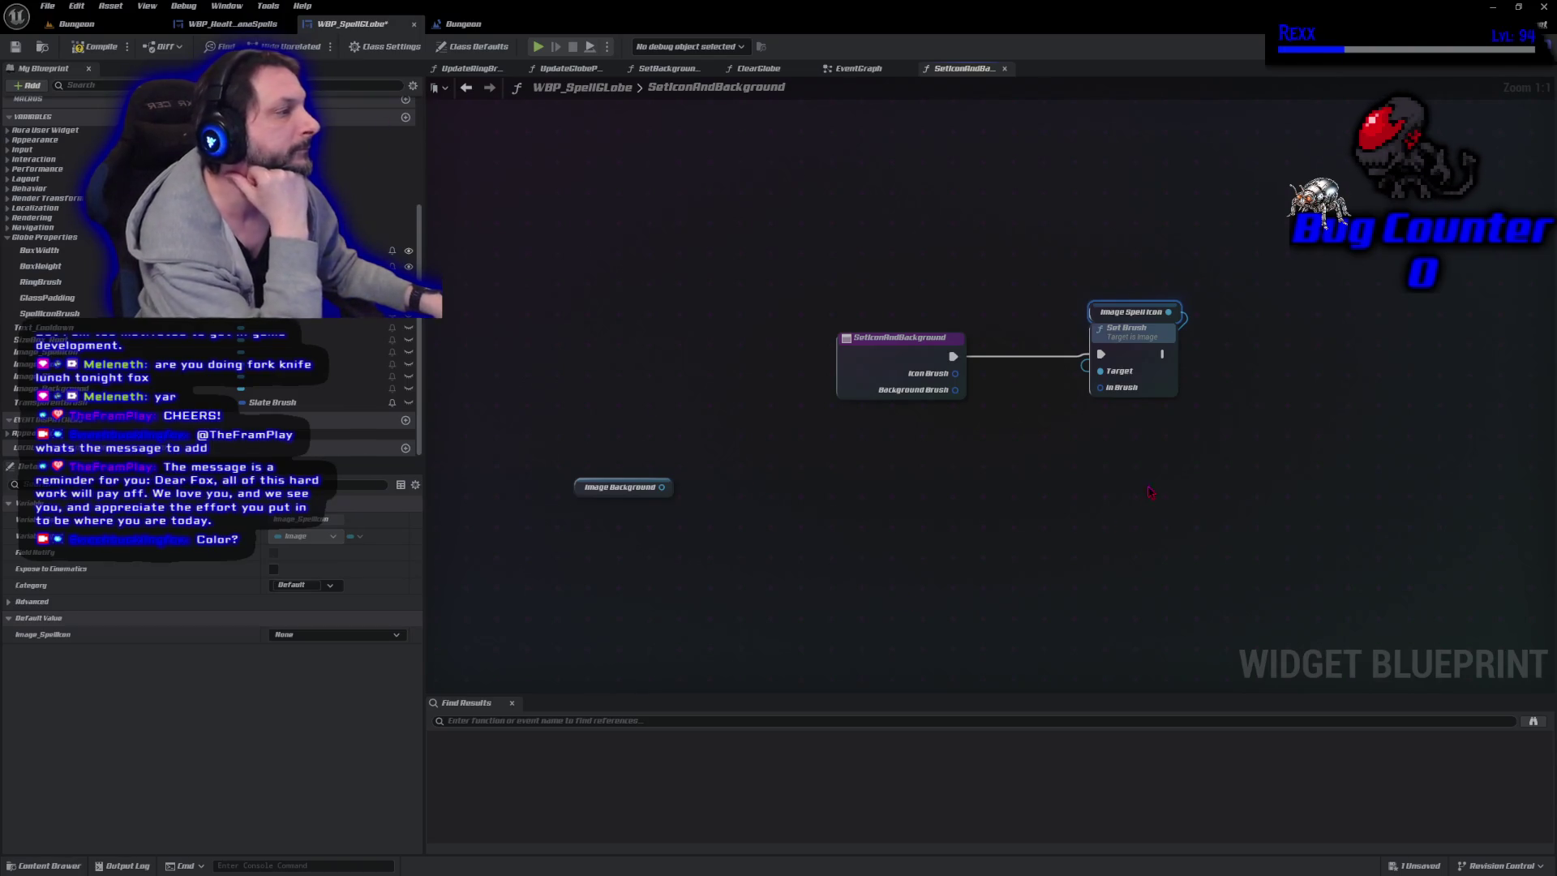
Chain a duplicate Set Brush after the first, targeting Image_Background.
left_click(1162, 377)
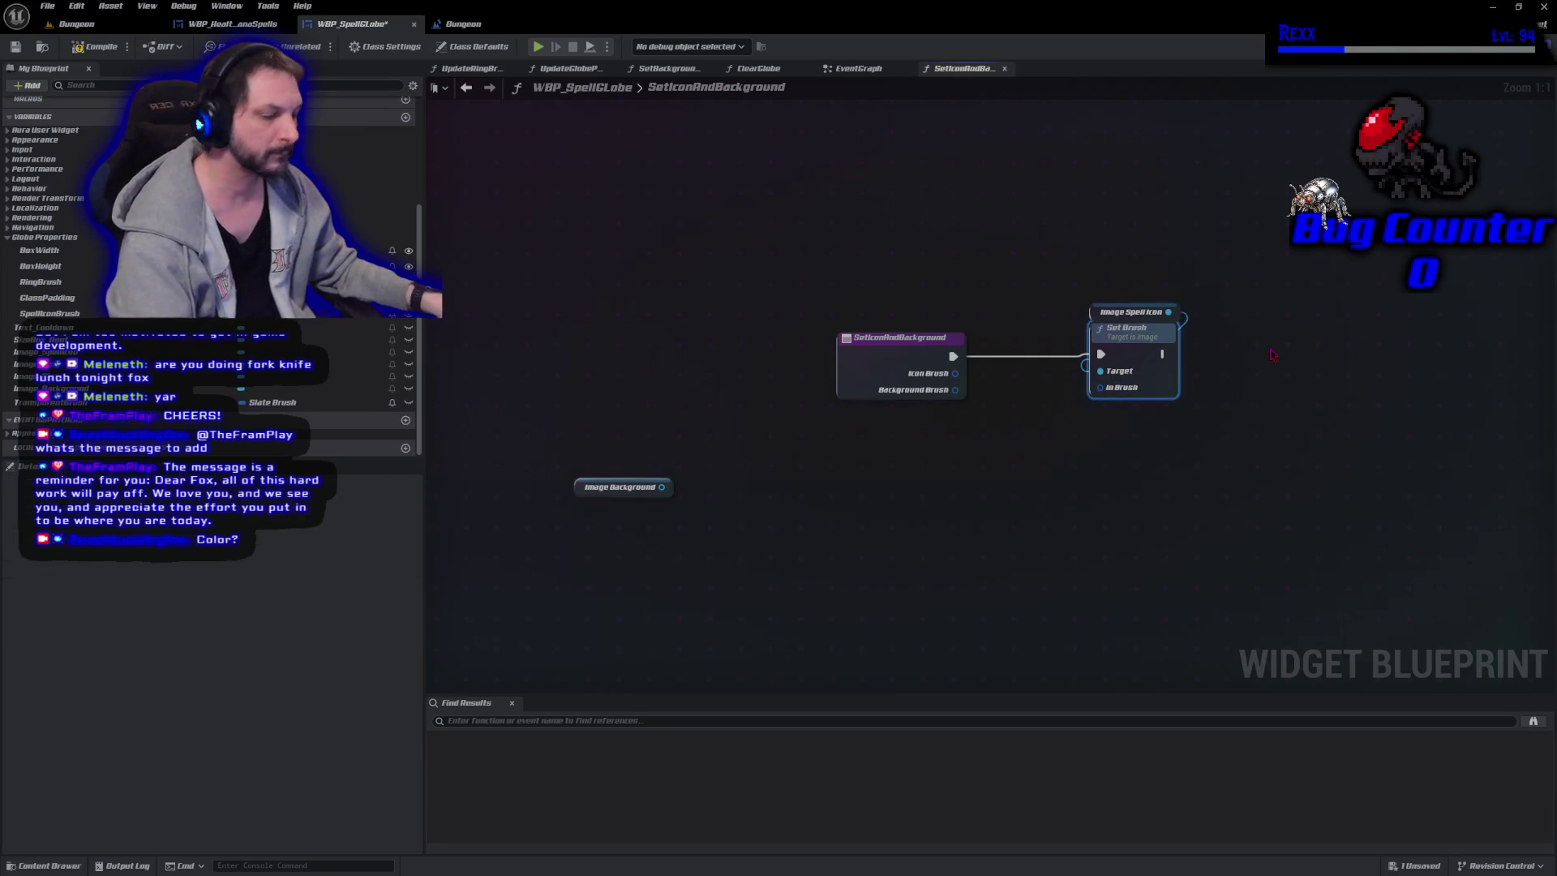
key("ctrl+c")
key("ctrl+v")
mouse_move(1162, 354)
left_mouse_down()
mouse_move(1257, 379)
mouse_move(1283, 367)
mouse_move(1264, 358)
left_mouse_up()
mouse_move(586, 487)
left_mouse_down()
mouse_move(1190, 316)
mouse_move(1346, 333)
mouse_move(1314, 361)
mouse_move(1227, 372)
left_mouse_up()
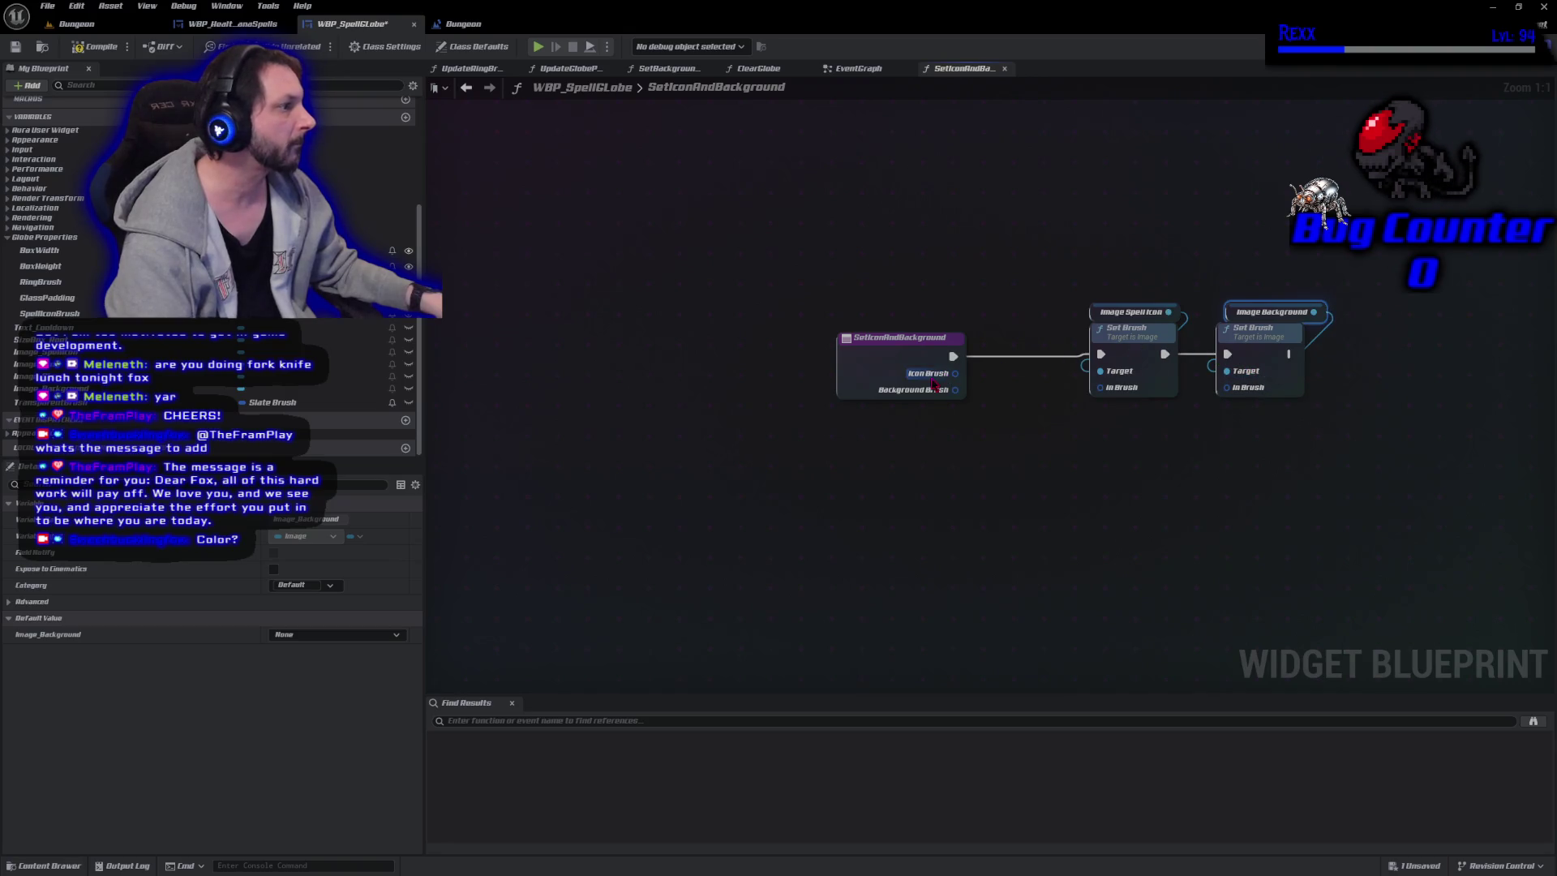
Wire Icon Brush and Background Brush into the two Set Brush nodes and save.
mouse_move(954, 380)
left_mouse_down()
mouse_move(1122, 405)
mouse_move(1115, 395)
left_mouse_up()
mouse_move(963, 394)
left_mouse_down()
mouse_move(1216, 462)
mouse_move(1239, 392)
left_mouse_up()
key("ctrl+s")
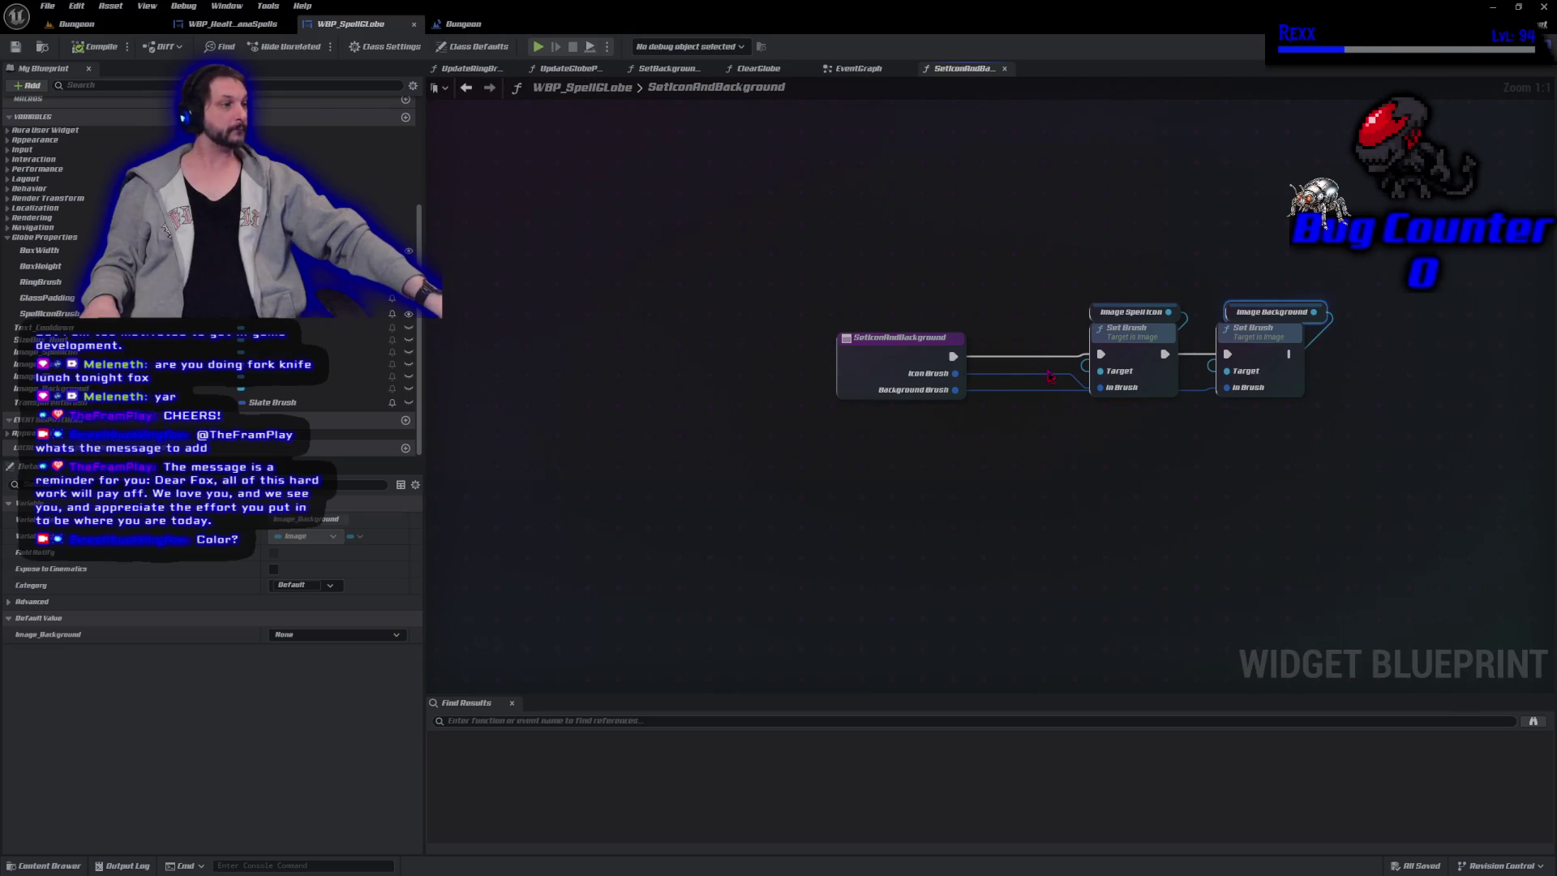
double_click(1020, 397)
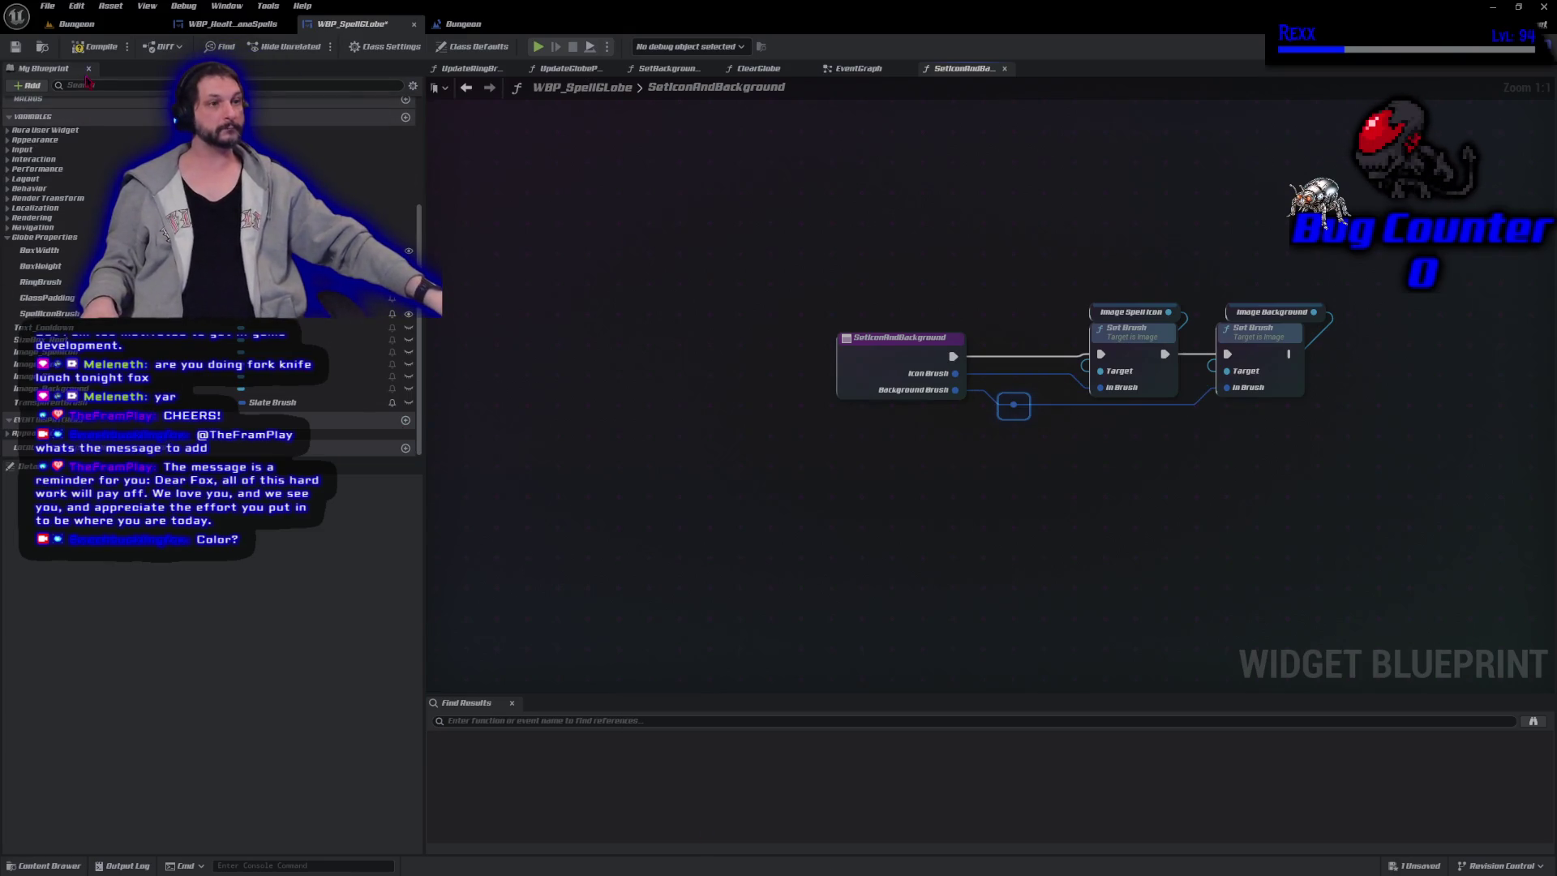
Save WBP_SpellGlobe with the rerouted Background Brush wire and return to its EventGraph.
key("ctrl+s")
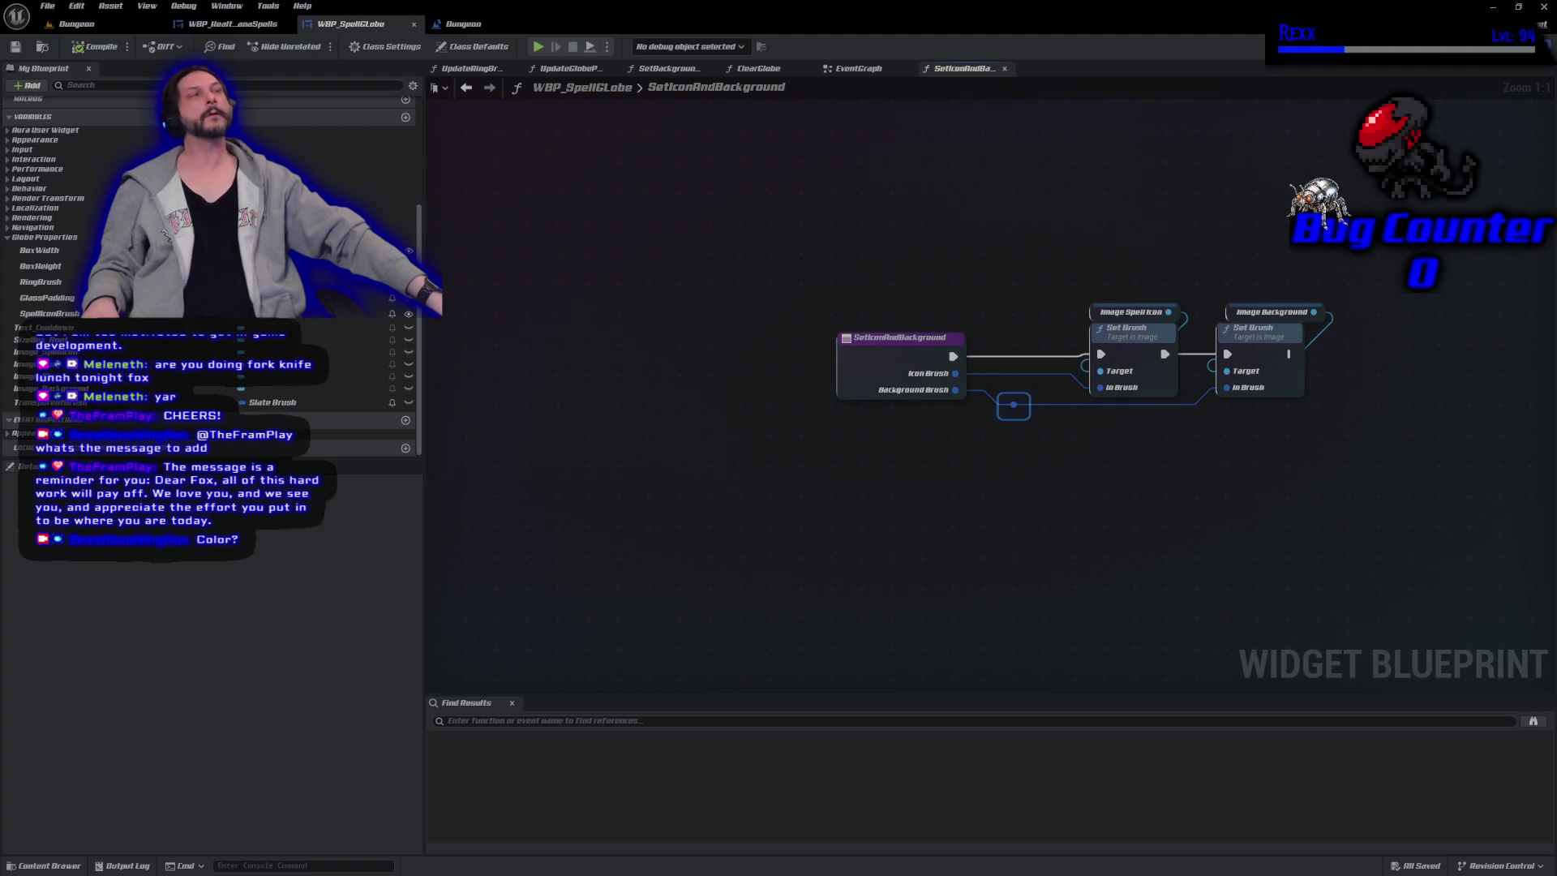
left_click(858, 69)
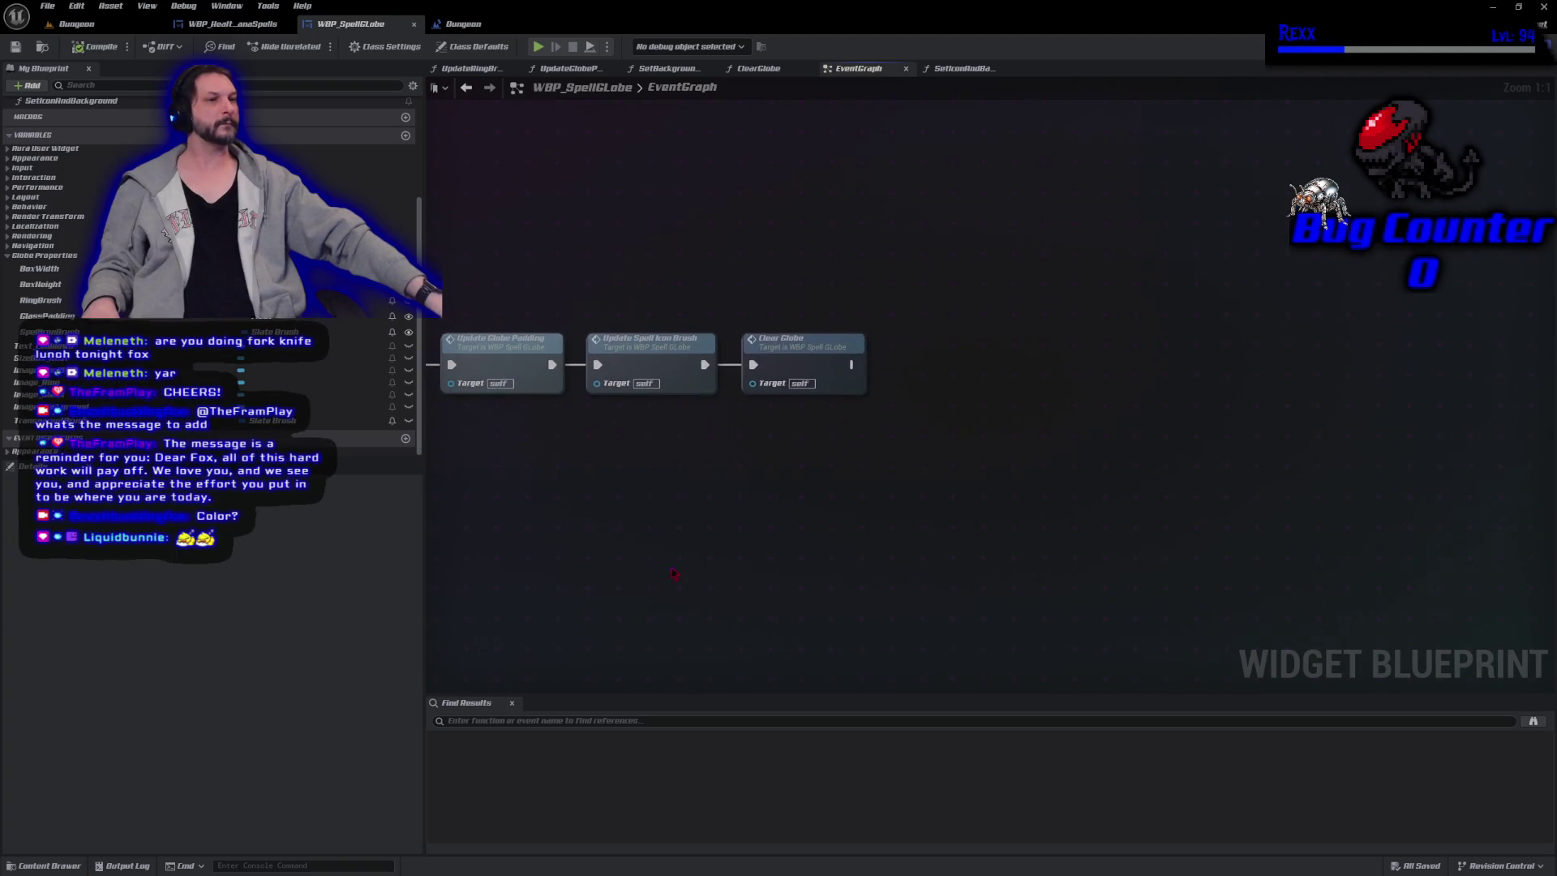
Place a Set Icon and Background call after Clear Globe in the EventGraph and save.
scroll(71, 139, "up", 1)
mouse_move(71, 140)
left_mouse_down()
mouse_move(849, 395)
mouse_move(853, 365)
mouse_move(940, 365)
left_mouse_up()
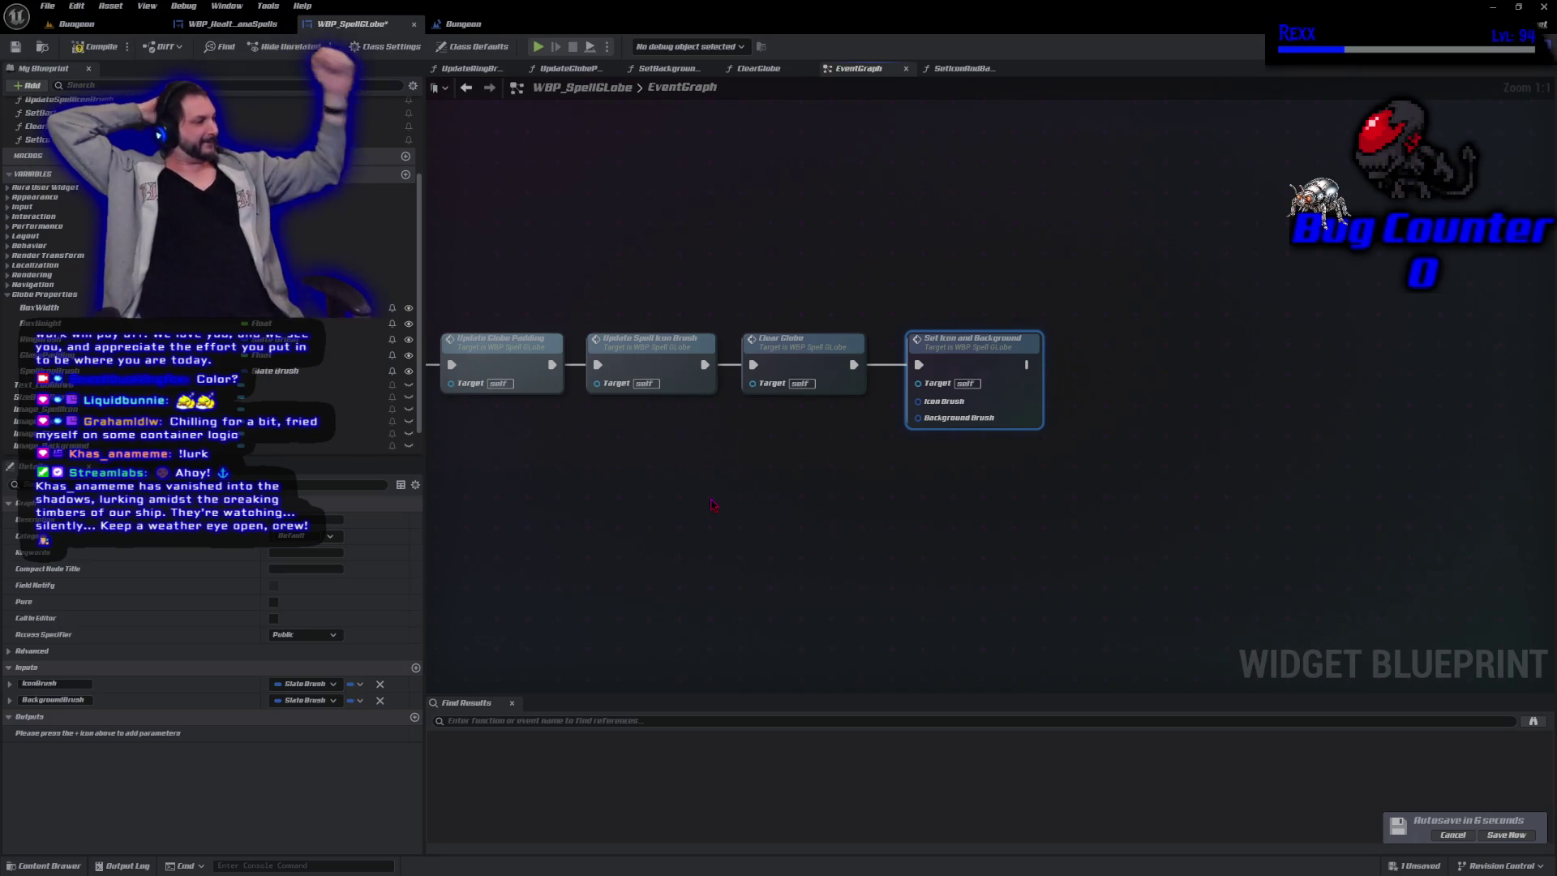
left_click(1504, 836)
left_click(1150, 606)
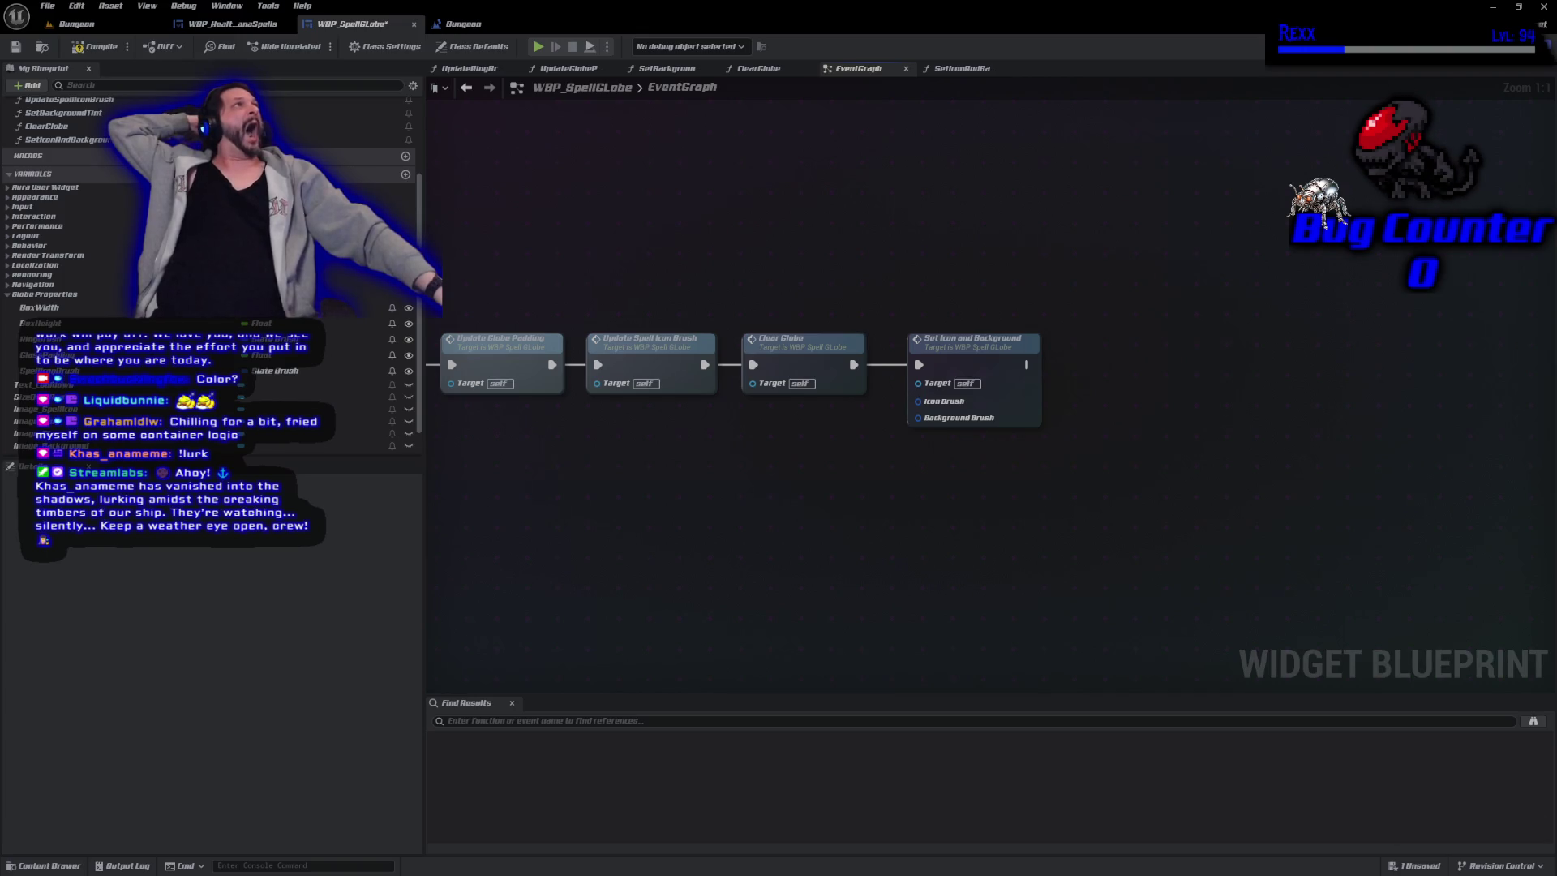
key("alt+Tab")
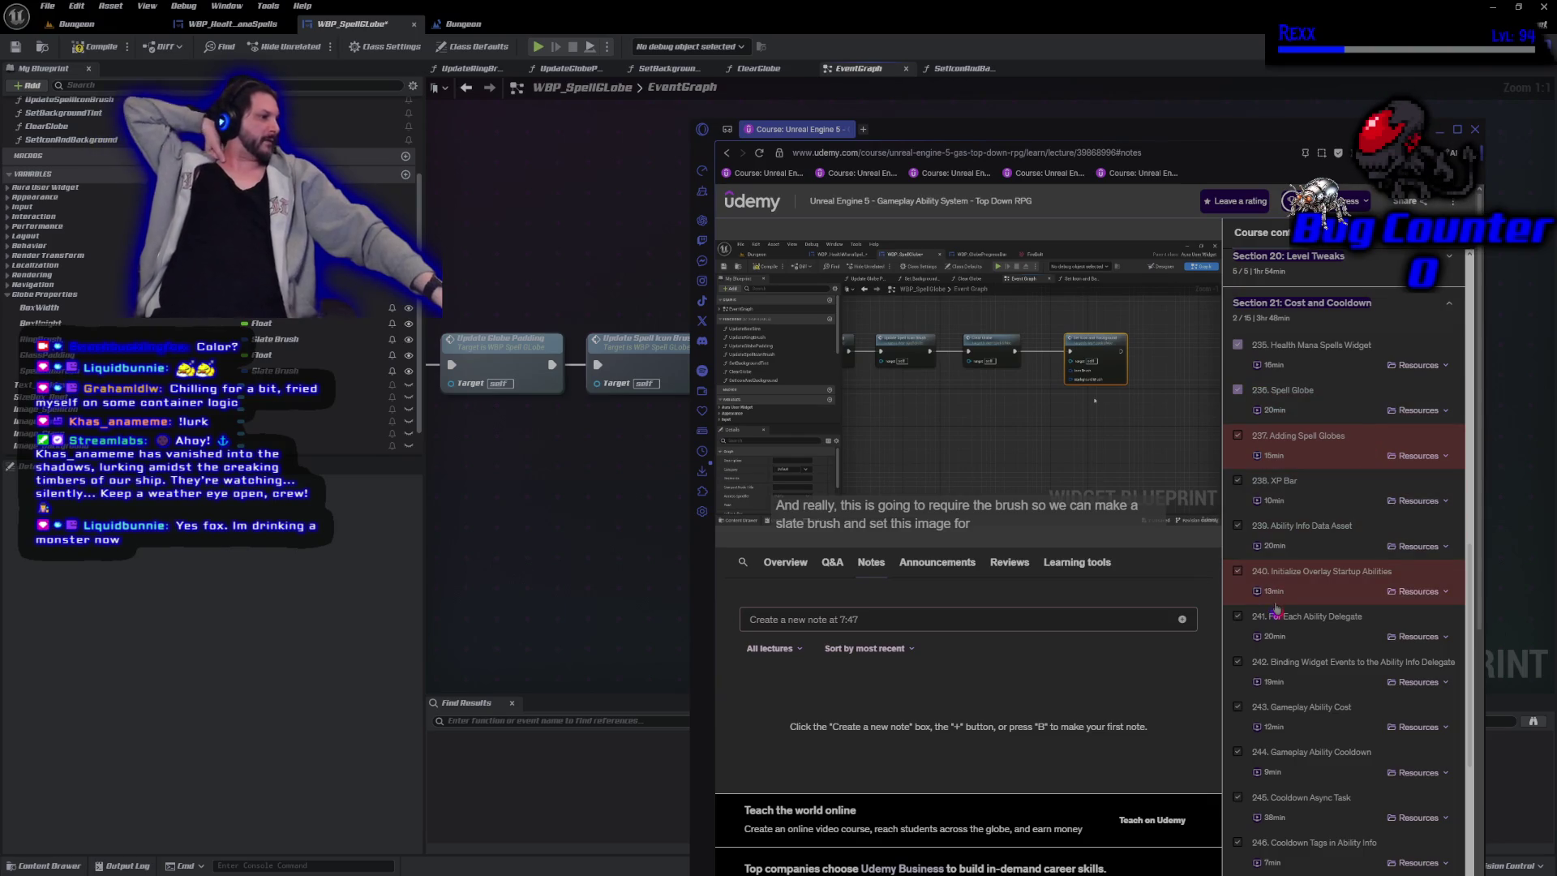
key("alt+Tab")
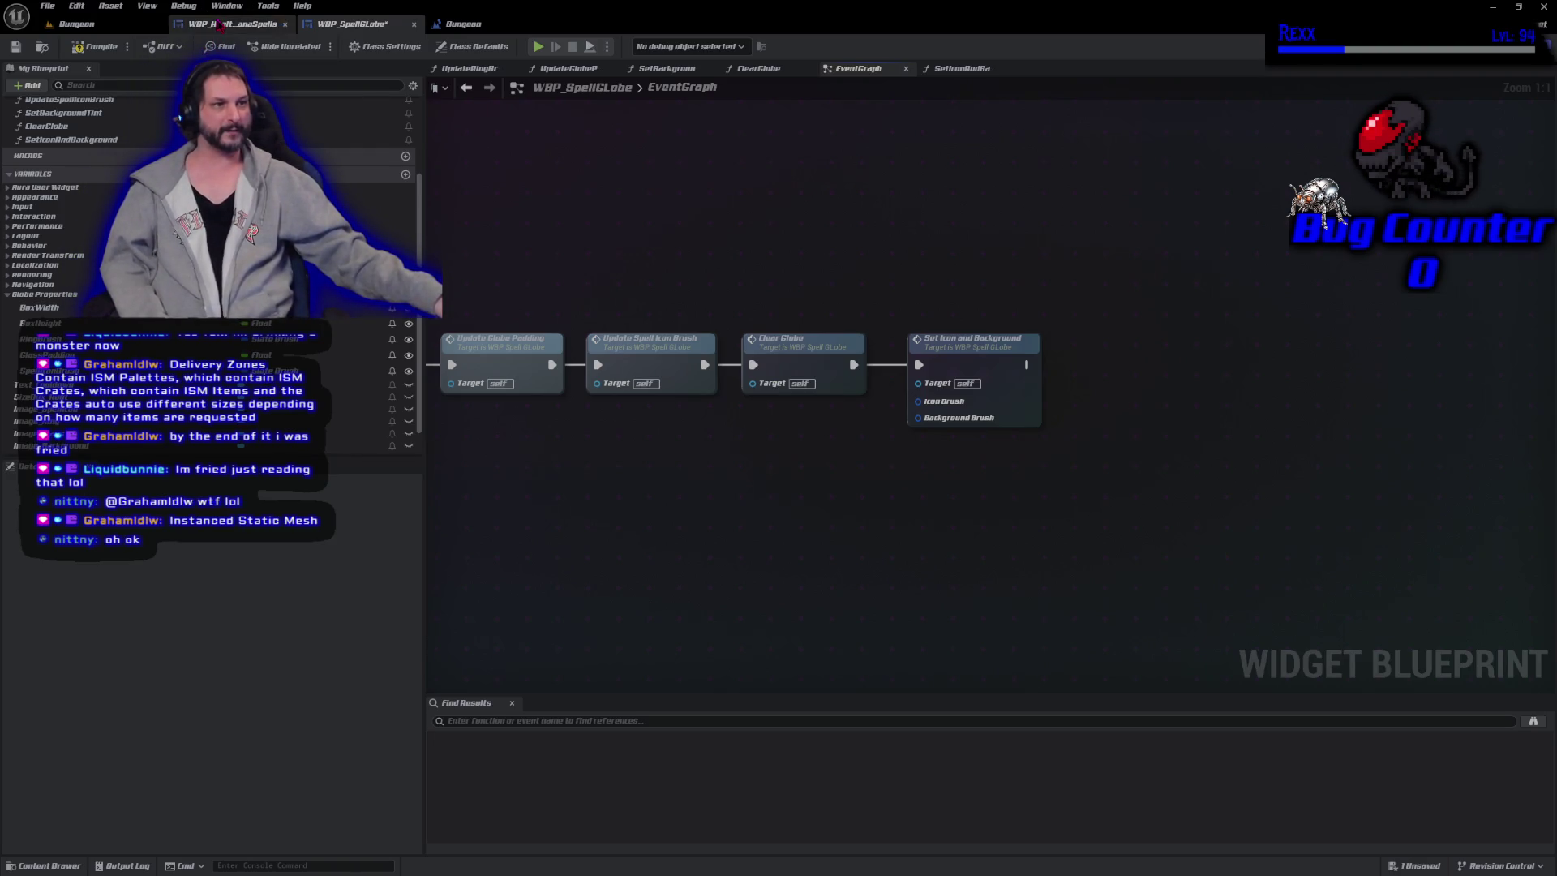
Look over the globe bar in the WBP_HealthManaSpells layout, then return to WBP_SpellGlobe.
left_click(243, 23)
left_click_drag(584, 447, 580, 558)
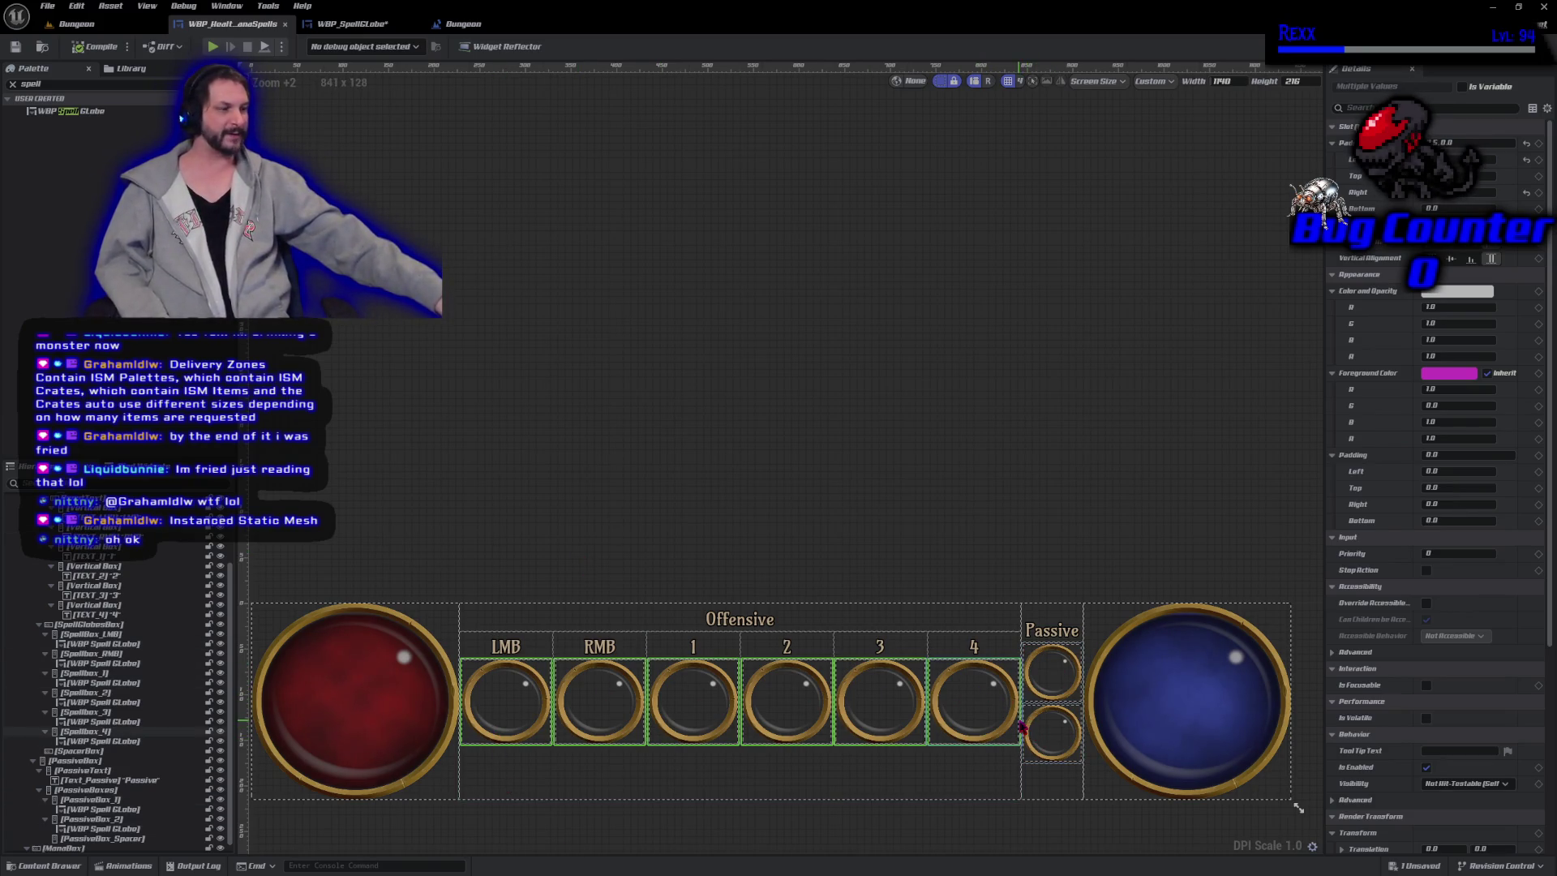
left_click(379, 26)
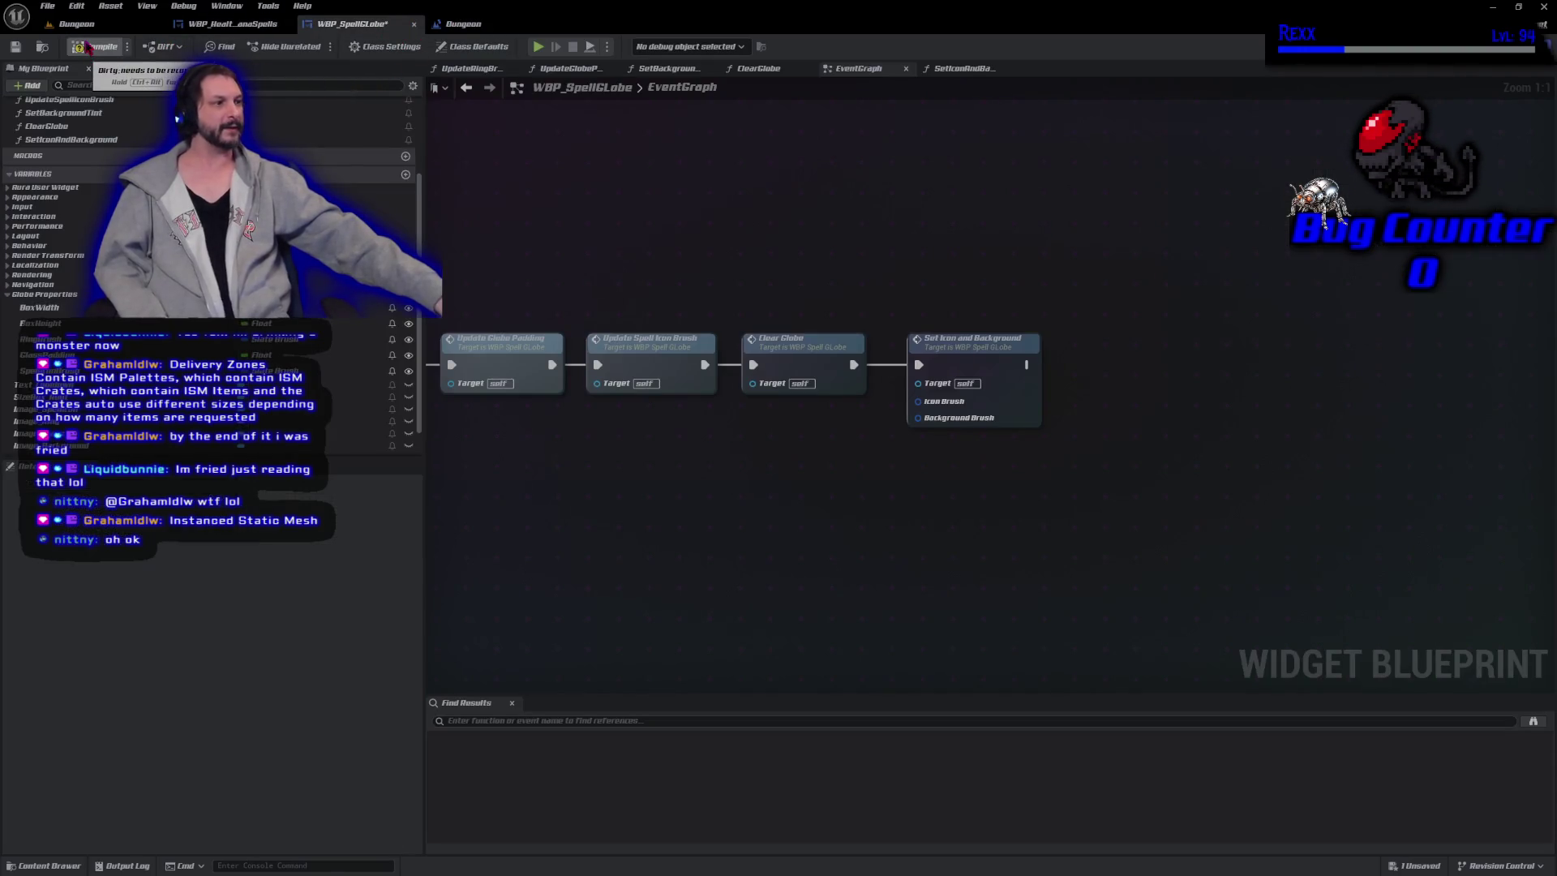
Wire a Make Slate Brush node into Set Icon and Background's Icon Brush input.
left_click(985, 371)
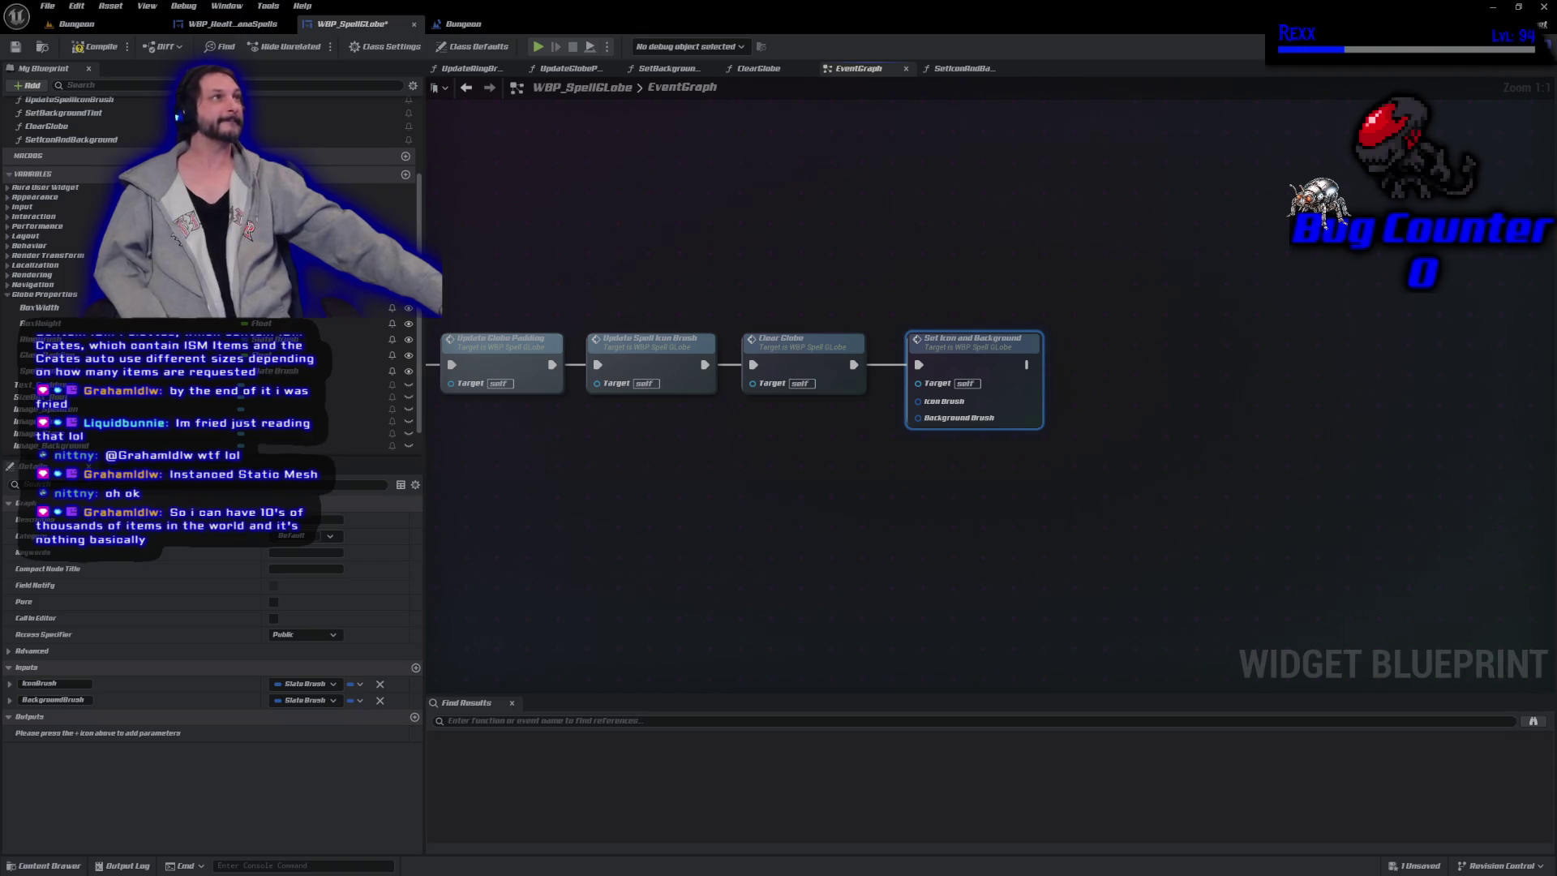
left_click_drag(938, 403, 702, 421)
left_click(863, 539)
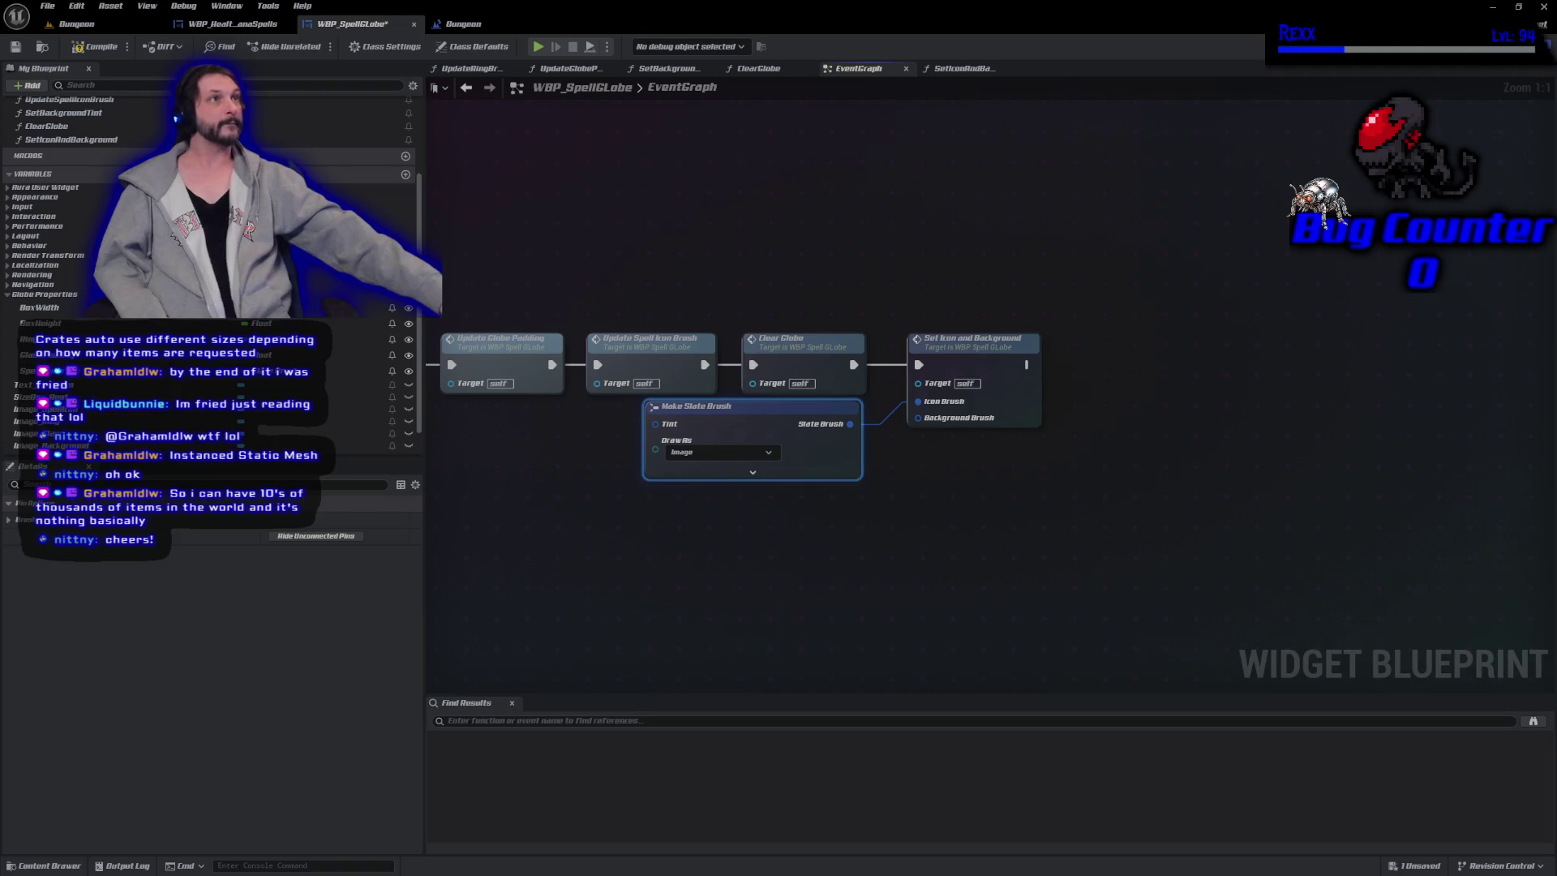
Set the icon Make Slate Brush image to Fireball.
left_click(756, 473)
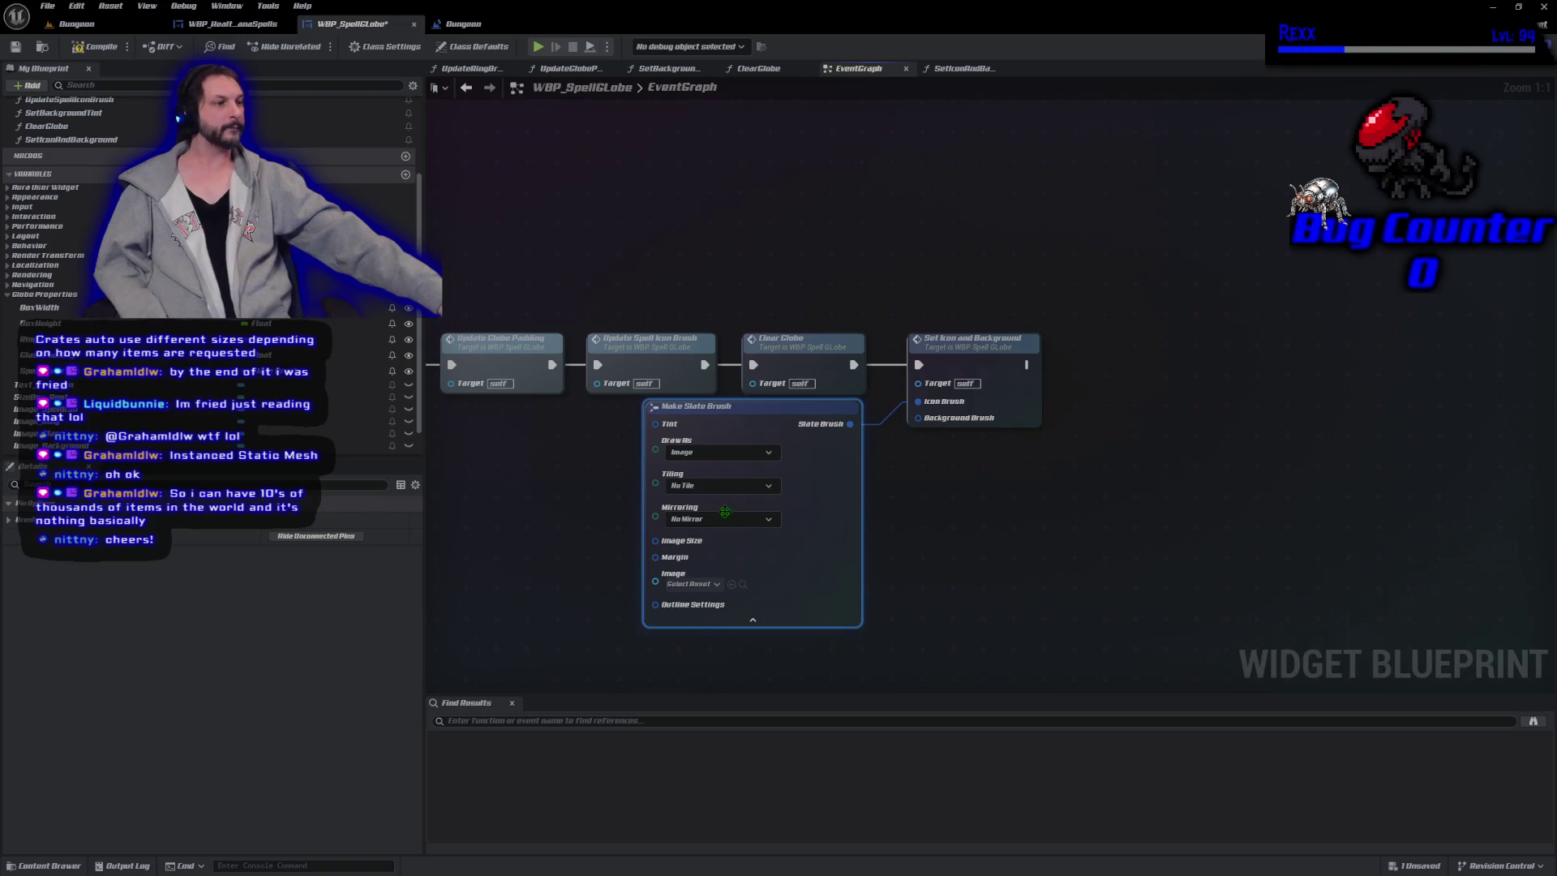
left_click(691, 584)
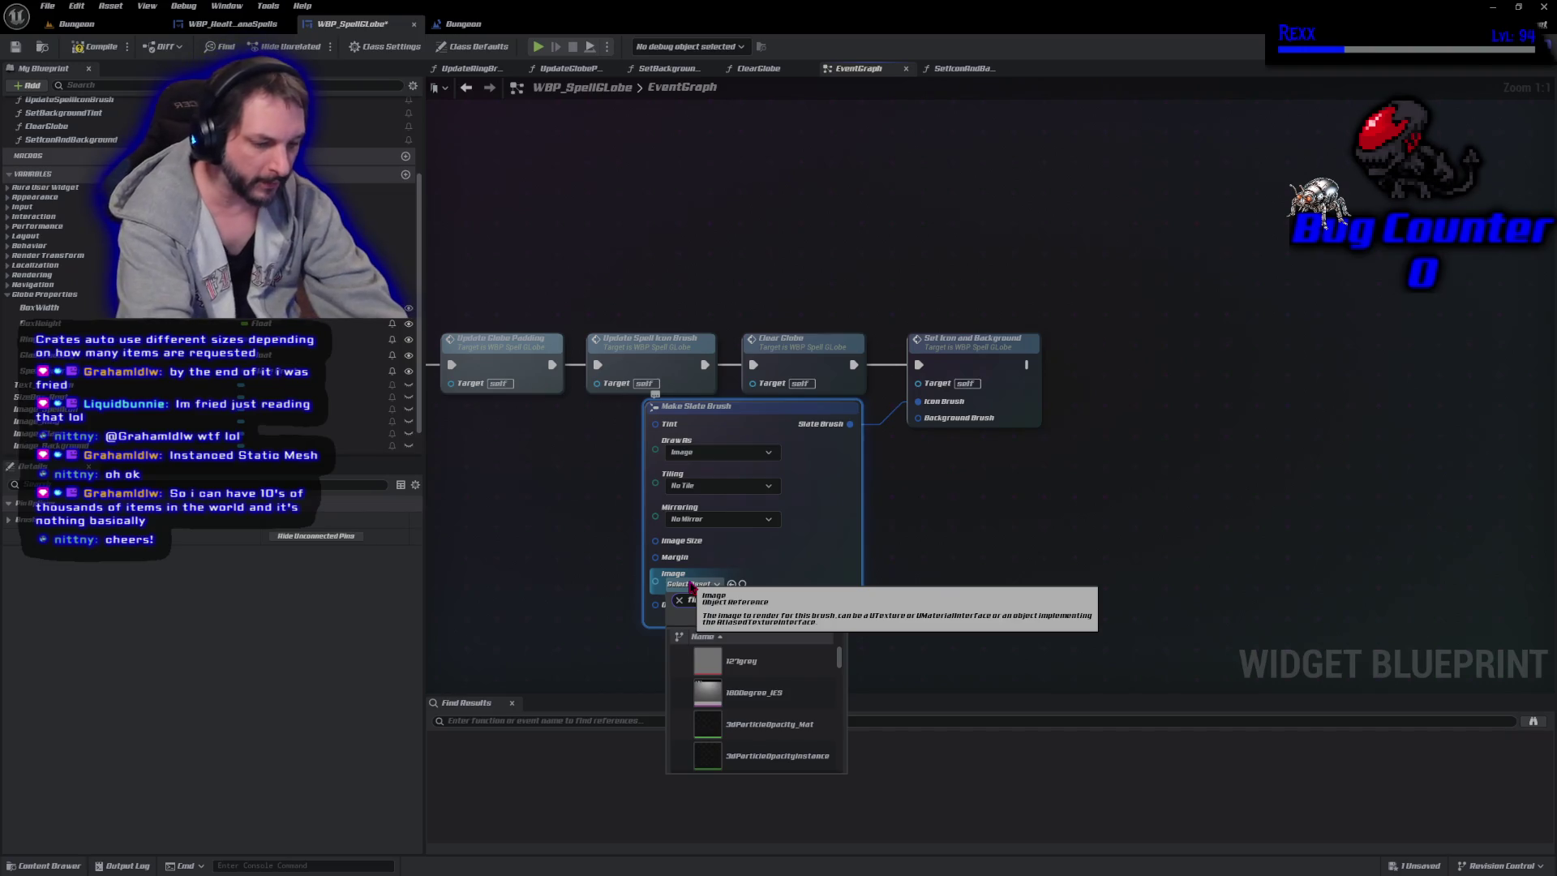
type("Fireball")
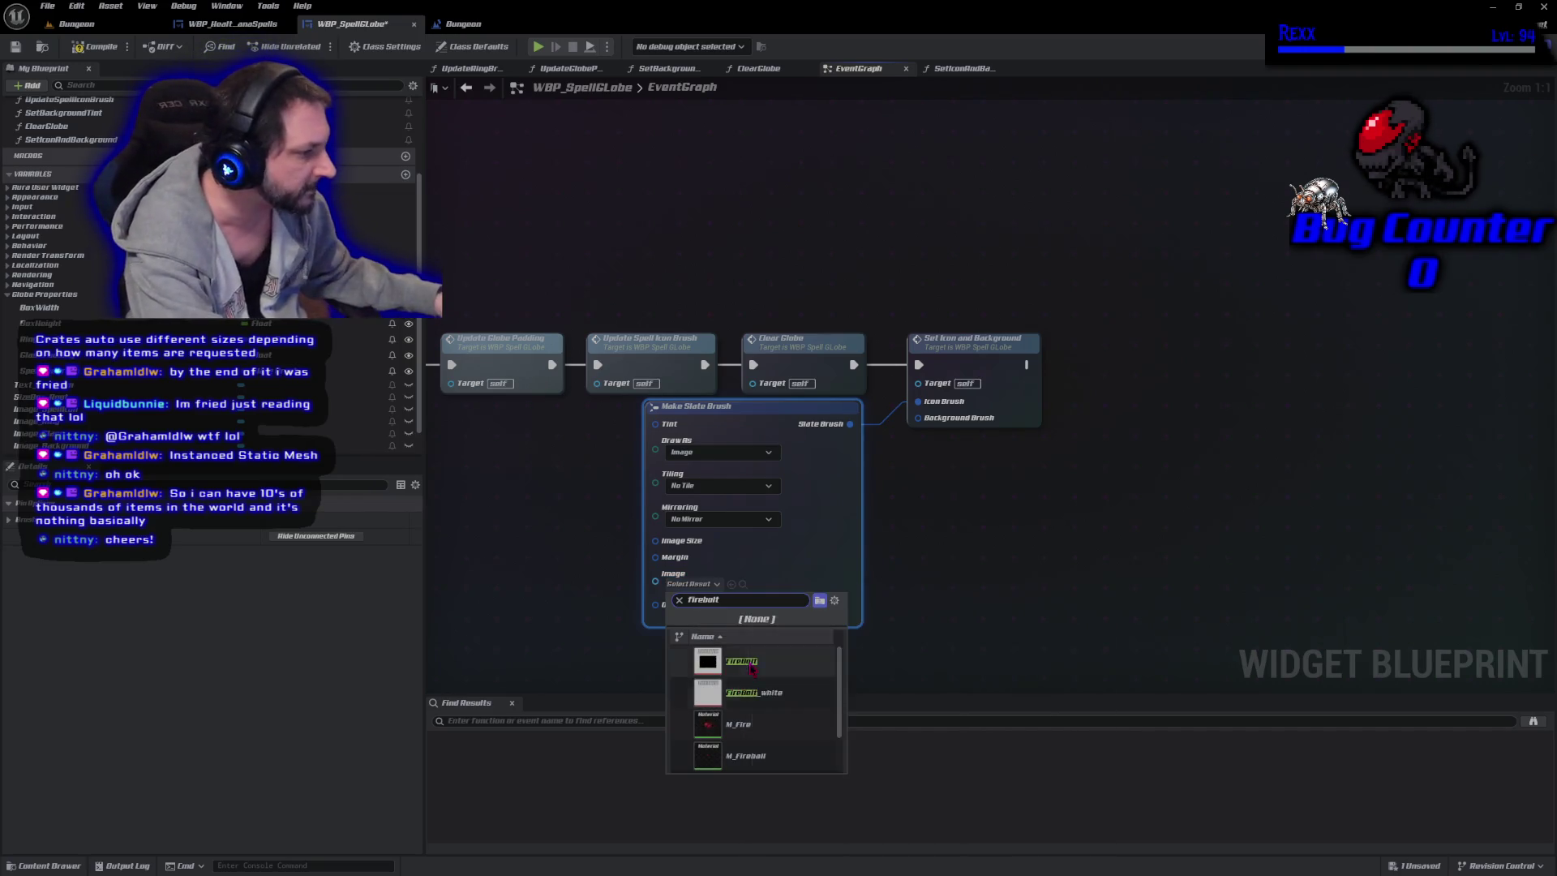
left_click(751, 672)
left_click(739, 625)
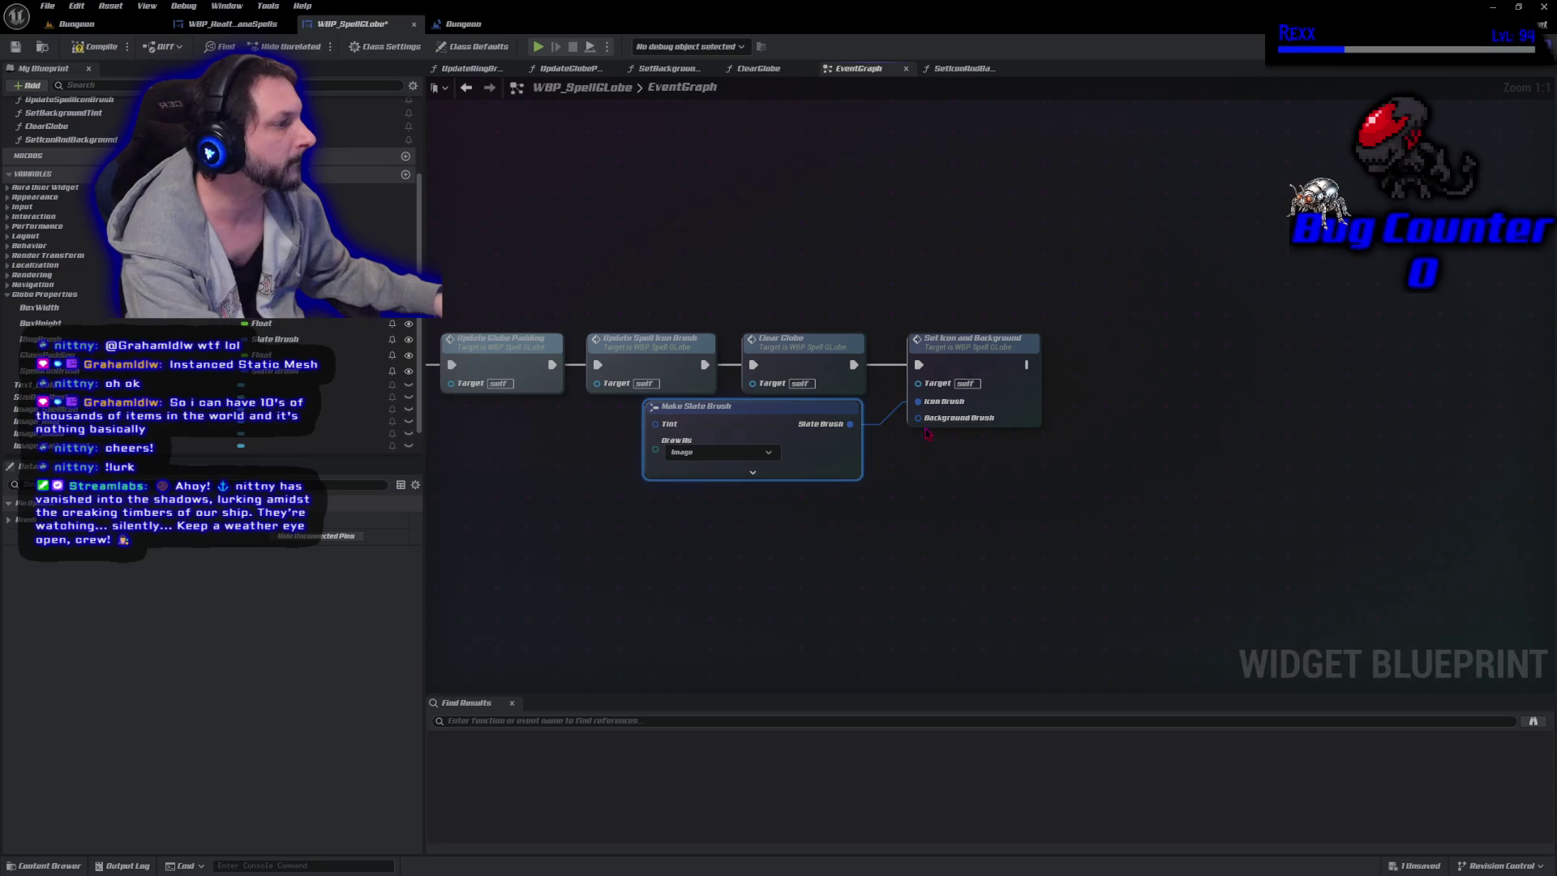
Feed Background Brush from a second, expanded Make Slate Brush node placed below the first.
left_click_drag(927, 422, 849, 538)
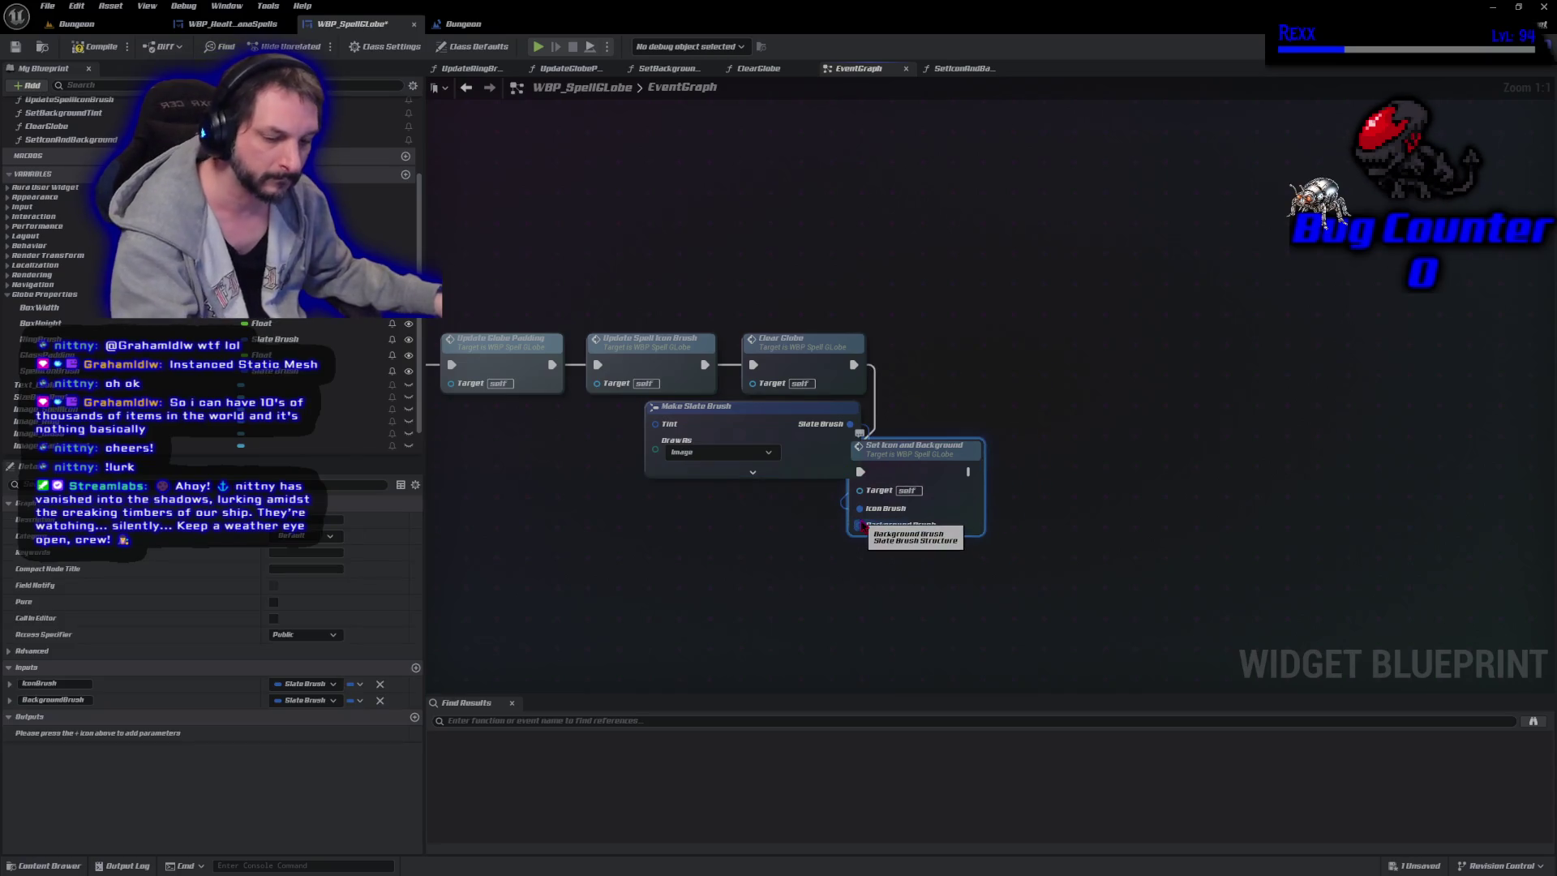
key("ctrl+z")
left_click_drag(918, 417, 827, 530)
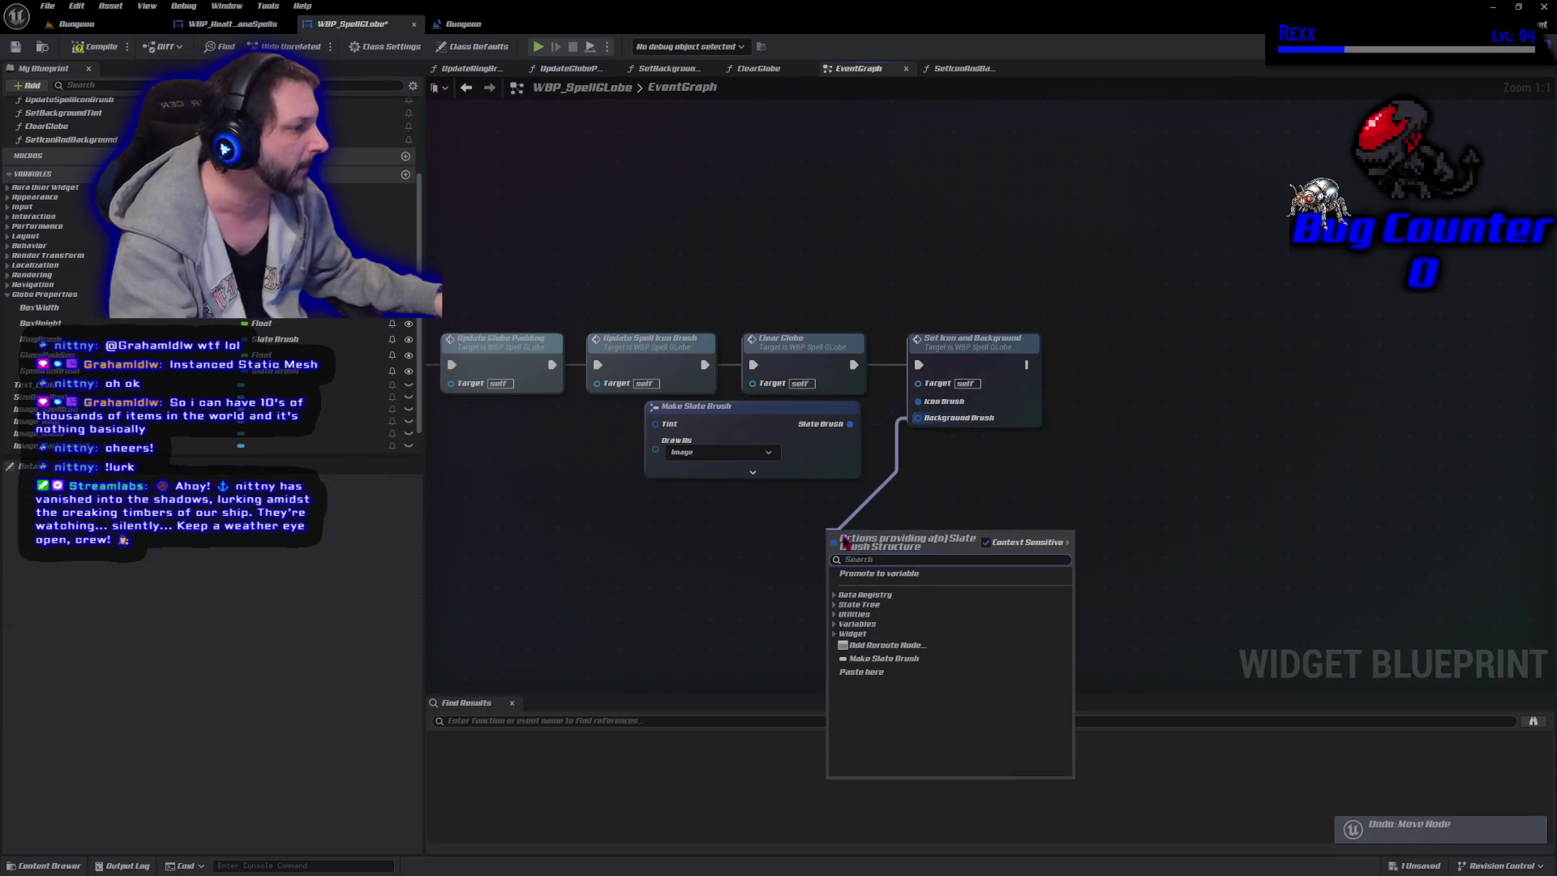
left_click(888, 663)
mouse_move(918, 550)
left_mouse_down()
mouse_move(865, 519)
mouse_move(738, 509)
left_mouse_up()
left_click(752, 559)
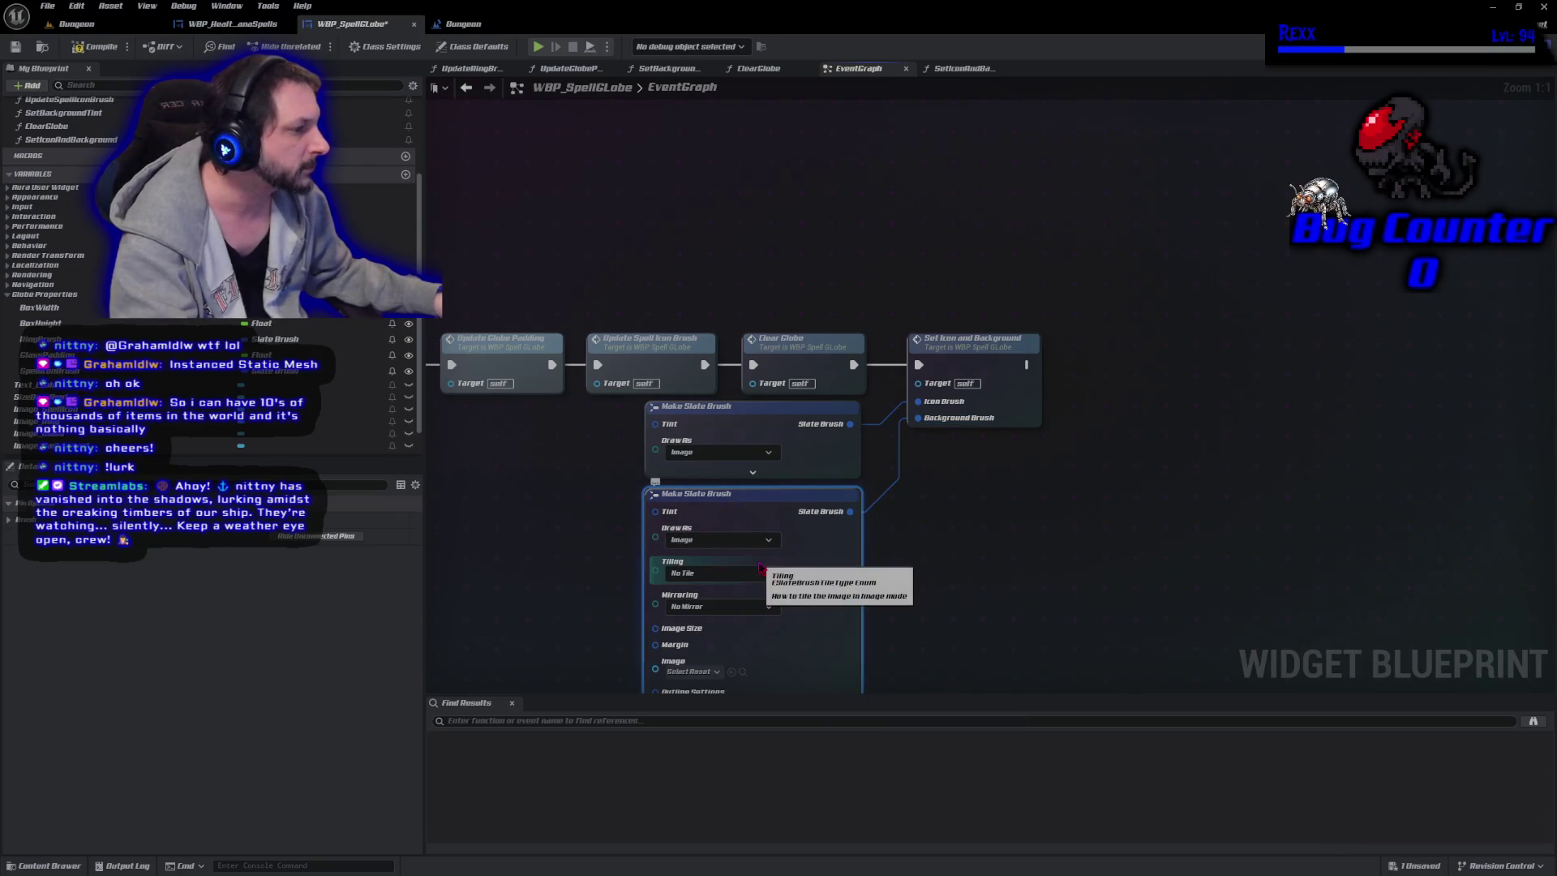
scroll(566, 570, "down", 2)
left_click_drag(568, 573, 576, 437)
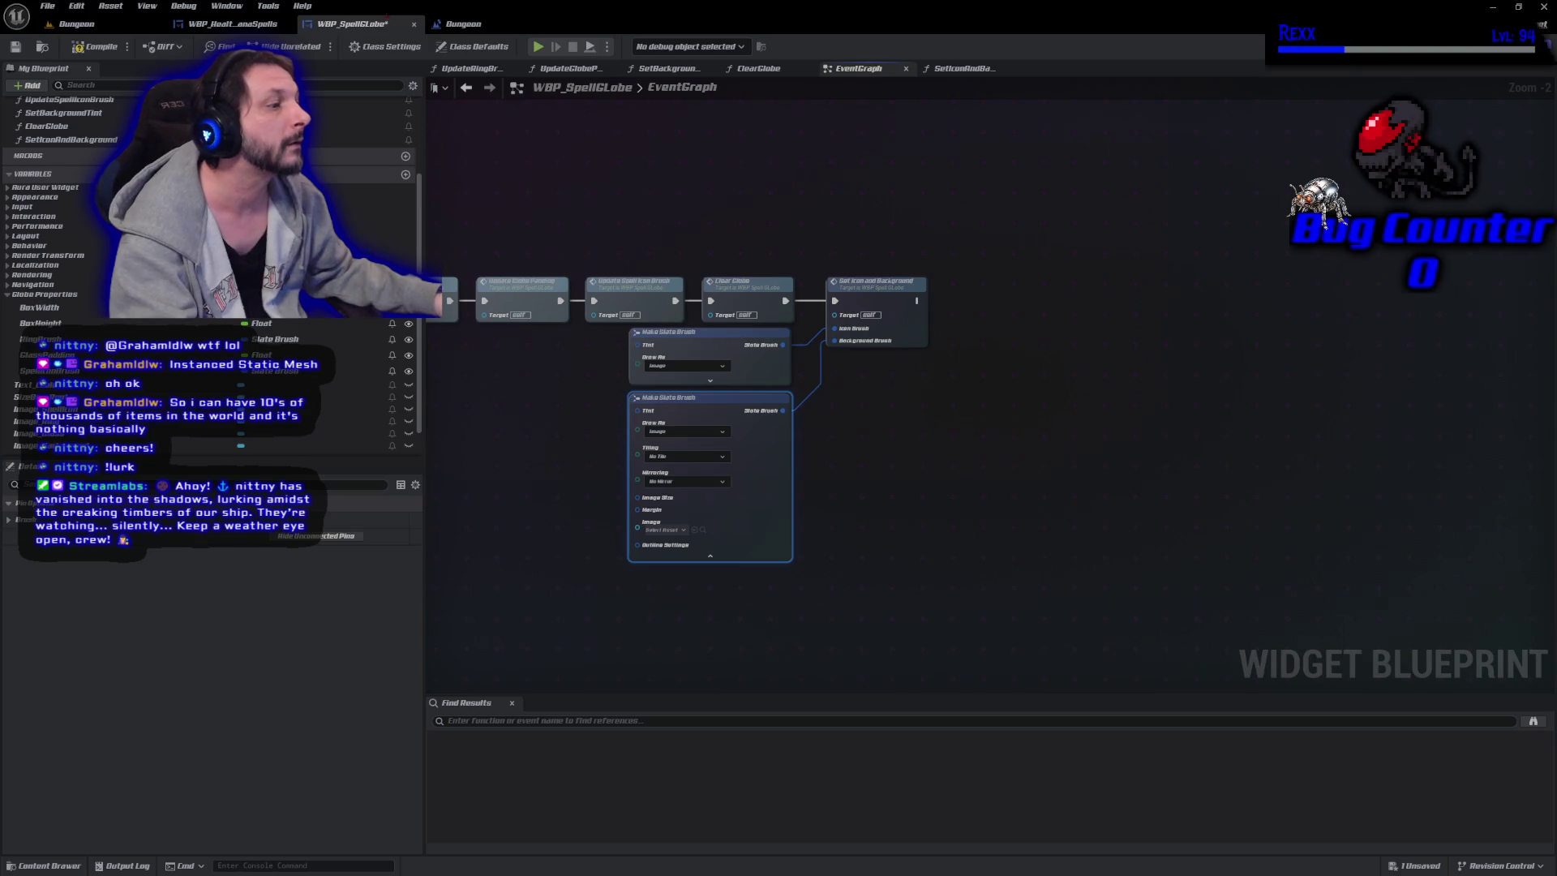
Set the second Make Slate Brush image to MI_FireskillBG.
left_click(684, 531)
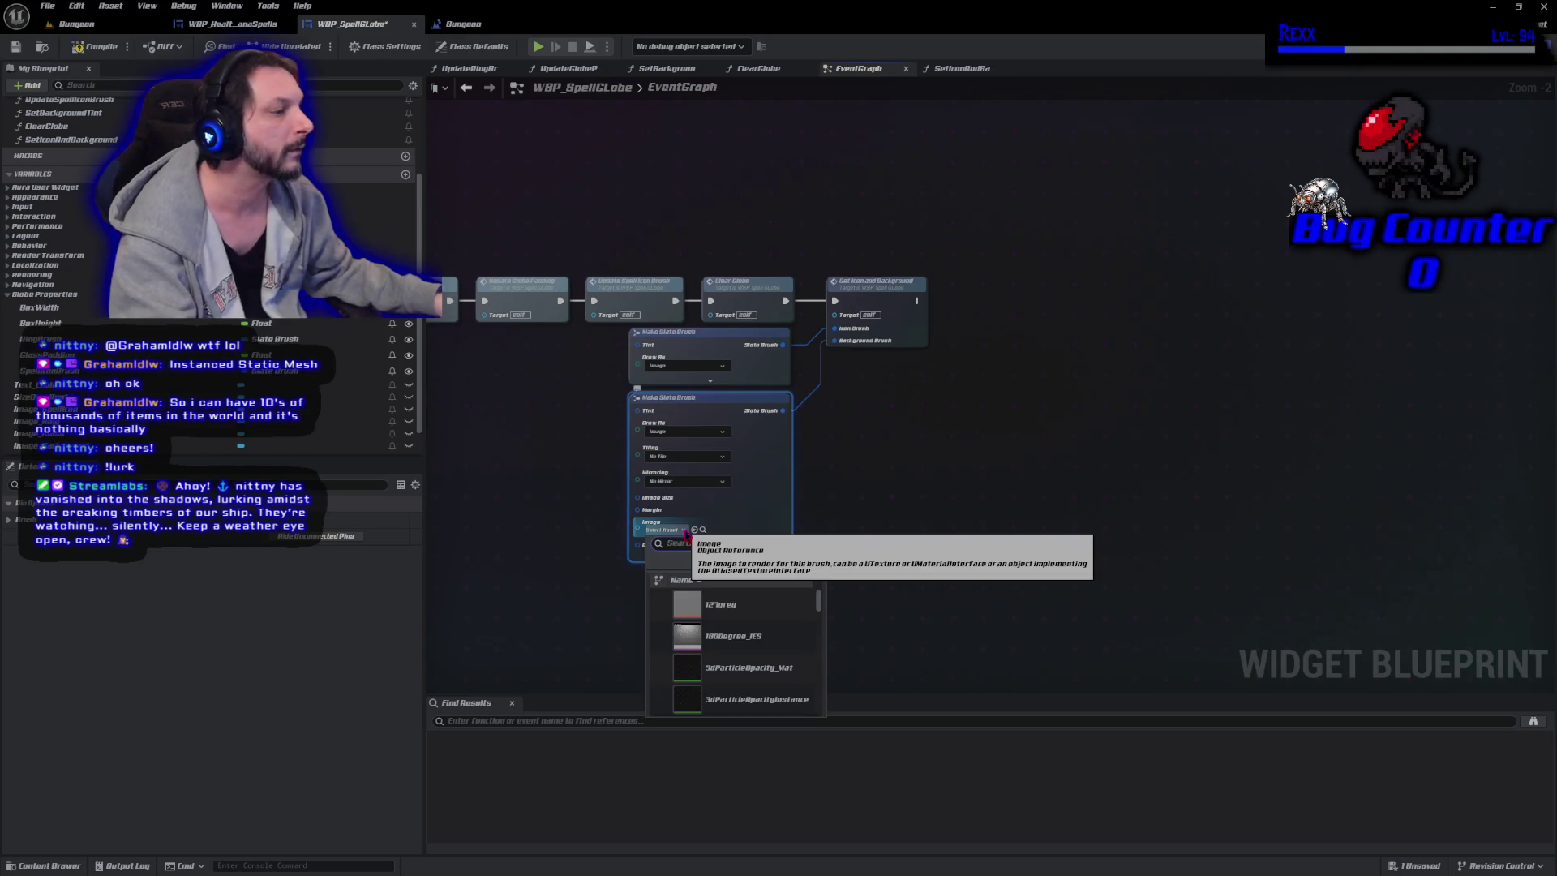
type("Fireskill")
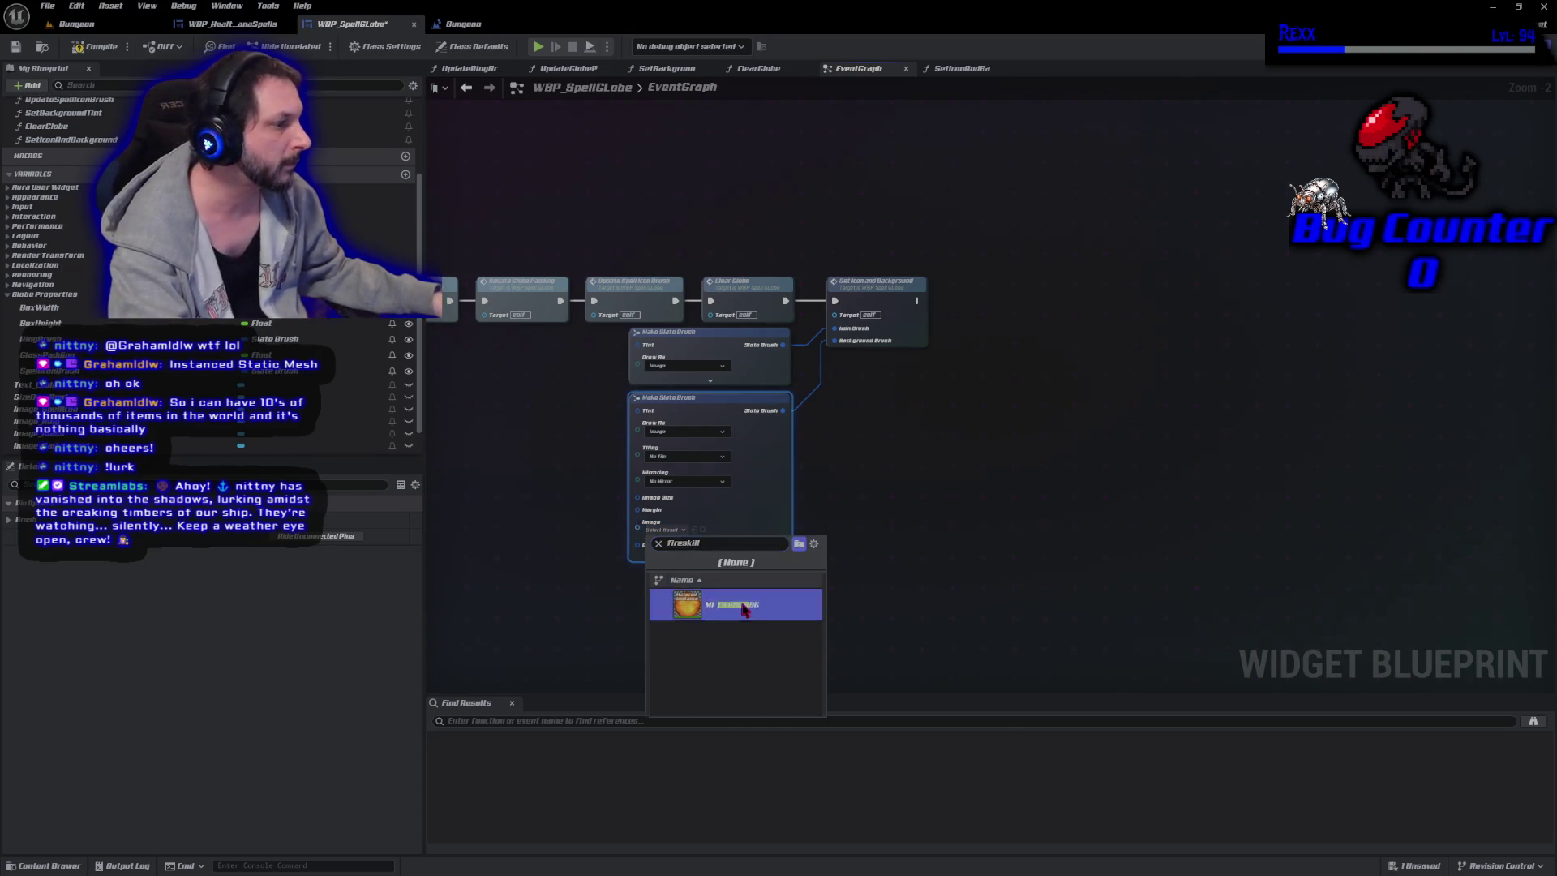
left_click(744, 610)
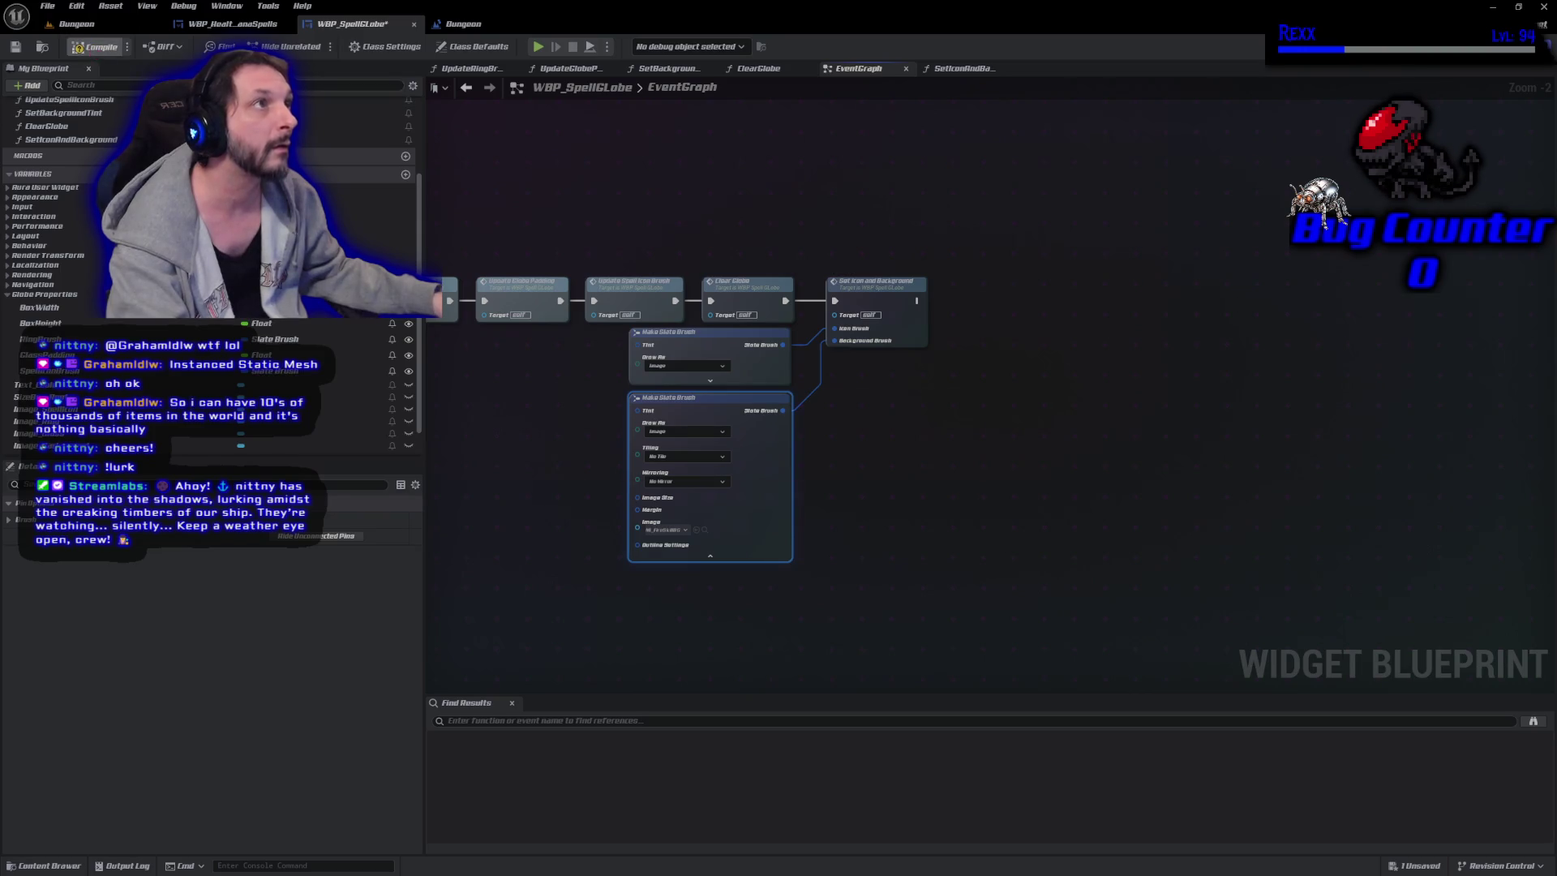
Compile WBP_SpellGlobe, collapse the brush node, and select the globe-setting and brush nodes.
left_click(94, 46)
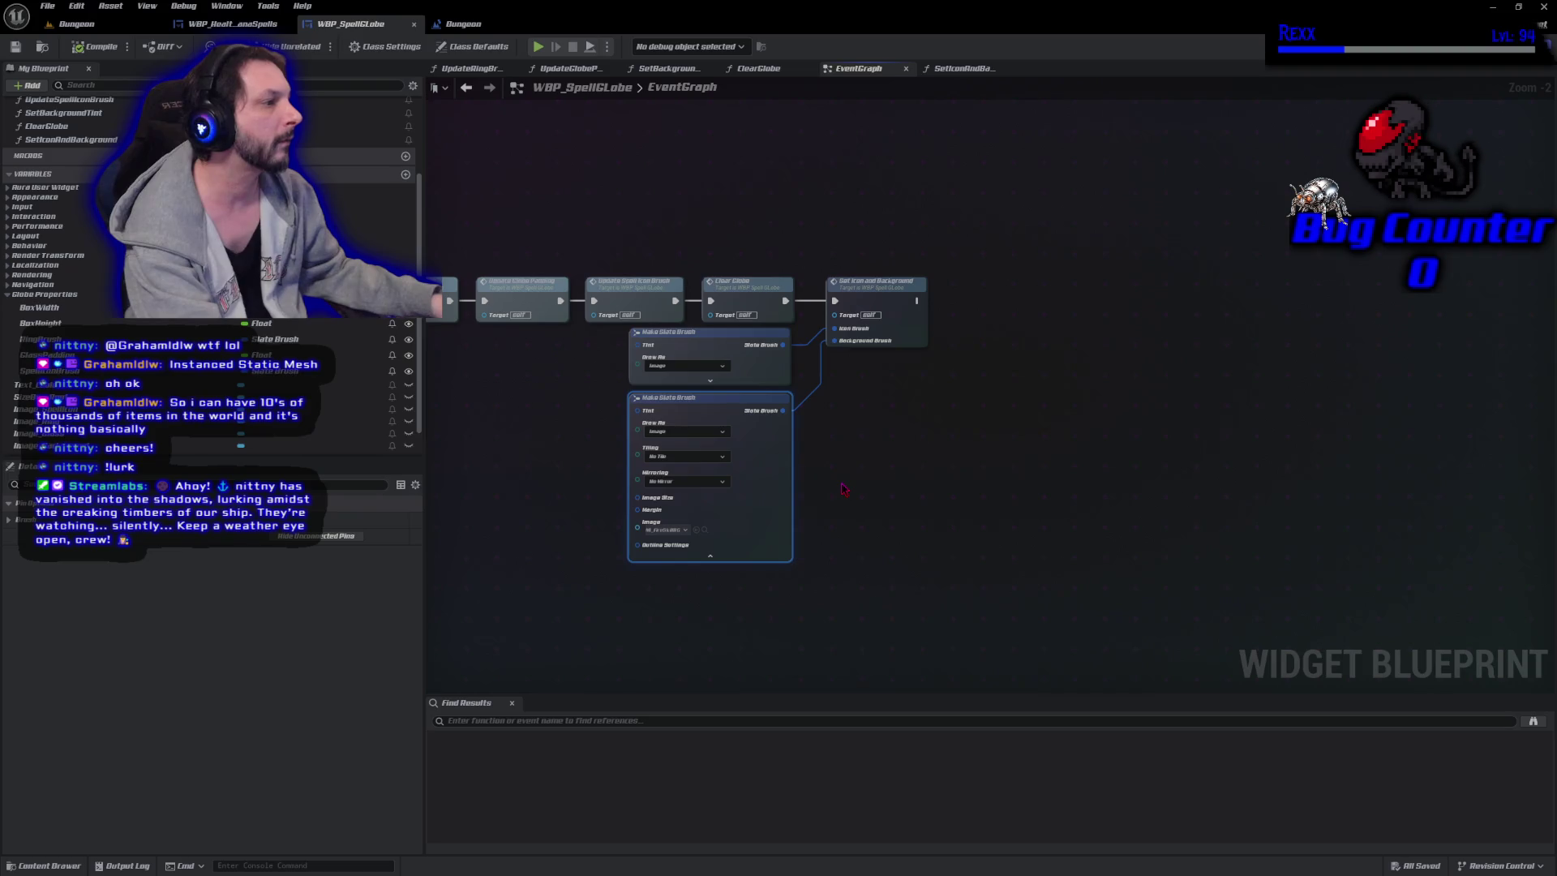
left_click(732, 561)
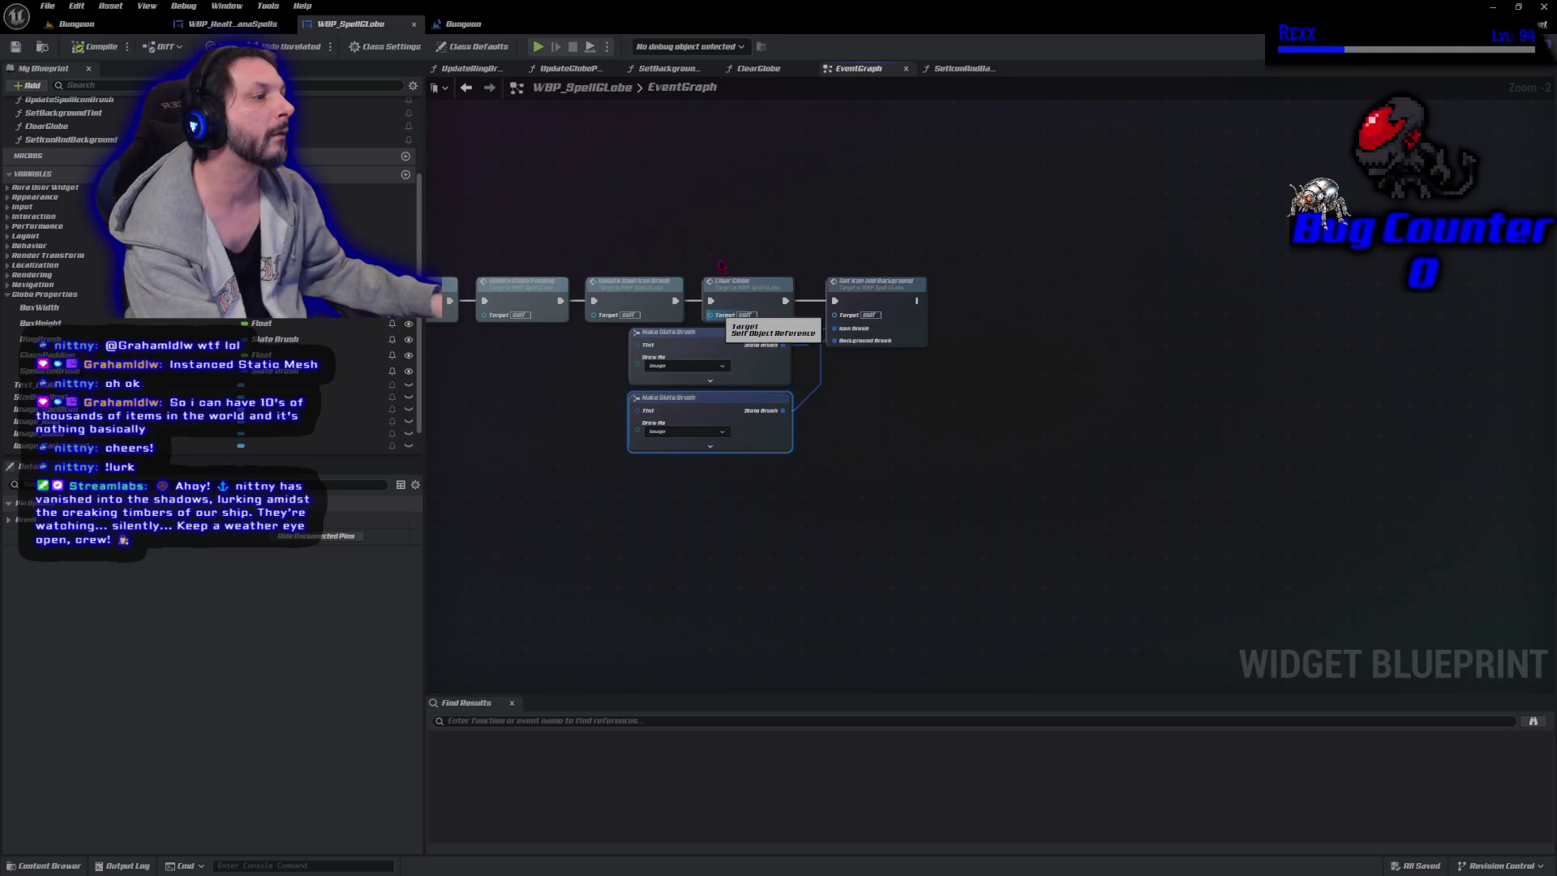
mouse_move(714, 215)
left_mouse_down()
mouse_move(931, 444)
mouse_move(866, 466)
left_mouse_up()
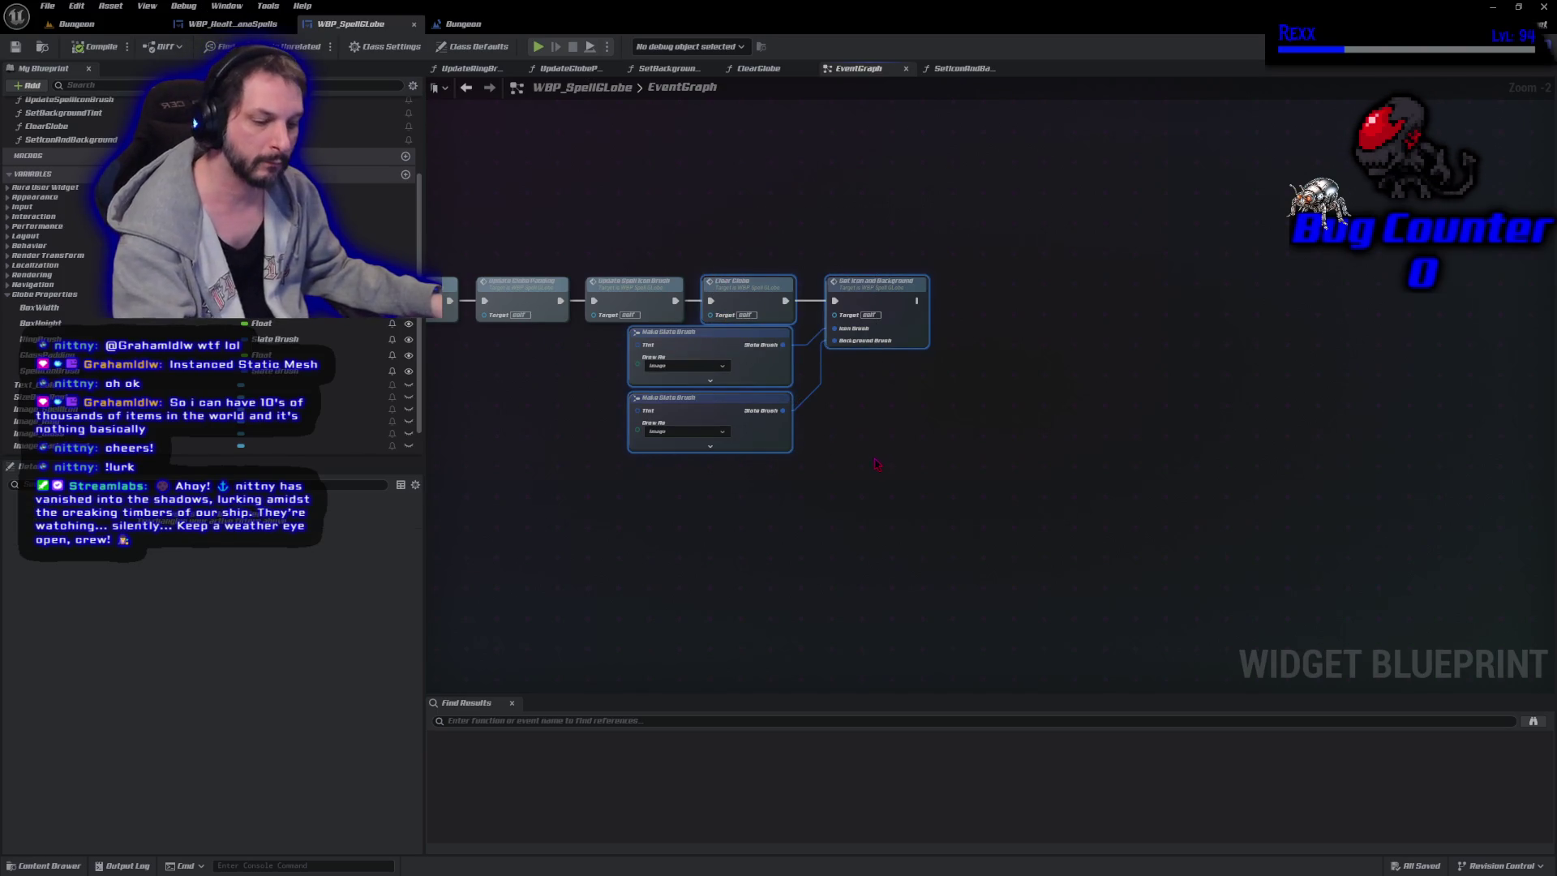
Delete the selected test nodes, recompile WBP_SpellGlobe, and bring up the WBP_HealthManaSpells layout.
key("Delete")
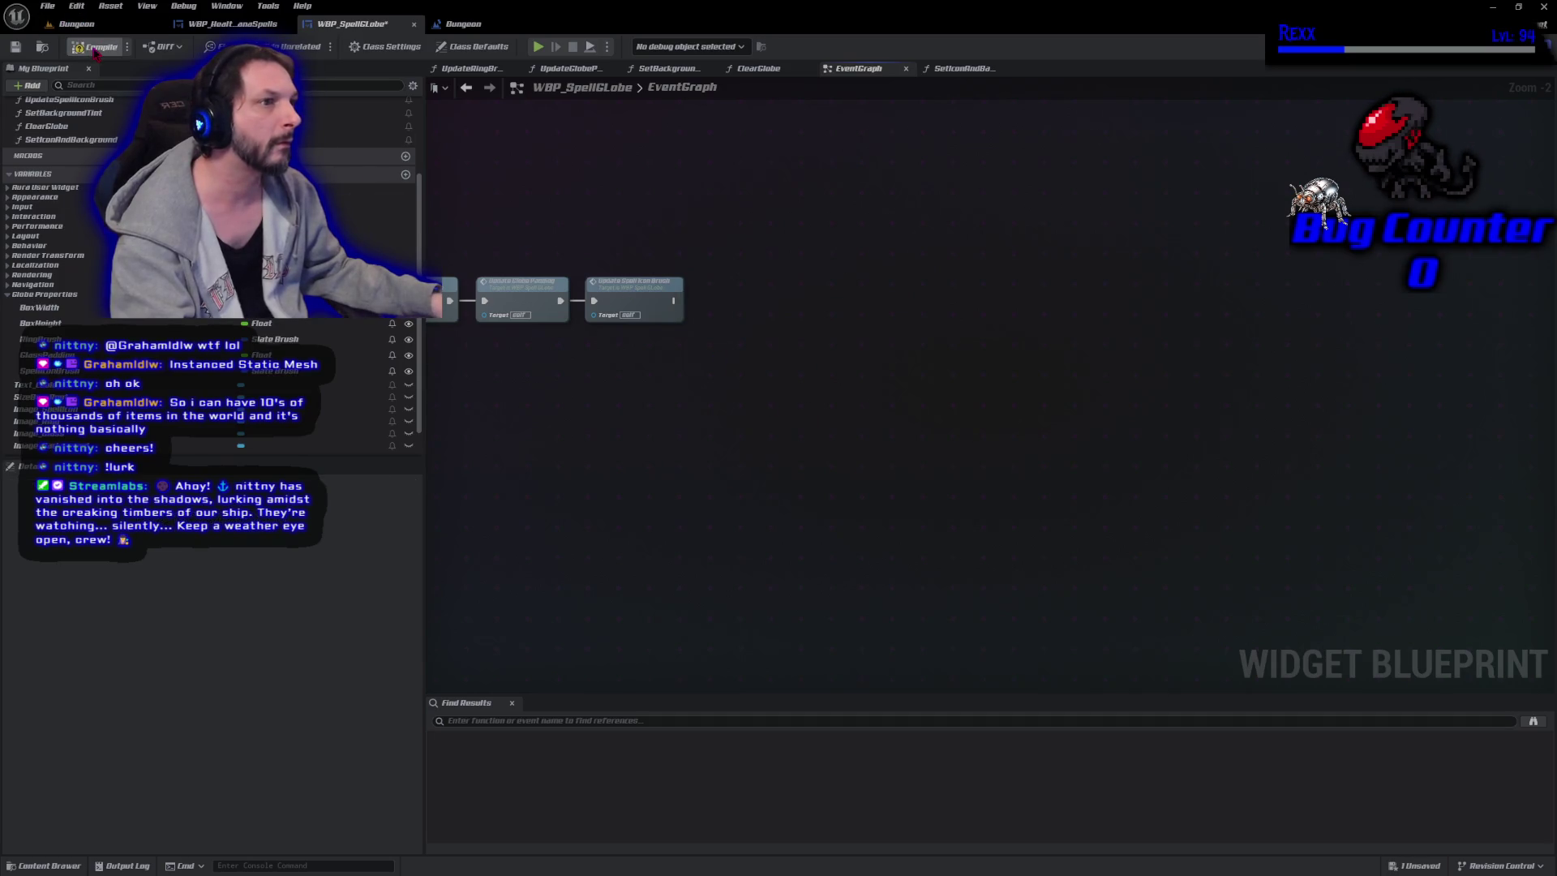
left_click(94, 49)
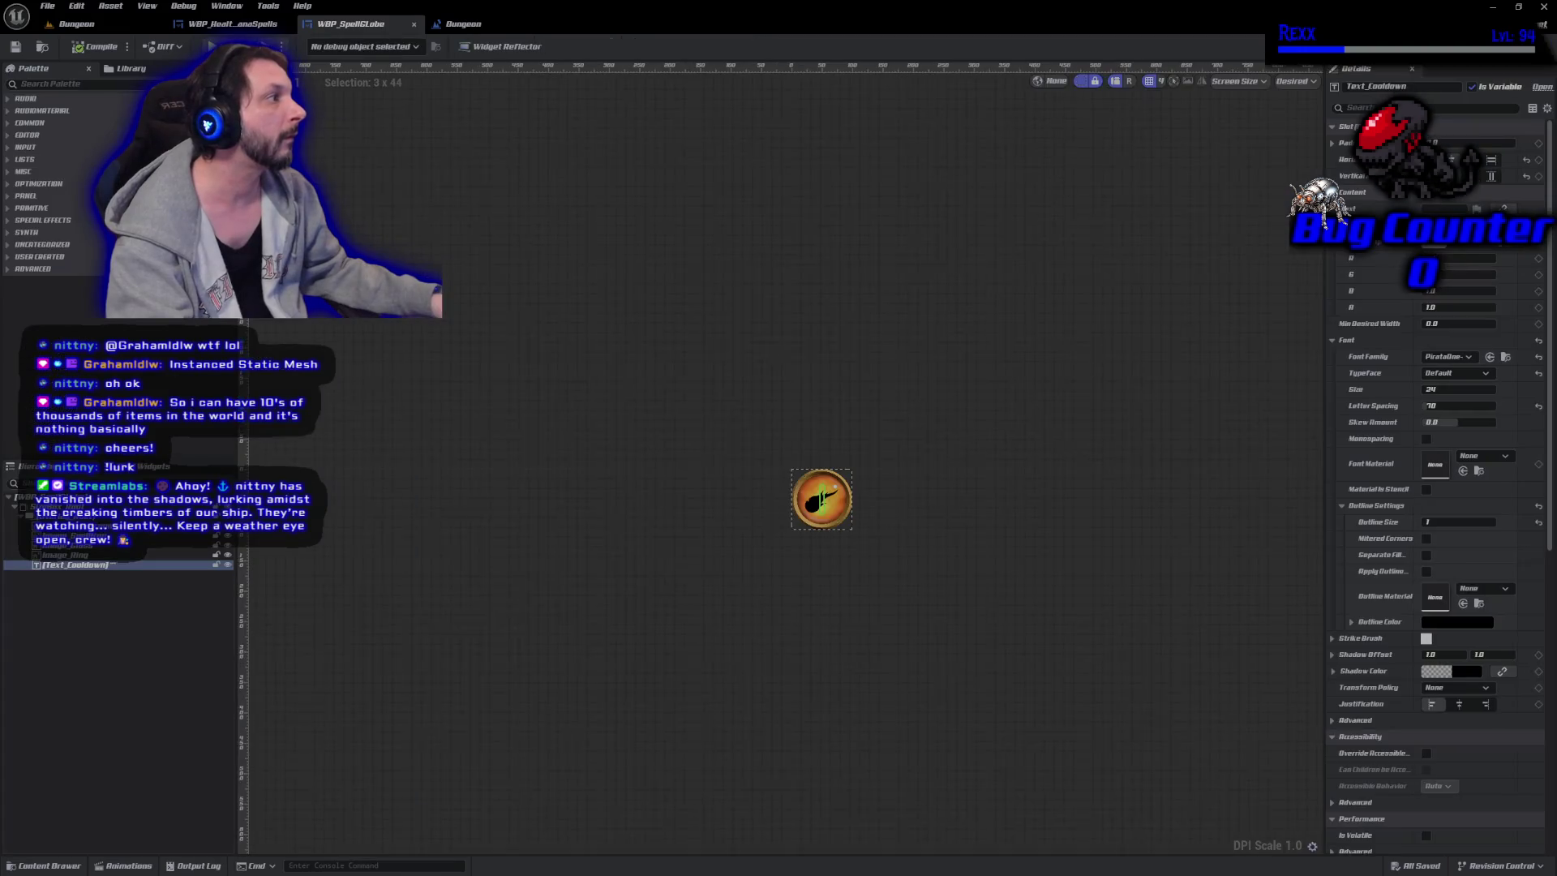
left_click(1508, 48)
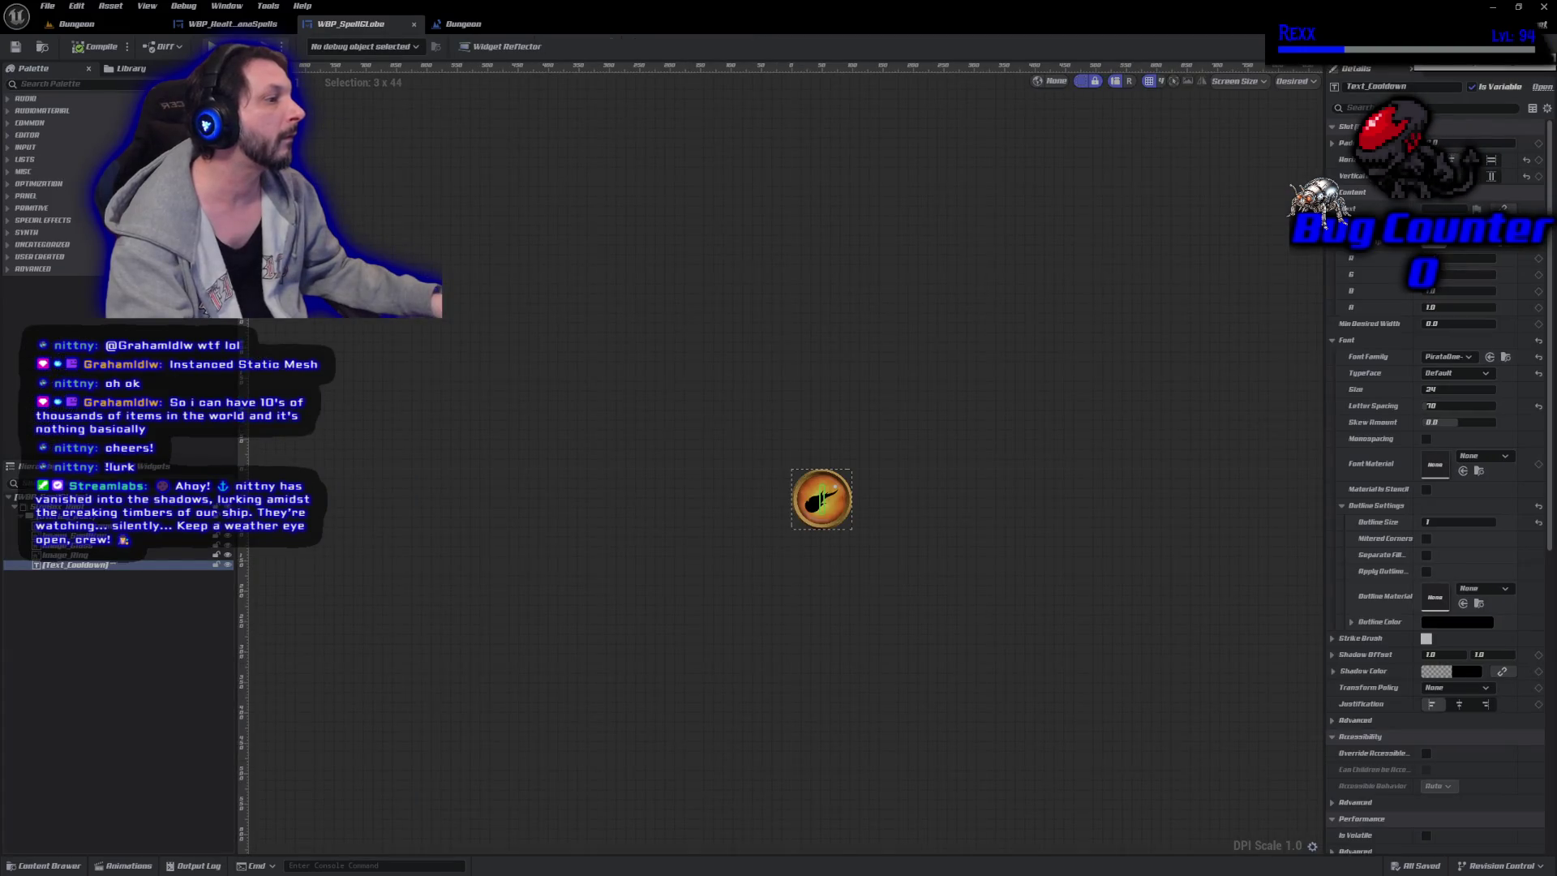
left_click(223, 22)
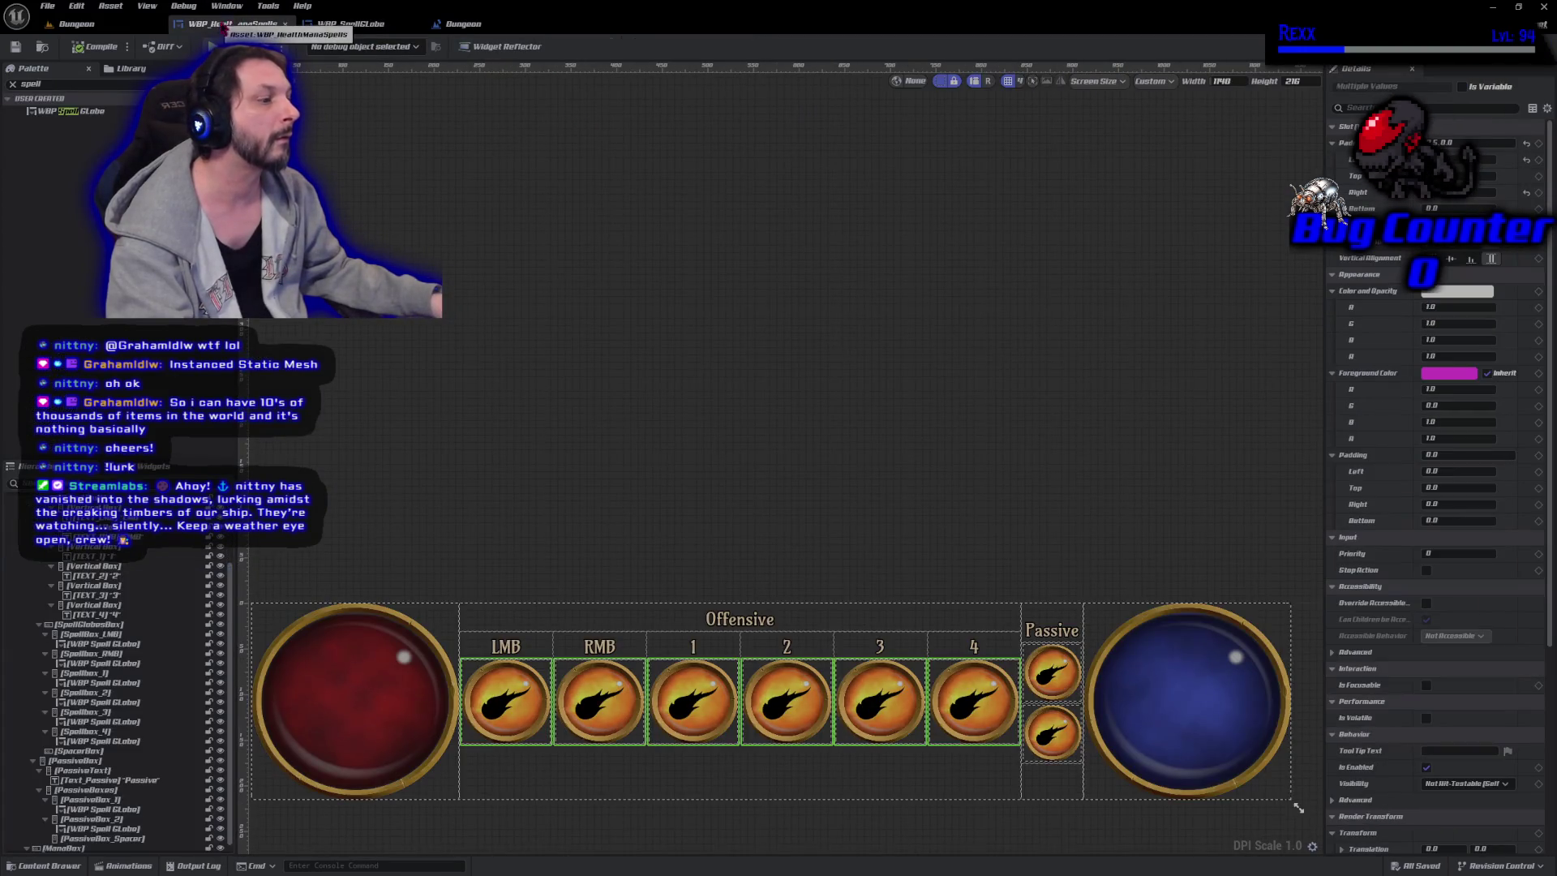
Restore the deleted nodes in WBP_SpellGlobe's event graph with an undo.
left_click(350, 23)
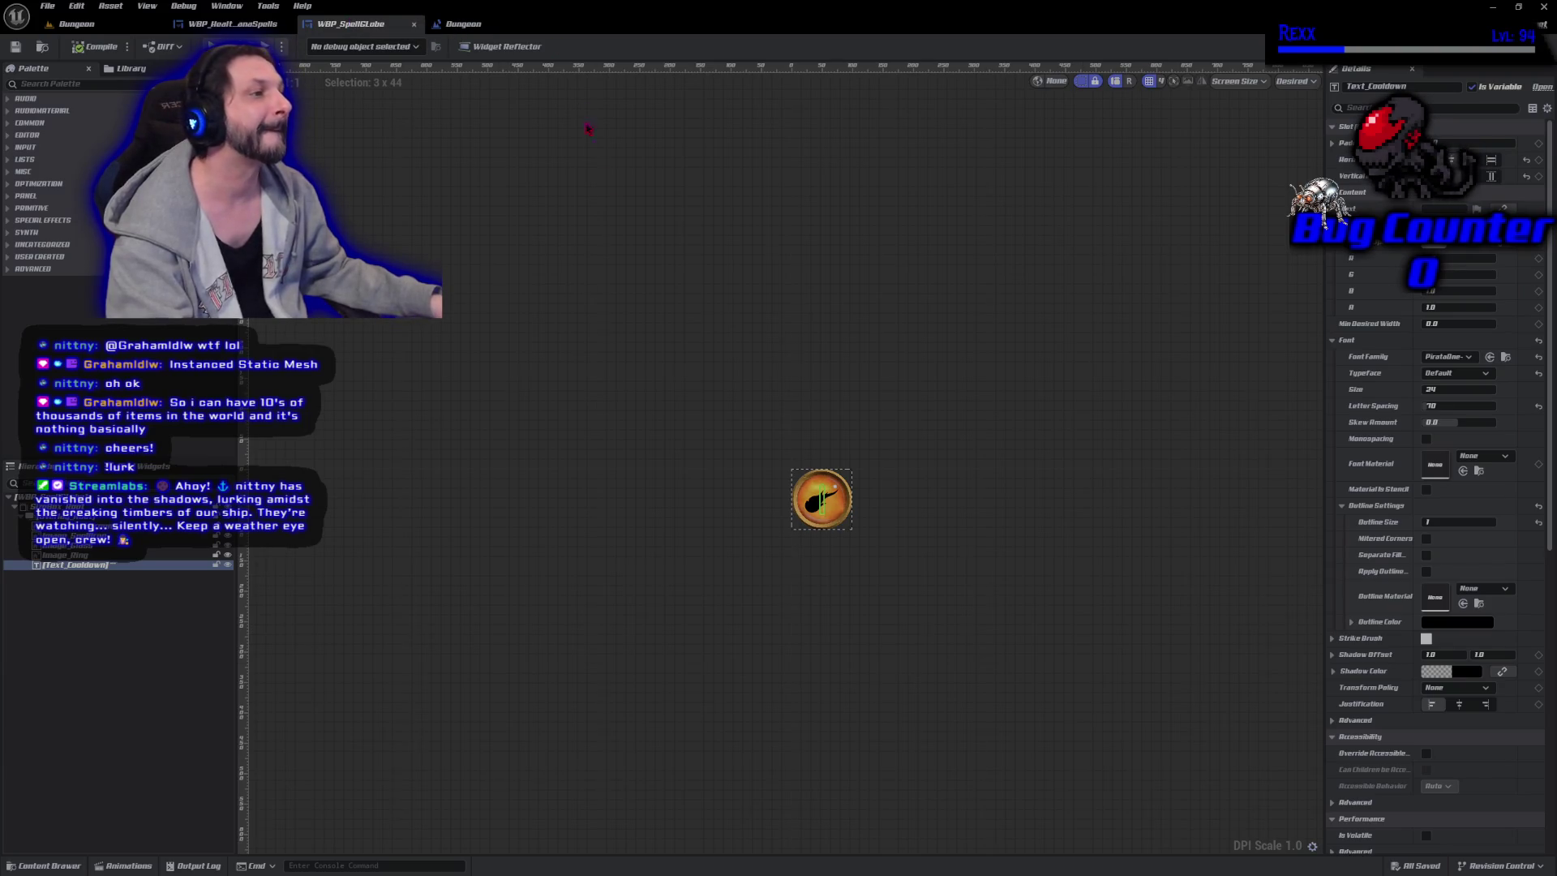
left_click(1528, 46)
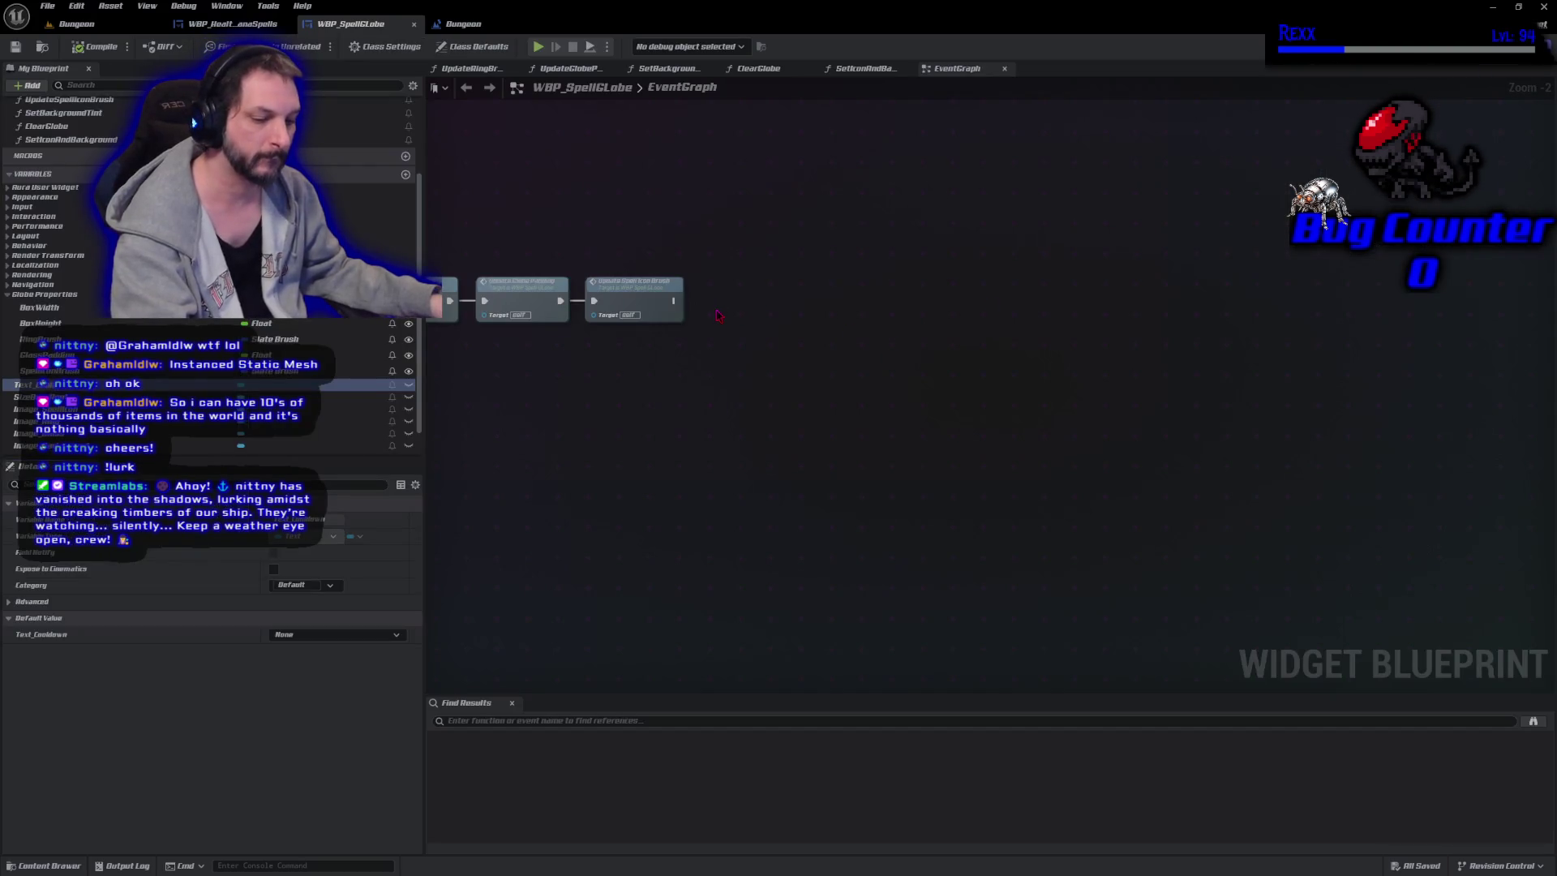
key("ctrl+z")
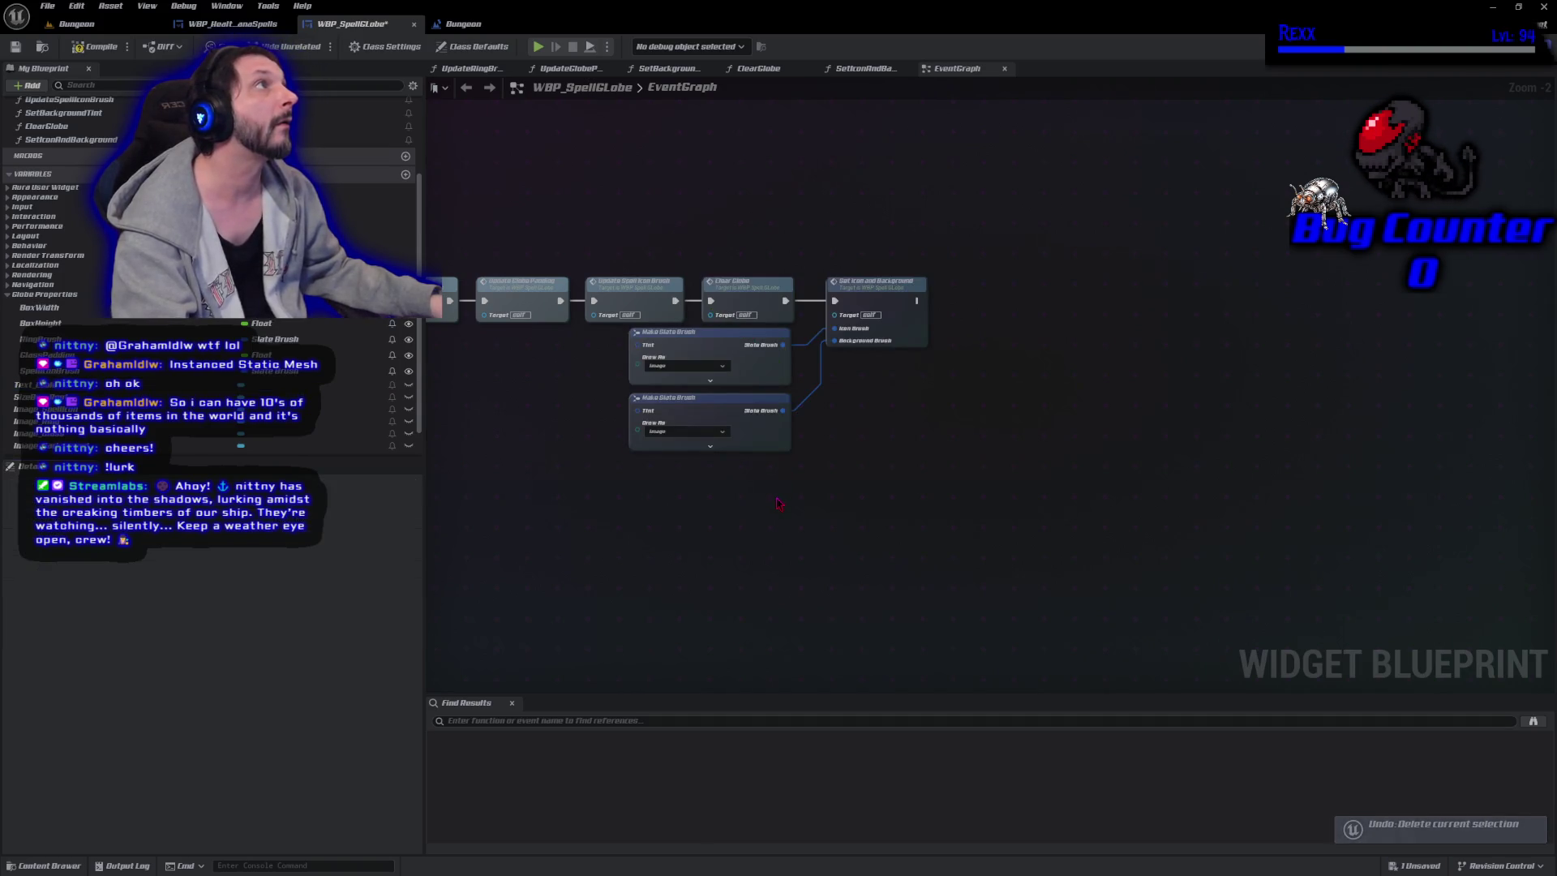
Delete Set Icon and Background plus both brush nodes, compile, and open WBP_HealthManaSpells.
mouse_move(741, 483)
left_mouse_down()
mouse_move(863, 373)
mouse_move(866, 345)
left_mouse_up()
key("Delete")
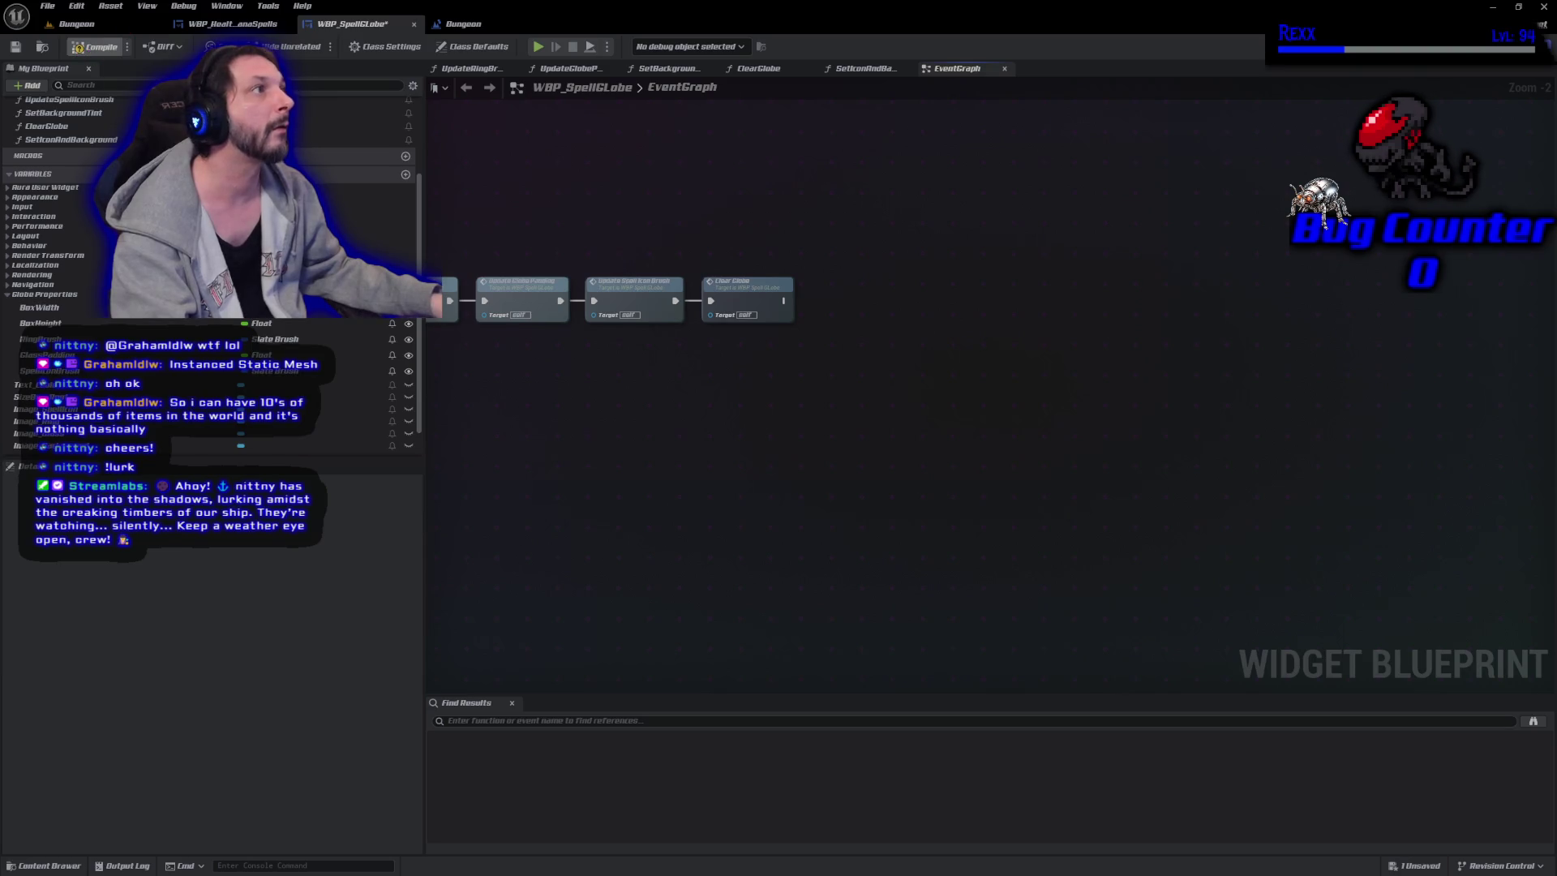
left_click(96, 47)
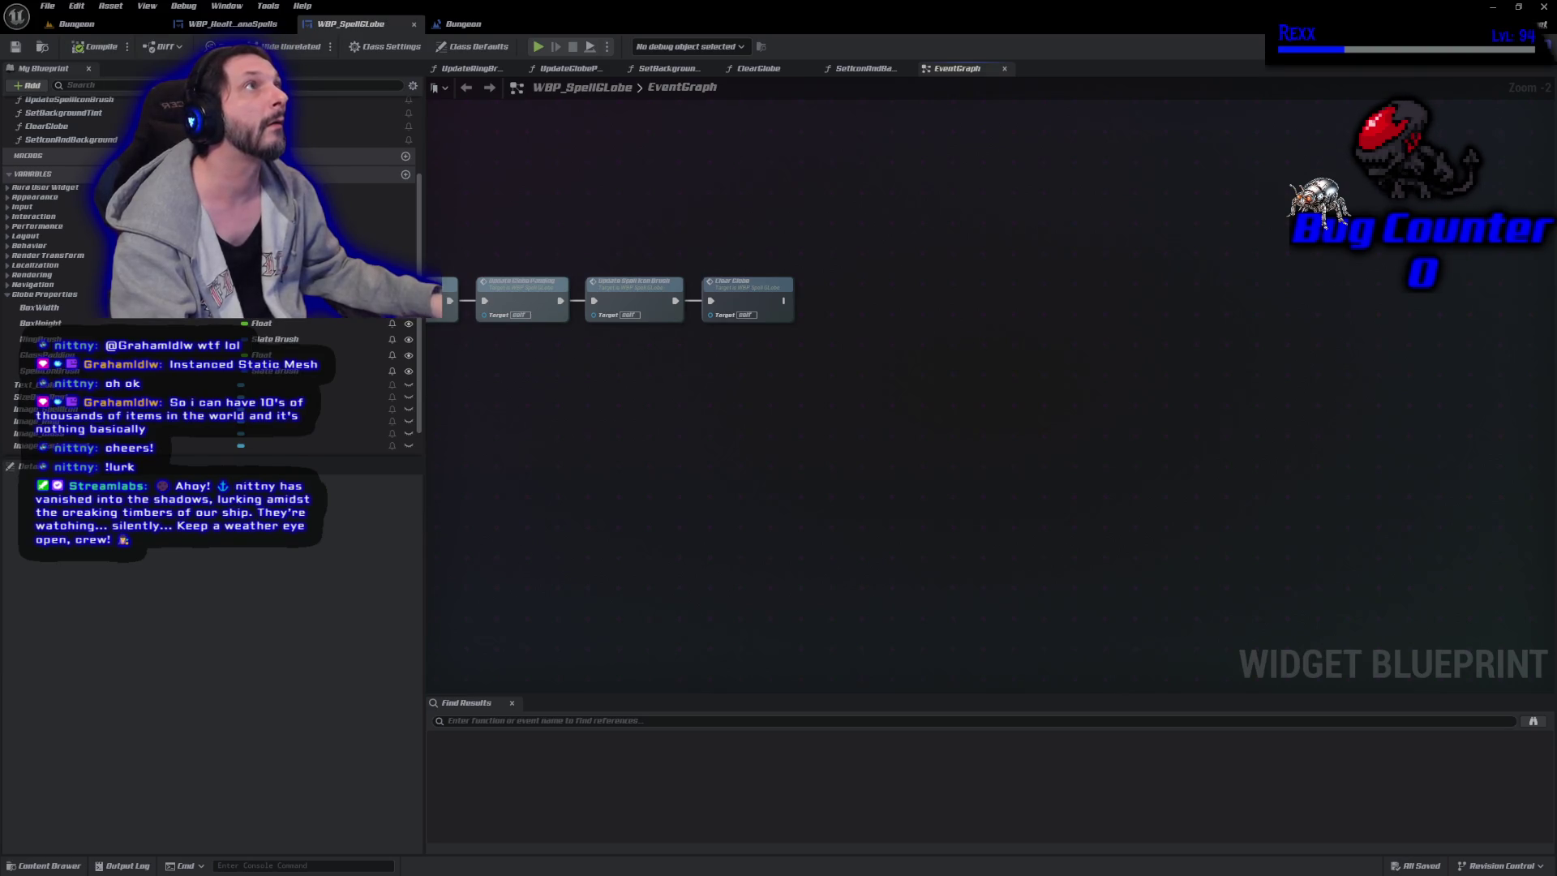
left_click(251, 26)
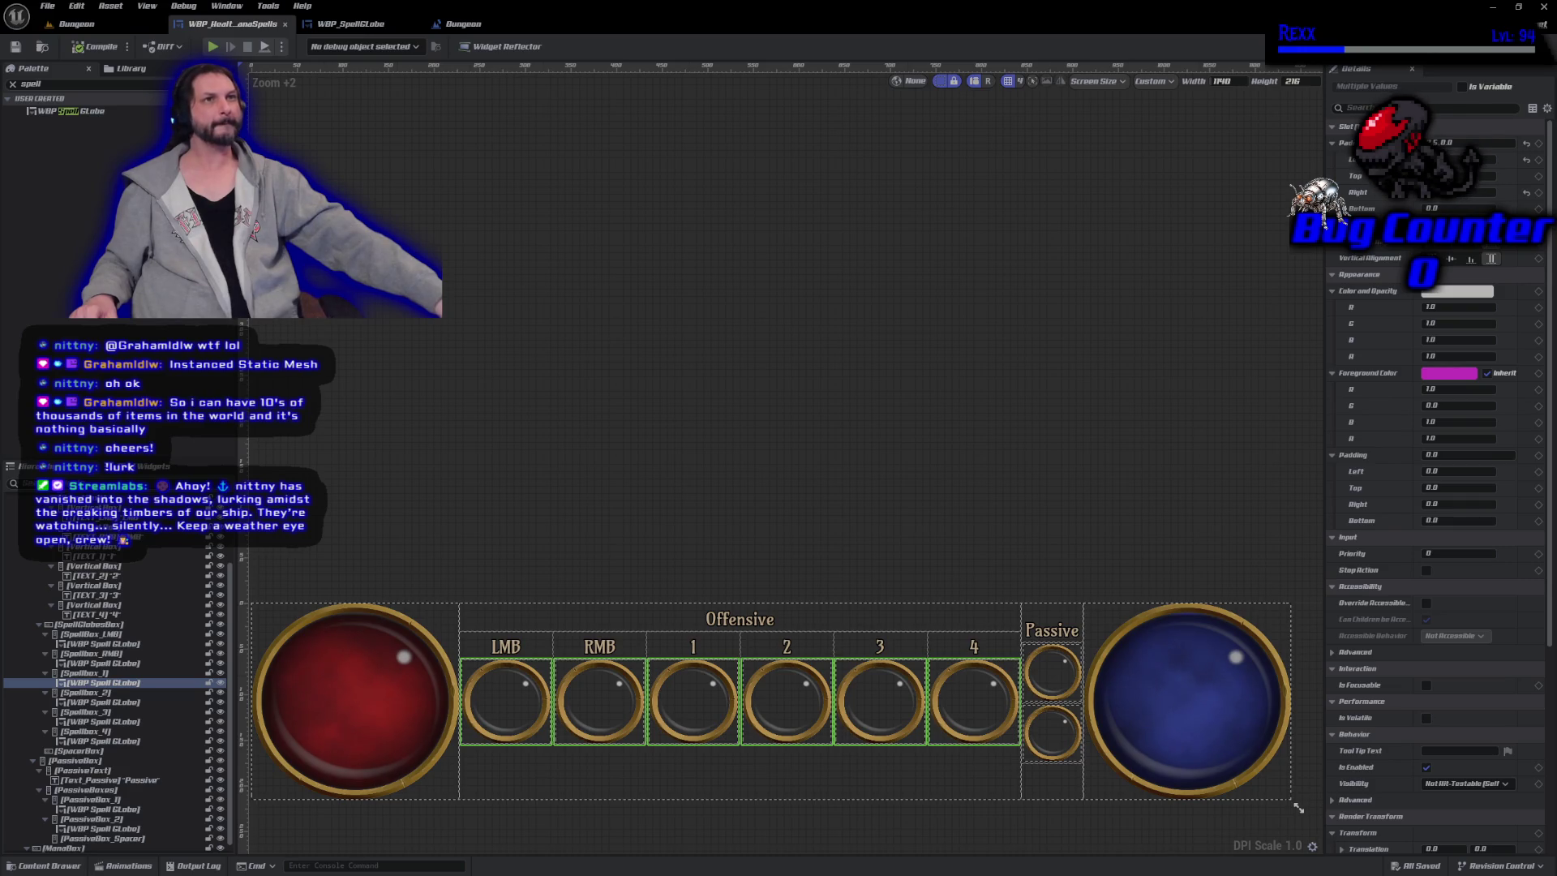
Open WBP_Overlay from the UI > Overlay folder in the Content Drawer.
left_click(49, 866)
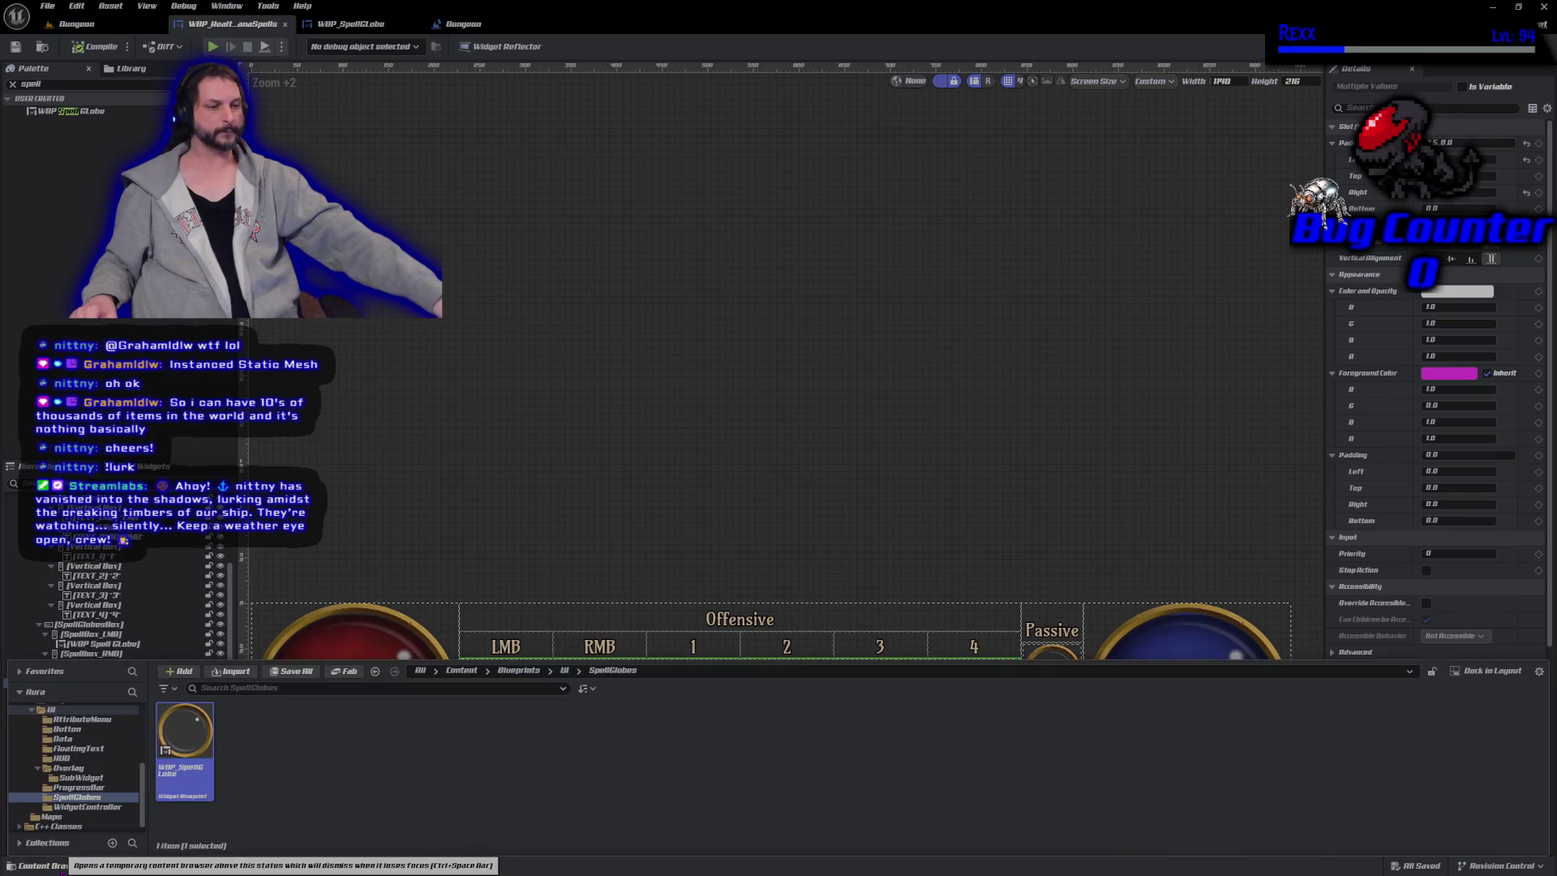
left_click(564, 670)
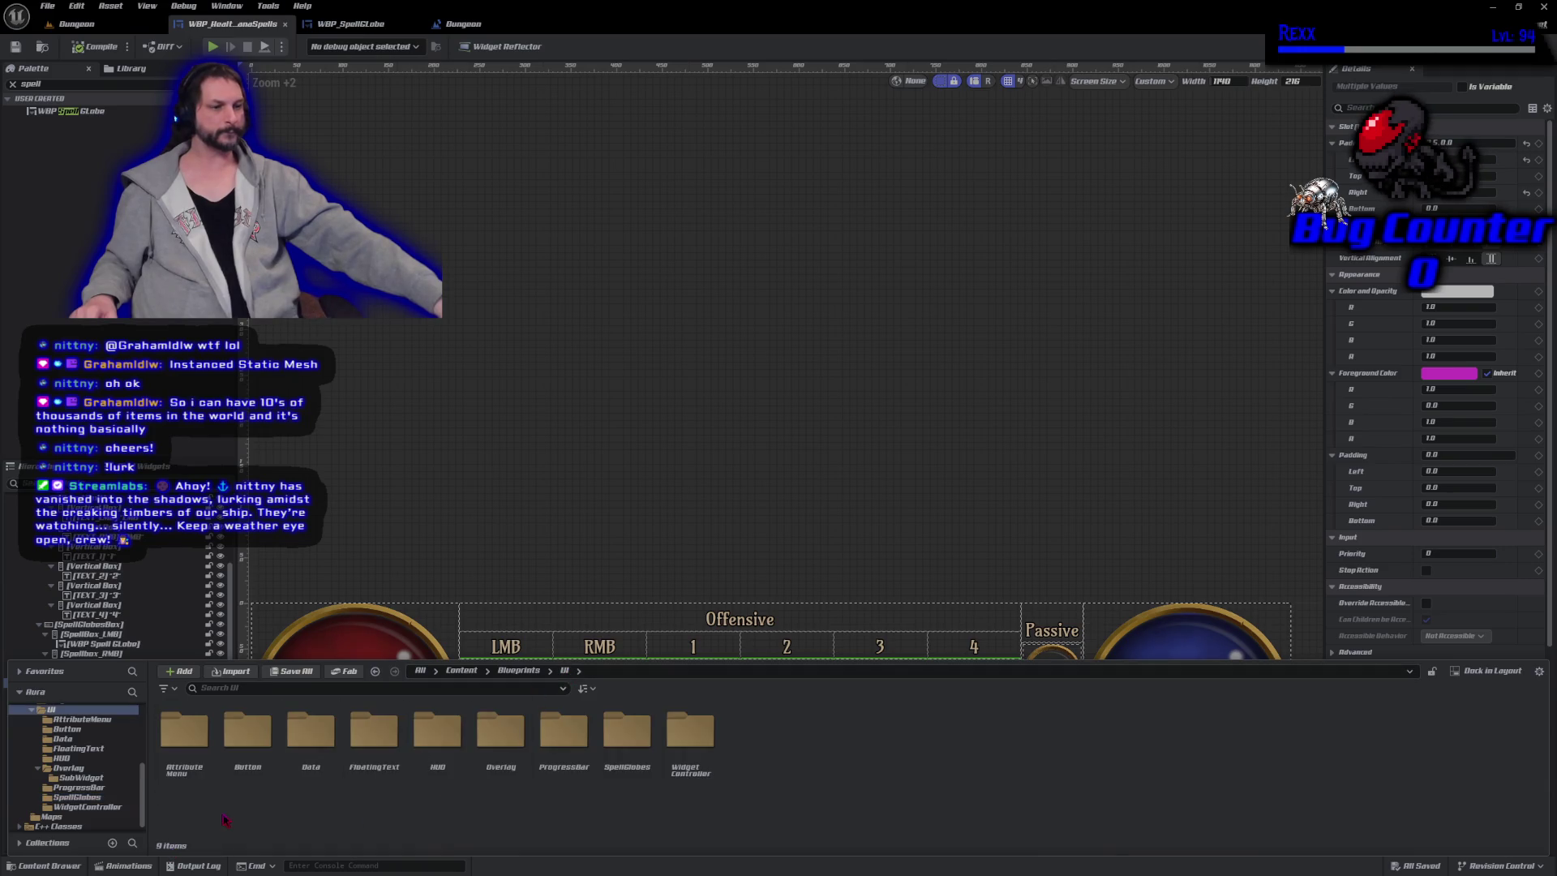
double_click(484, 788)
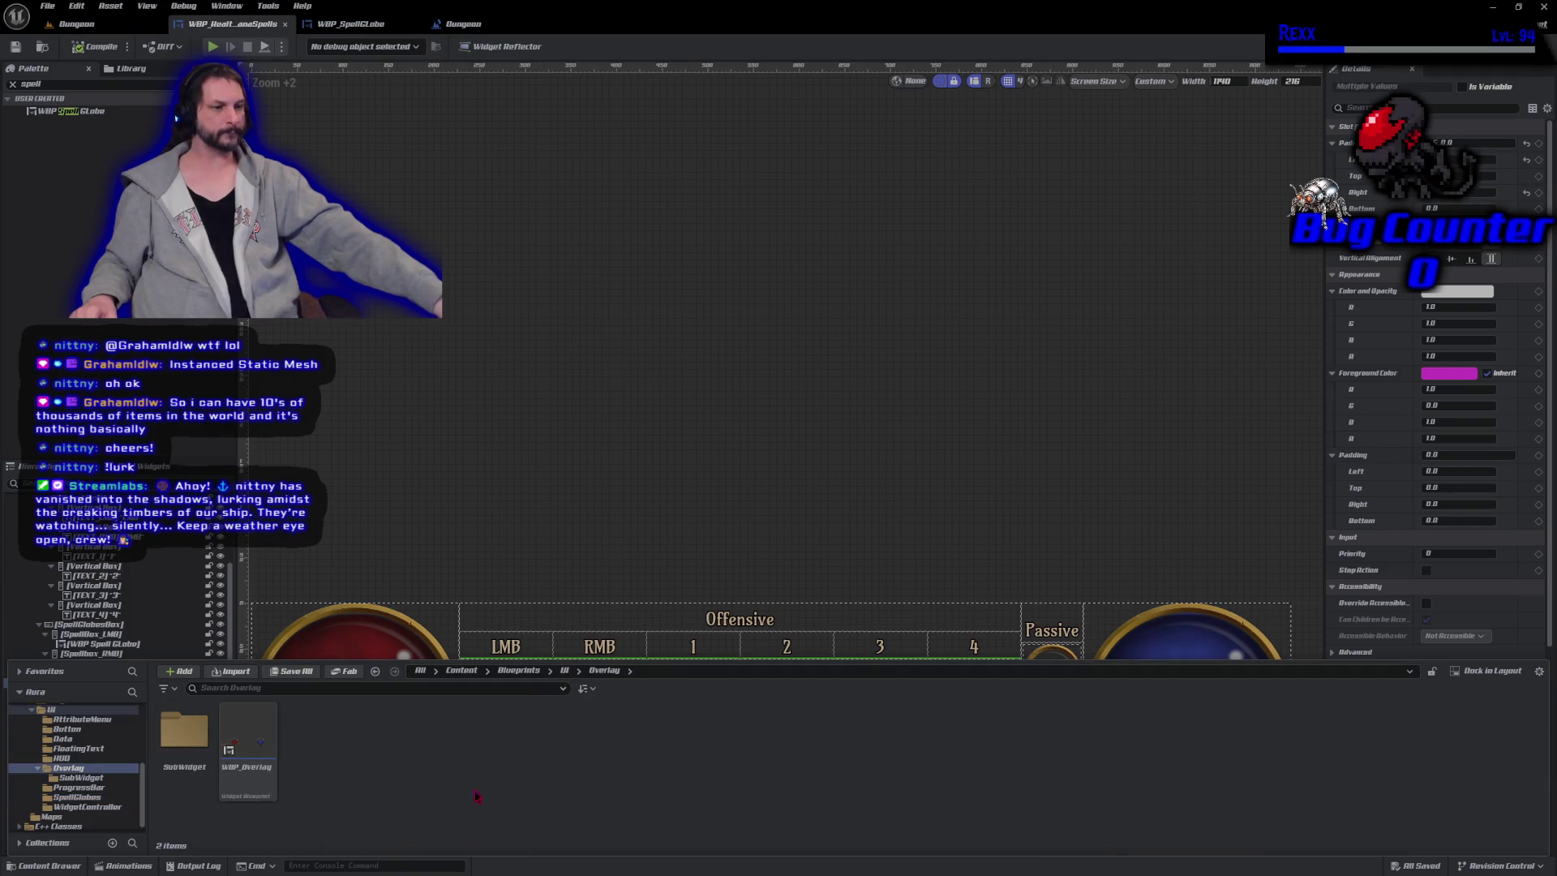
double_click(248, 750)
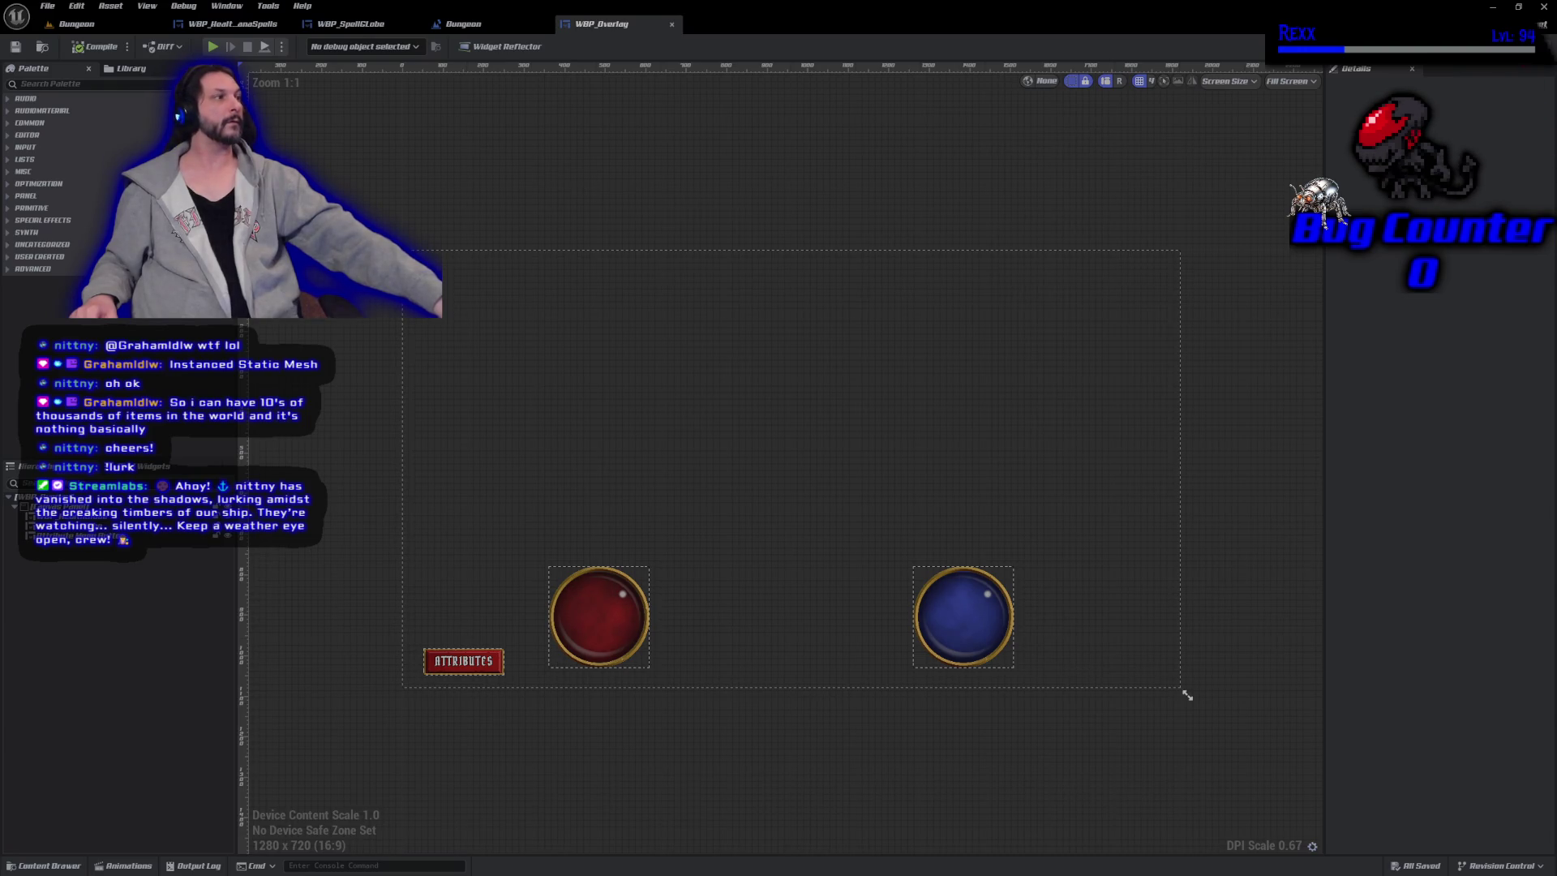
Delete the health and mana globes' Set Widget Controller nodes in WBP_Overlay's graph and compile.
left_click(1535, 47)
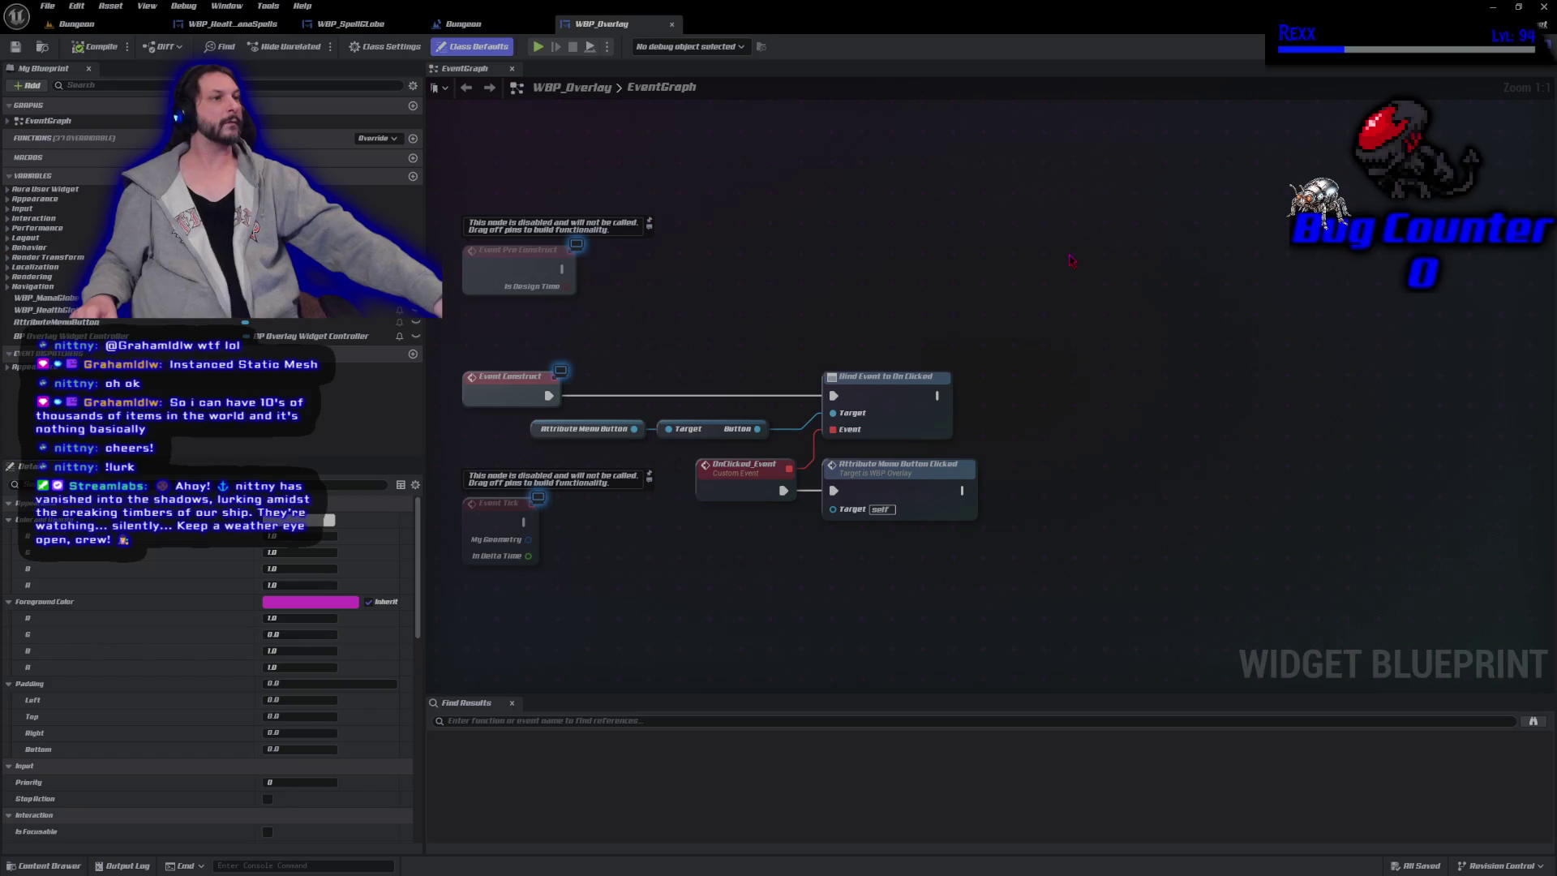
scroll(848, 304, "down", 4)
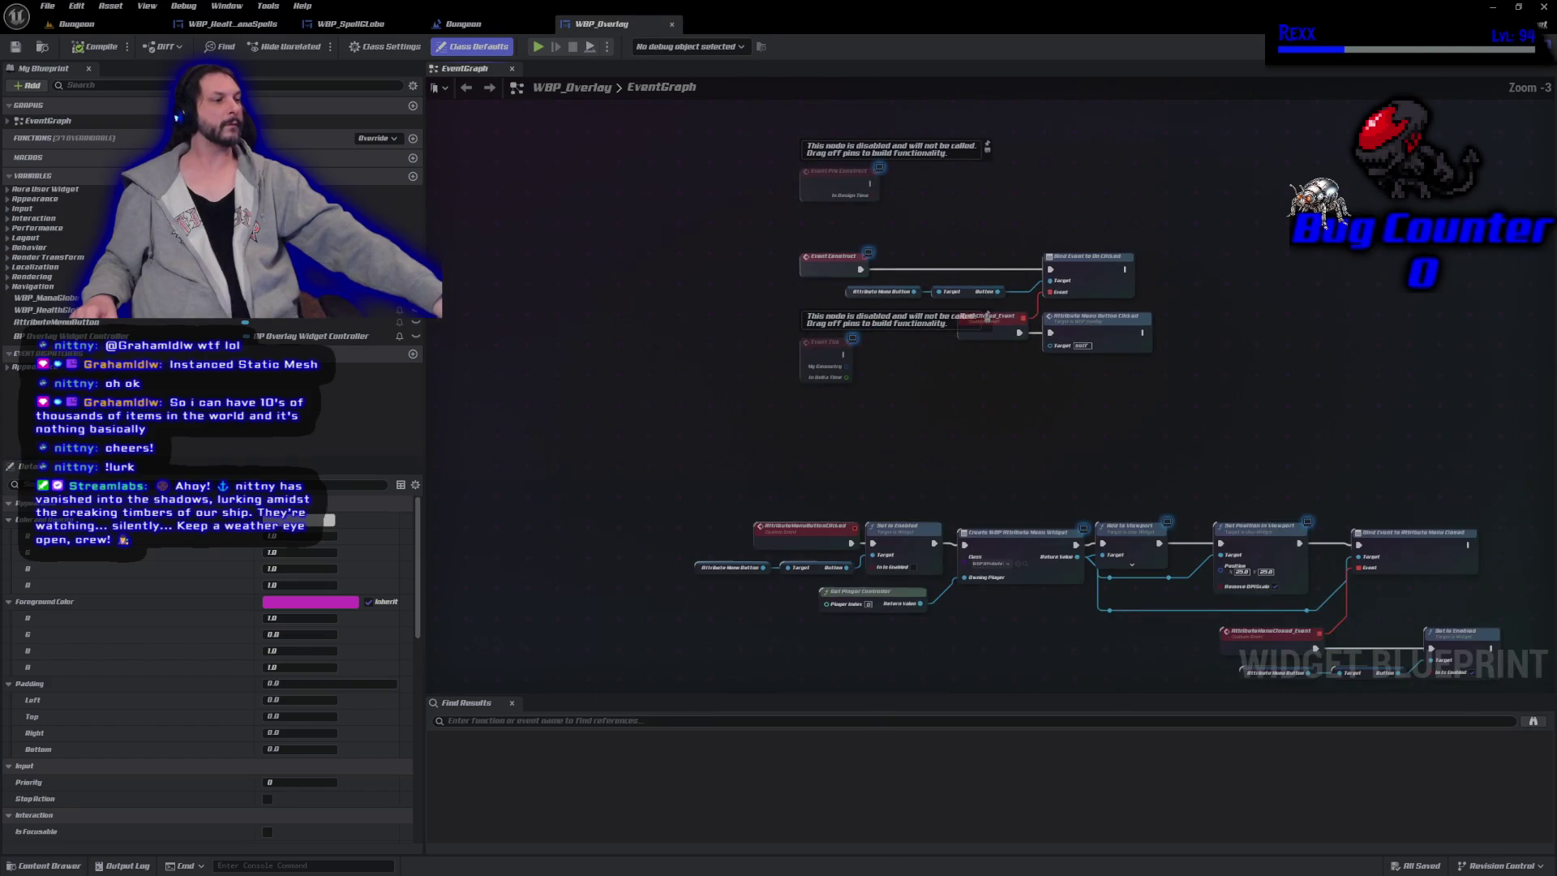
mouse_move(977, 373)
left_mouse_down()
mouse_move(848, 121)
mouse_move(819, 97)
left_mouse_up()
left_click_drag(820, 162, 851, 289)
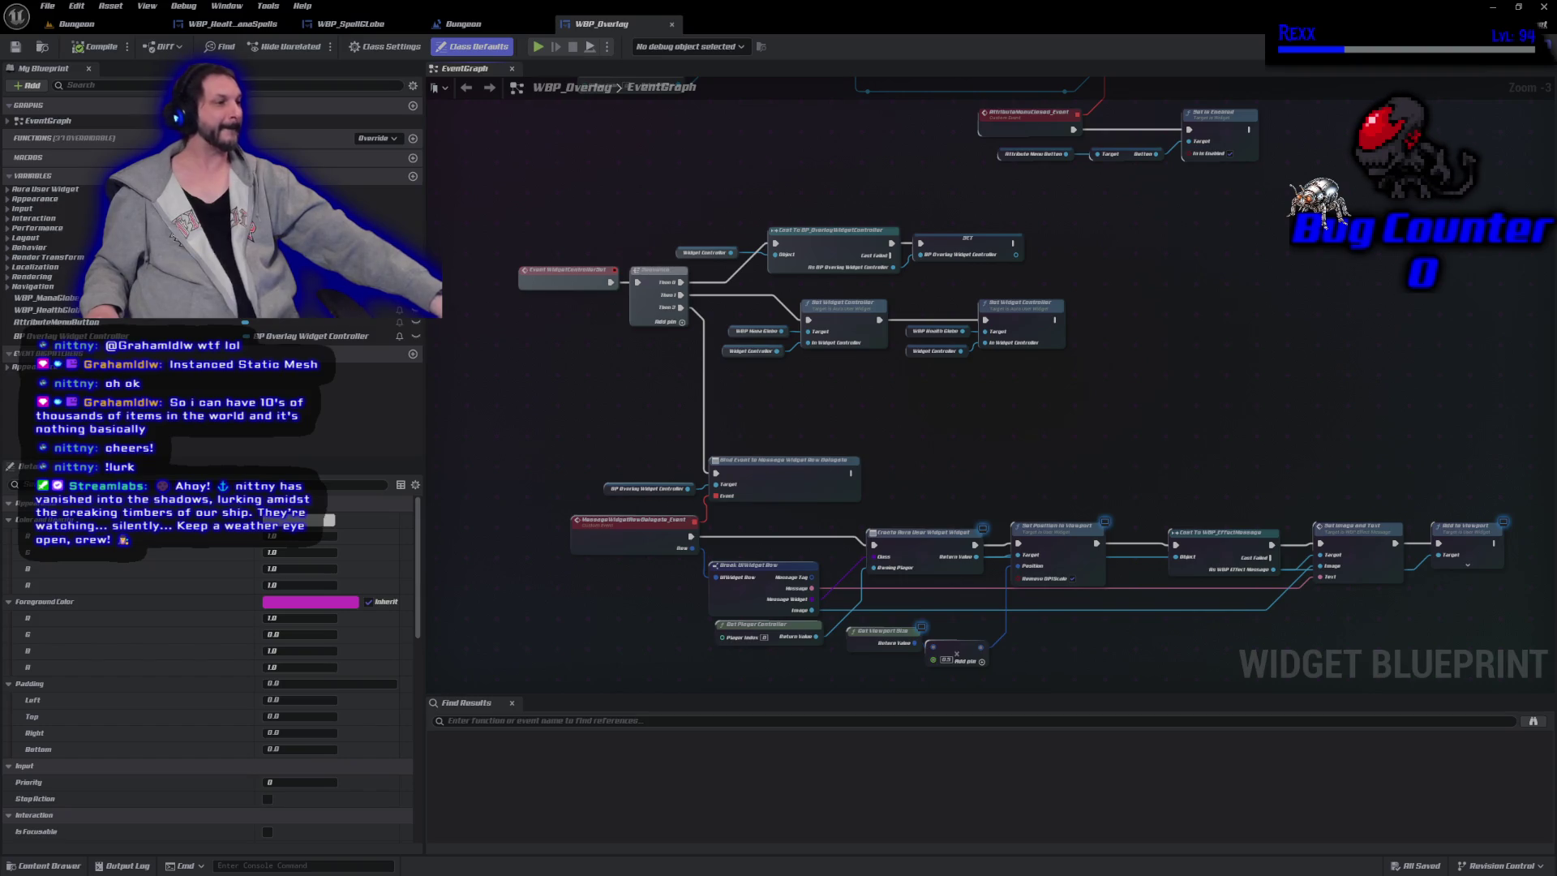
scroll(906, 399, "up", 3)
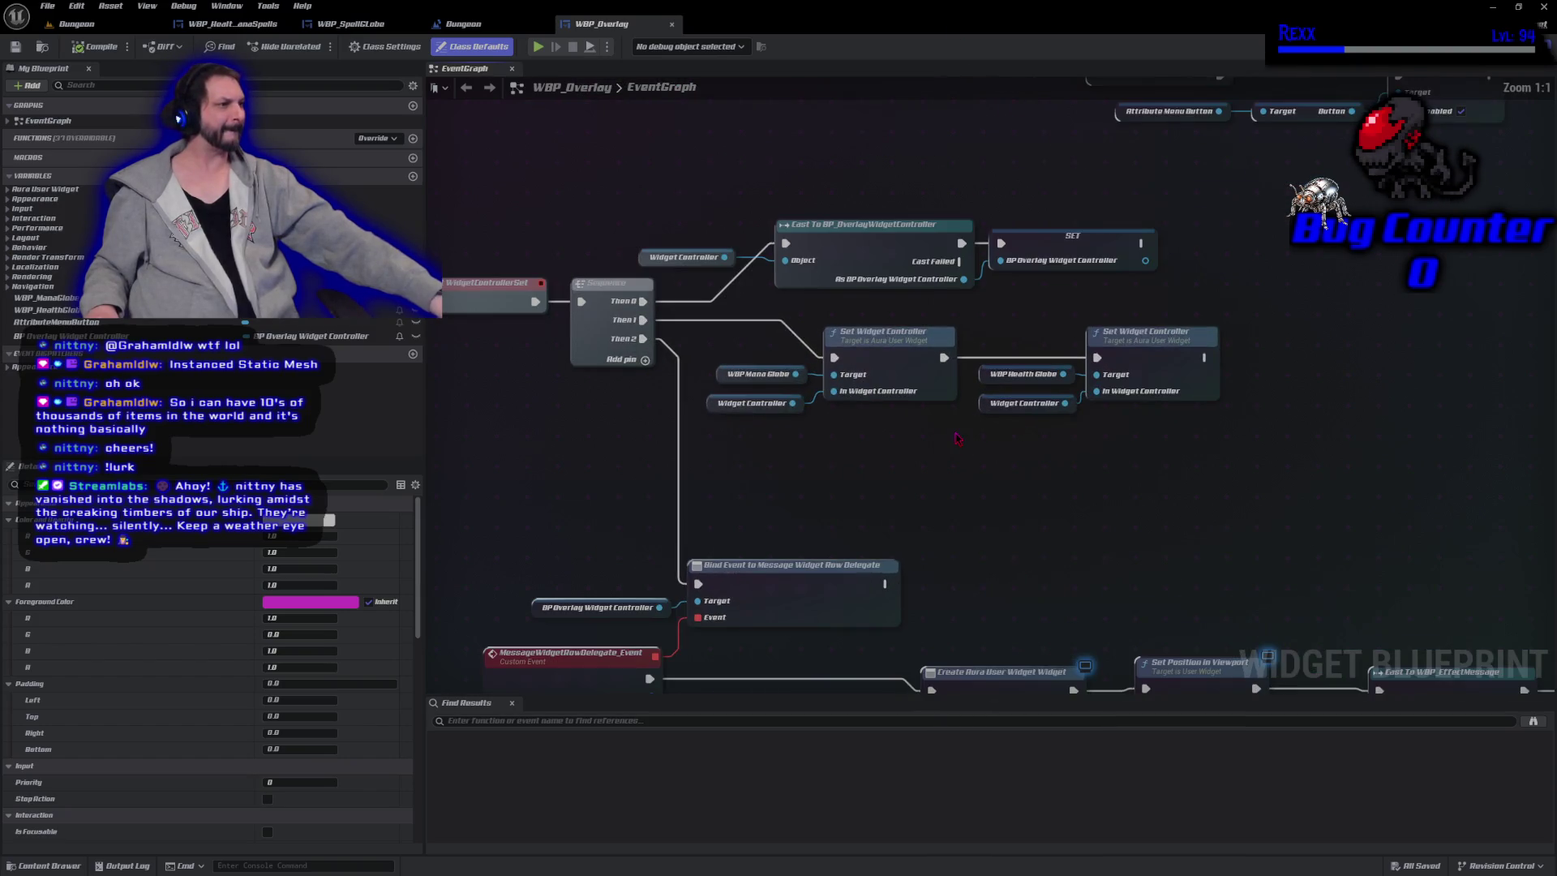
left_click_drag(1168, 464, 774, 338)
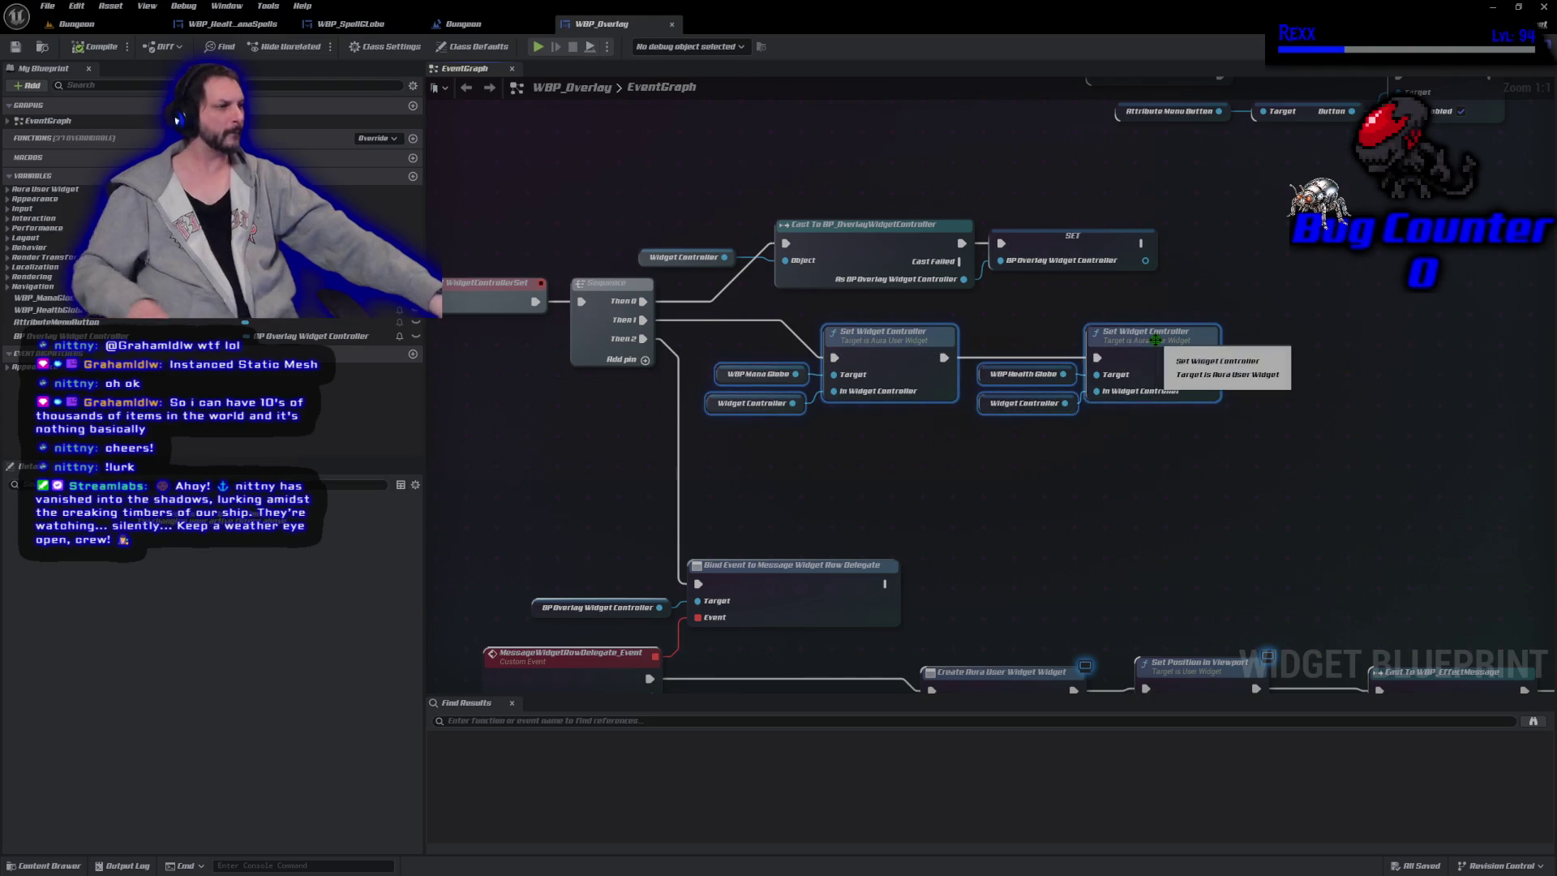
key("Delete")
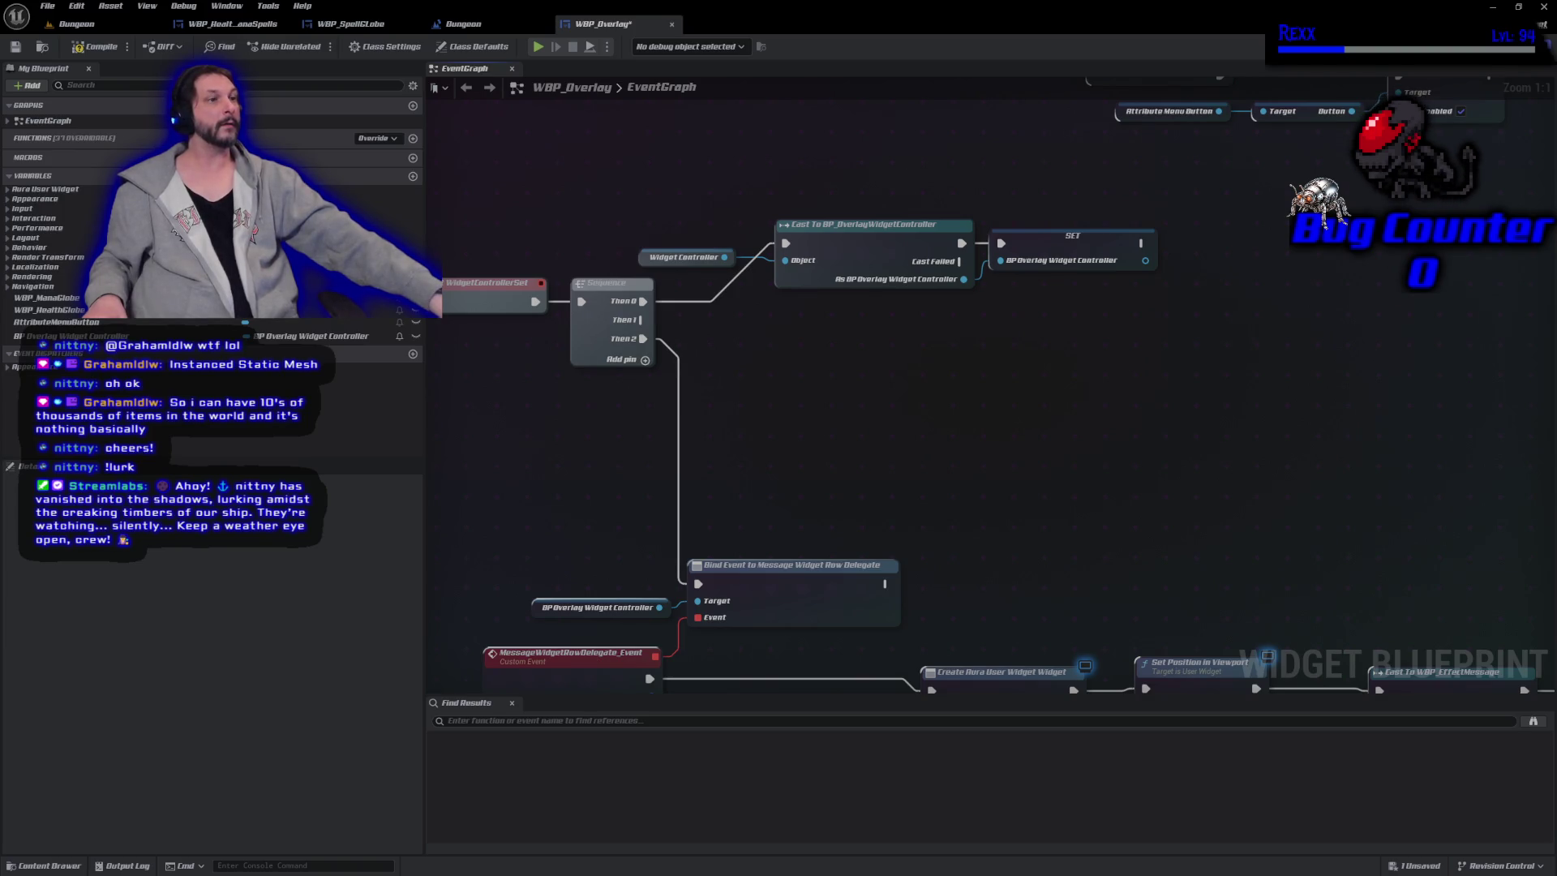
left_click(84, 47)
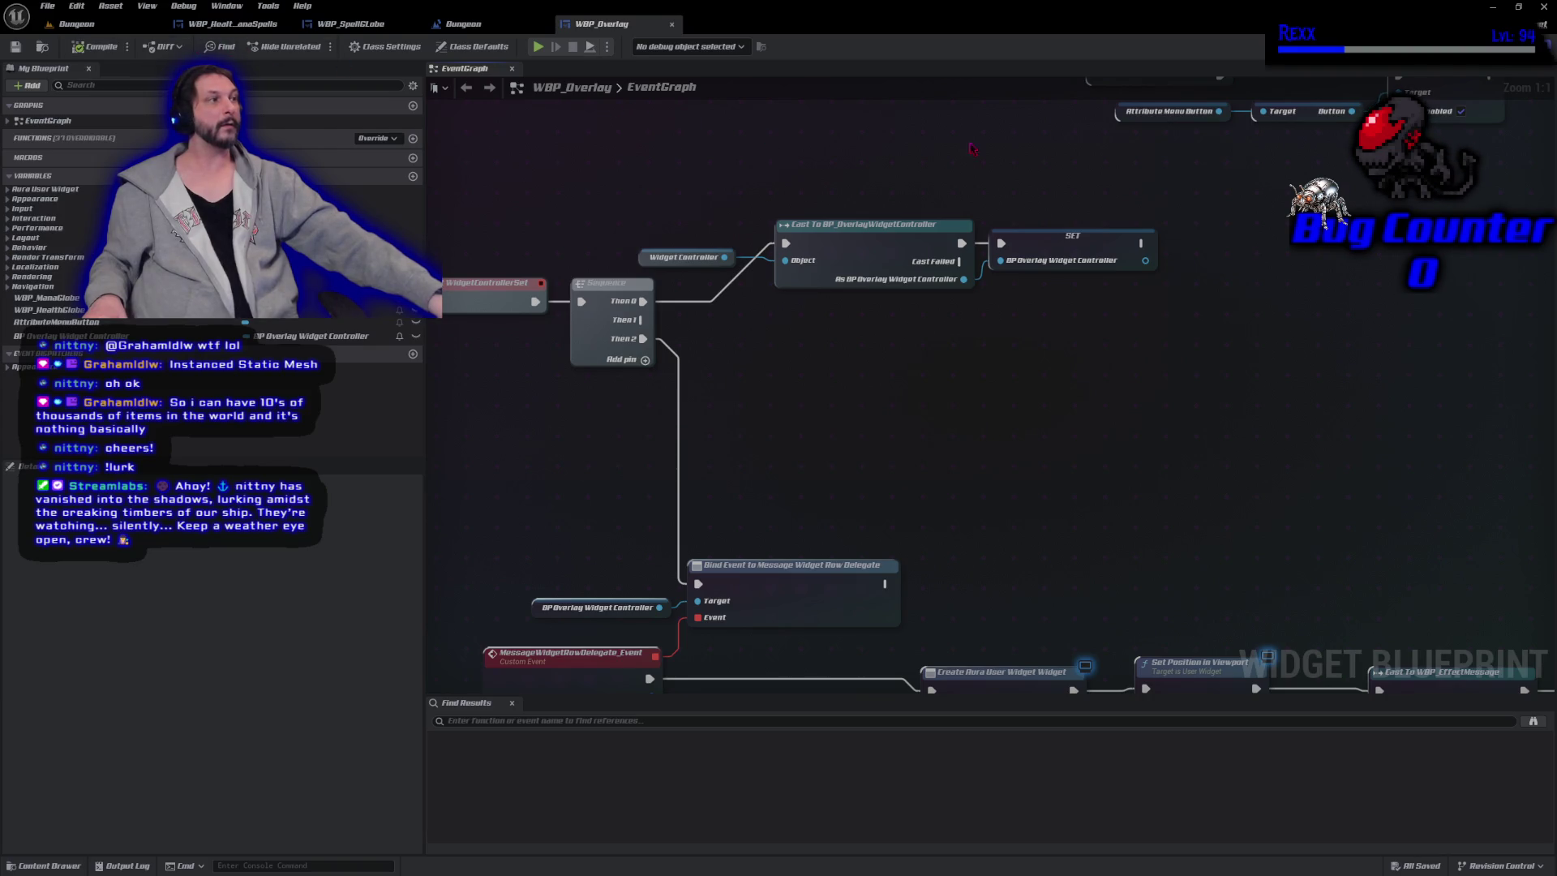
key("shift+F12")
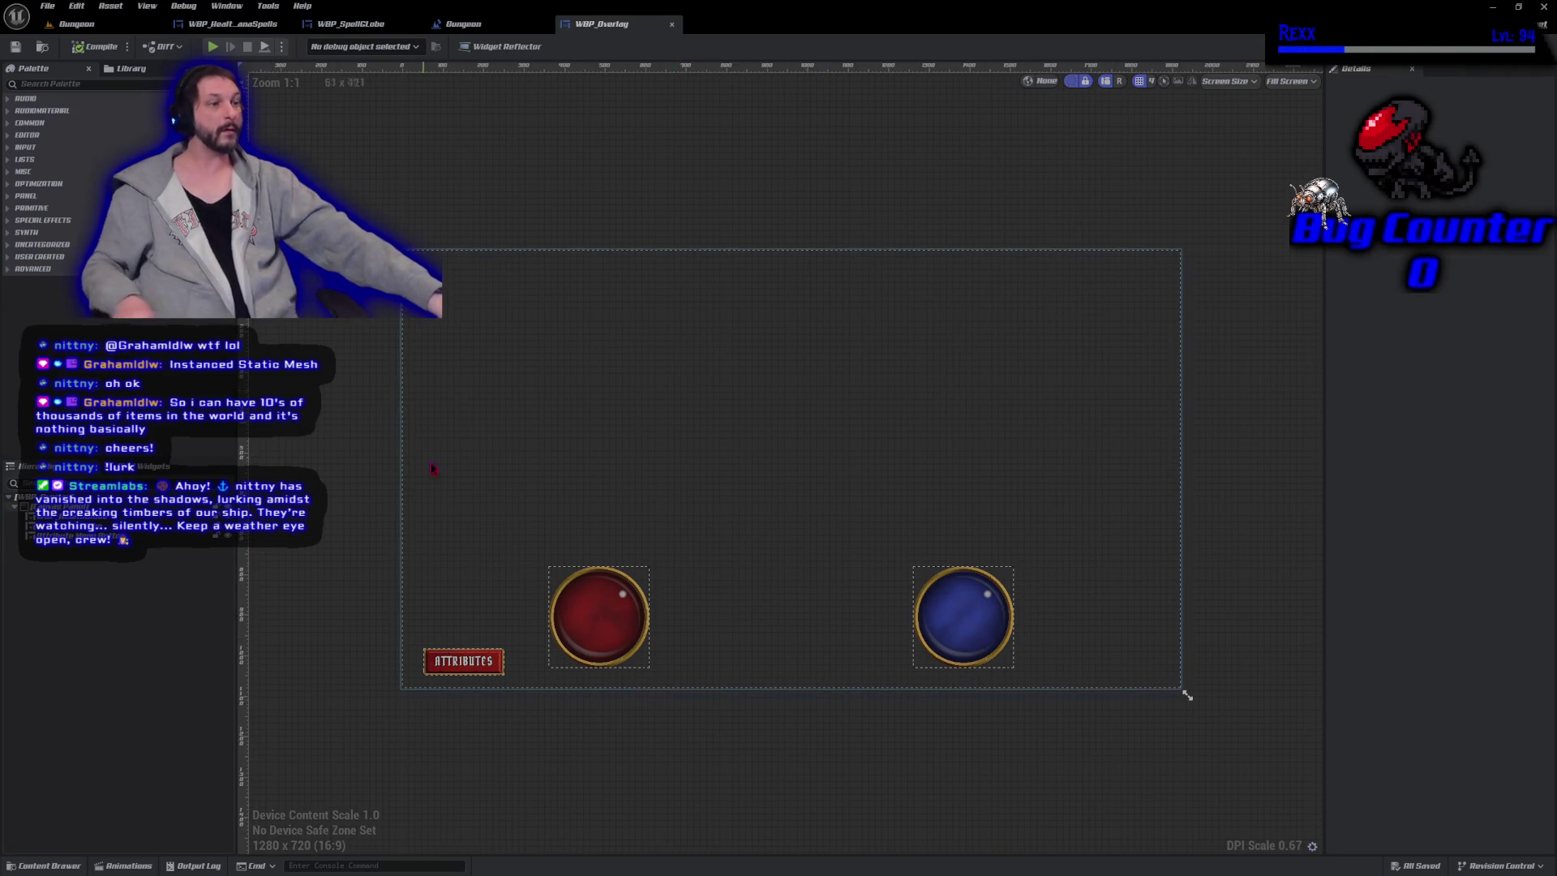
Delete the red health globe and blue mana globe from the overlay canvas.
left_click(599, 616)
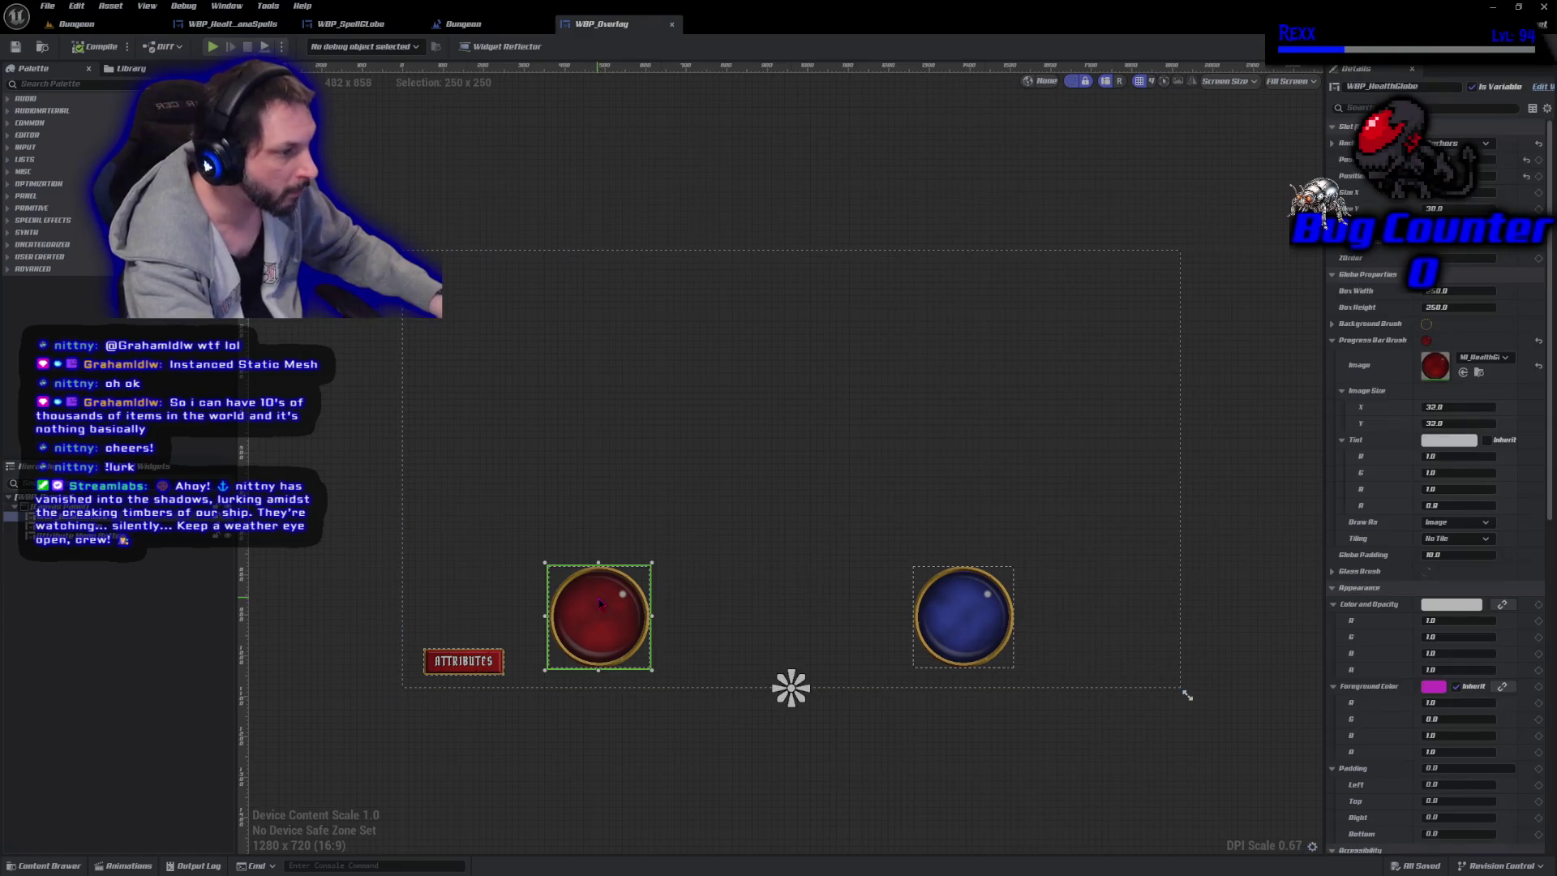
key("Delete")
left_click(973, 620)
key("Delete")
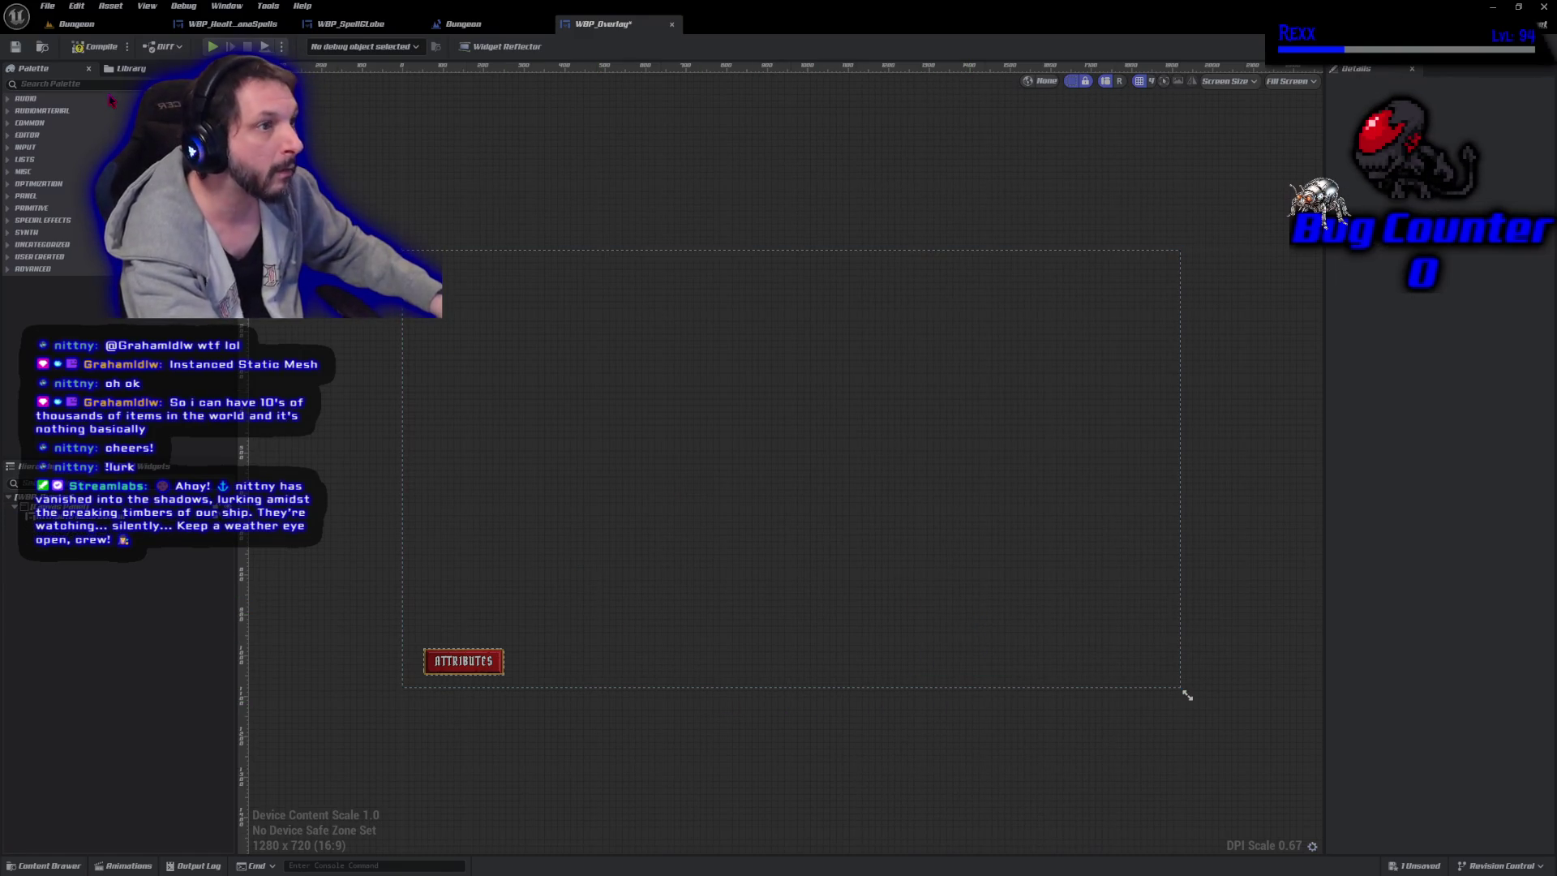
Add WBP Health Mana Spells from the Palette and center it near the canvas bottom.
left_click(98, 84)
type("health")
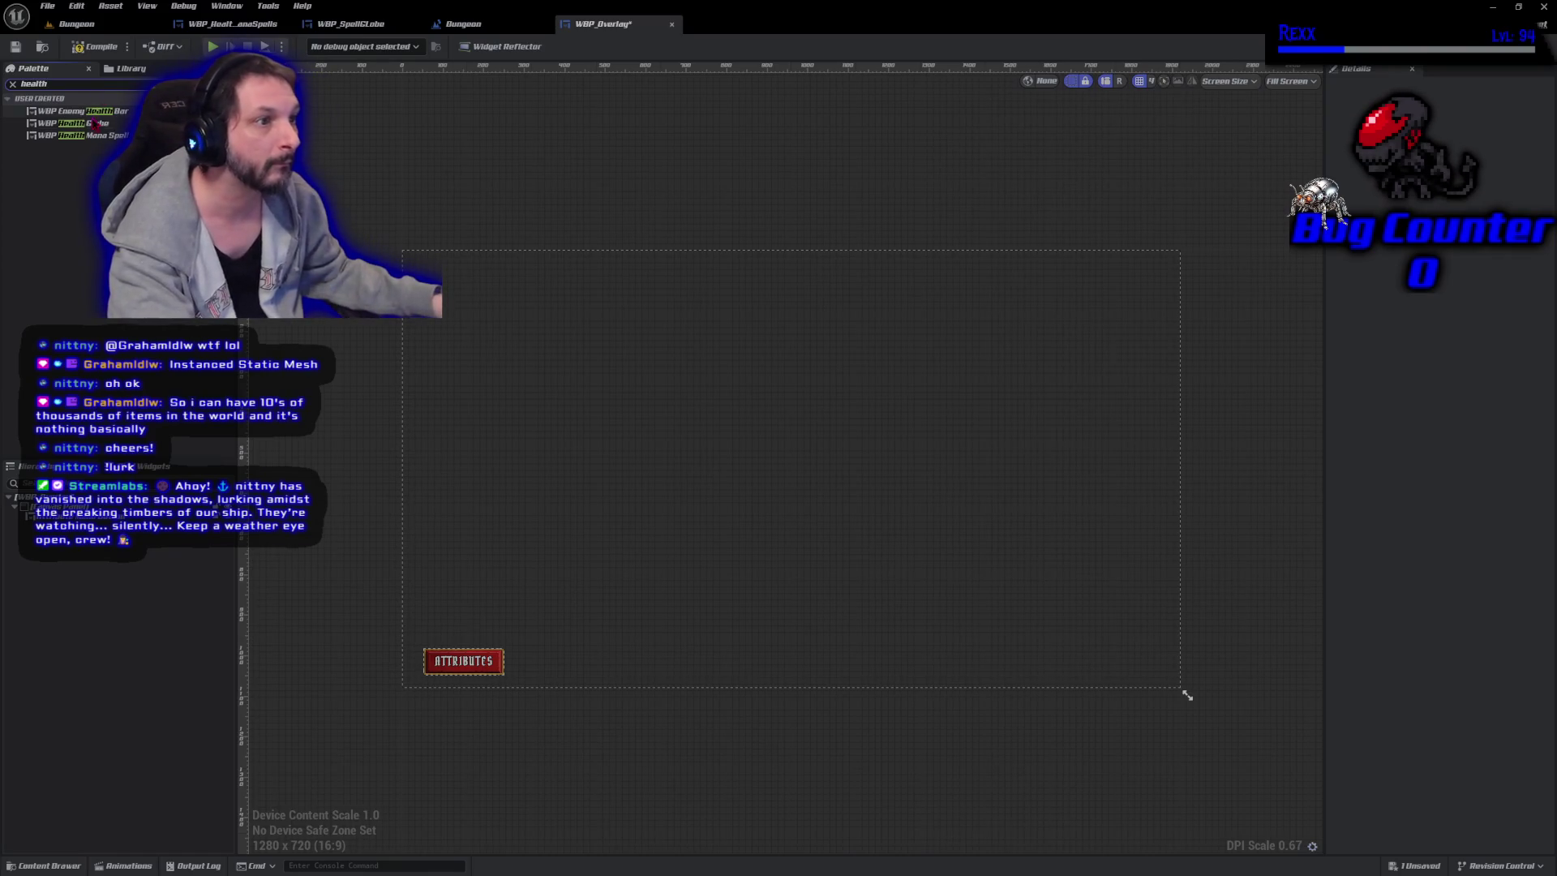
mouse_move(82, 135)
left_mouse_down()
mouse_move(572, 352)
mouse_move(803, 573)
mouse_move(772, 597)
mouse_move(579, 581)
left_mouse_up()
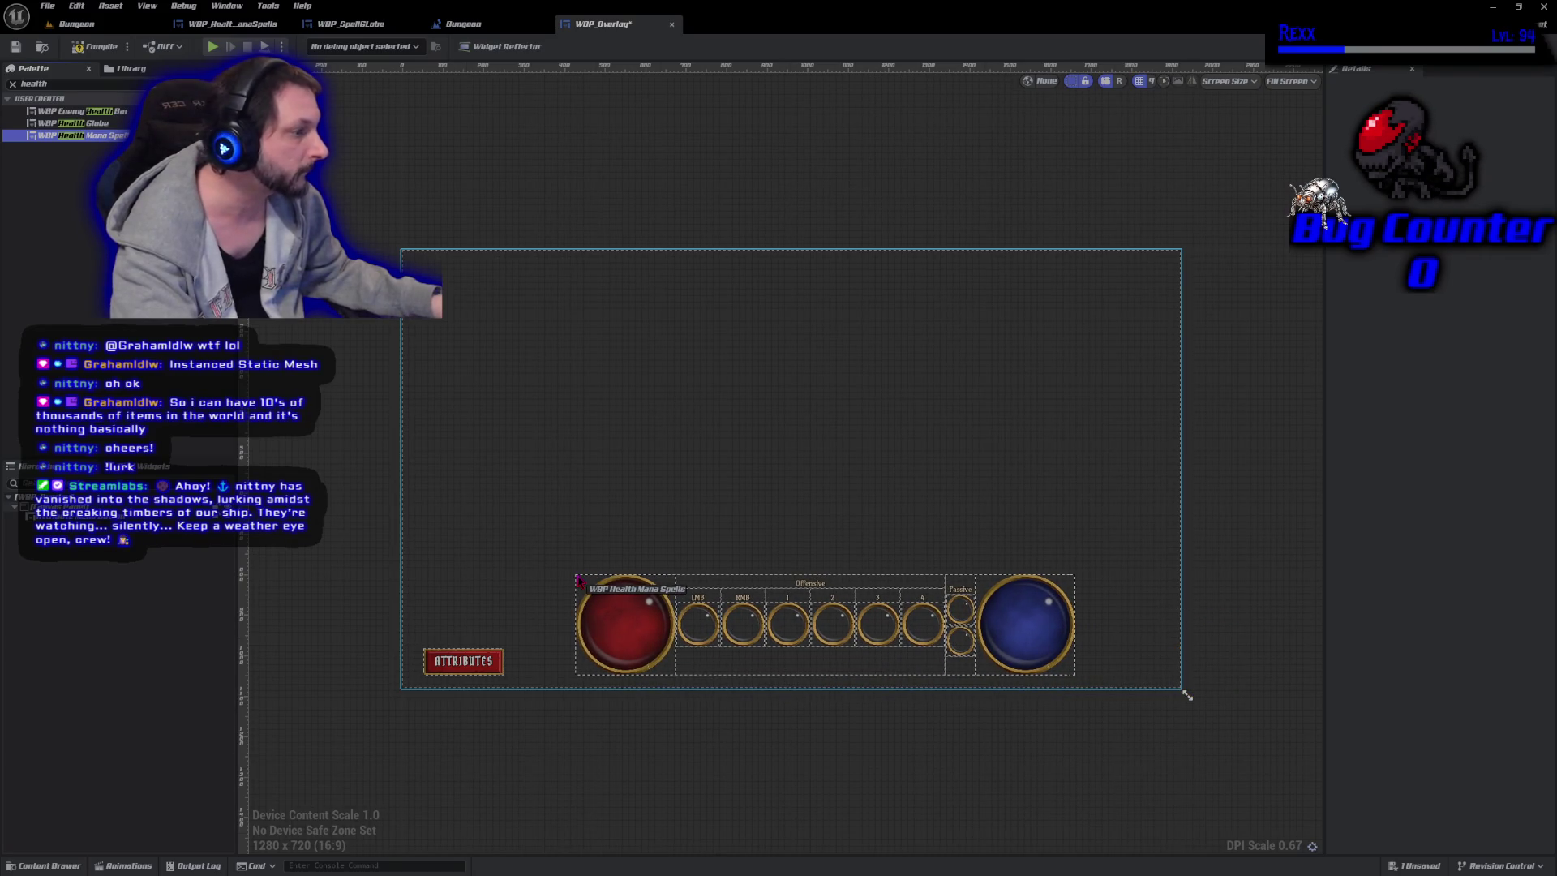
left_click_drag(579, 581, 560, 585)
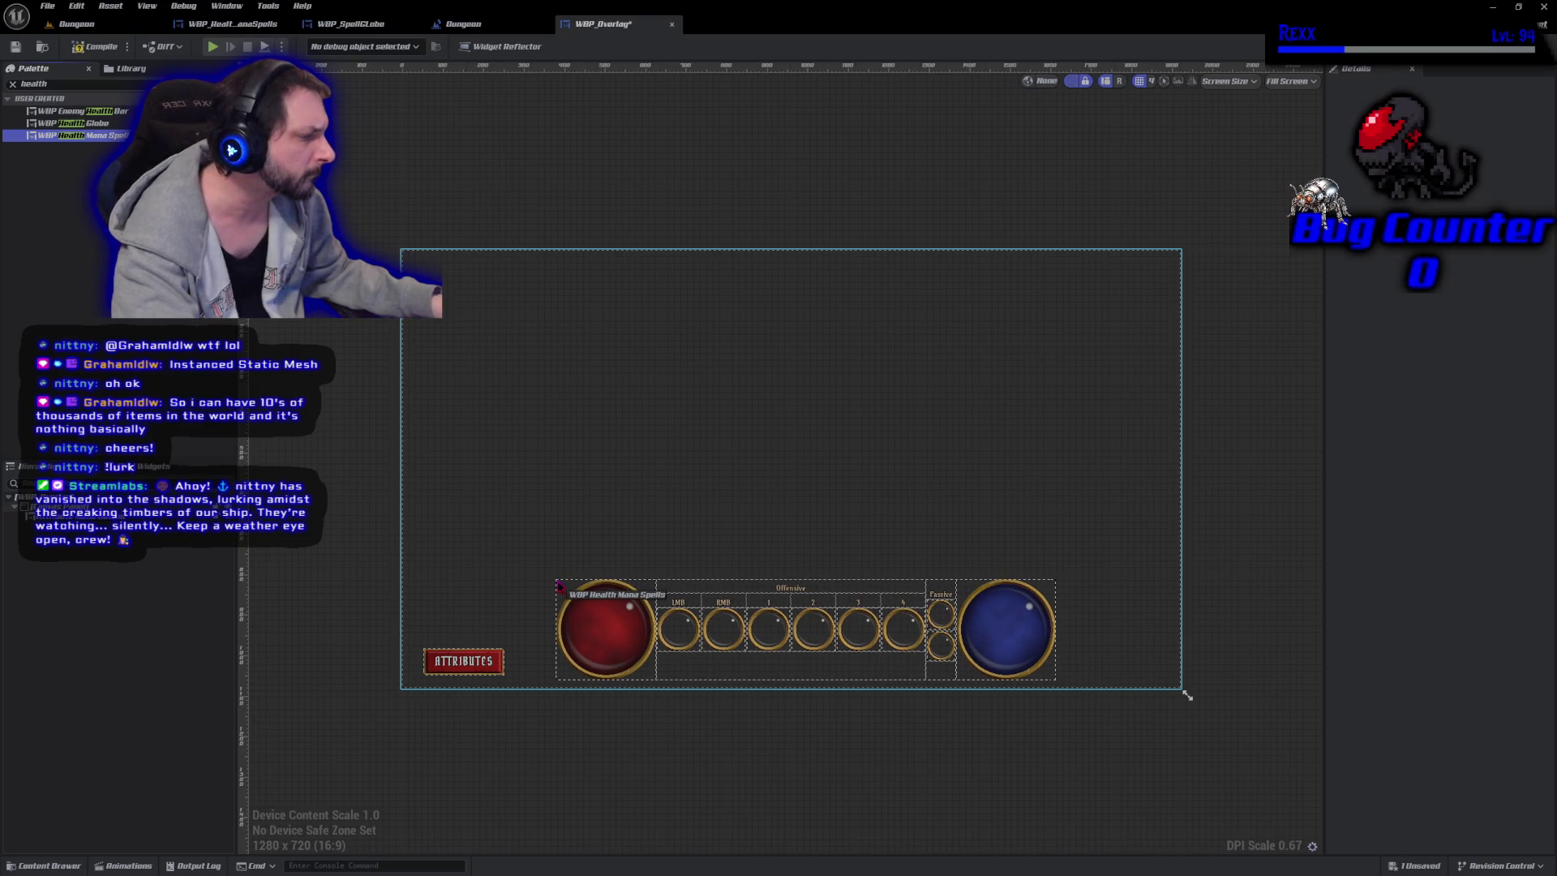
left_click_drag(559, 585, 568, 573)
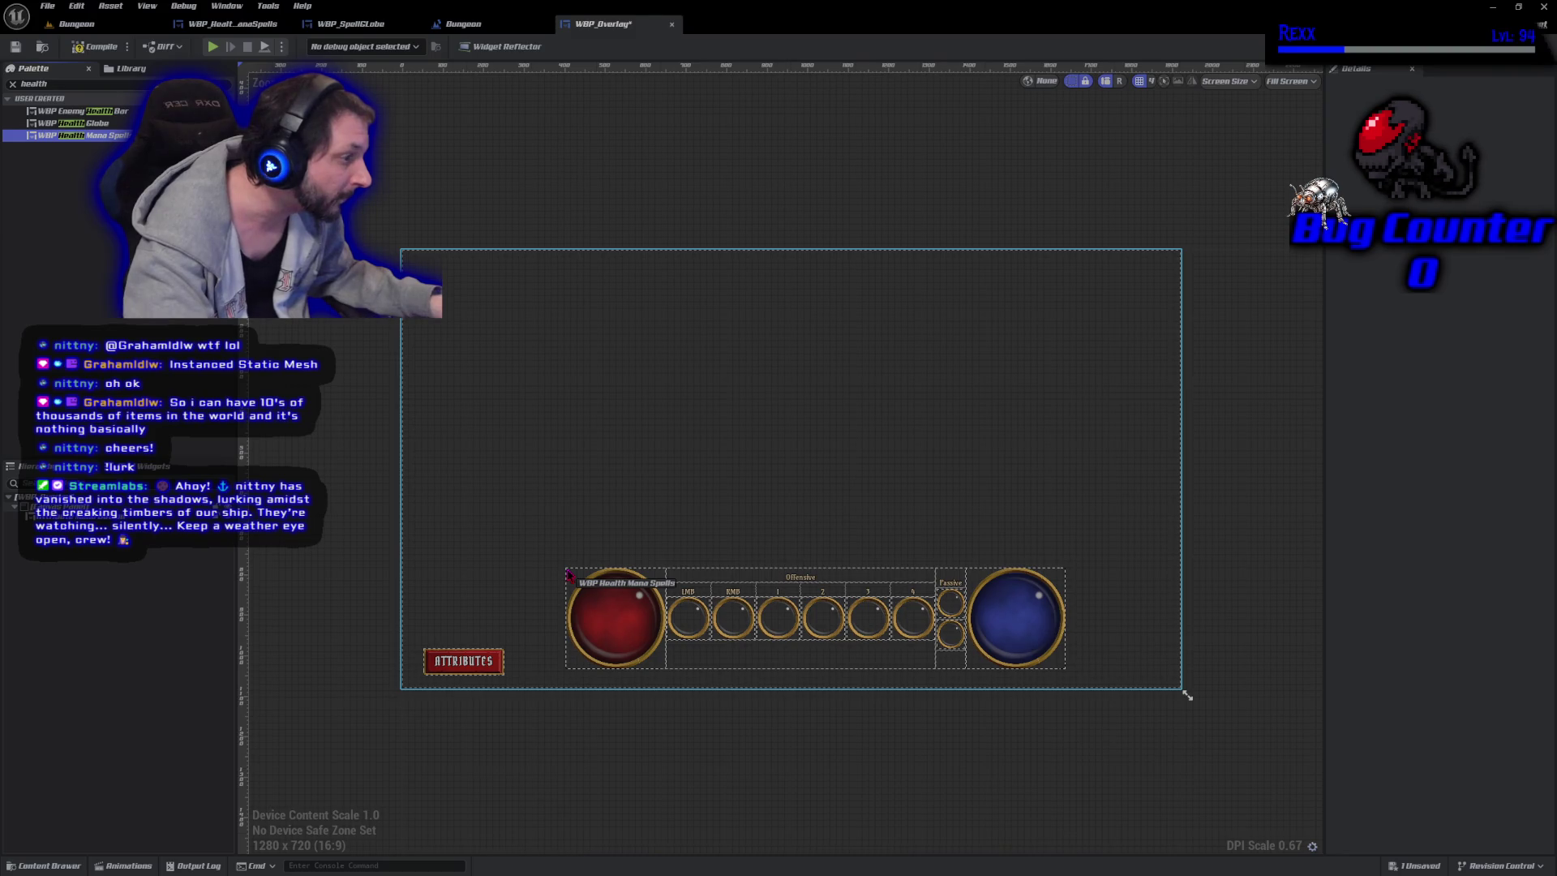
left_click_drag(568, 575, 560, 575)
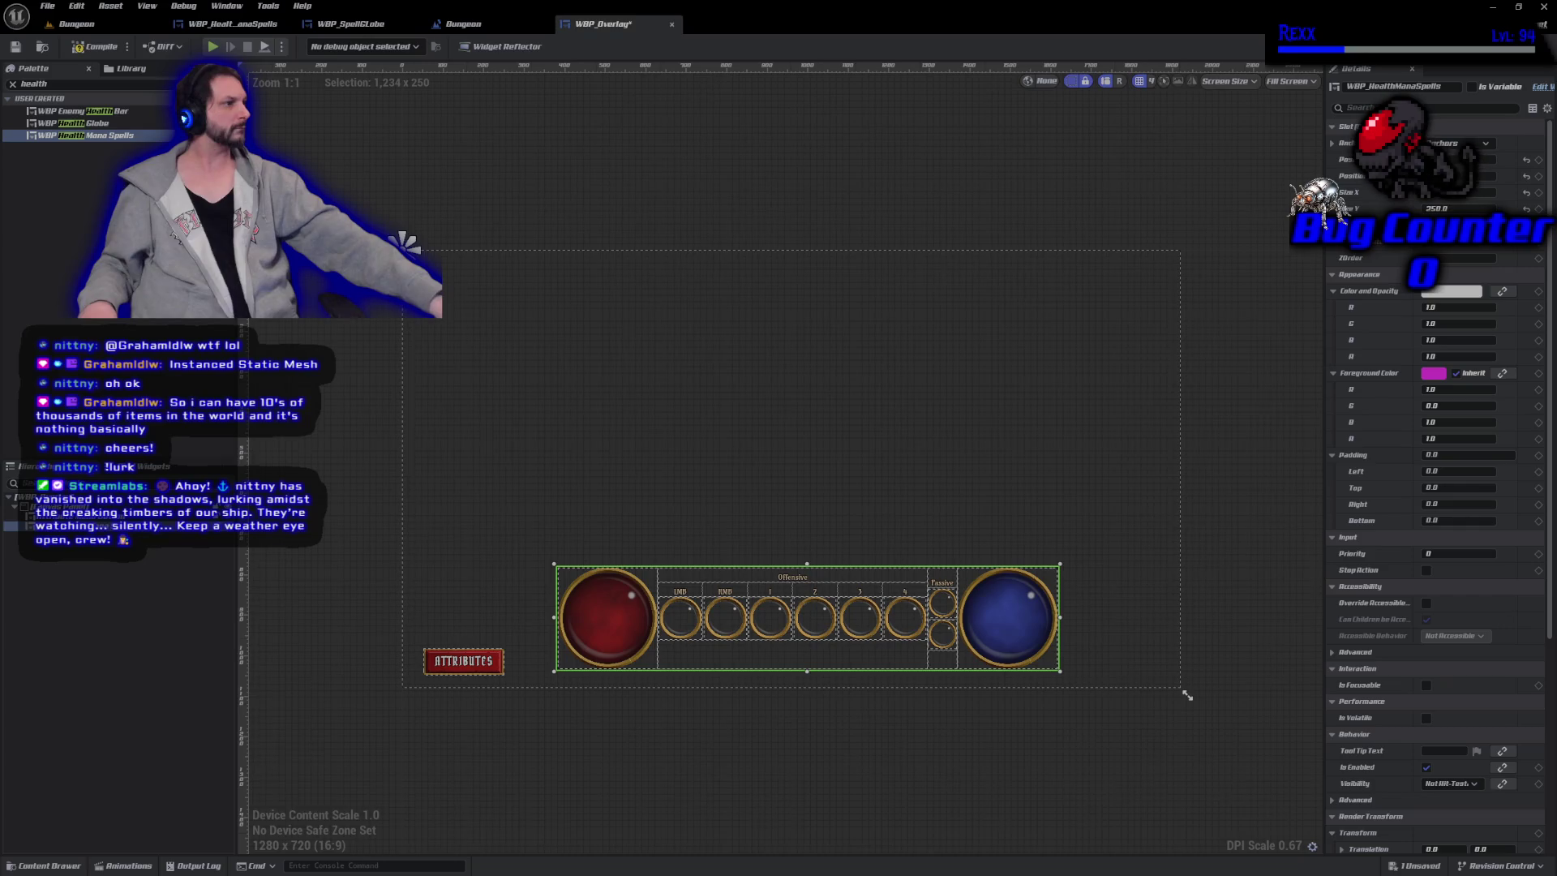
Anchor the bar with a bottom preset, set Position Y to -275, and save WBP_Overlay.
left_click(1332, 143)
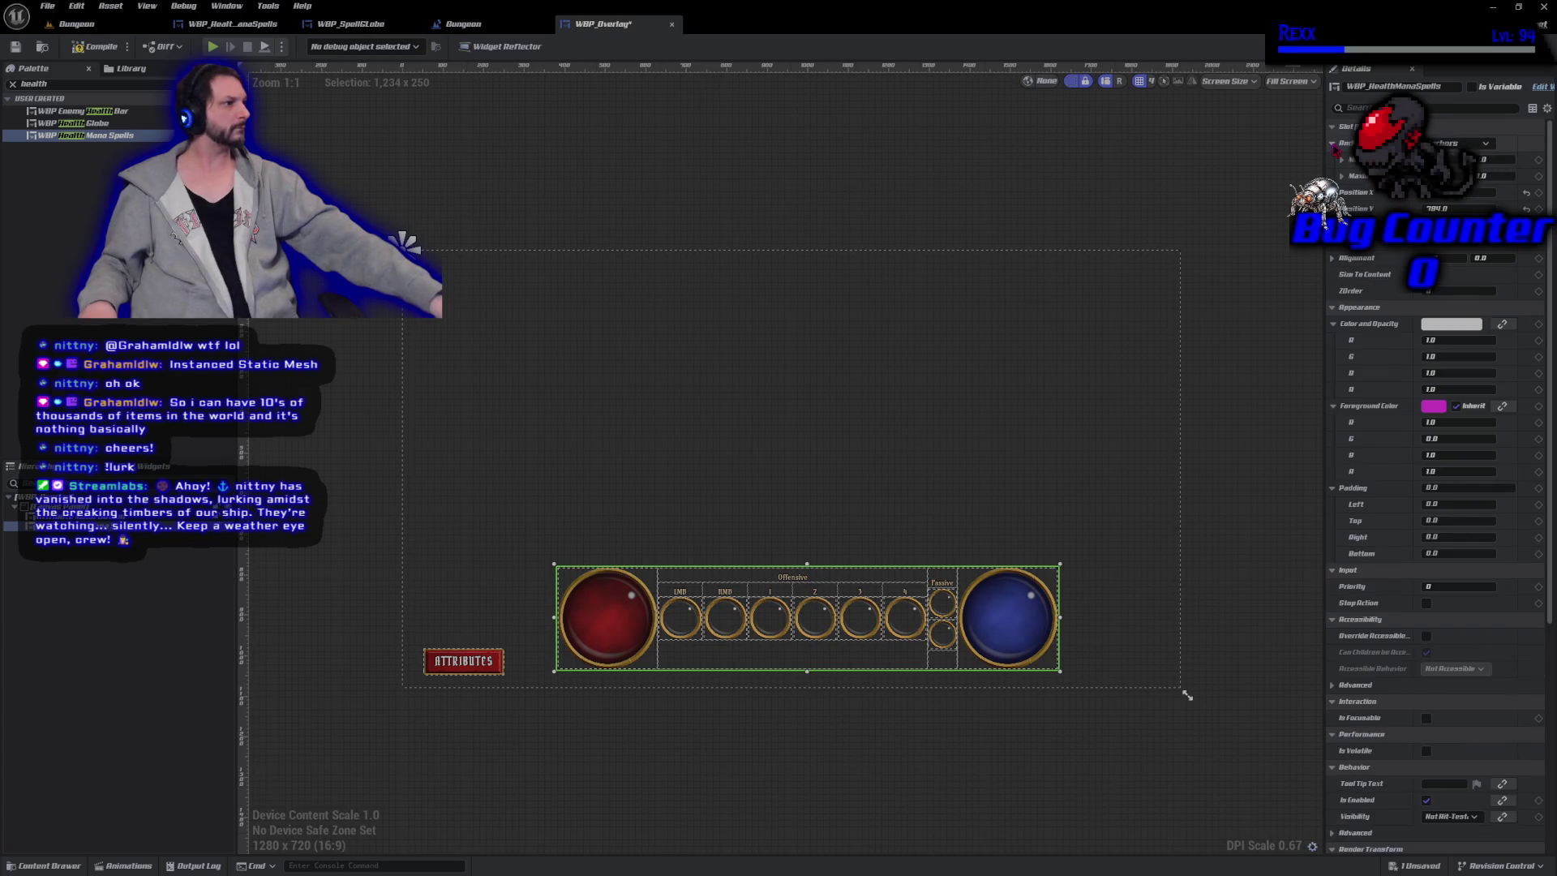
left_click(1460, 143)
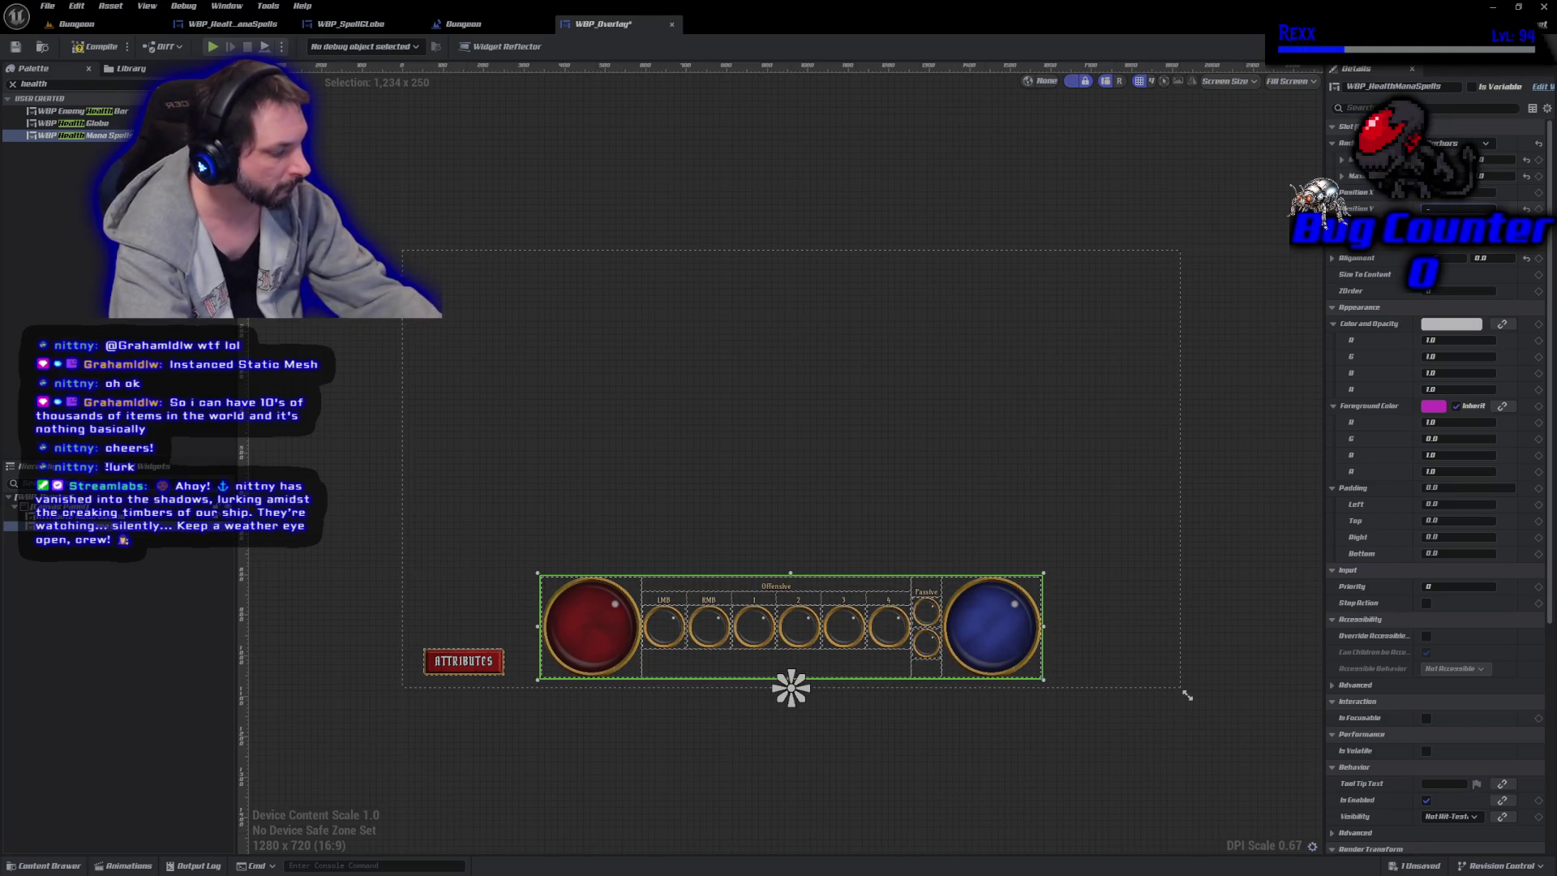
type("0")
key("Return")
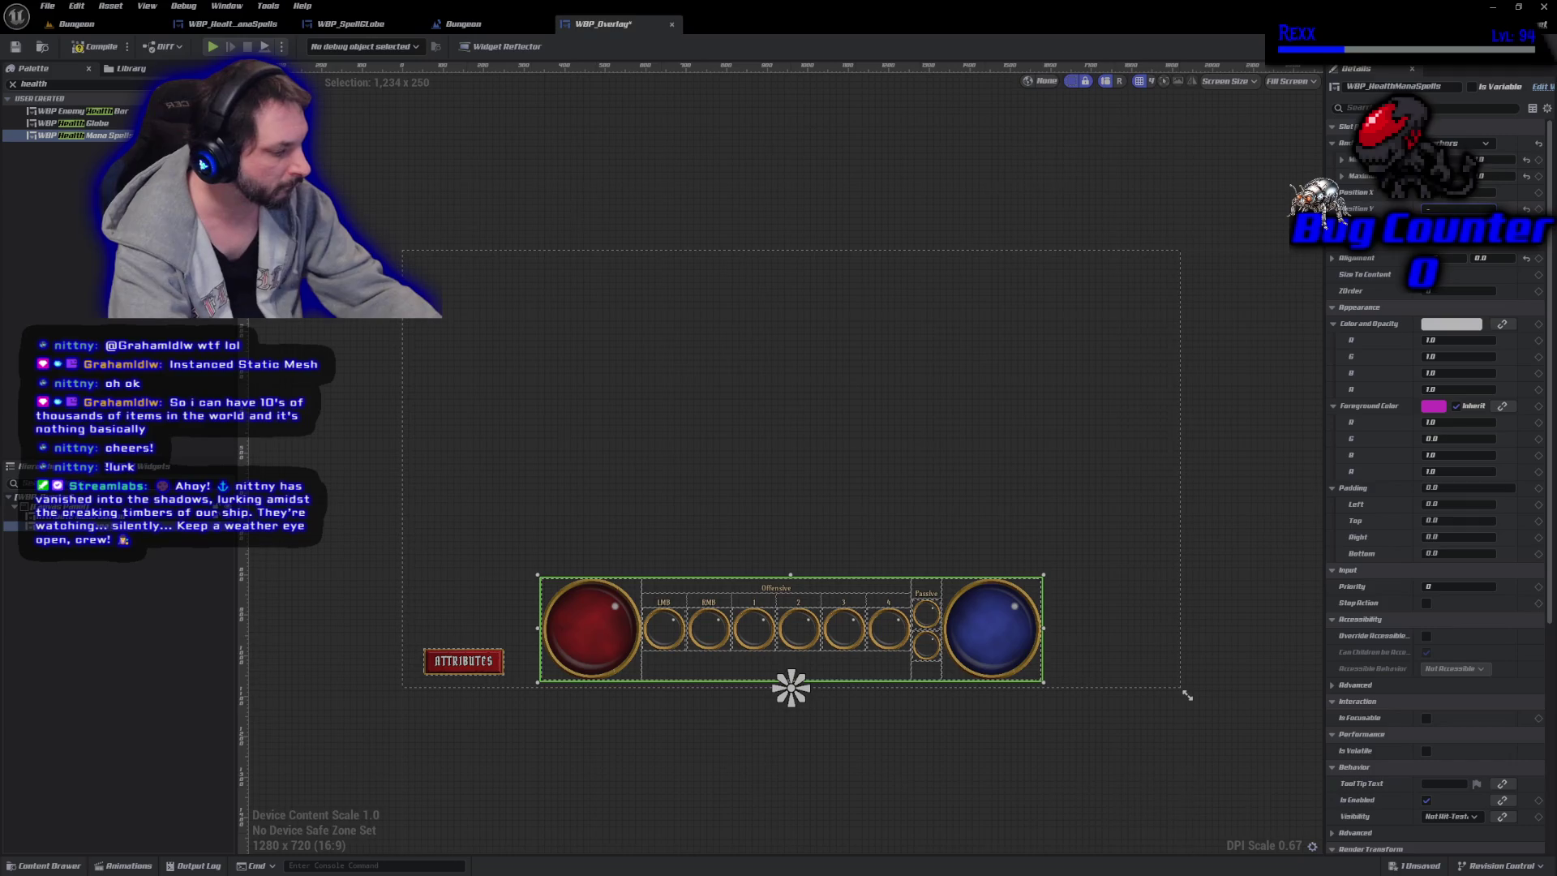
key("Return")
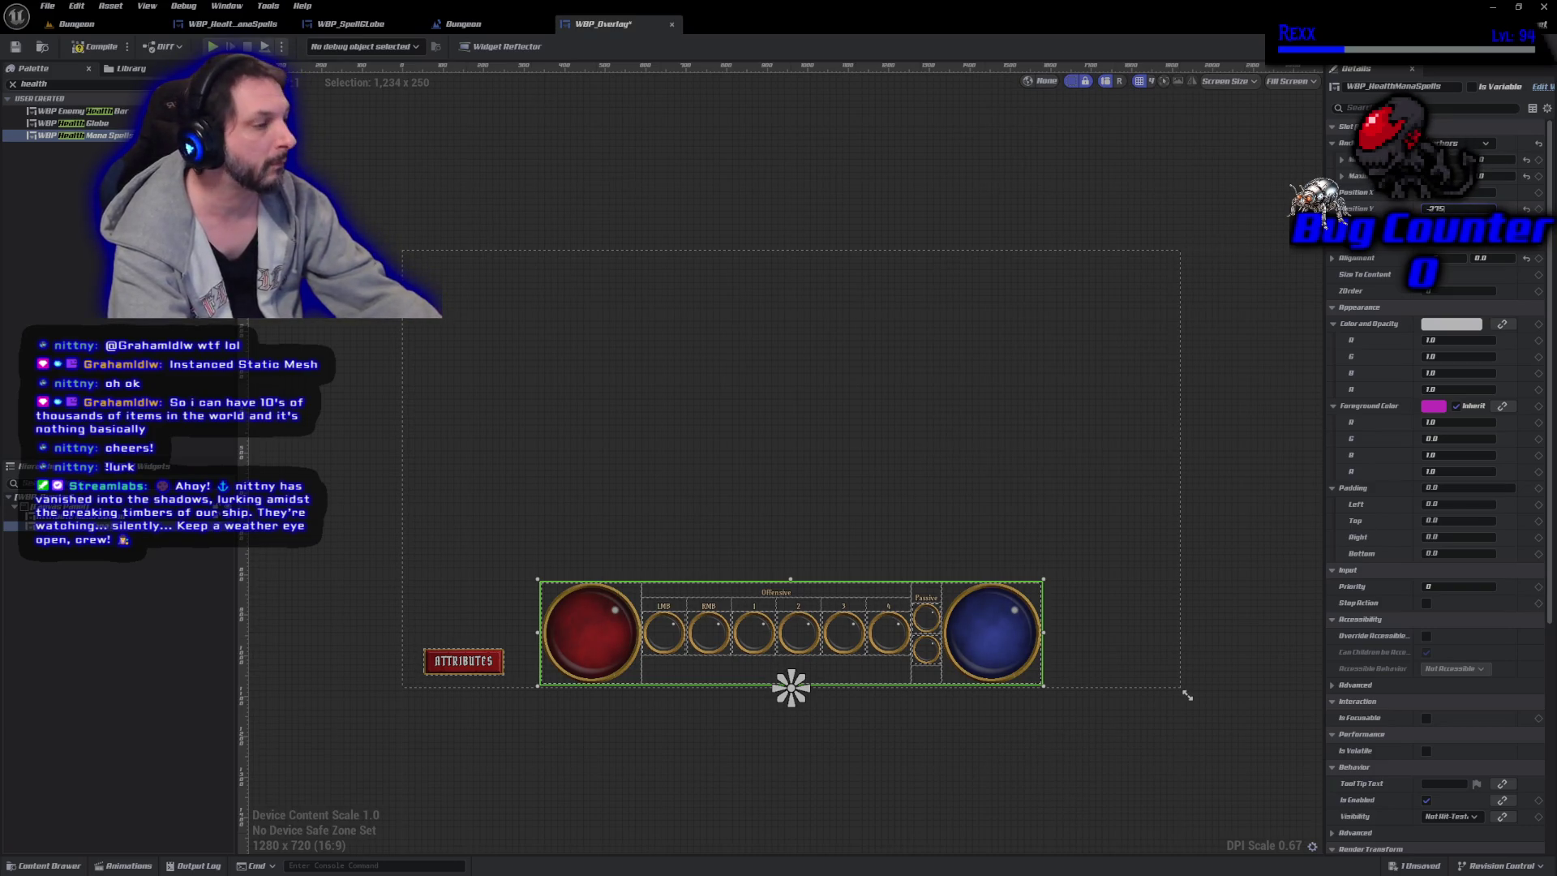
key("Return")
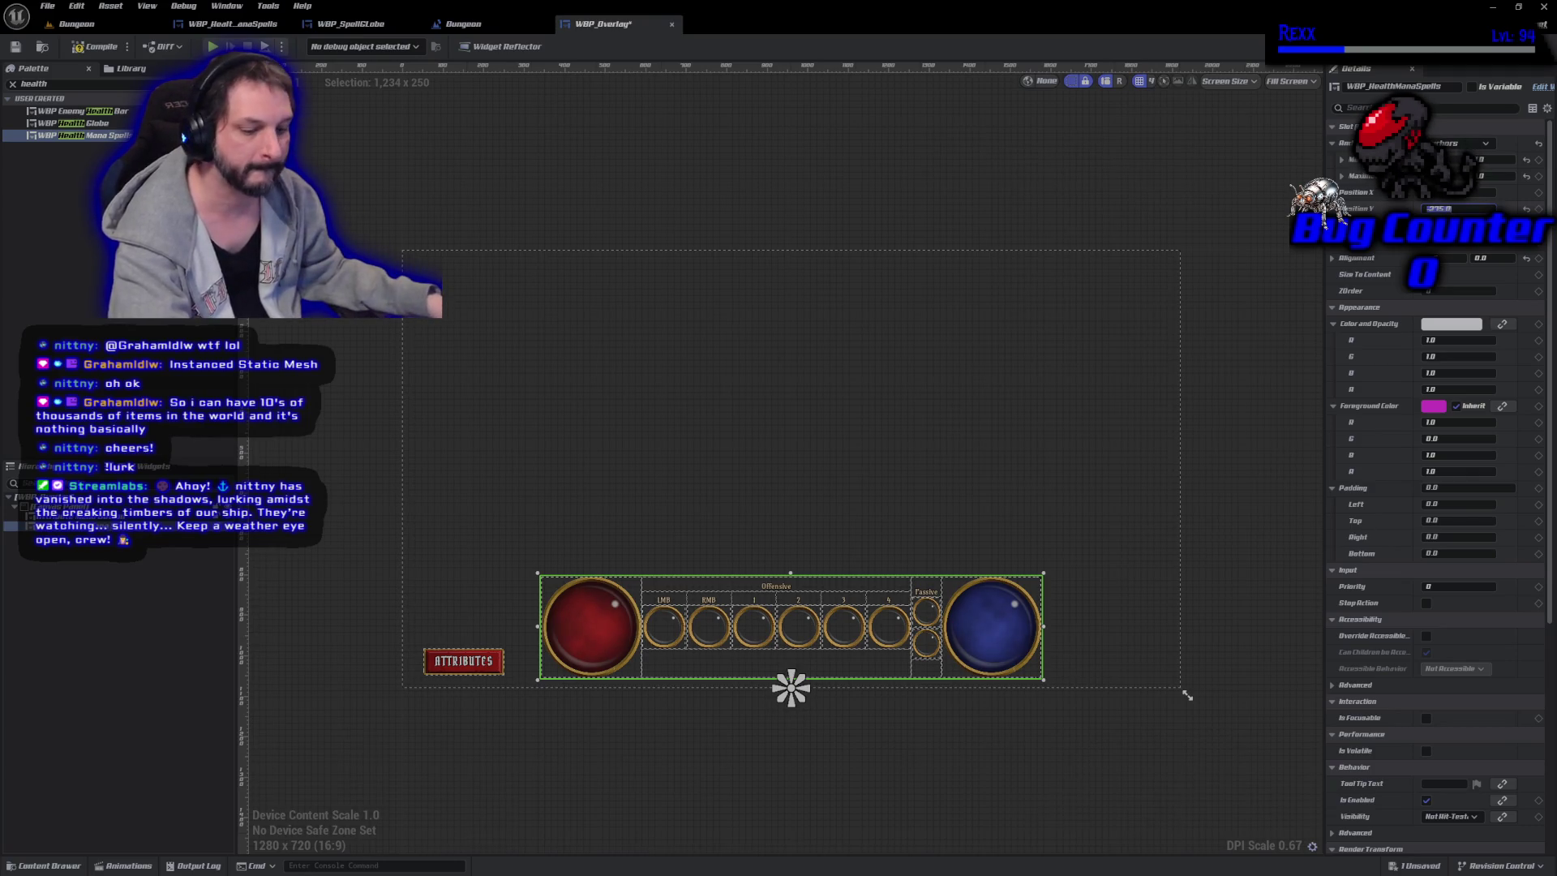
key("ctrl+s")
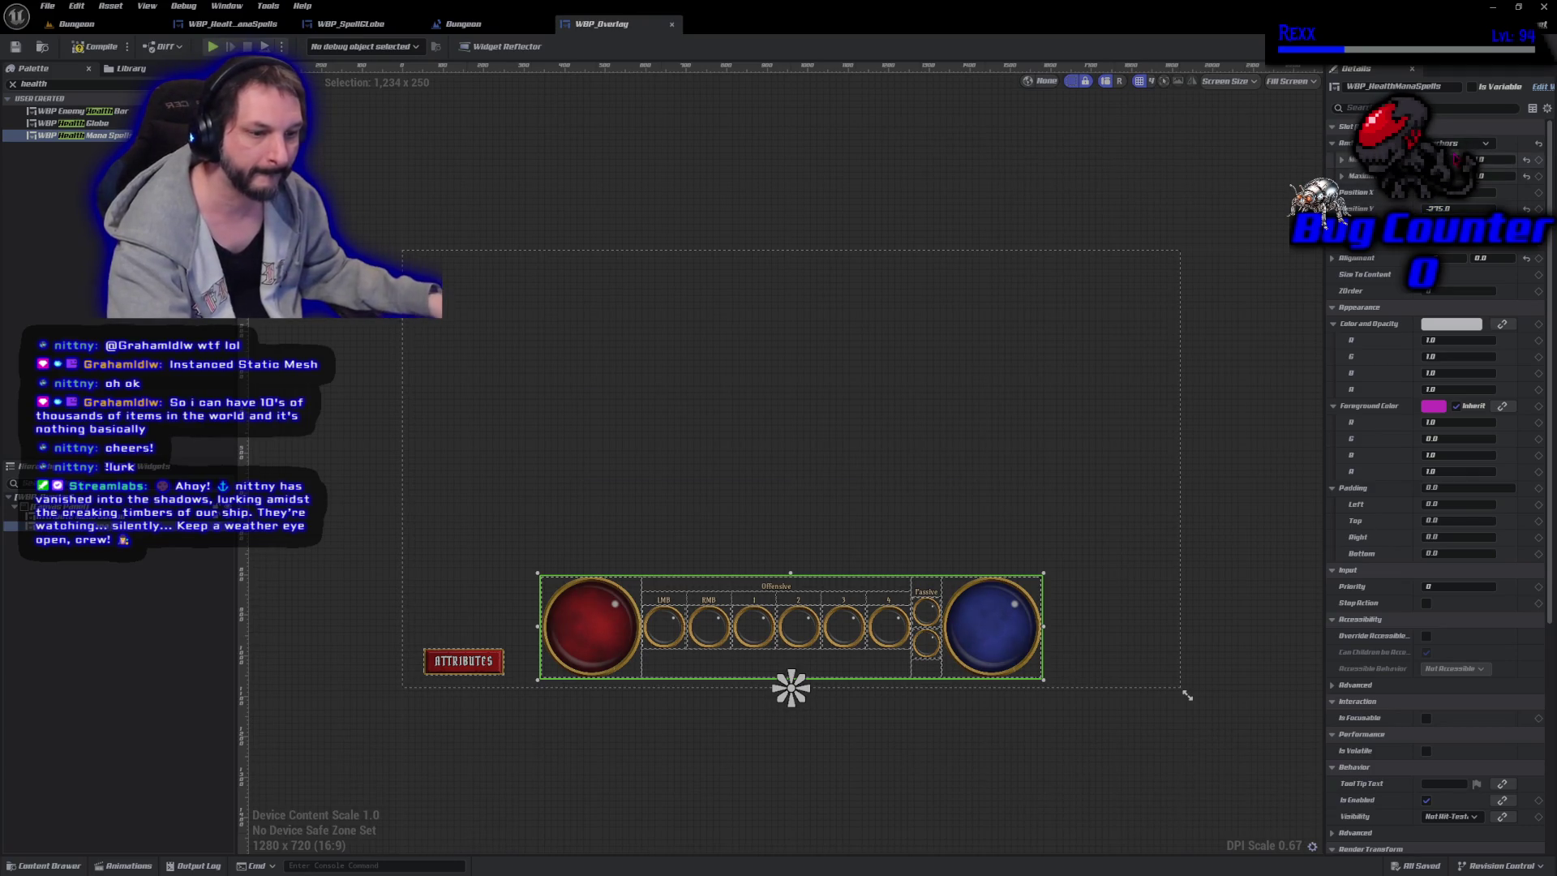
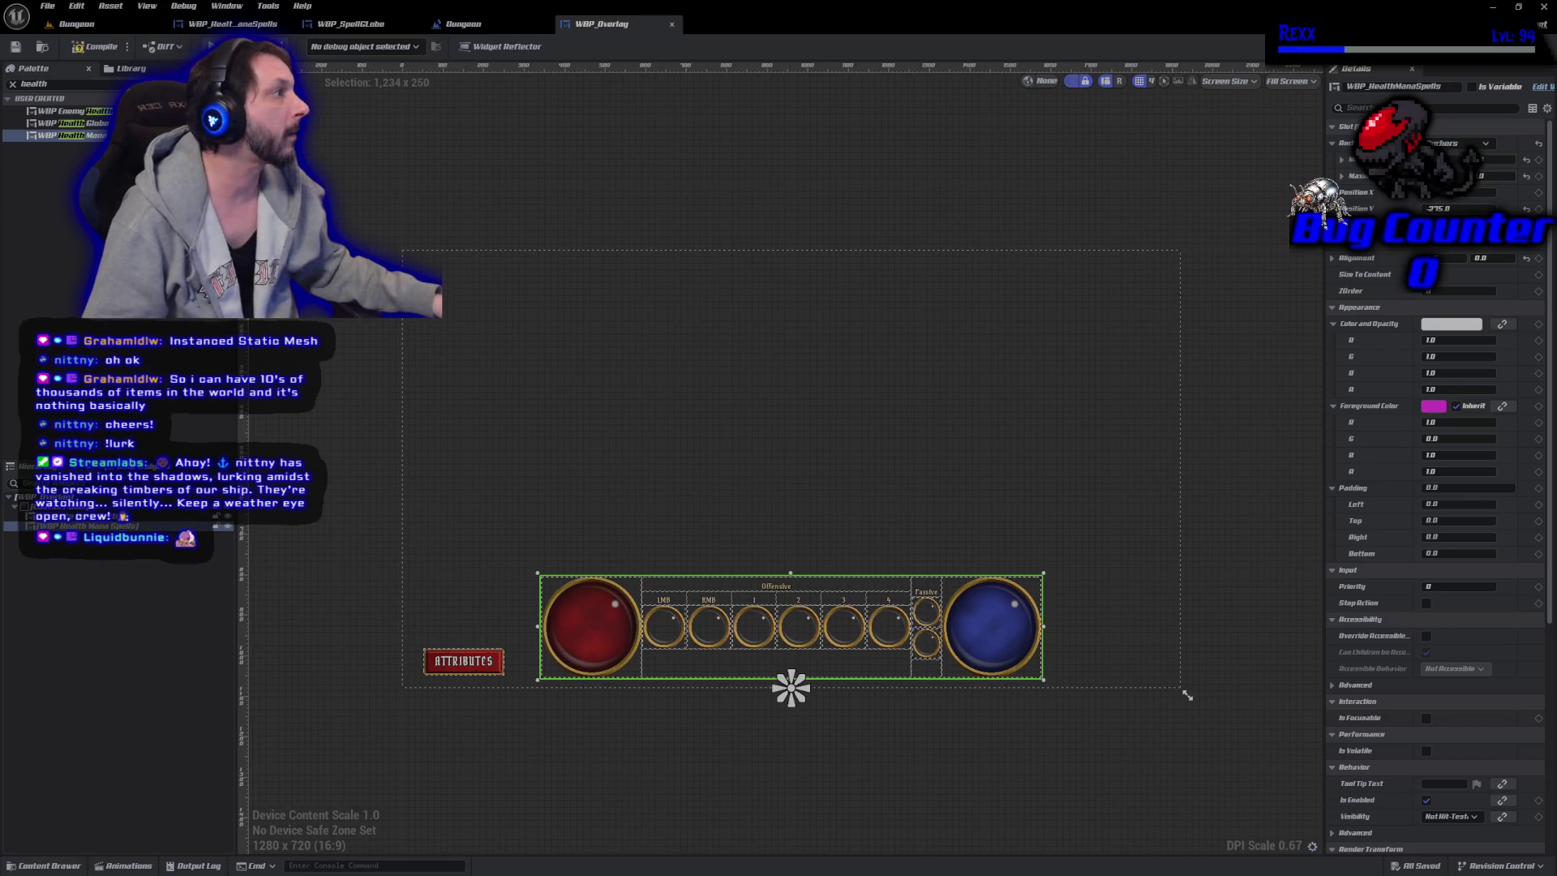
Mark WBP_HealthManaSpells as a variable in WBP_Overlay and compile.
left_click(1529, 46)
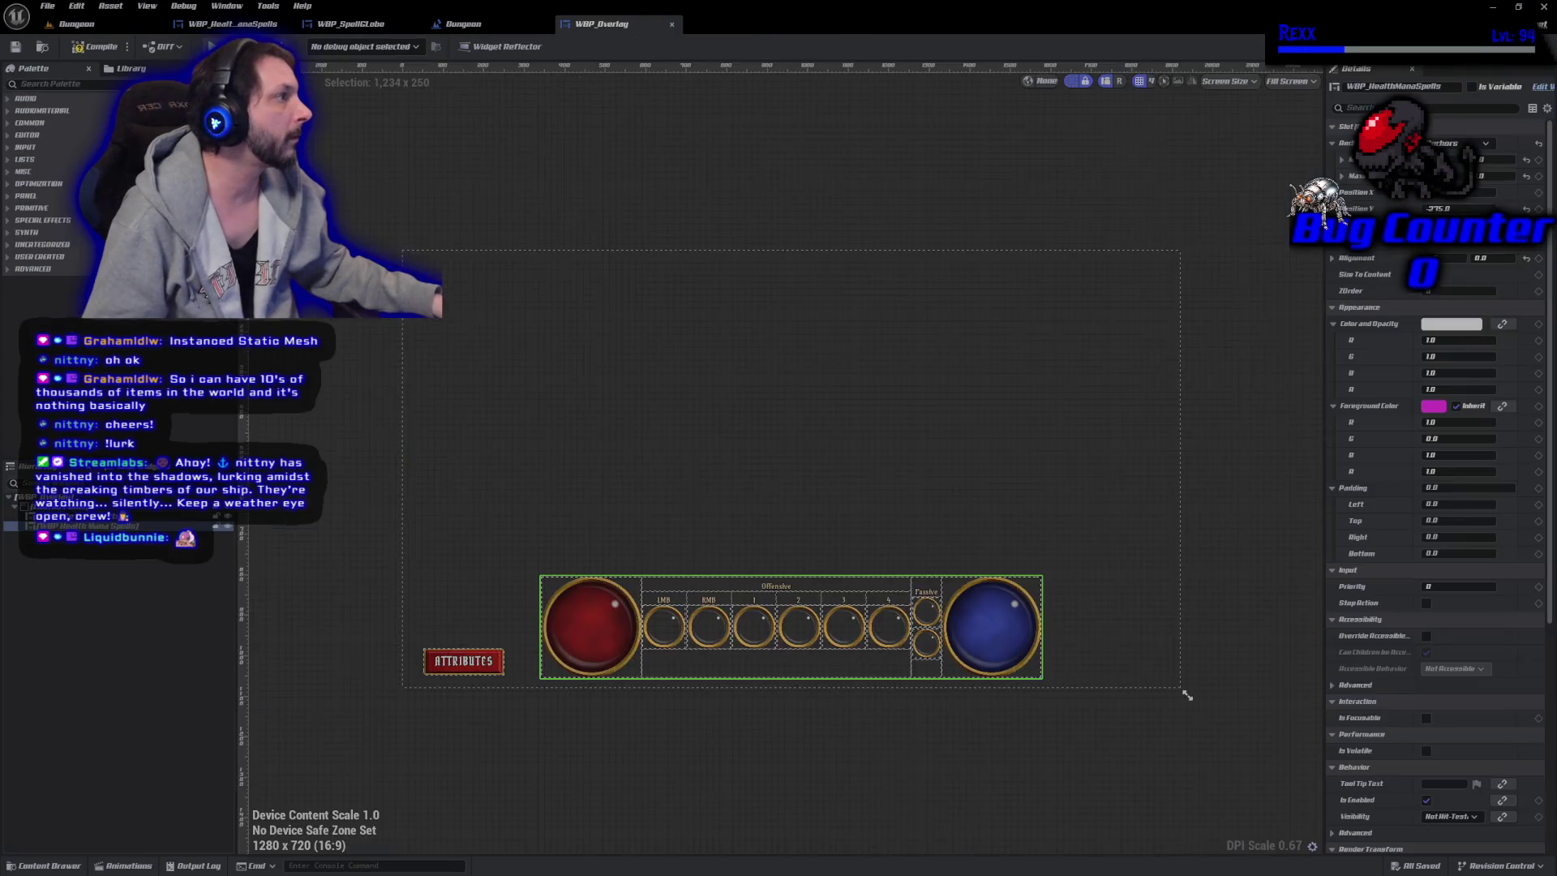
left_click(1492, 47)
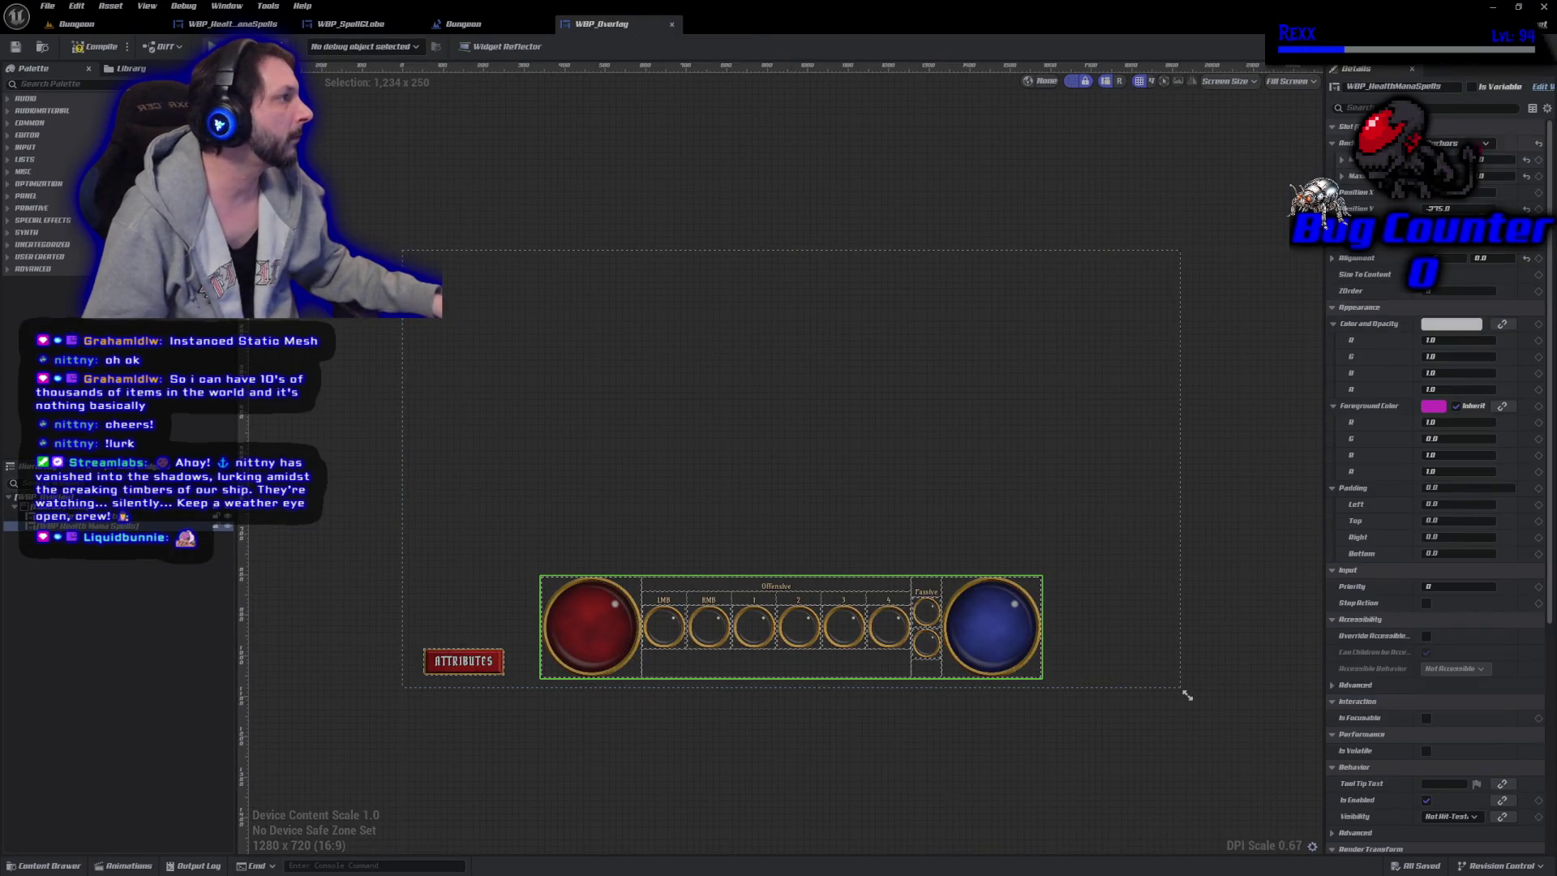
left_click(1472, 86)
left_click(1529, 46)
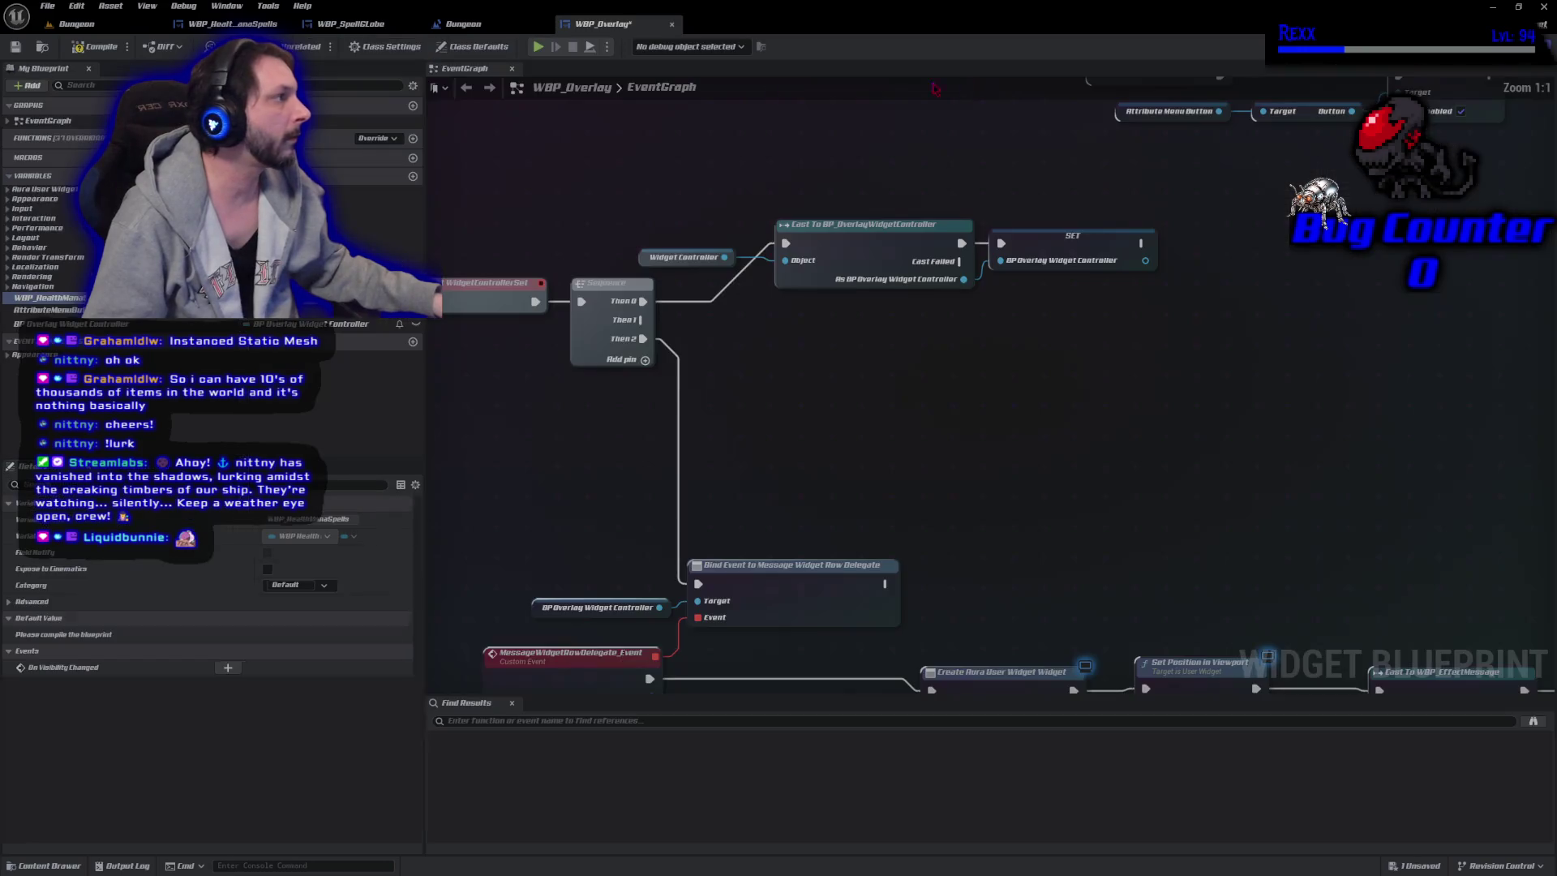
left_click(96, 46)
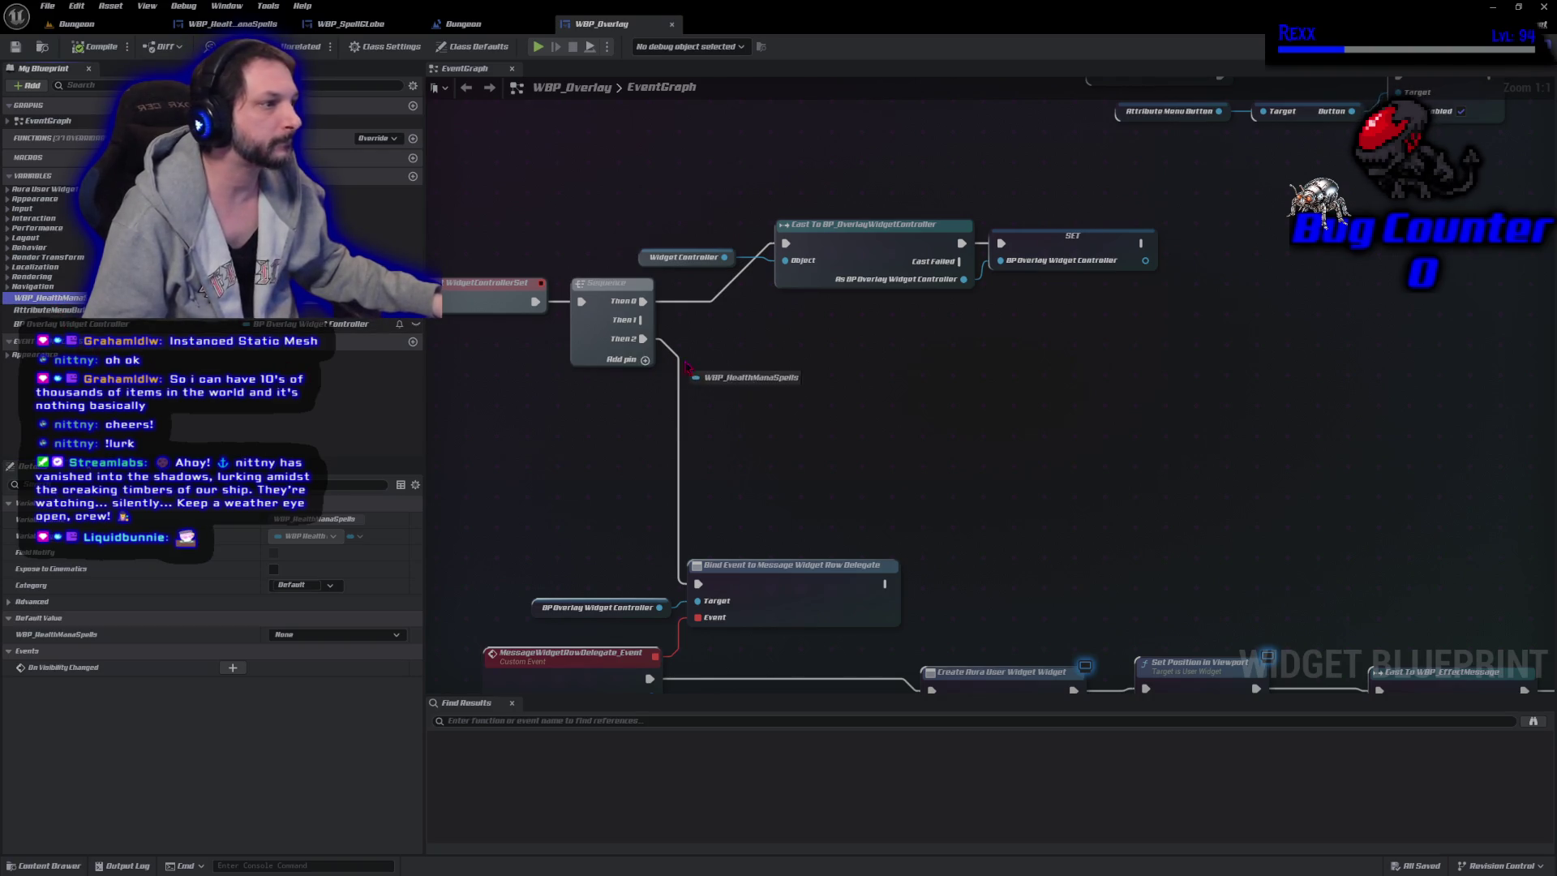
Add a WBP_HealthManaSpells getter with Set Widget Controller, executed from Sequence Then 1.
left_click_drag(753, 386, 752, 381)
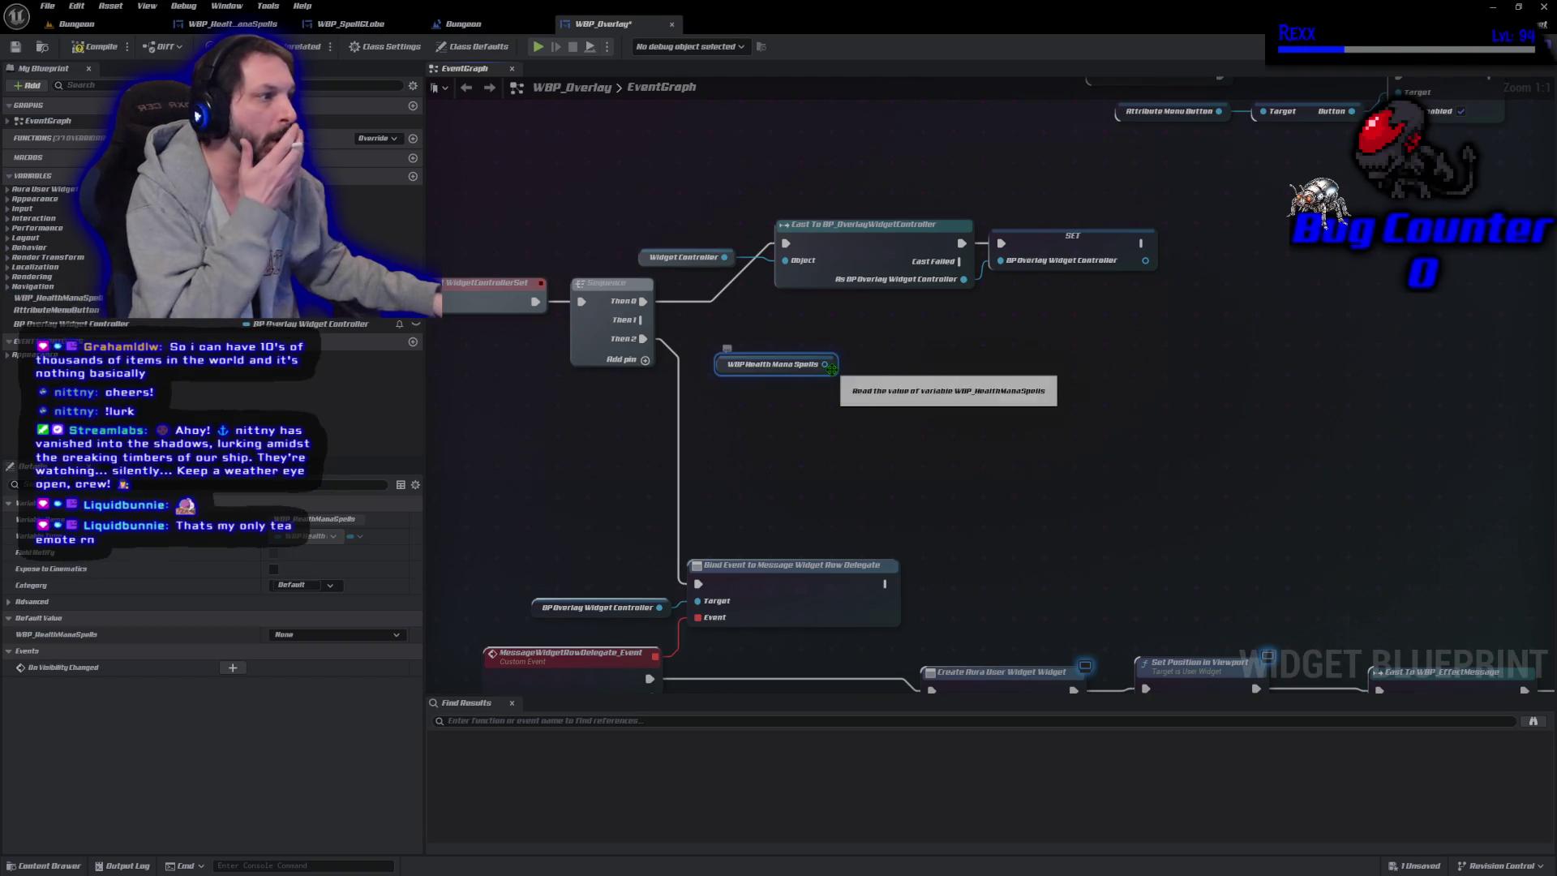
right_click(863, 392)
left_click(840, 372)
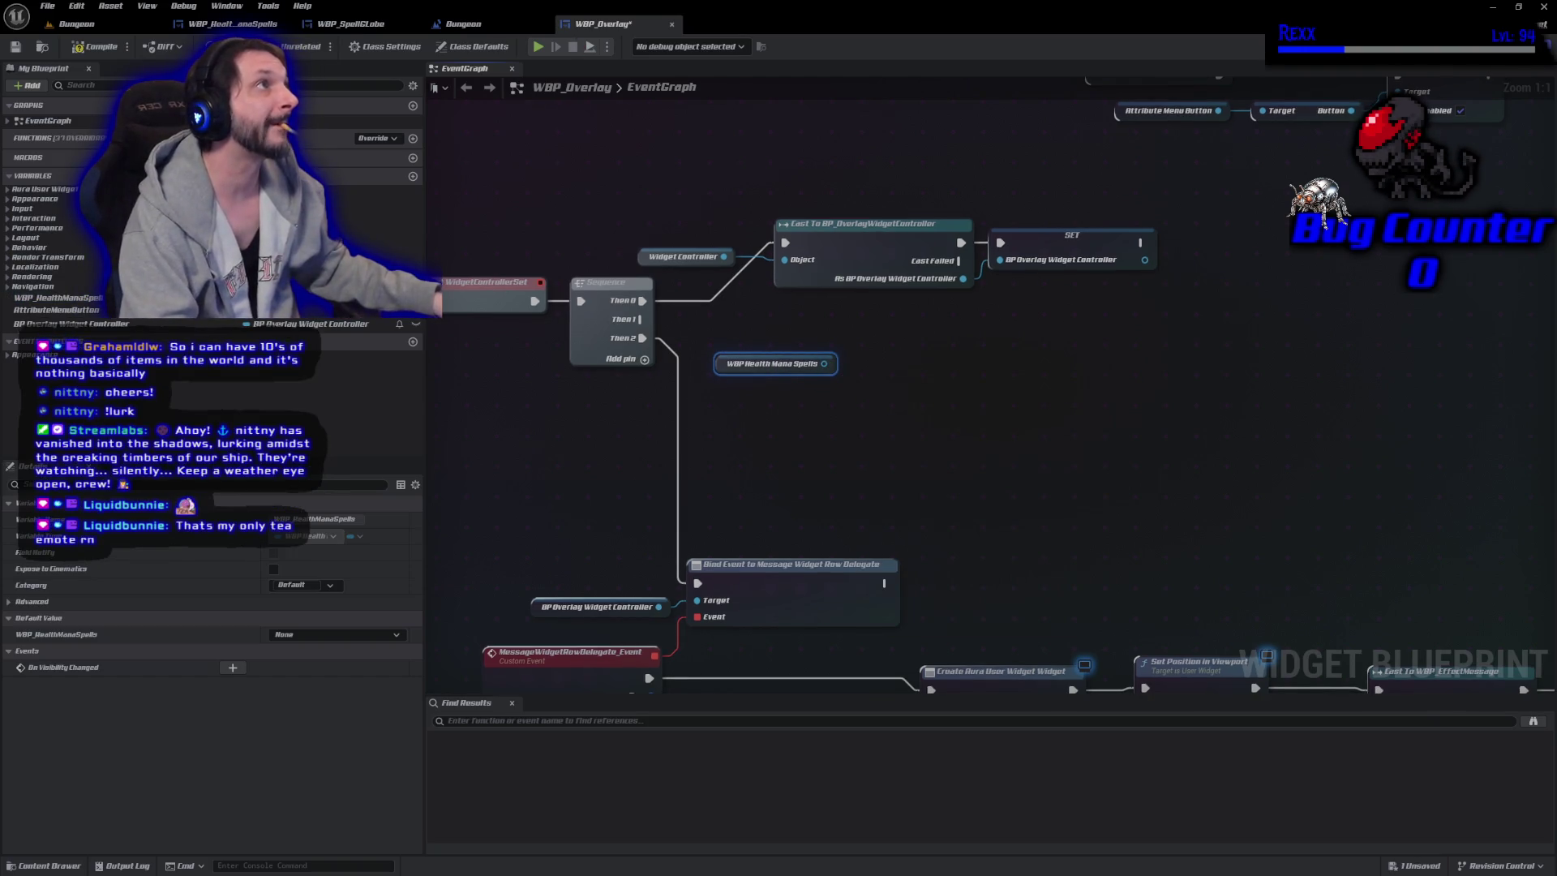
left_click_drag(824, 363, 890, 369)
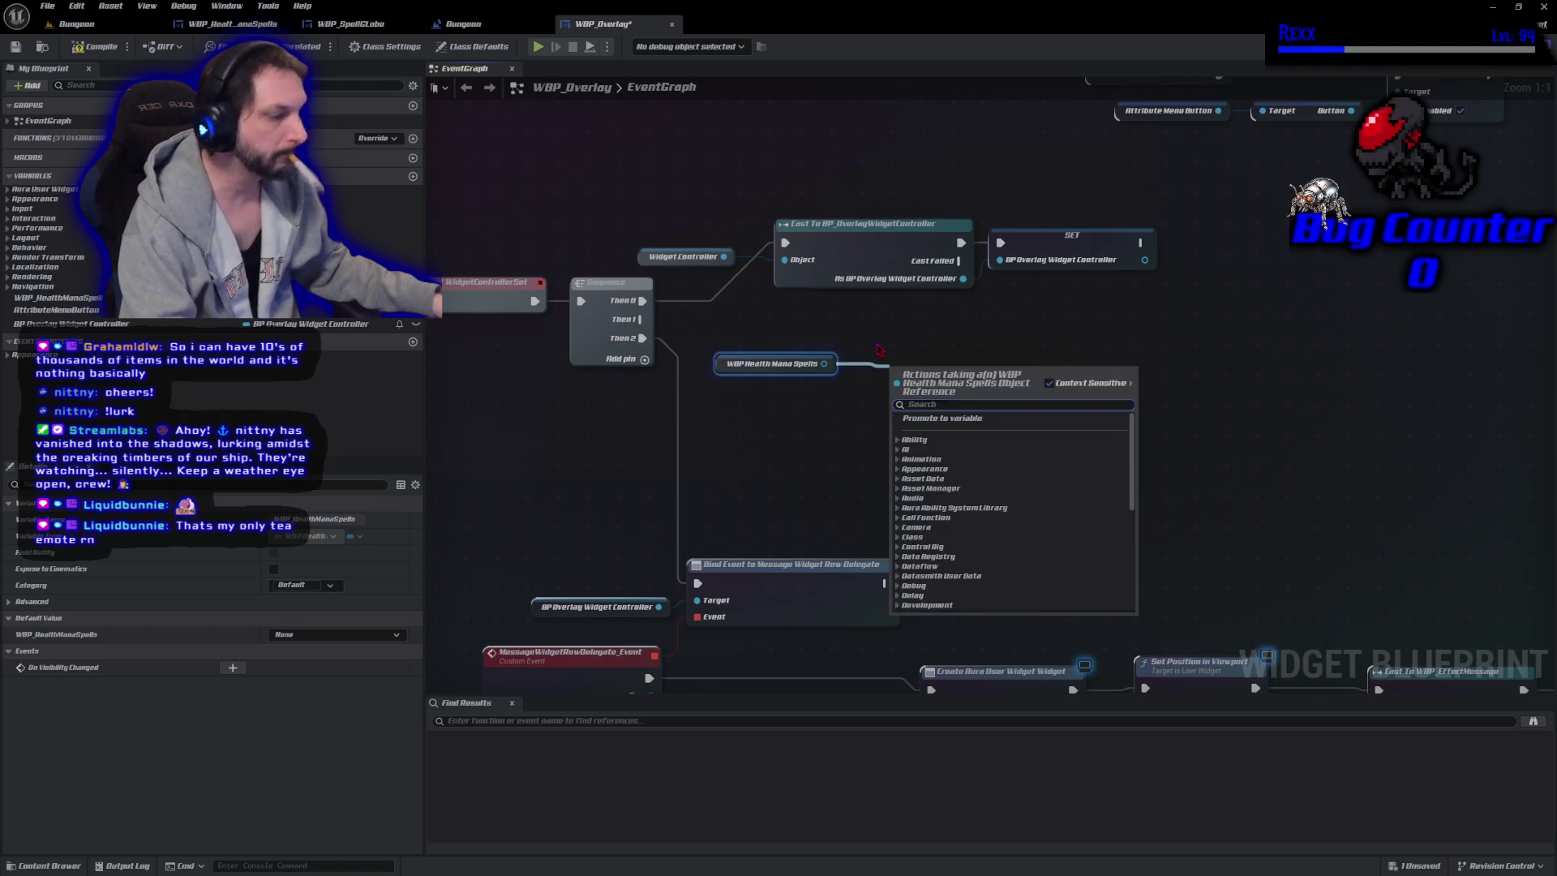
type("set widget controller")
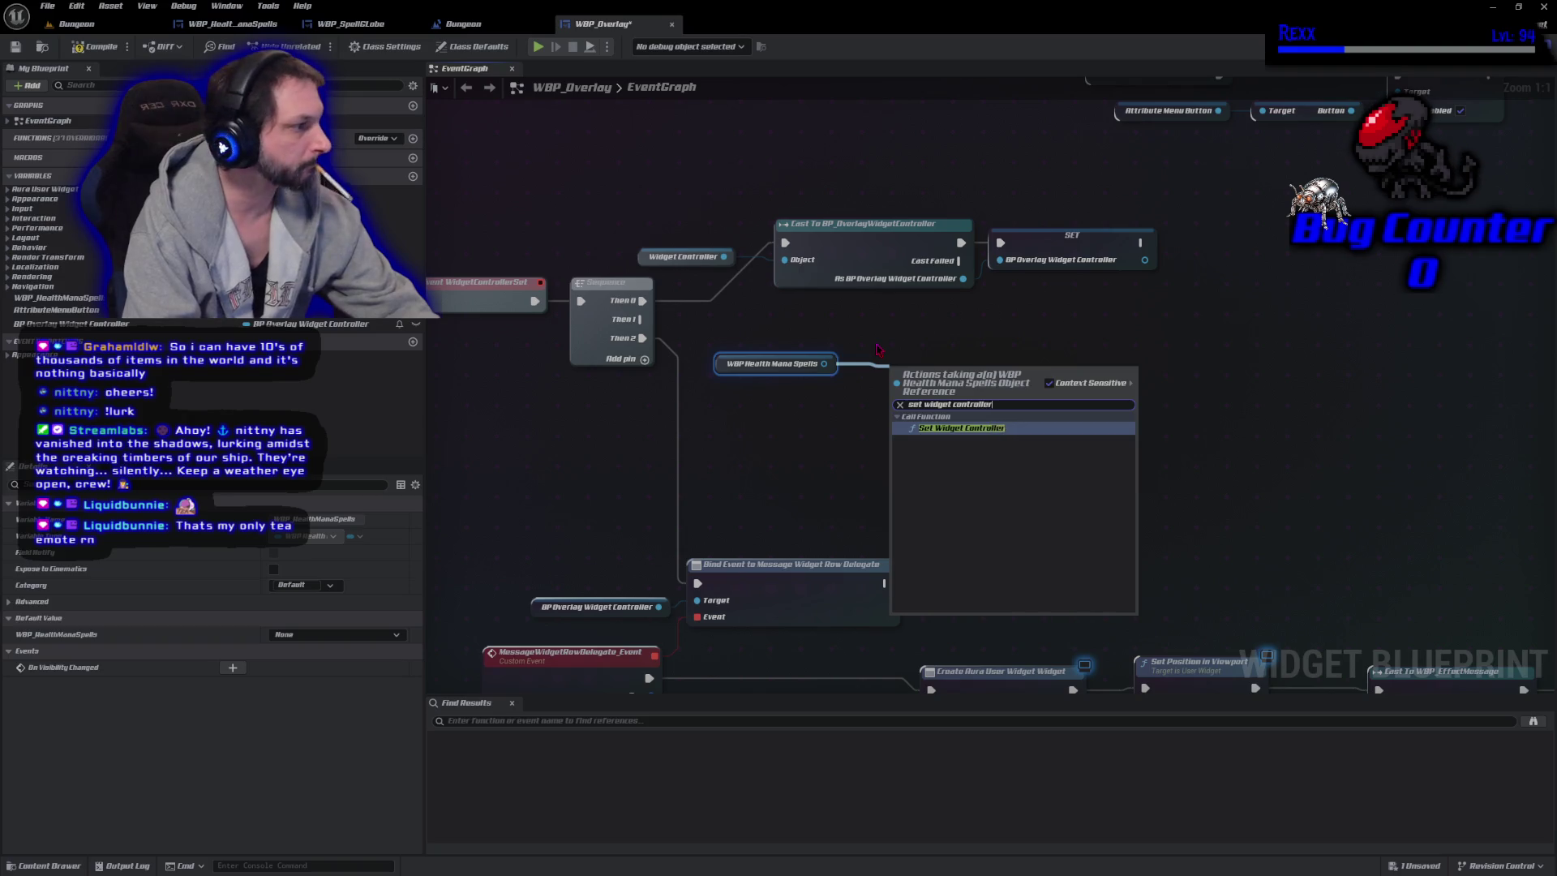
key("Return")
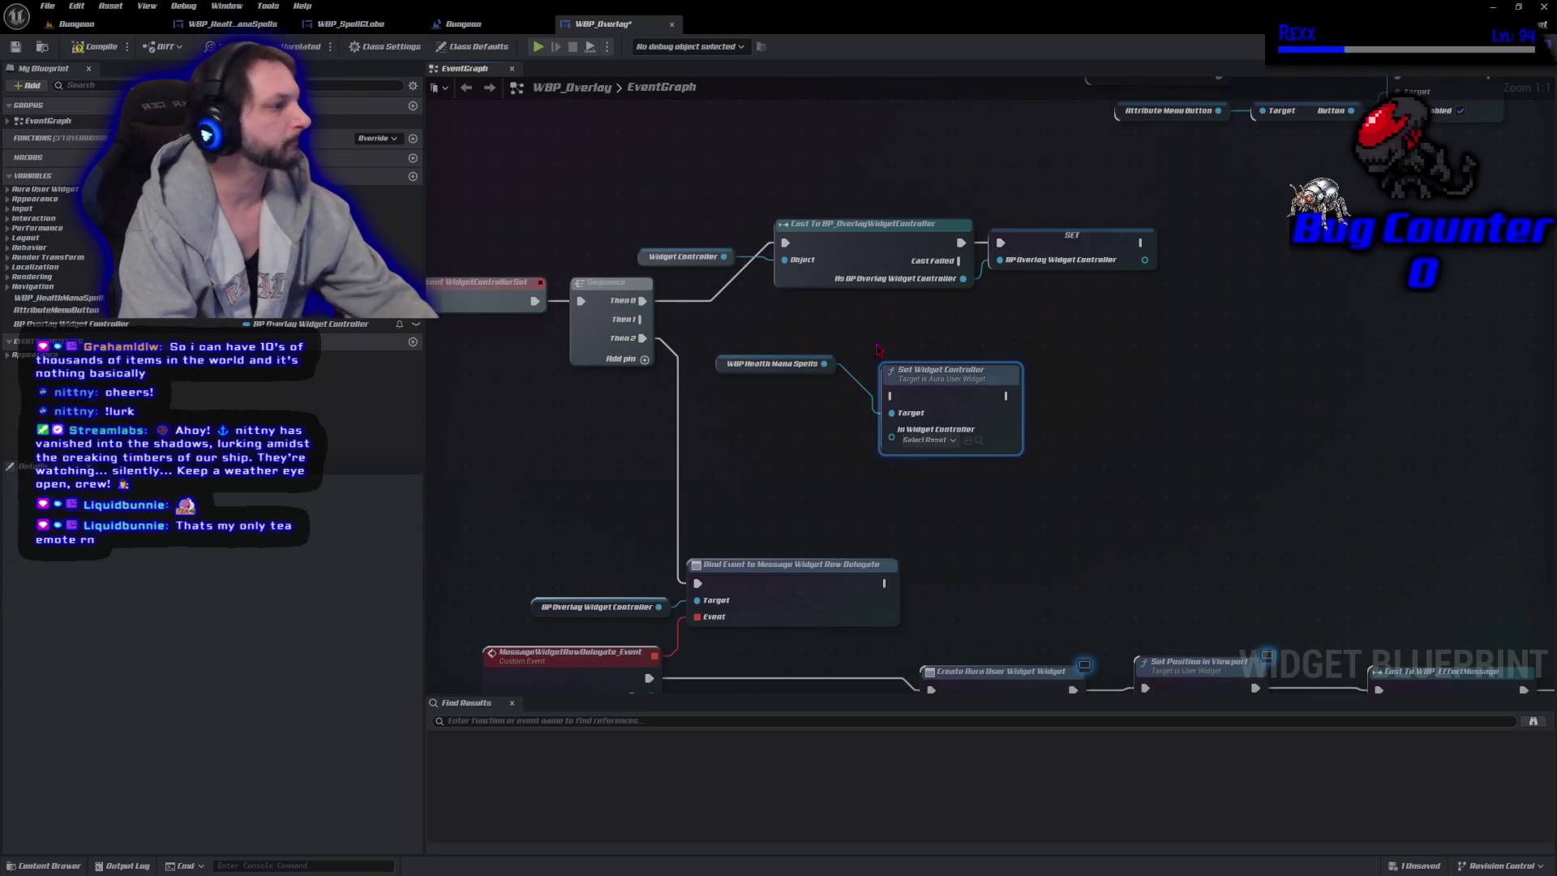
mouse_move(640, 319)
left_mouse_down()
mouse_move(811, 332)
mouse_move(890, 396)
mouse_move(921, 332)
left_mouse_up()
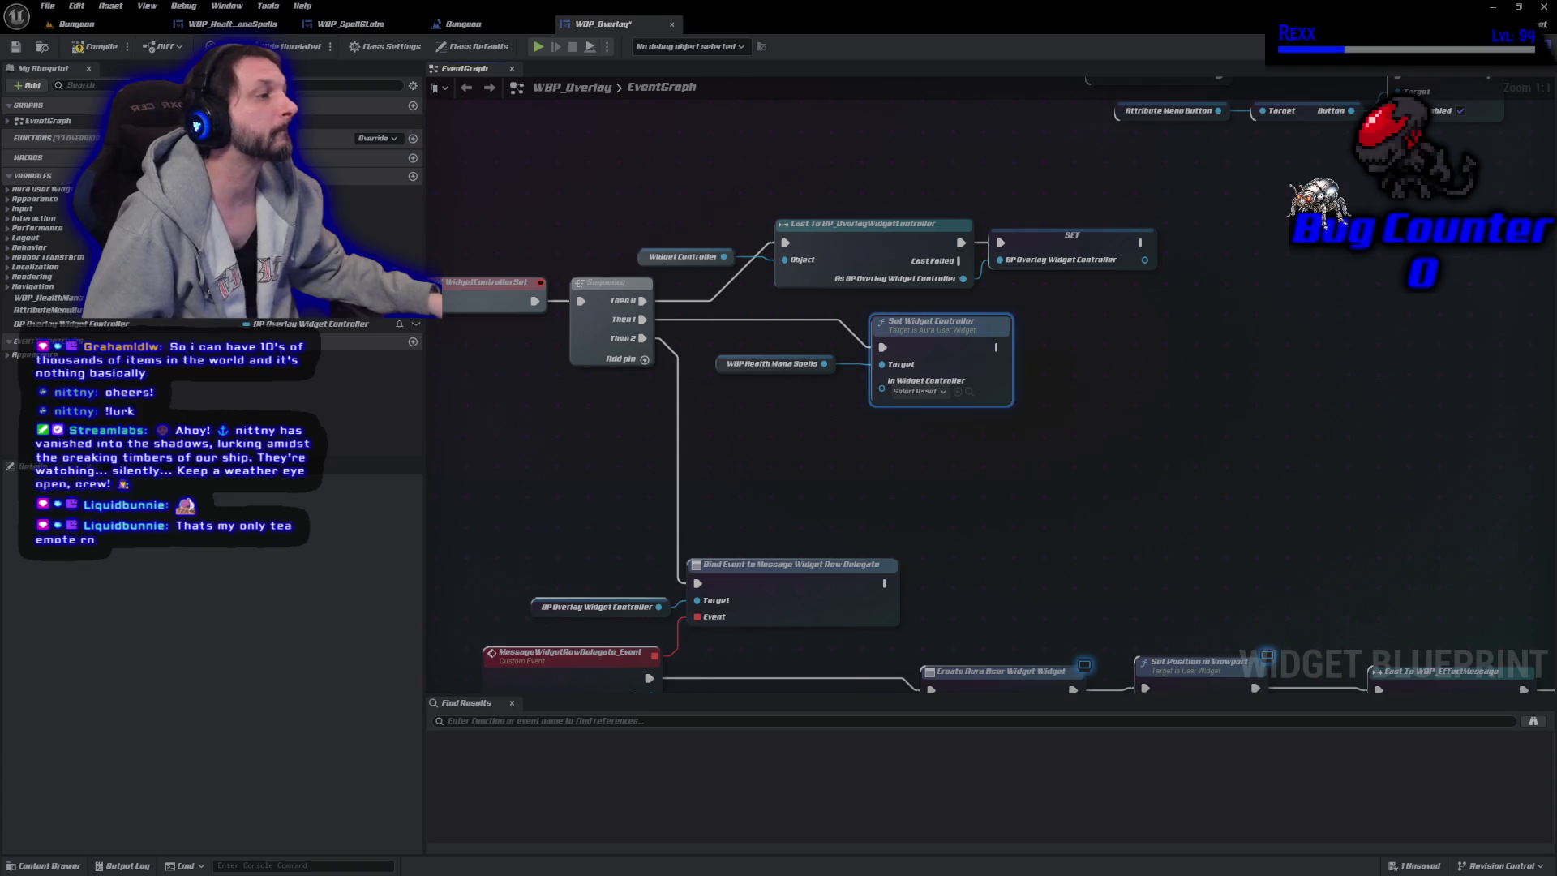
Add a Get Widget Controller node and connect it to In Widget Controller.
right_click(747, 404)
type("g")
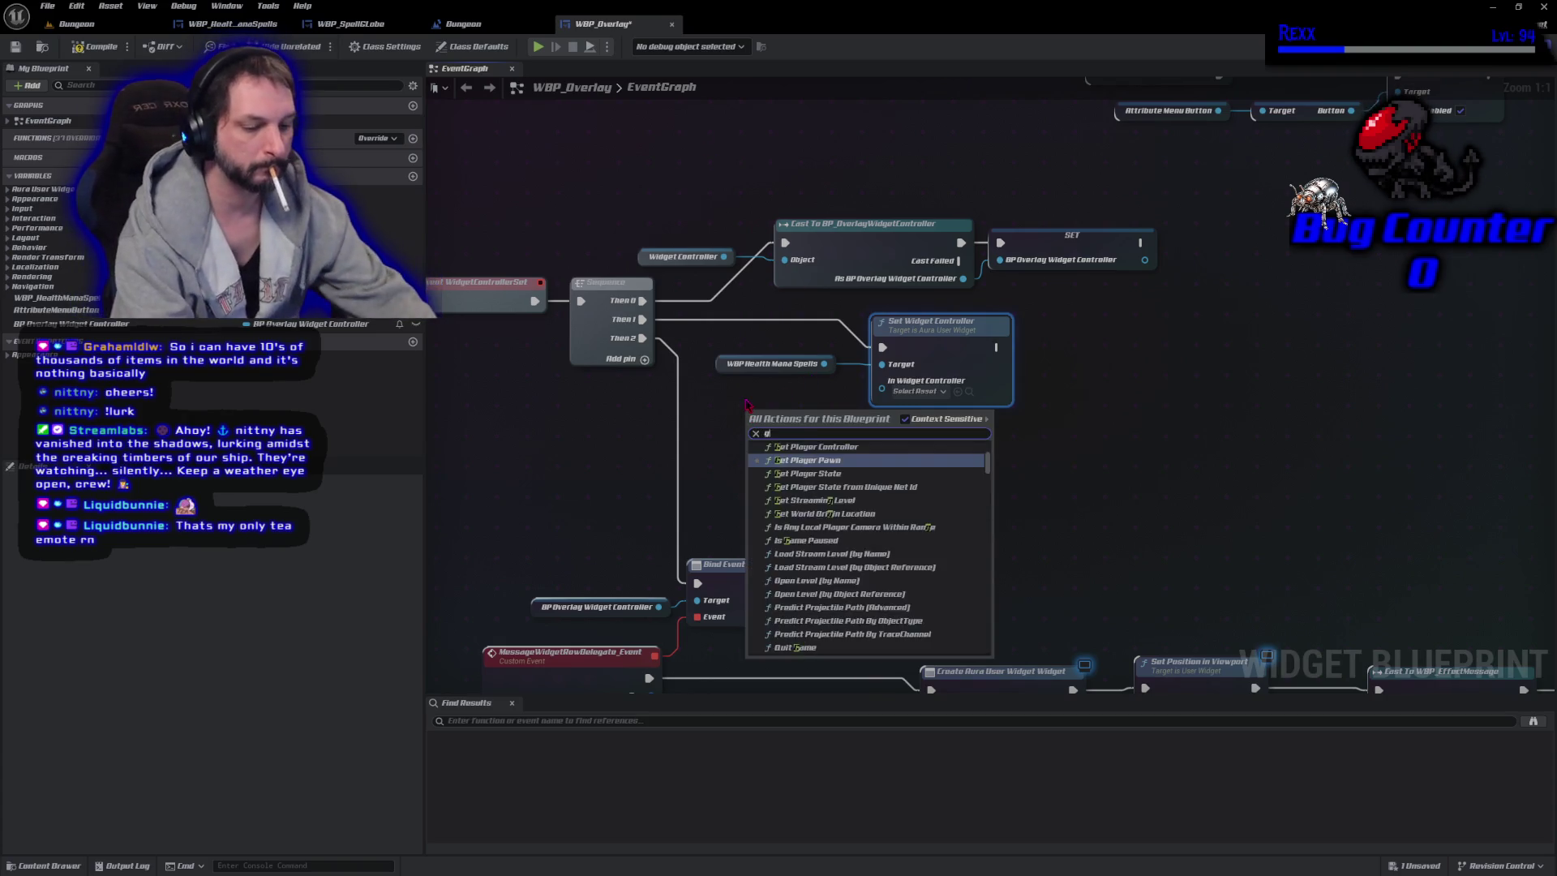
type("et widget contr")
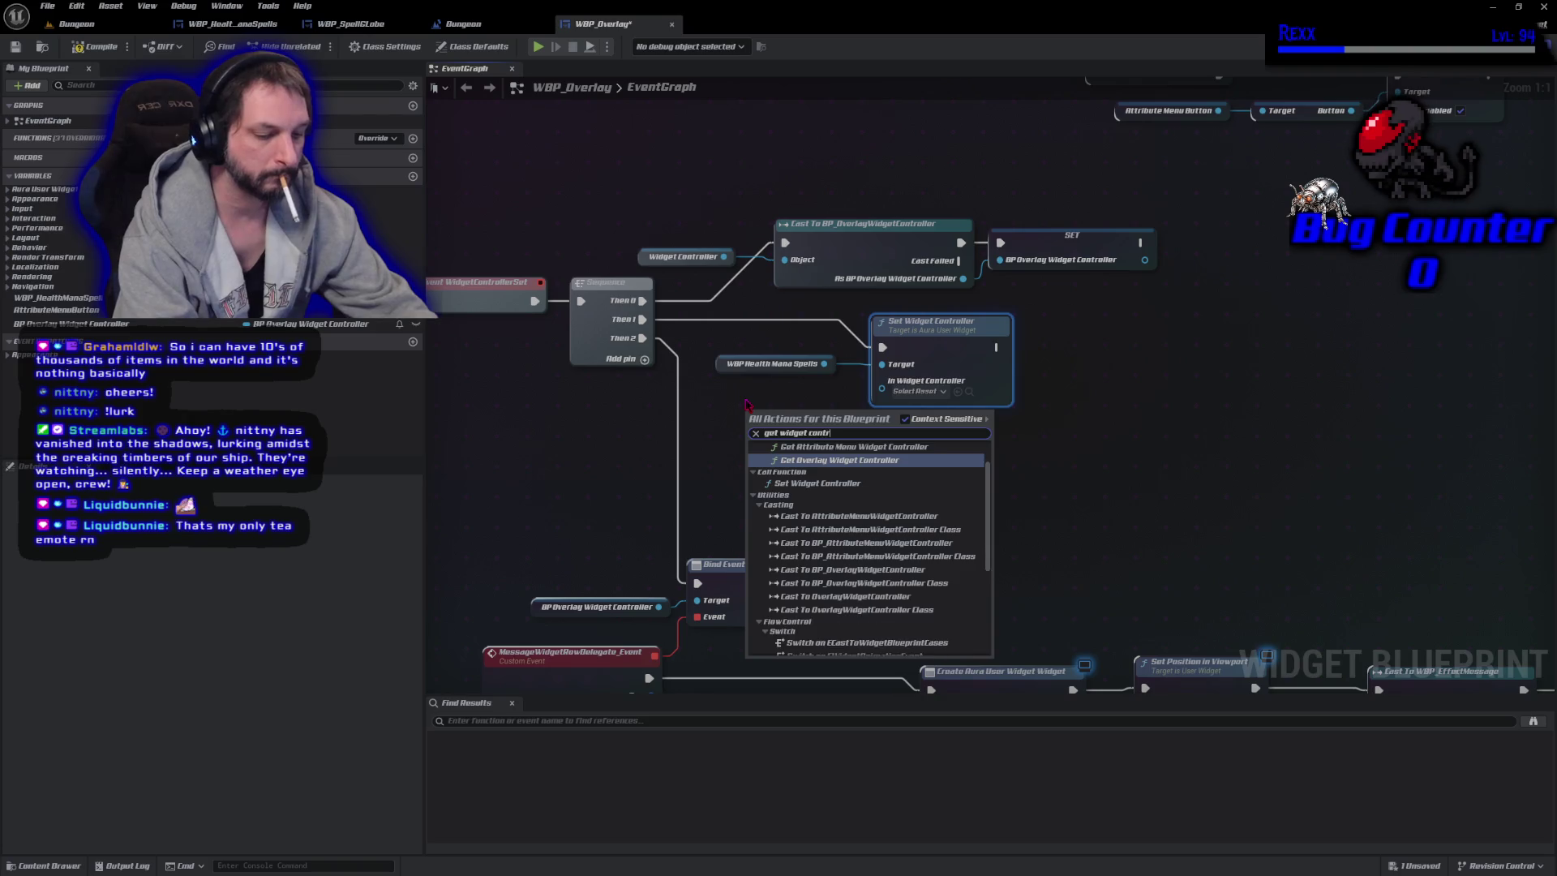
type("oller")
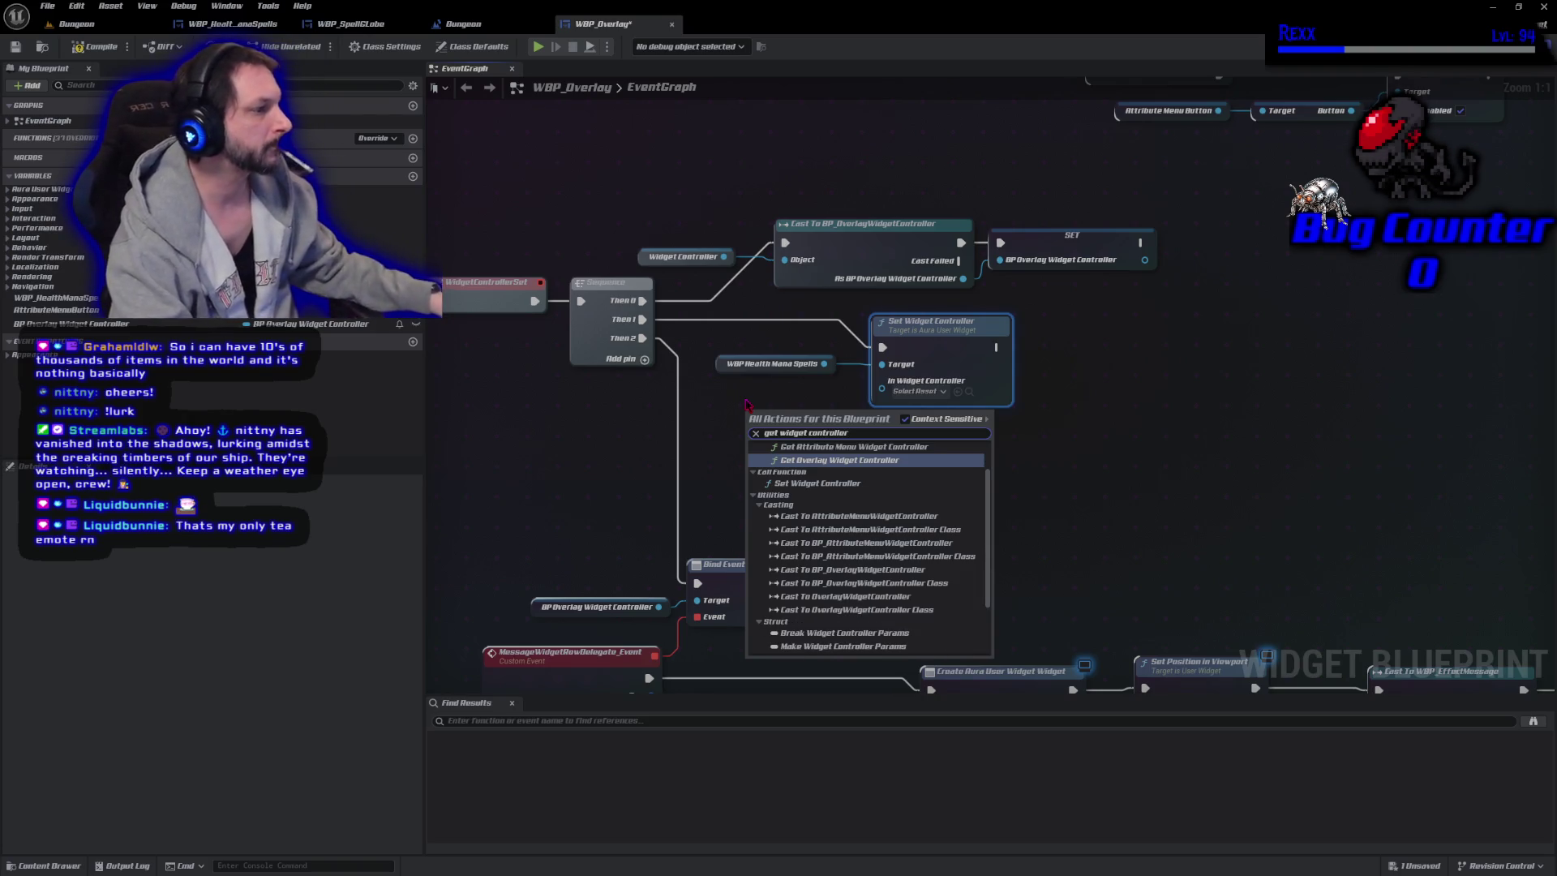
scroll(843, 568, "up", 1)
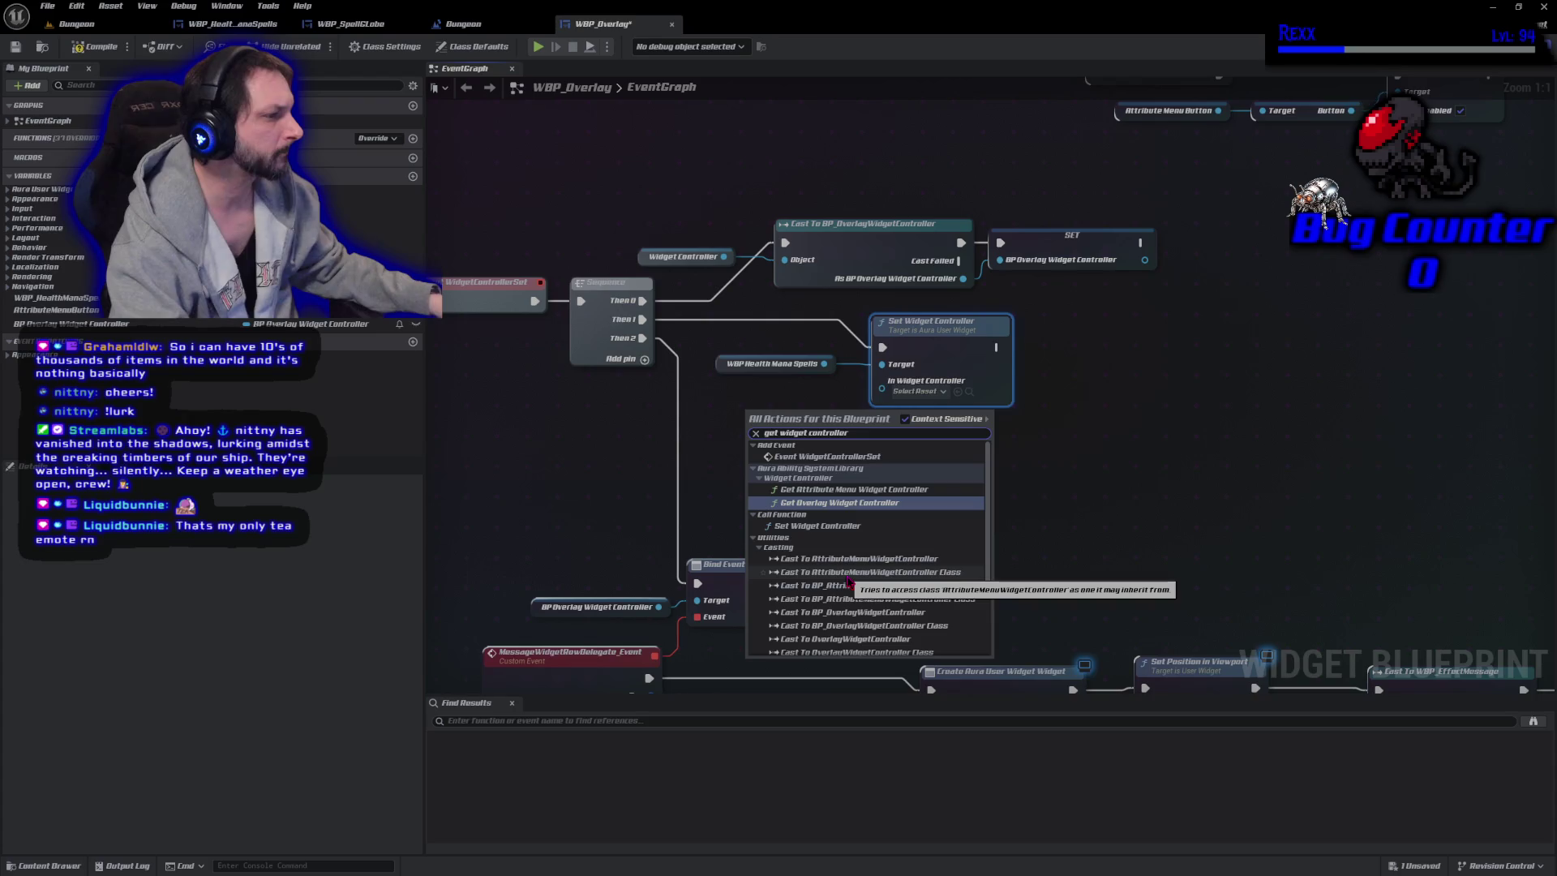
scroll(848, 583, "down", 3)
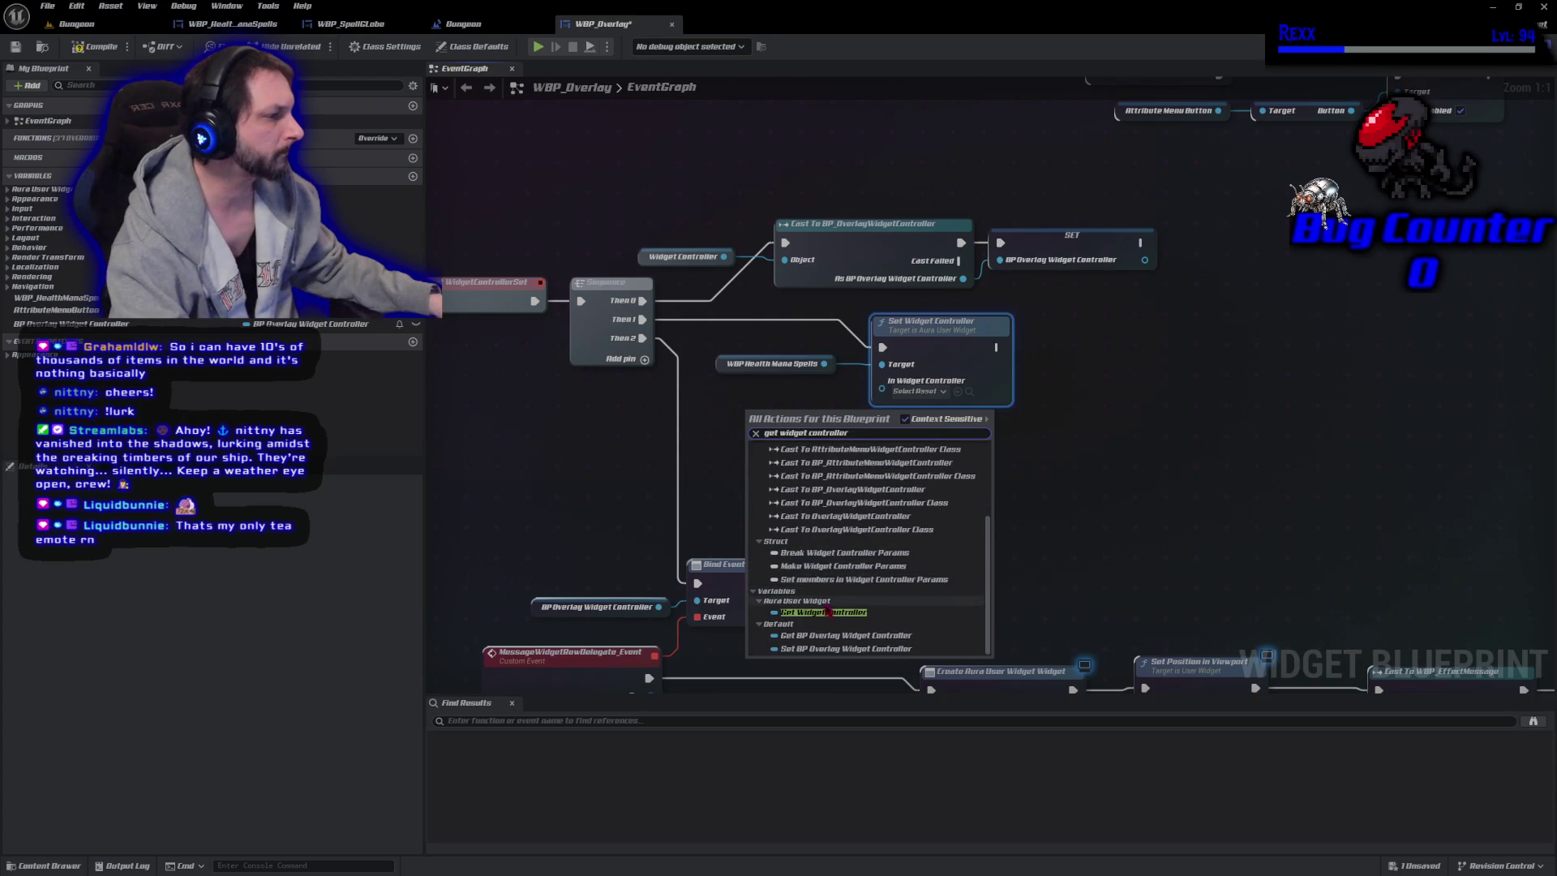
left_click(827, 612)
left_click_drag(830, 412, 881, 380)
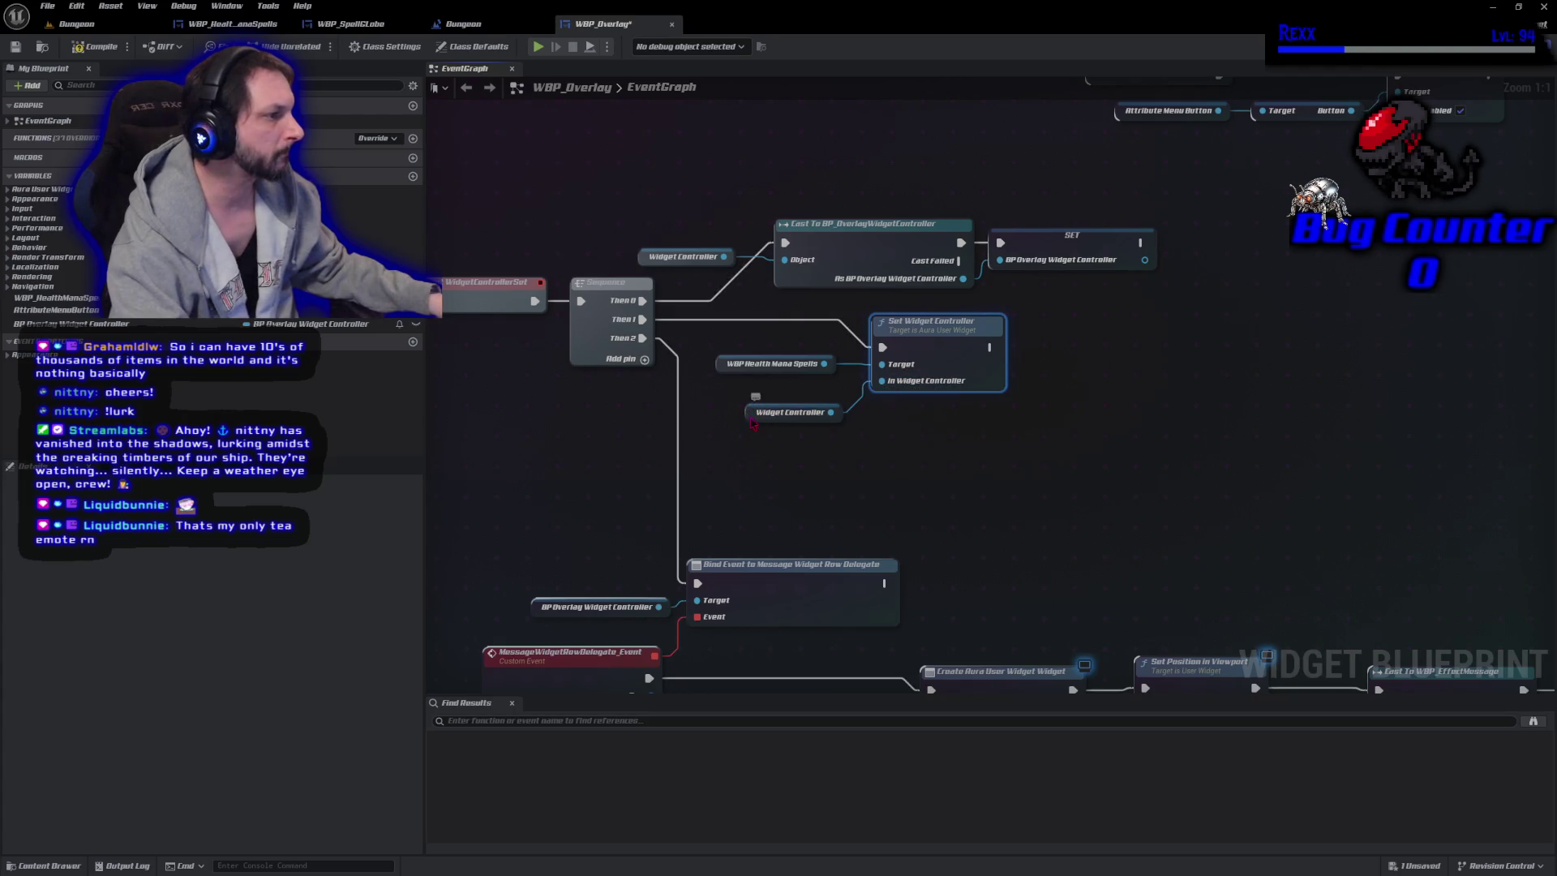
Tidy the Set node and its getters, save WBP_Overlay, and jump to the spells widget.
left_click_drag(752, 421, 742, 402)
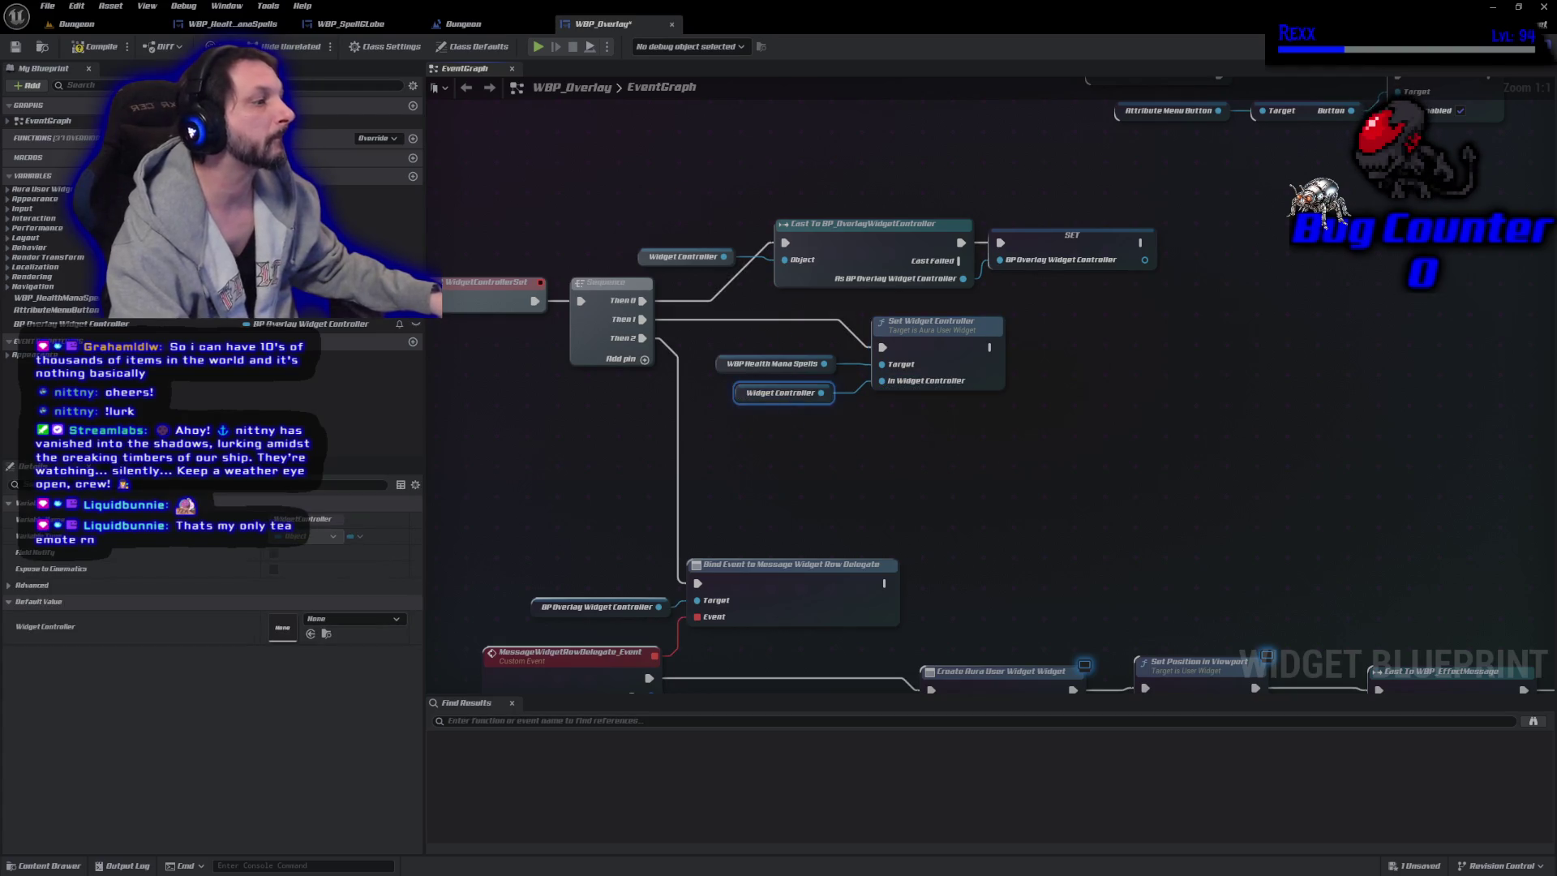
left_click_drag(768, 470, 1012, 318)
left_click_drag(952, 364, 1000, 451)
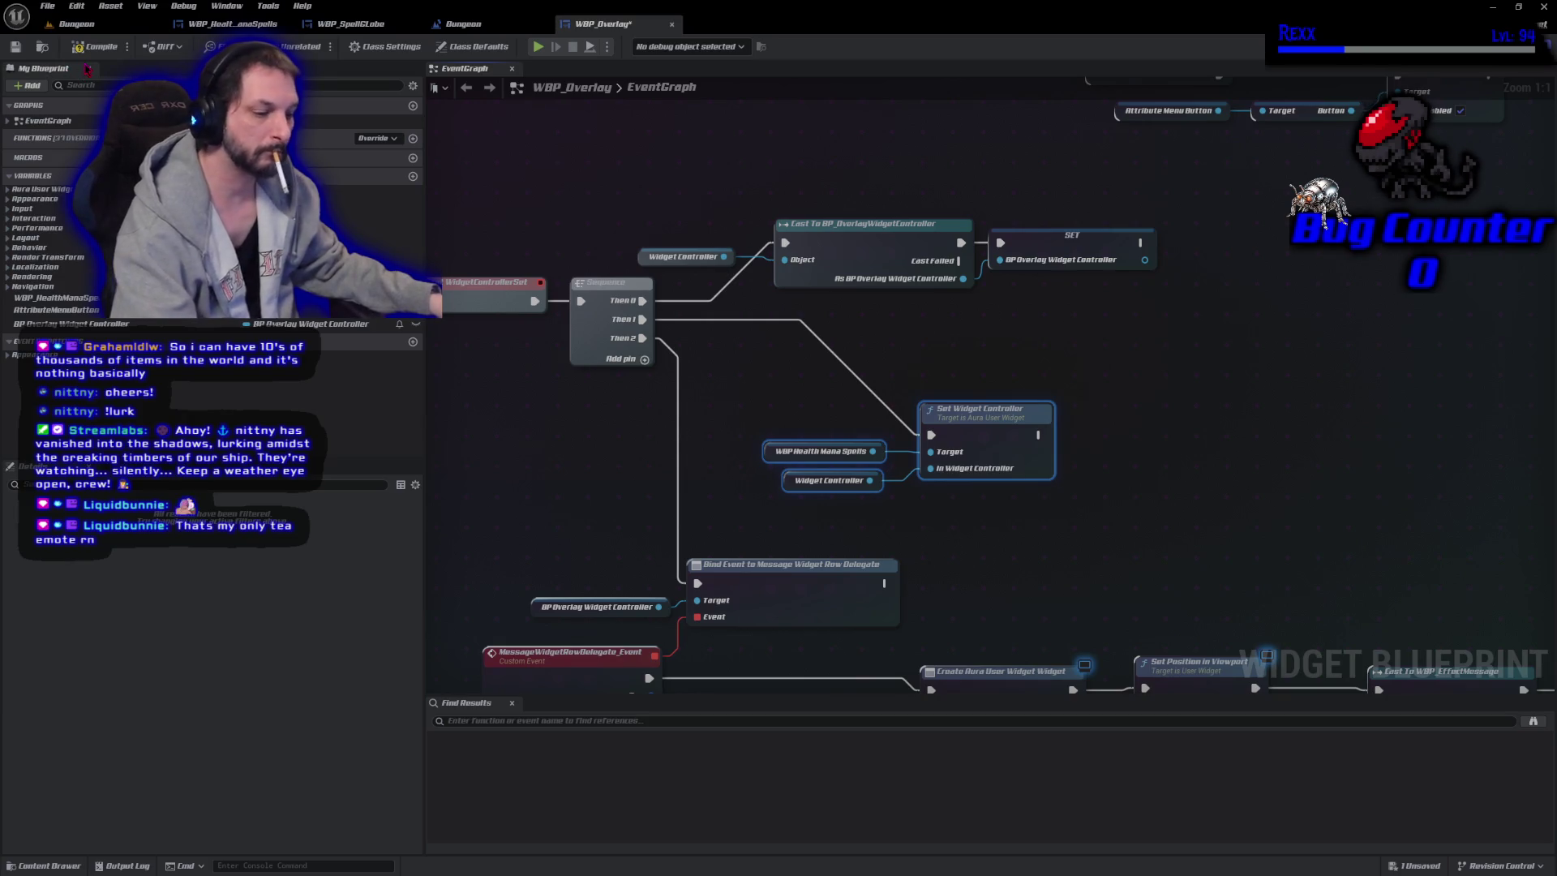
left_click(482, 365)
key("ctrl+s")
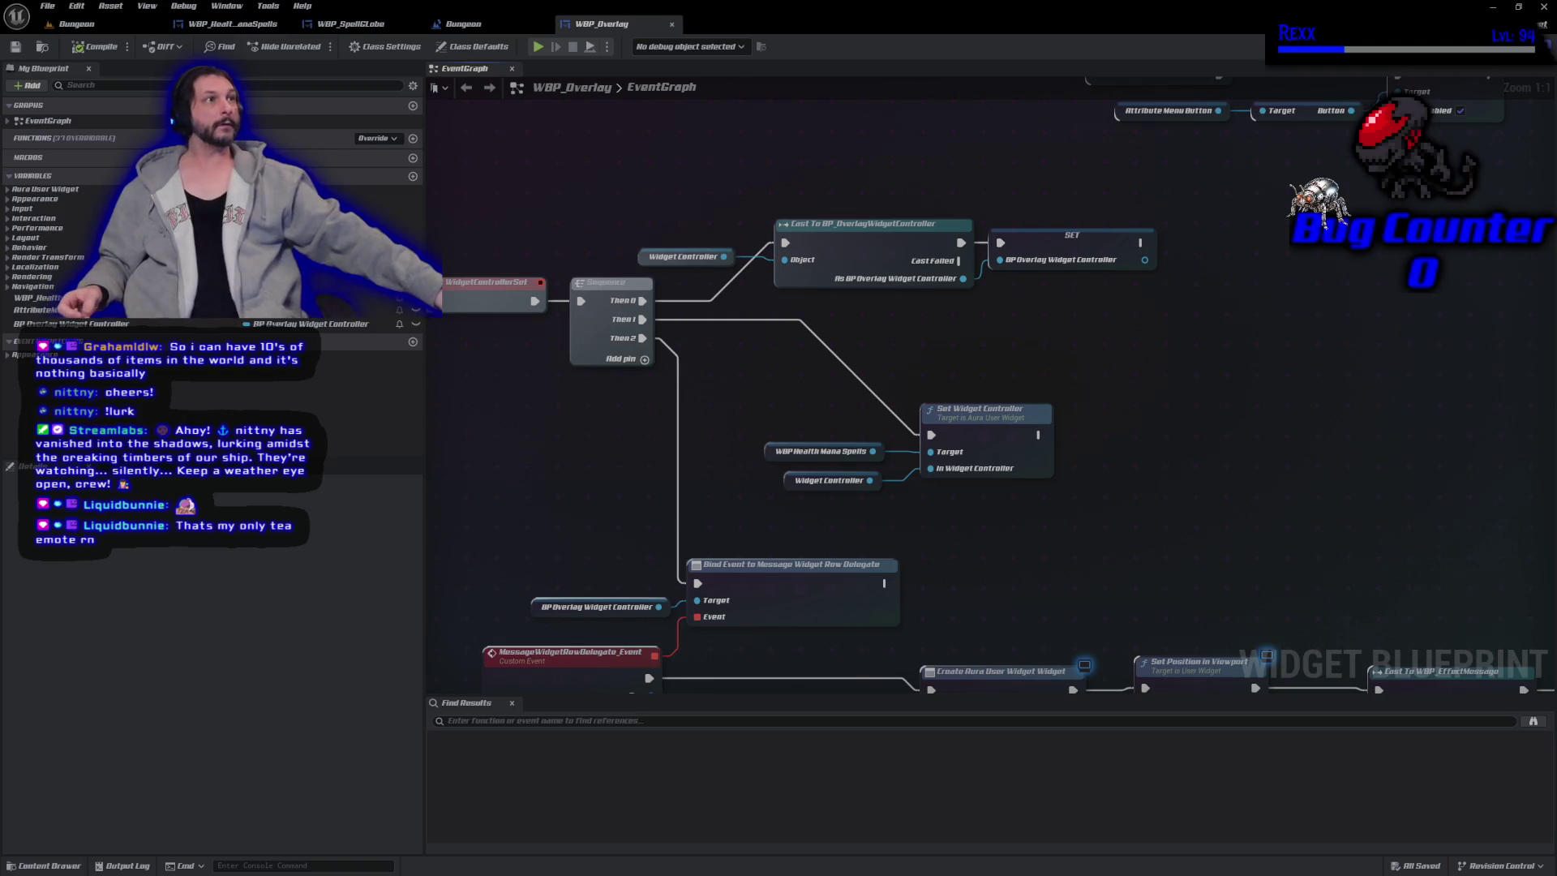
double_click(821, 451)
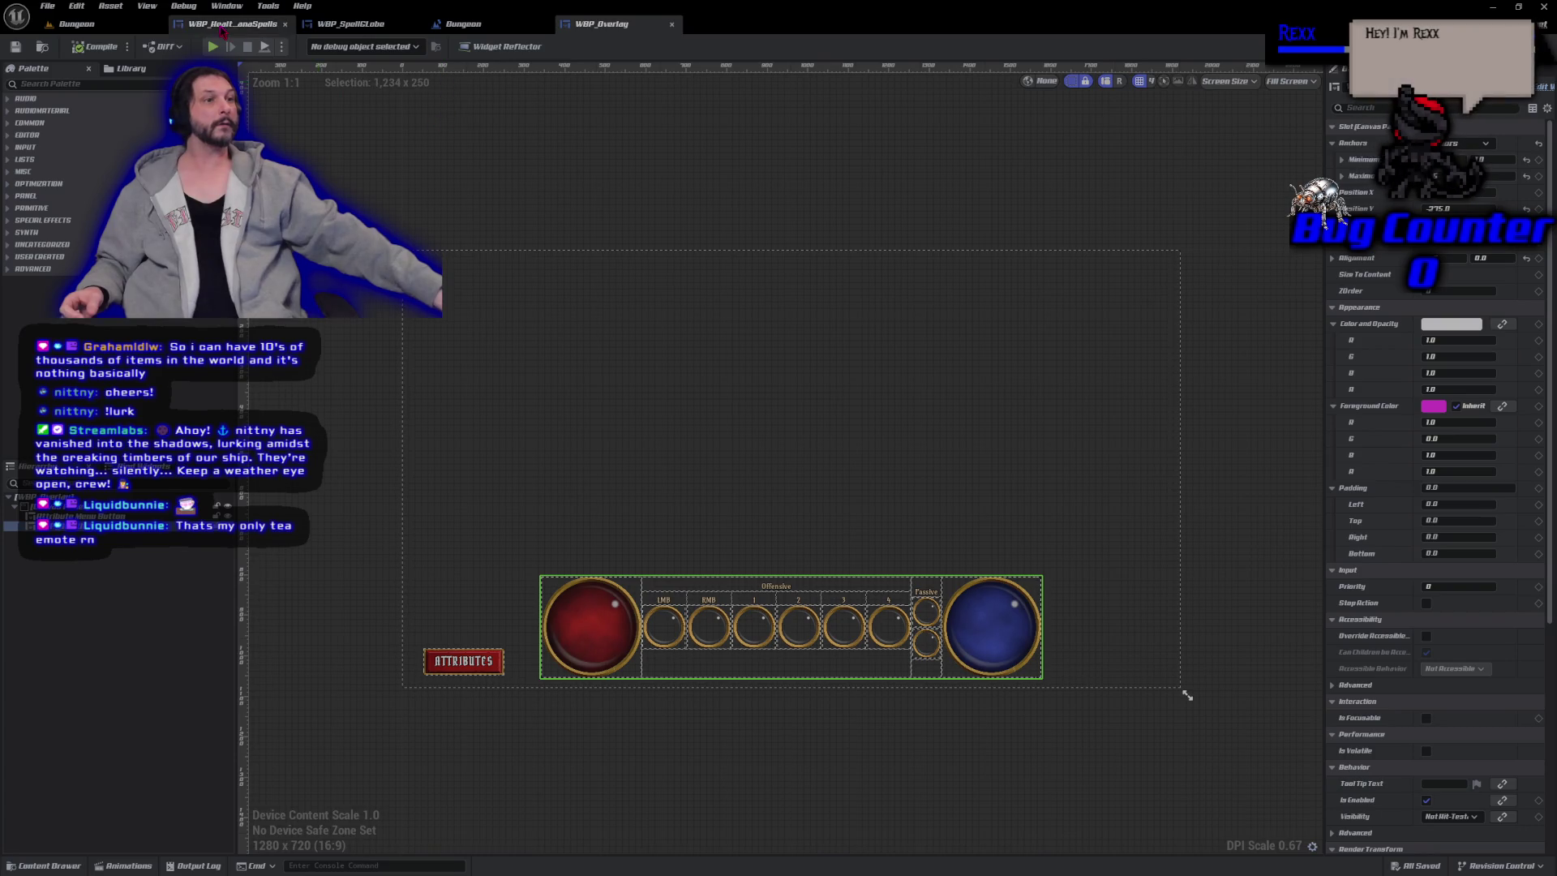
In WBP_HealthManaSpells's event graph, add Event WidgetControllerSet below Event Construct and Event Tick.
left_click(276, 24)
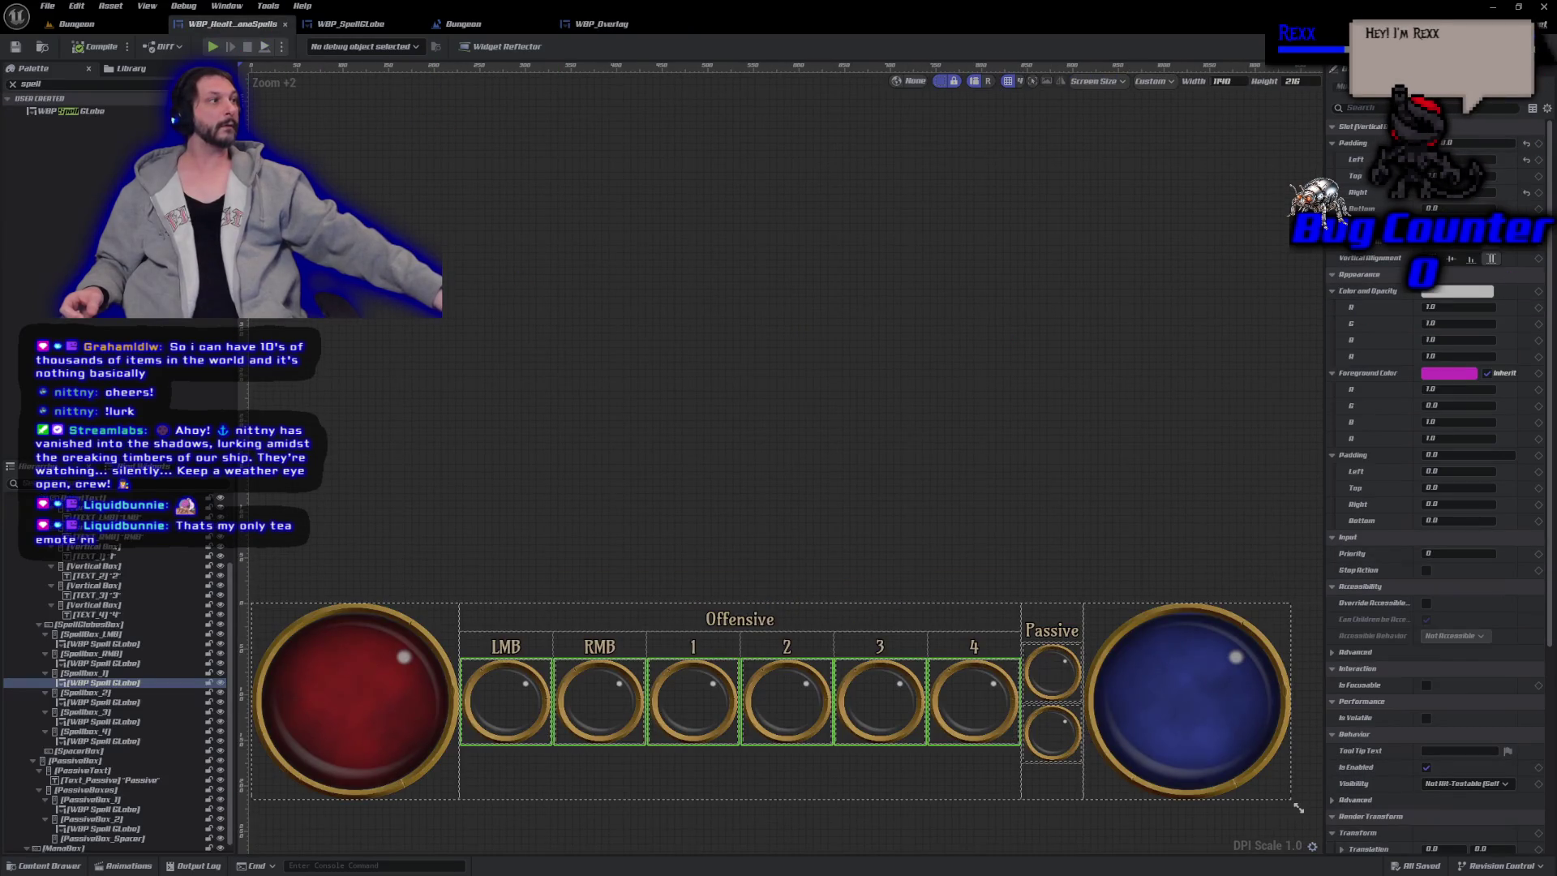
left_click(1529, 46)
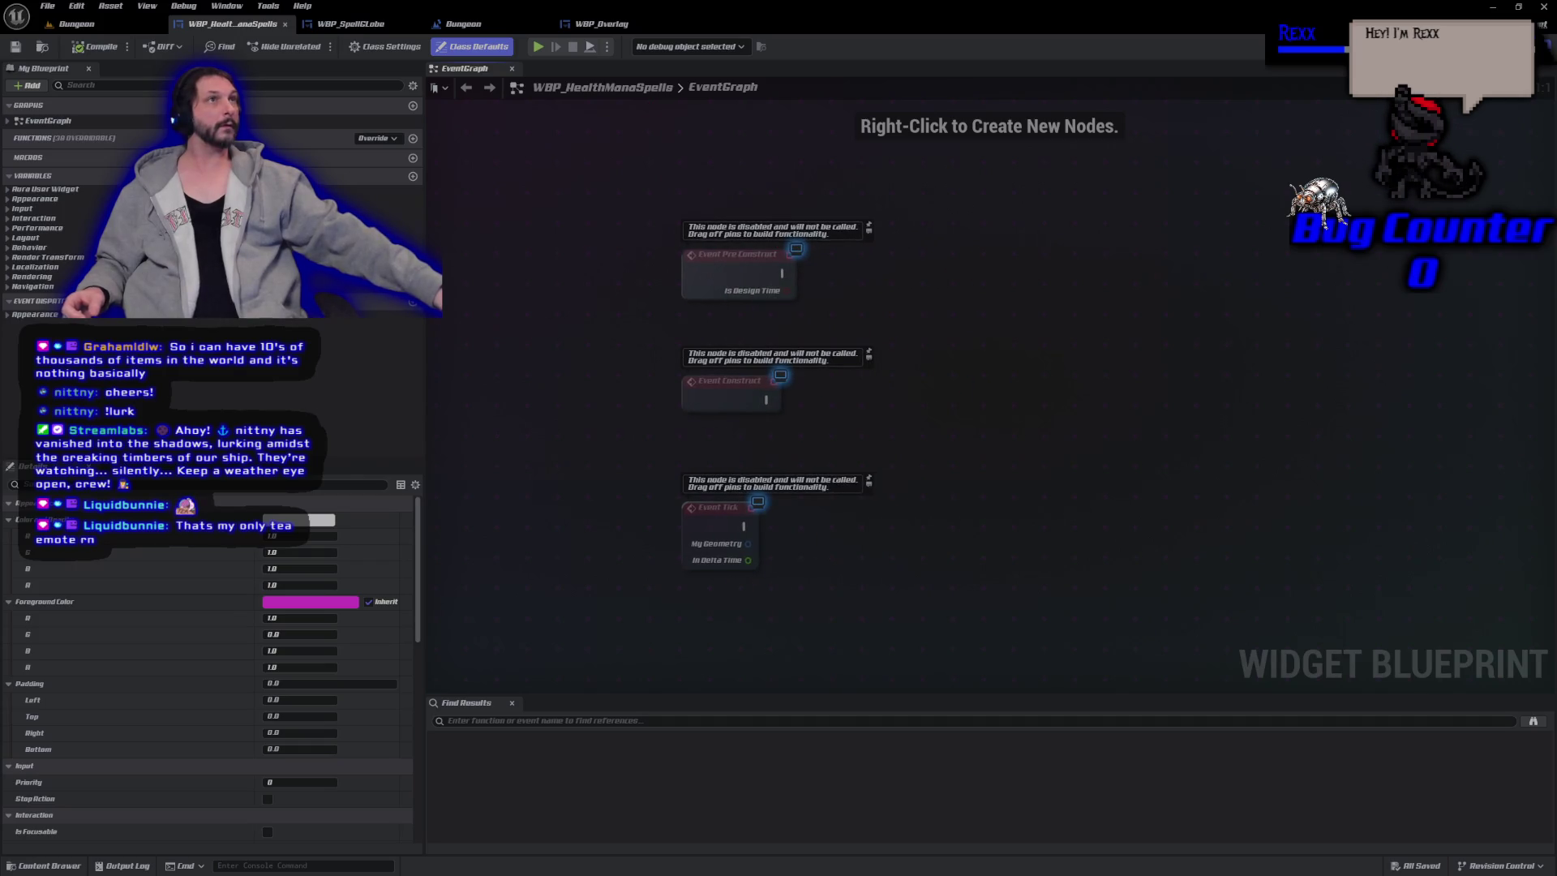
right_click(641, 516)
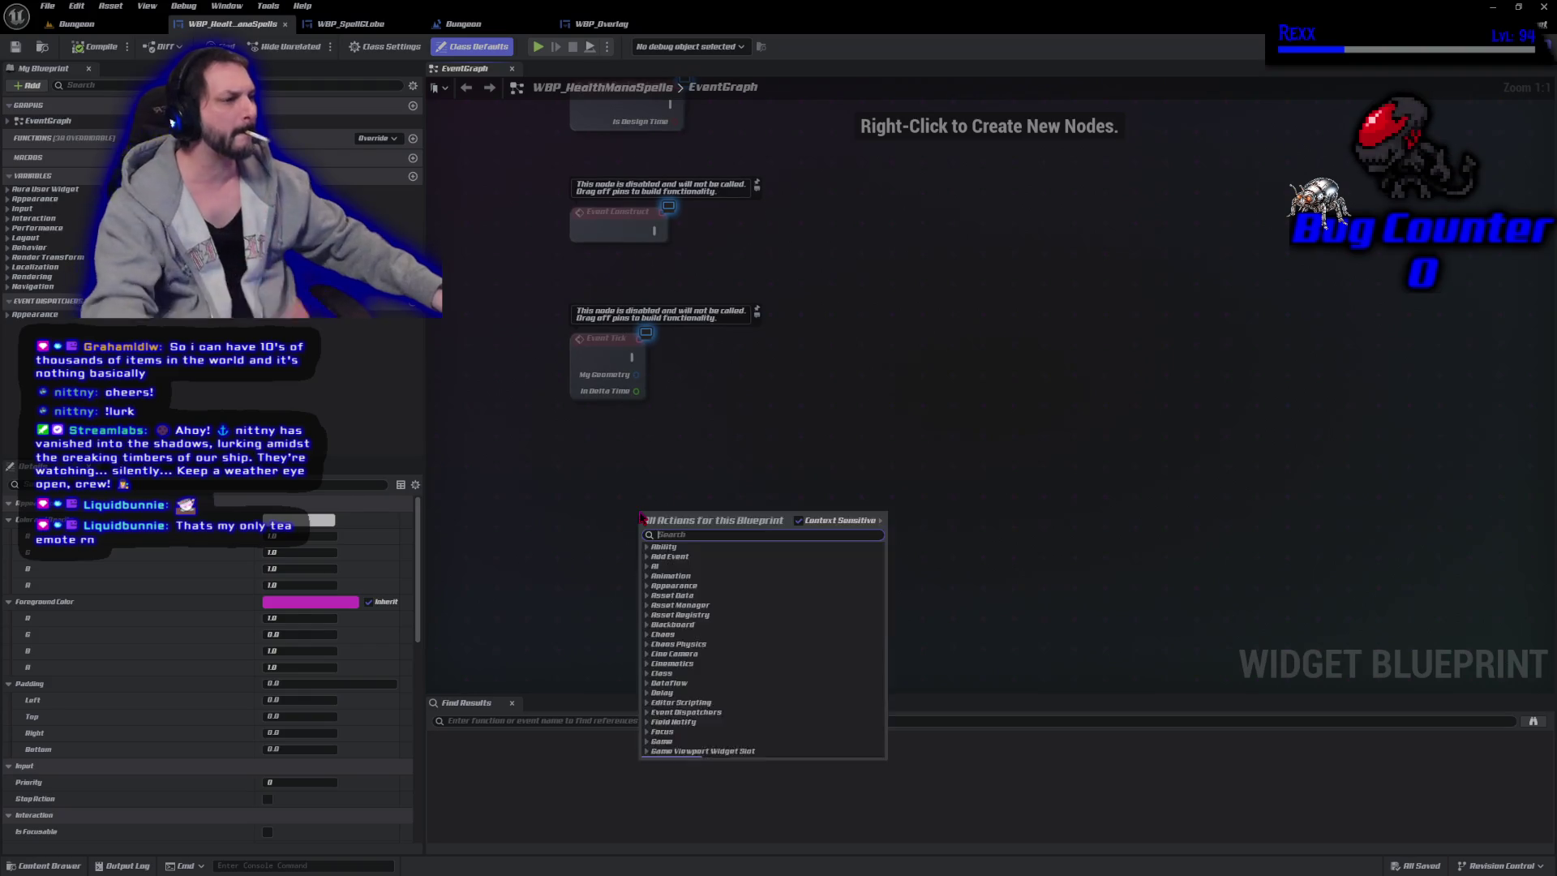
type("event s")
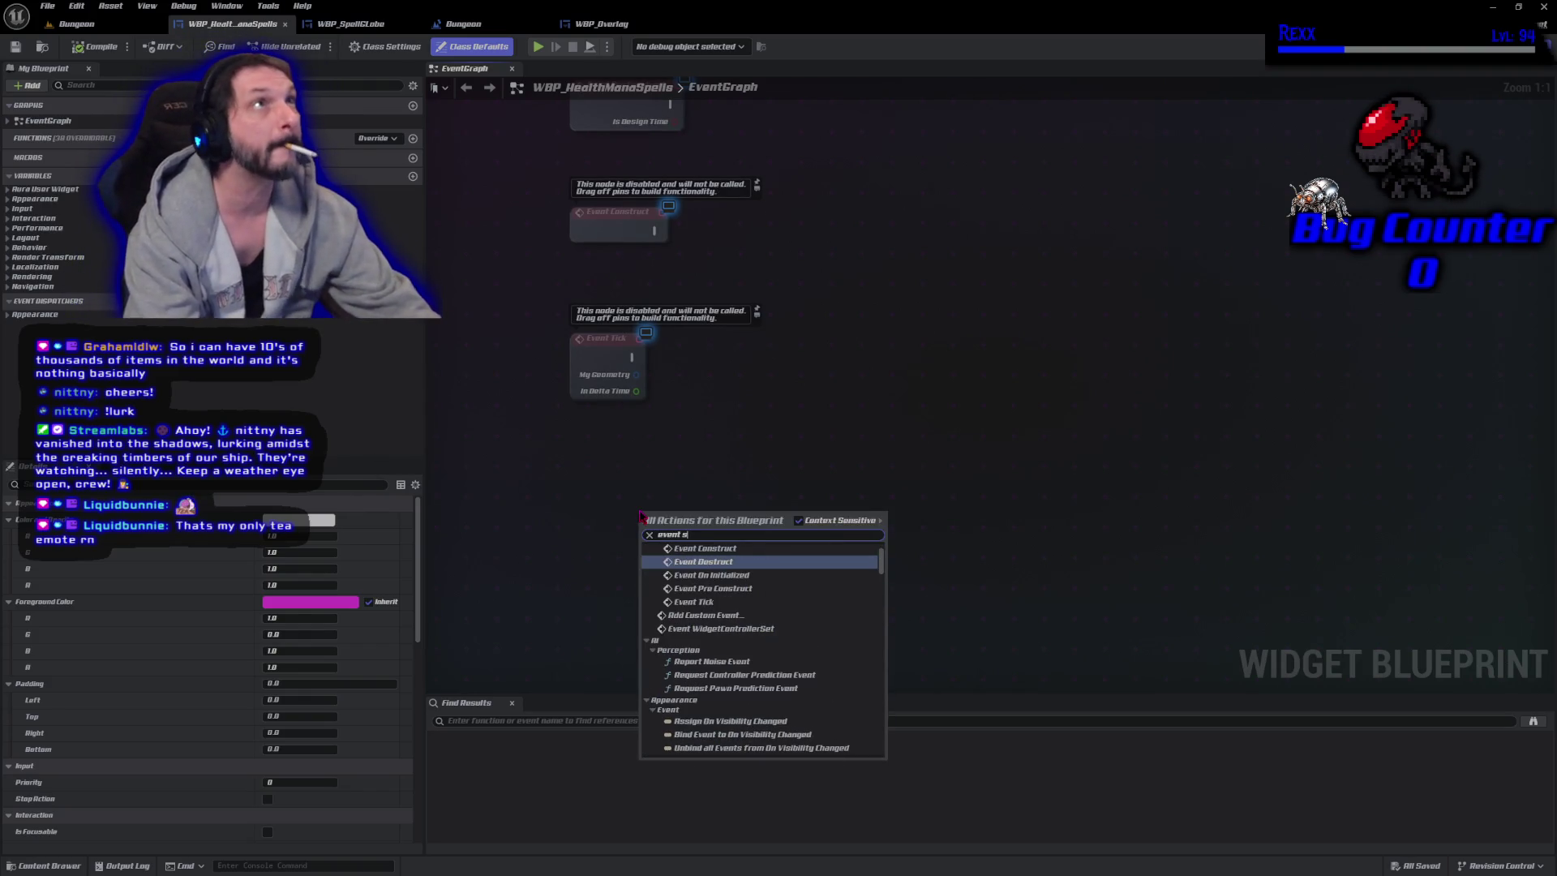
key("BackSpace")
type("widget")
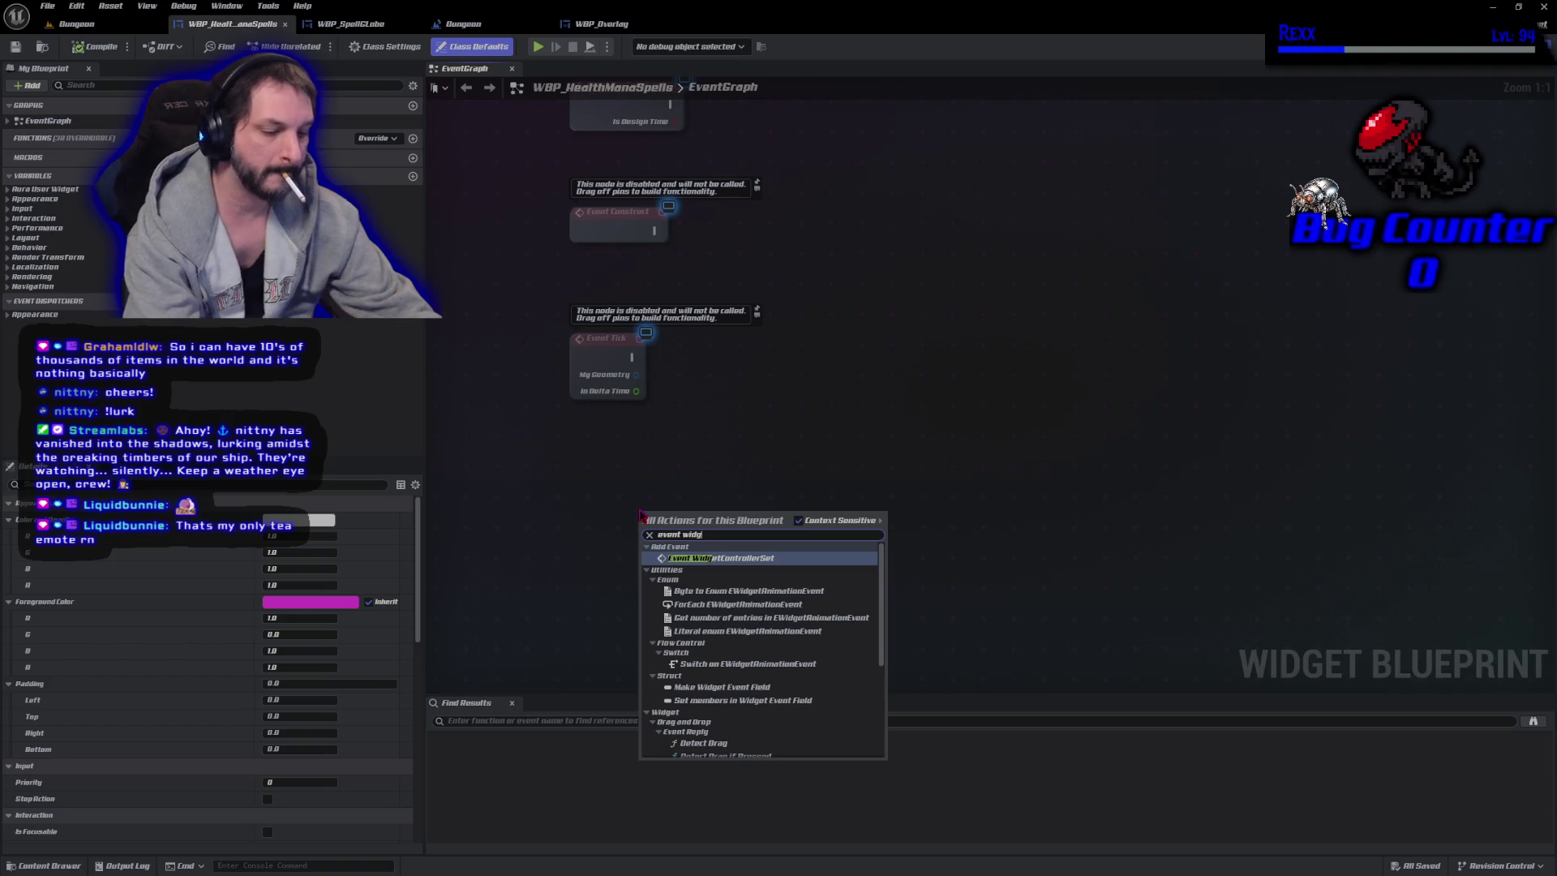
key("Return")
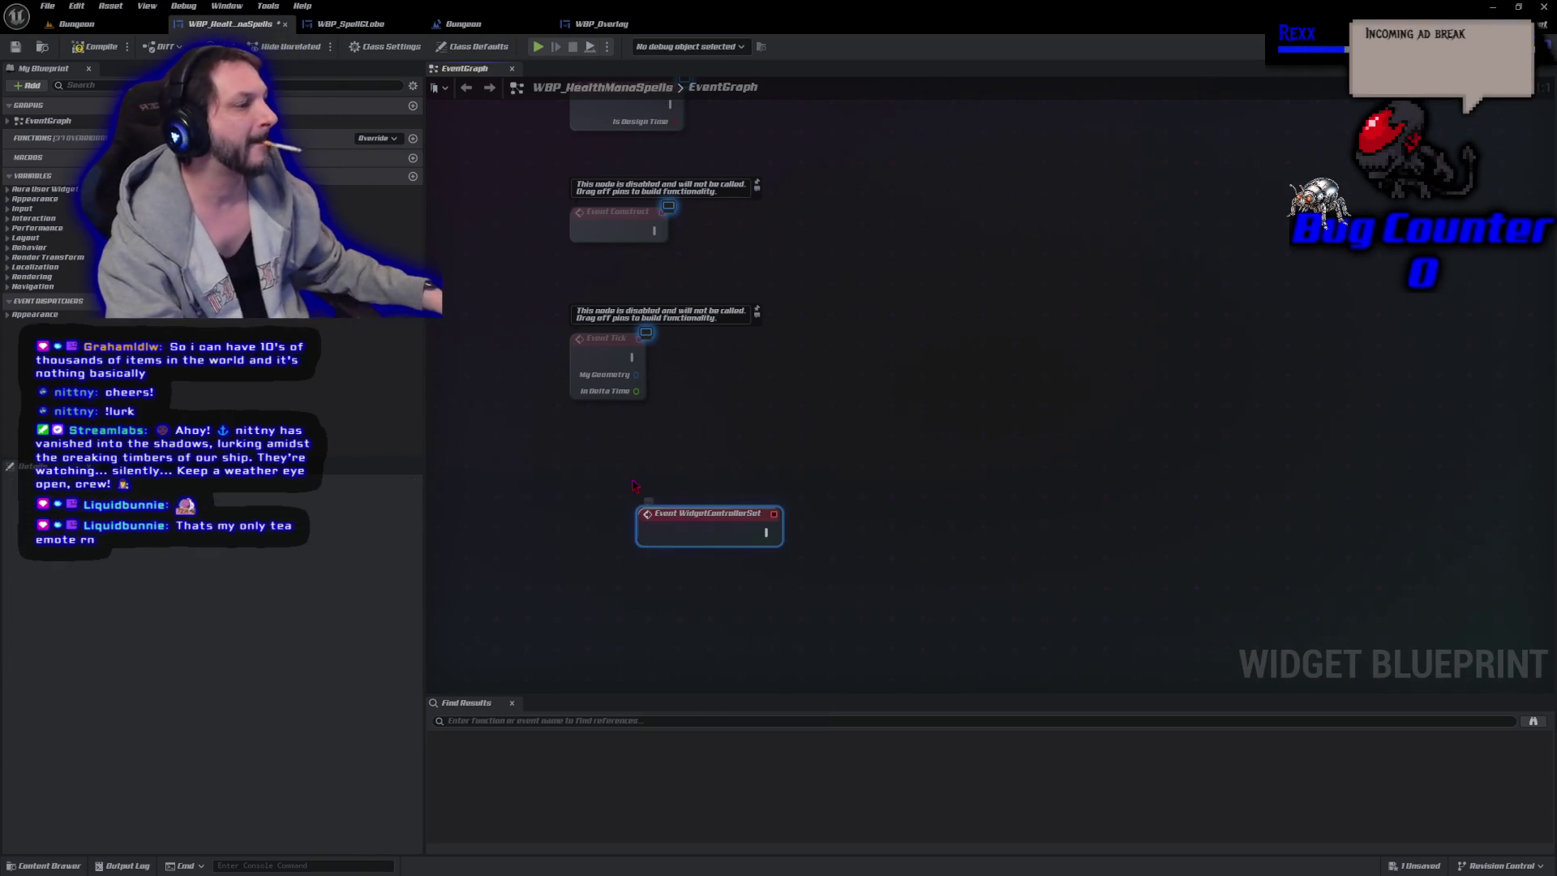
left_click_drag(670, 520, 524, 472)
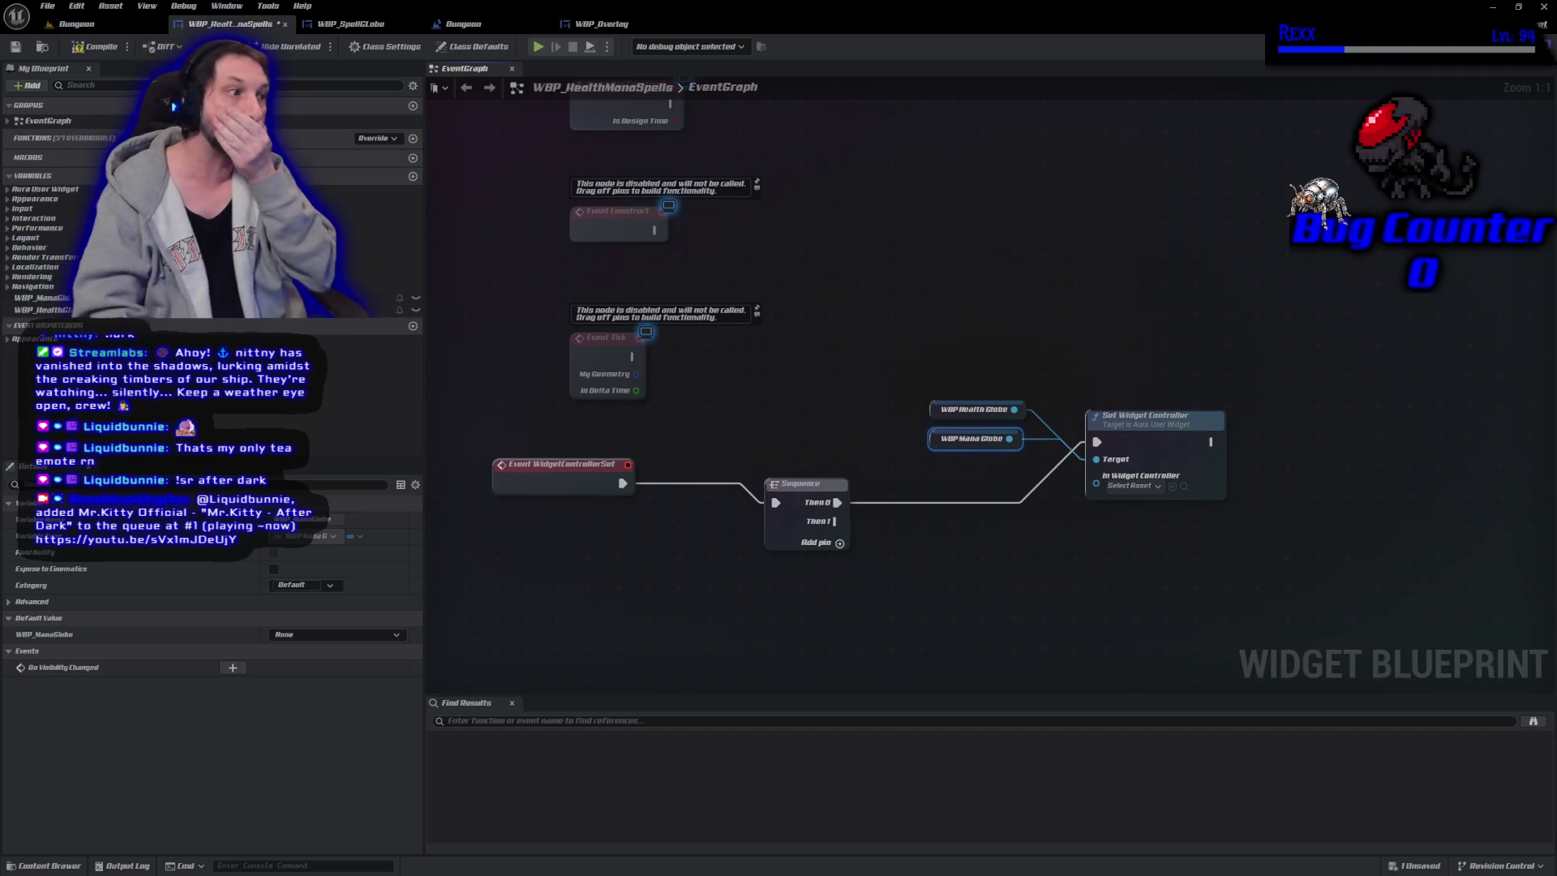
Arrange the WidgetControllerSet event, Sequence, setter and globe nodes closer together.
mouse_move(564, 459)
left_mouse_down()
mouse_move(582, 498)
mouse_move(628, 481)
mouse_move(575, 452)
mouse_move(575, 473)
left_mouse_up()
left_click_drag(791, 486, 703, 479)
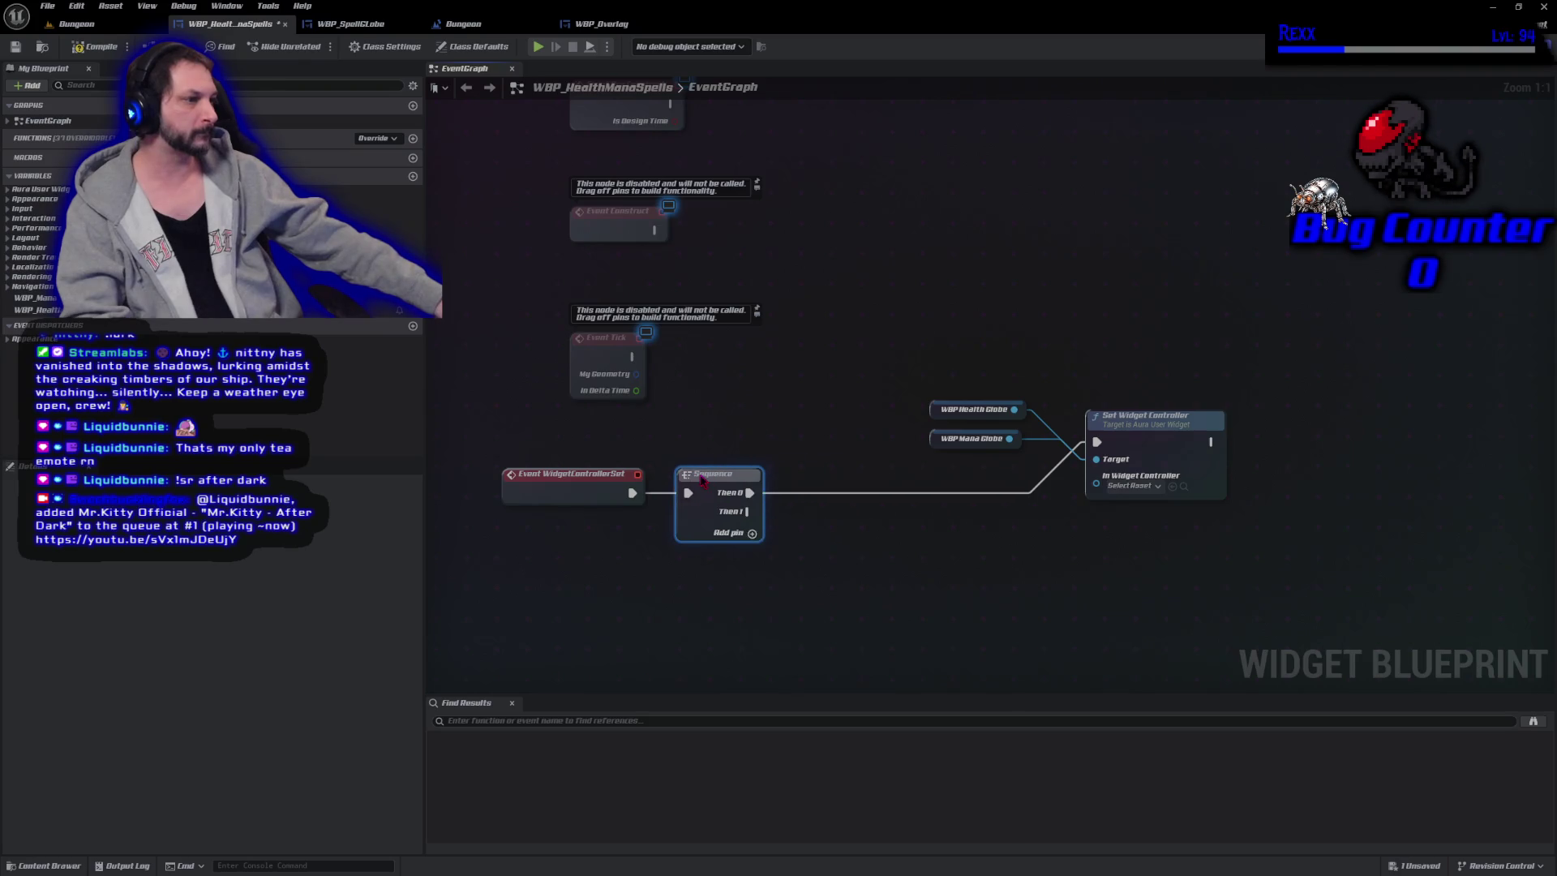
mouse_move(1030, 364)
left_mouse_down()
mouse_move(927, 454)
mouse_move(927, 438)
mouse_move(894, 527)
mouse_move(807, 565)
mouse_move(794, 535)
mouse_move(810, 484)
mouse_move(1102, 393)
left_mouse_up()
left_click(1159, 444, "shift")
mouse_move(1160, 444)
left_mouse_down()
mouse_move(1108, 425)
mouse_move(907, 415)
left_mouse_up()
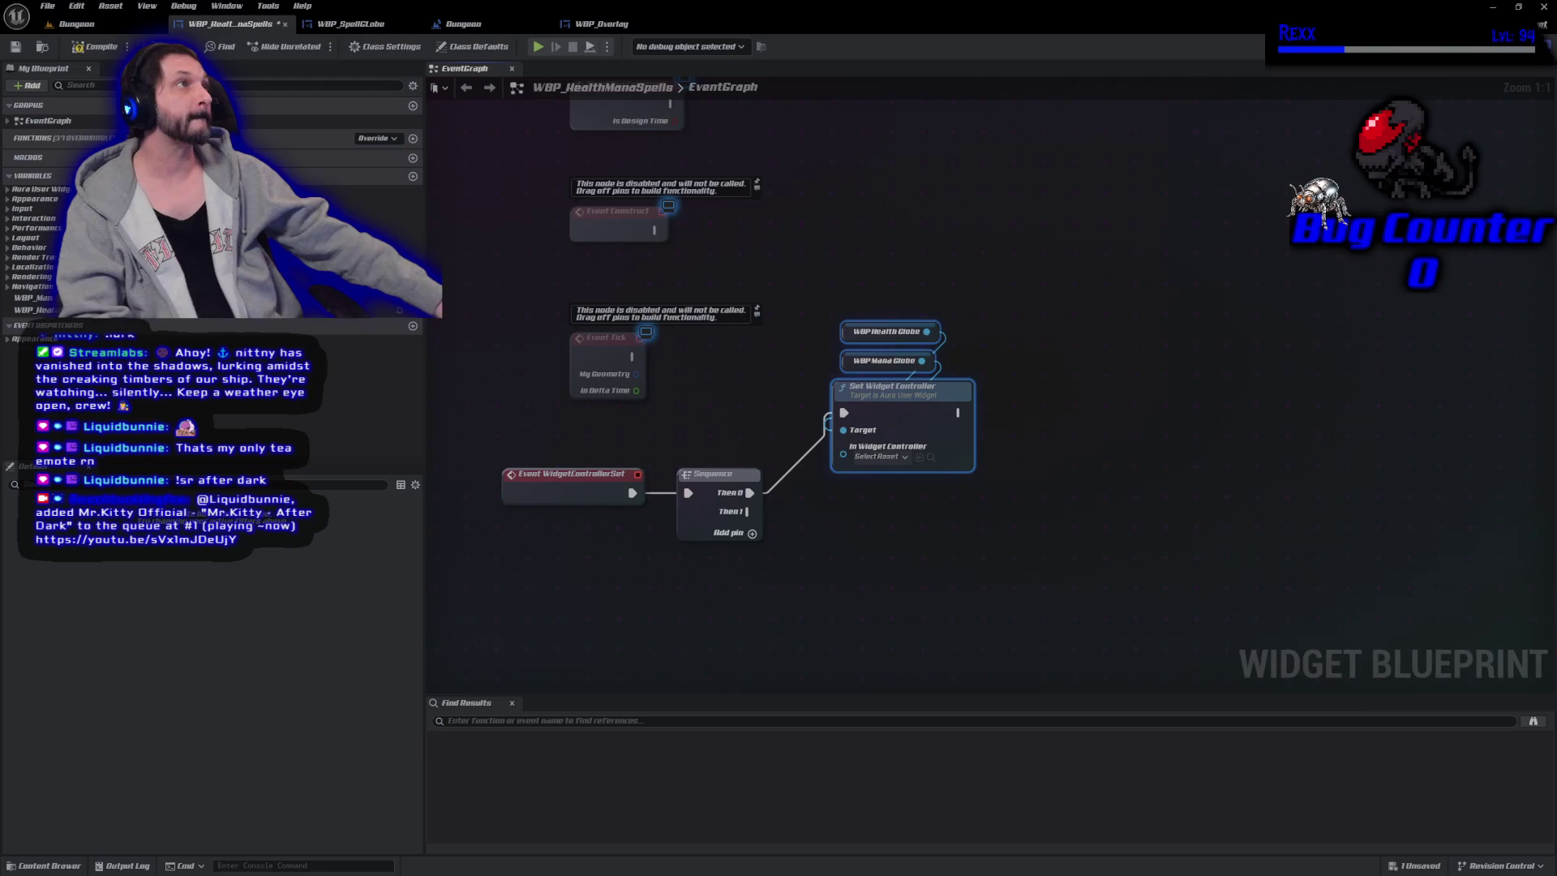
left_click_drag(831, 523, 823, 527)
Add a Get Widget Controller node and wire it into Set Widget Controller's input.
right_click(822, 527)
type("get widget")
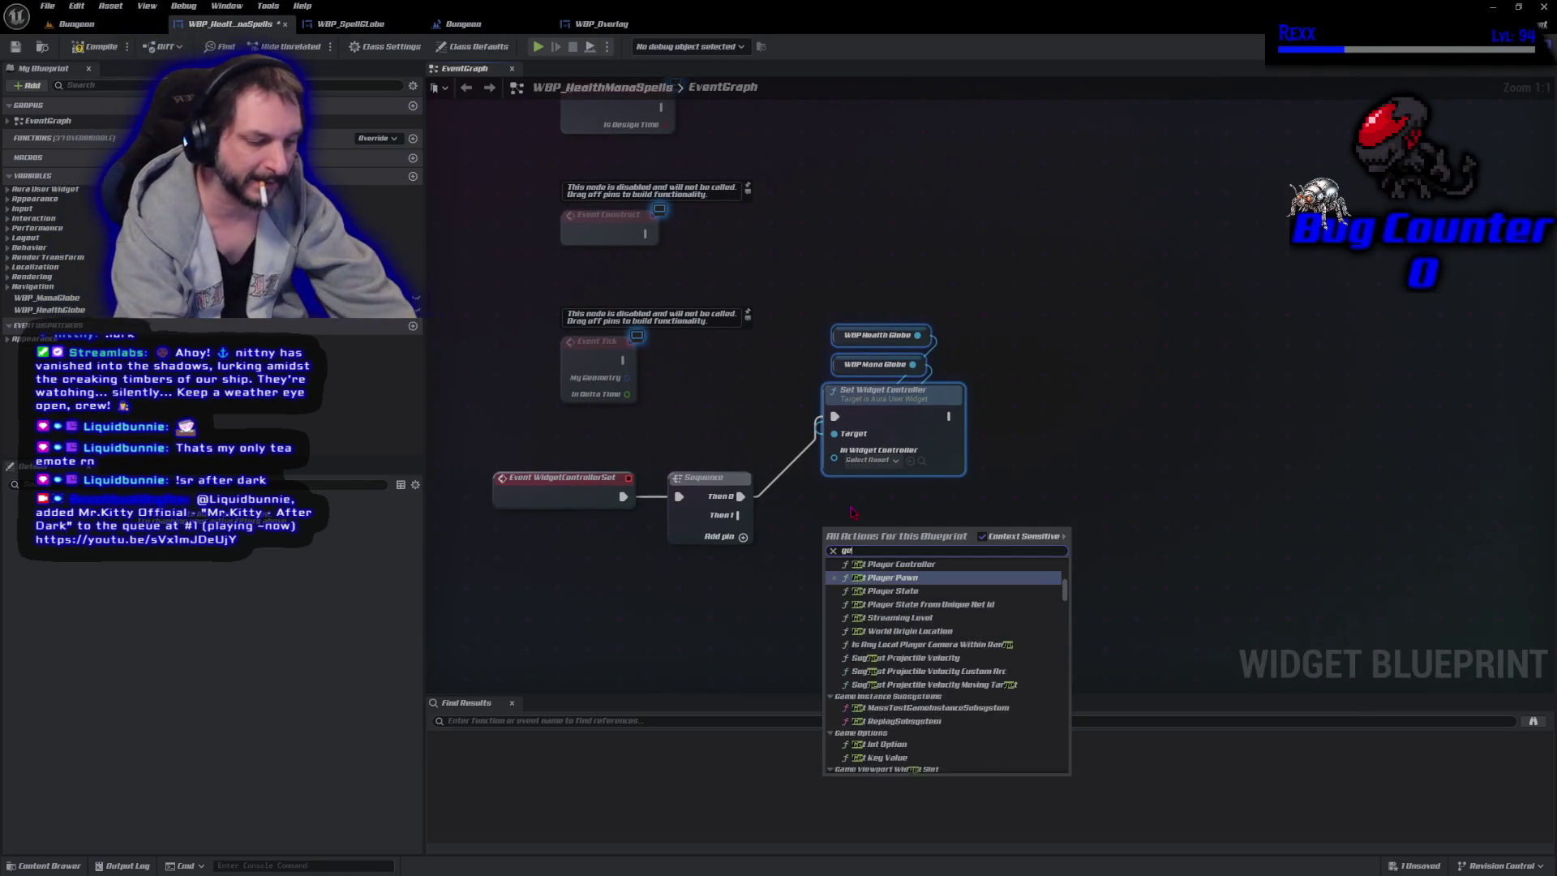
type(" controller")
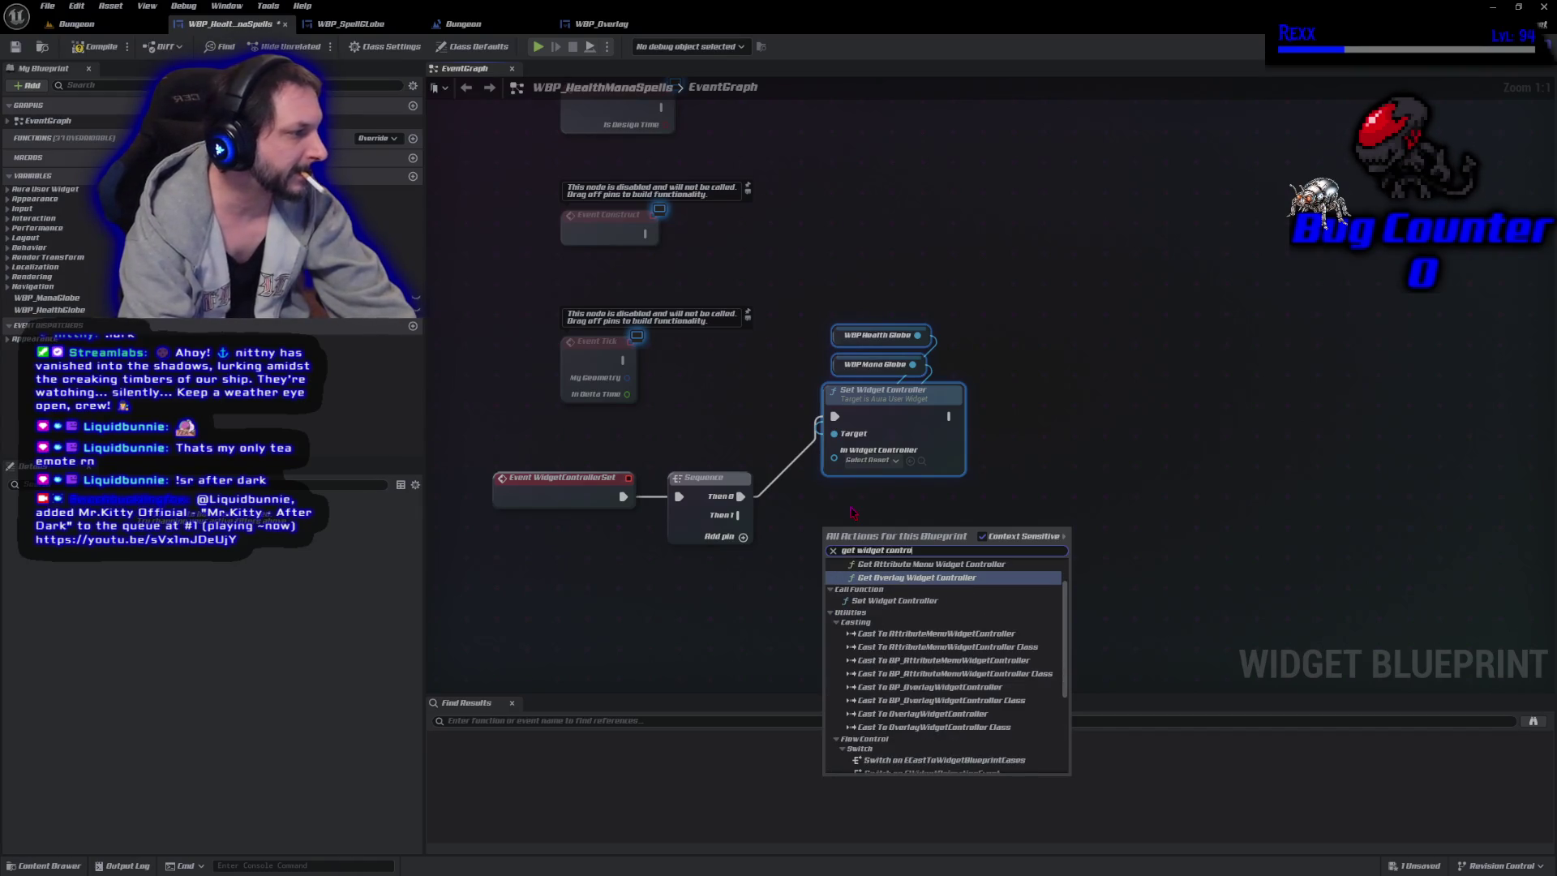
key("Down")
key("Down")
key("Down")
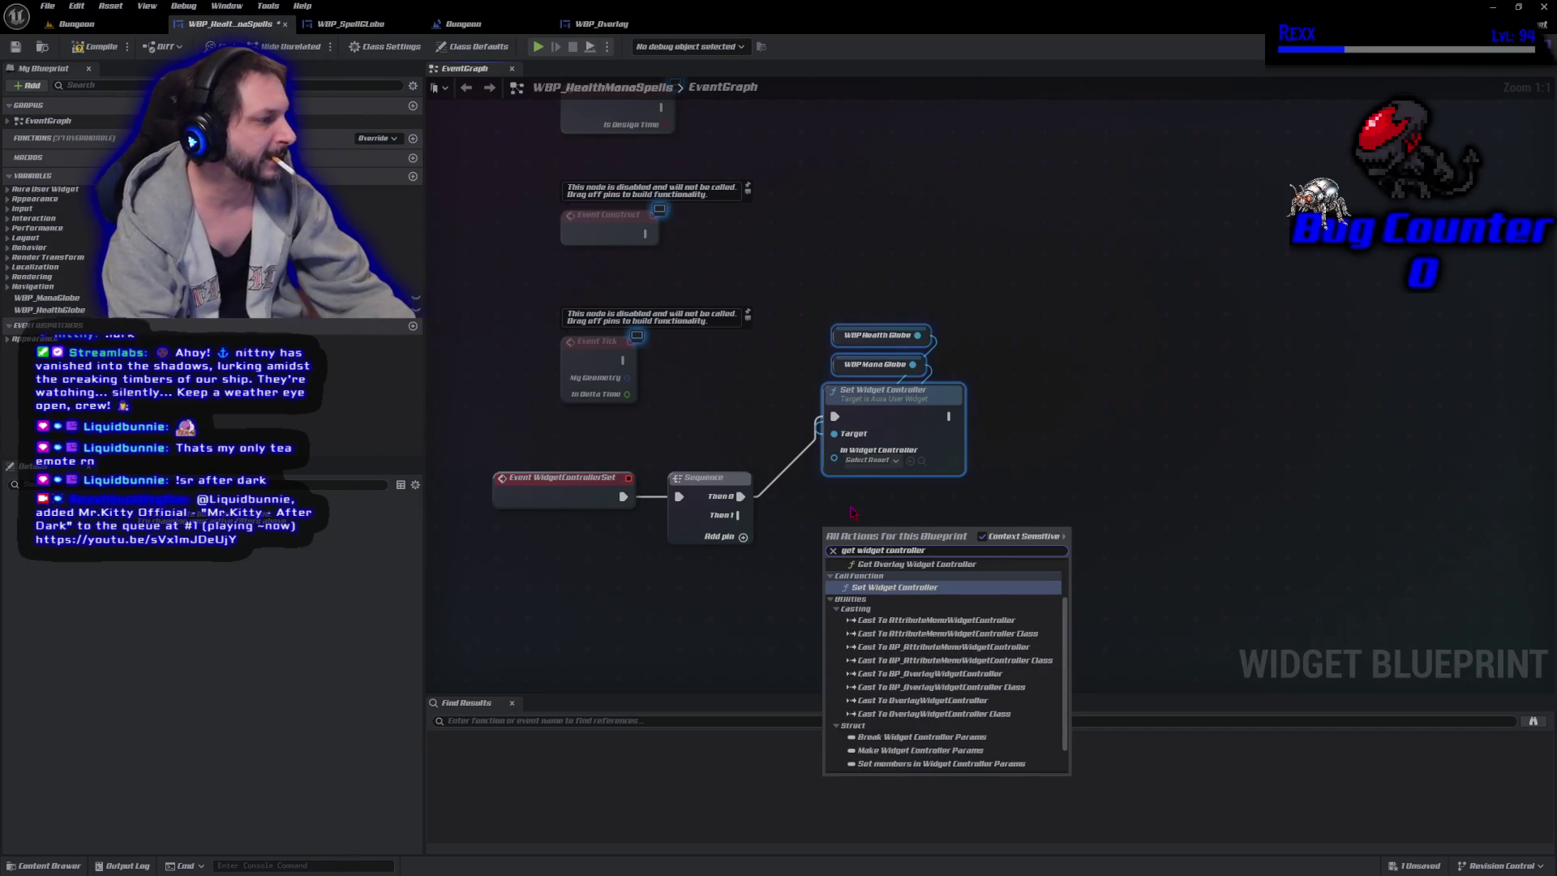
key("Return")
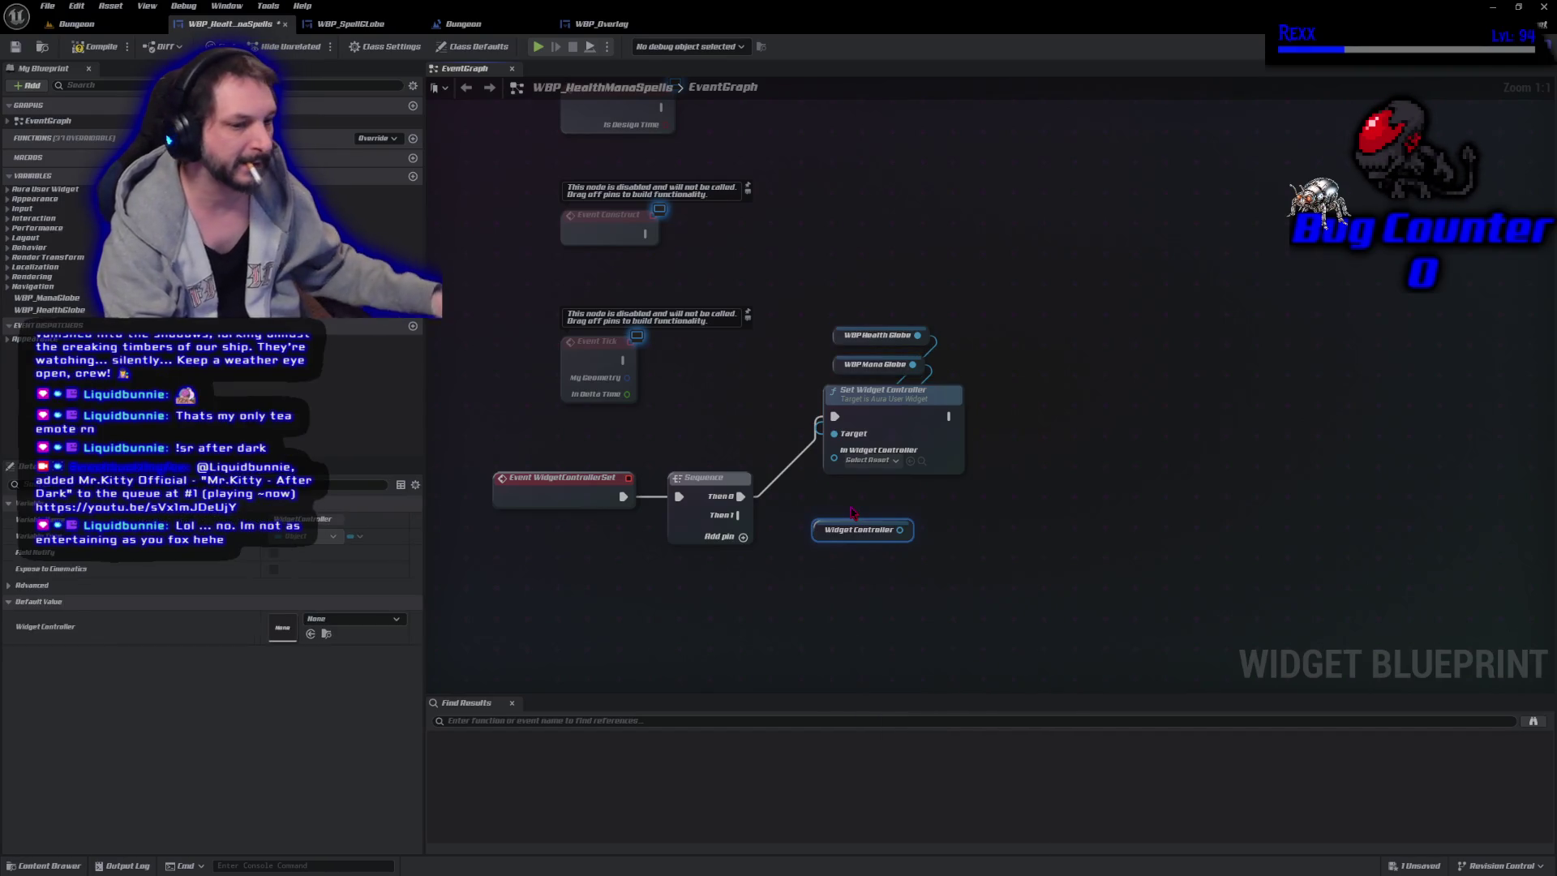
left_click_drag(899, 530, 856, 457)
Reposition the setter, globes and getter, and add a reroute point on the execution wire.
mouse_move(811, 318)
left_mouse_down()
mouse_move(913, 400)
mouse_move(961, 412)
mouse_move(942, 392)
left_mouse_up()
left_click_drag(827, 532, 768, 455)
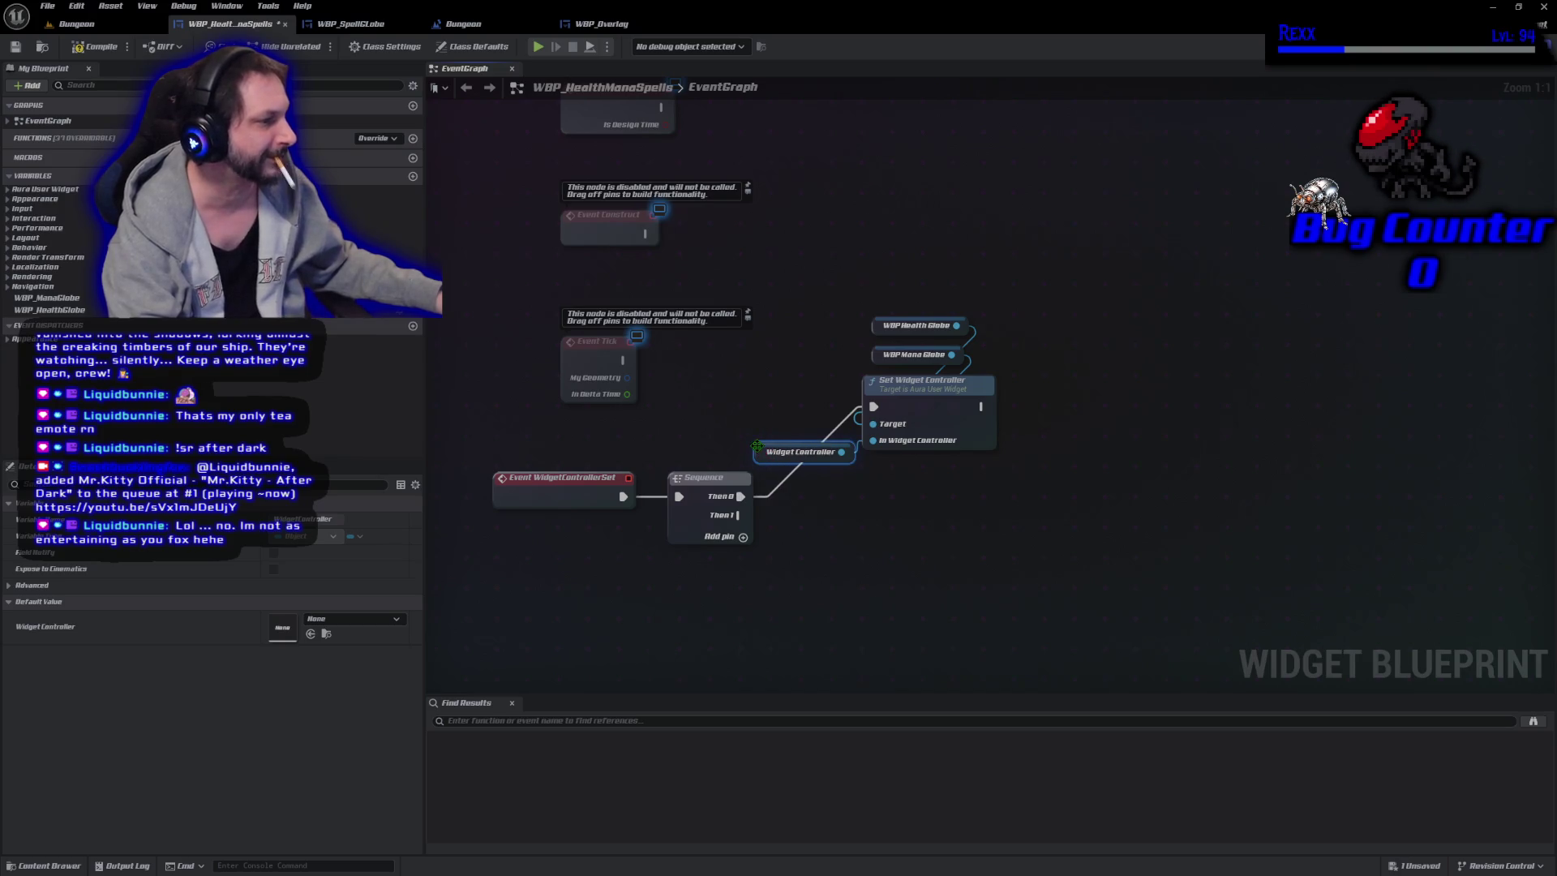
left_click_drag(802, 260, 1069, 570)
left_click_drag(946, 408, 1043, 428)
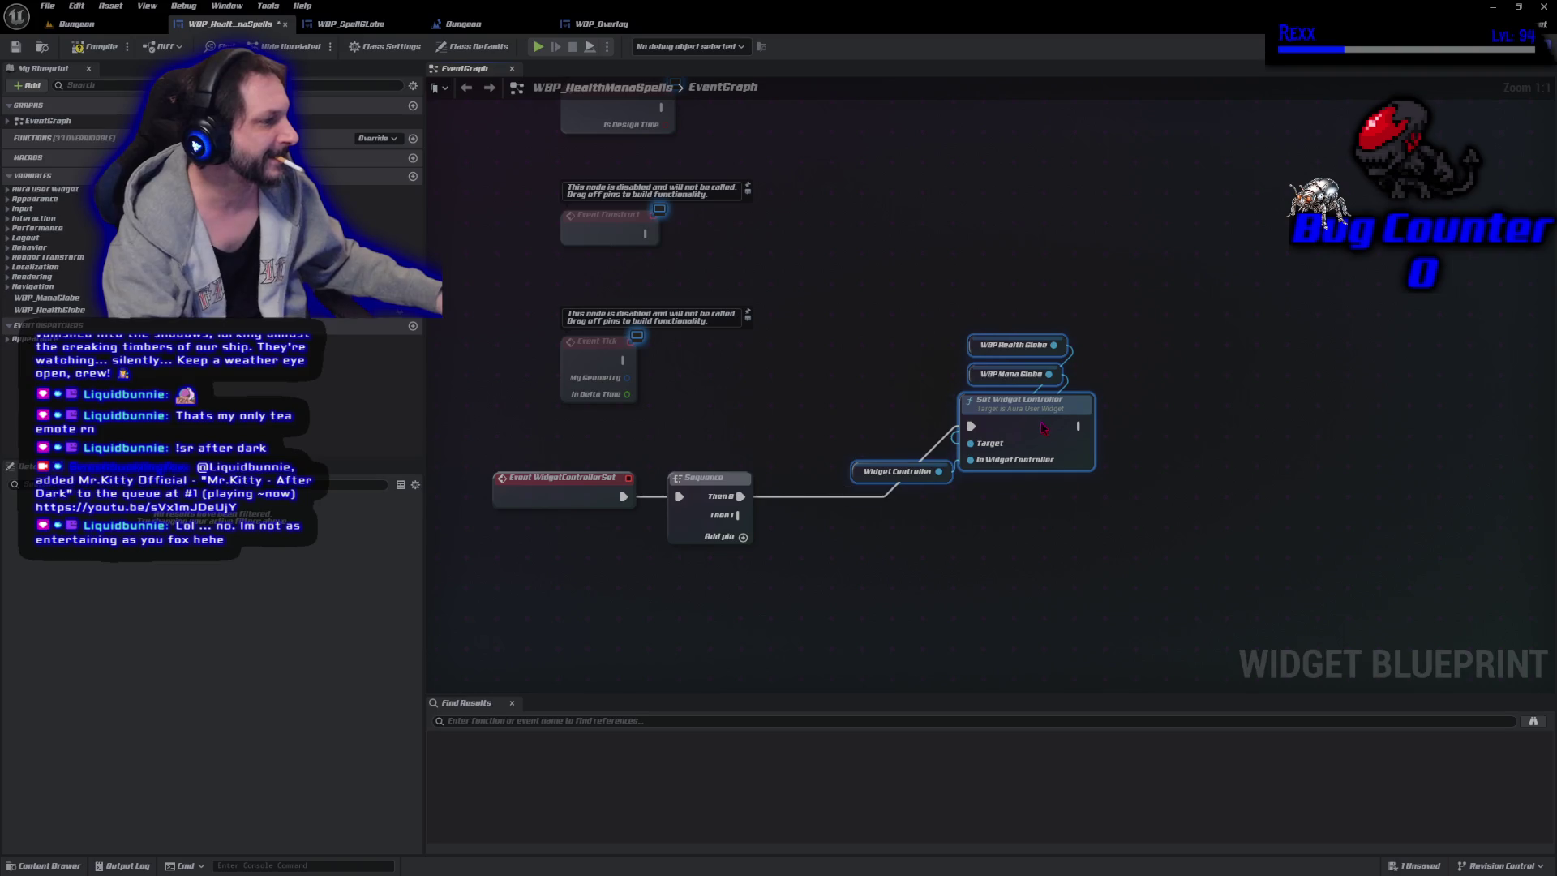
double_click(815, 495)
mouse_move(815, 487)
left_mouse_down()
mouse_move(805, 418)
mouse_move(776, 419)
mouse_move(786, 427)
left_mouse_up()
Compile WBP_HealthManaSpells and return to the Dungeon level.
left_click(93, 46)
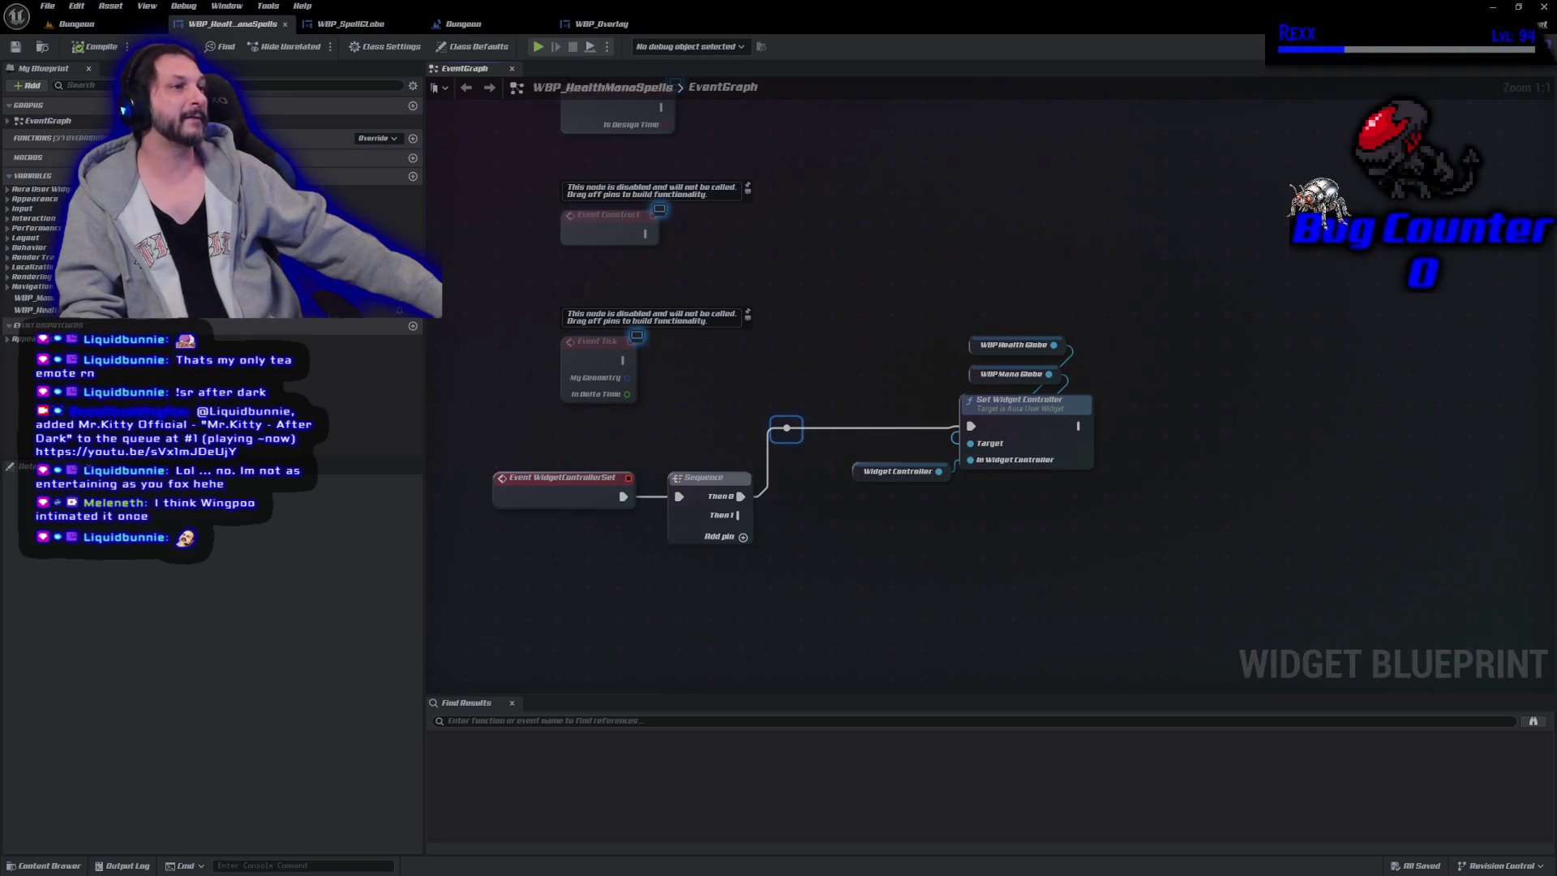
left_click(49, 6)
key("Escape")
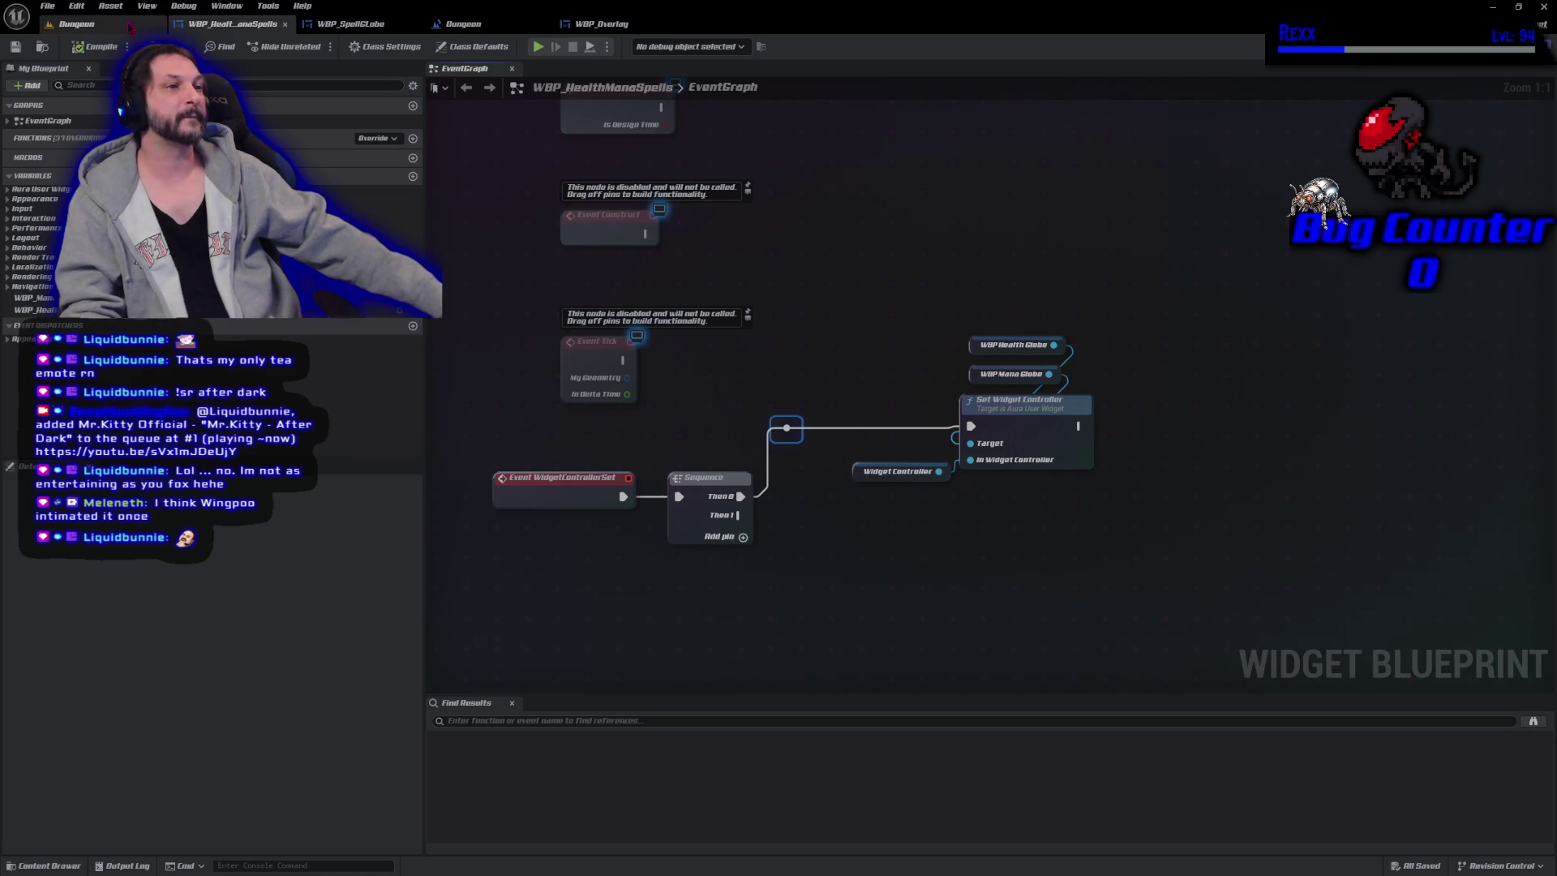
left_click(73, 23)
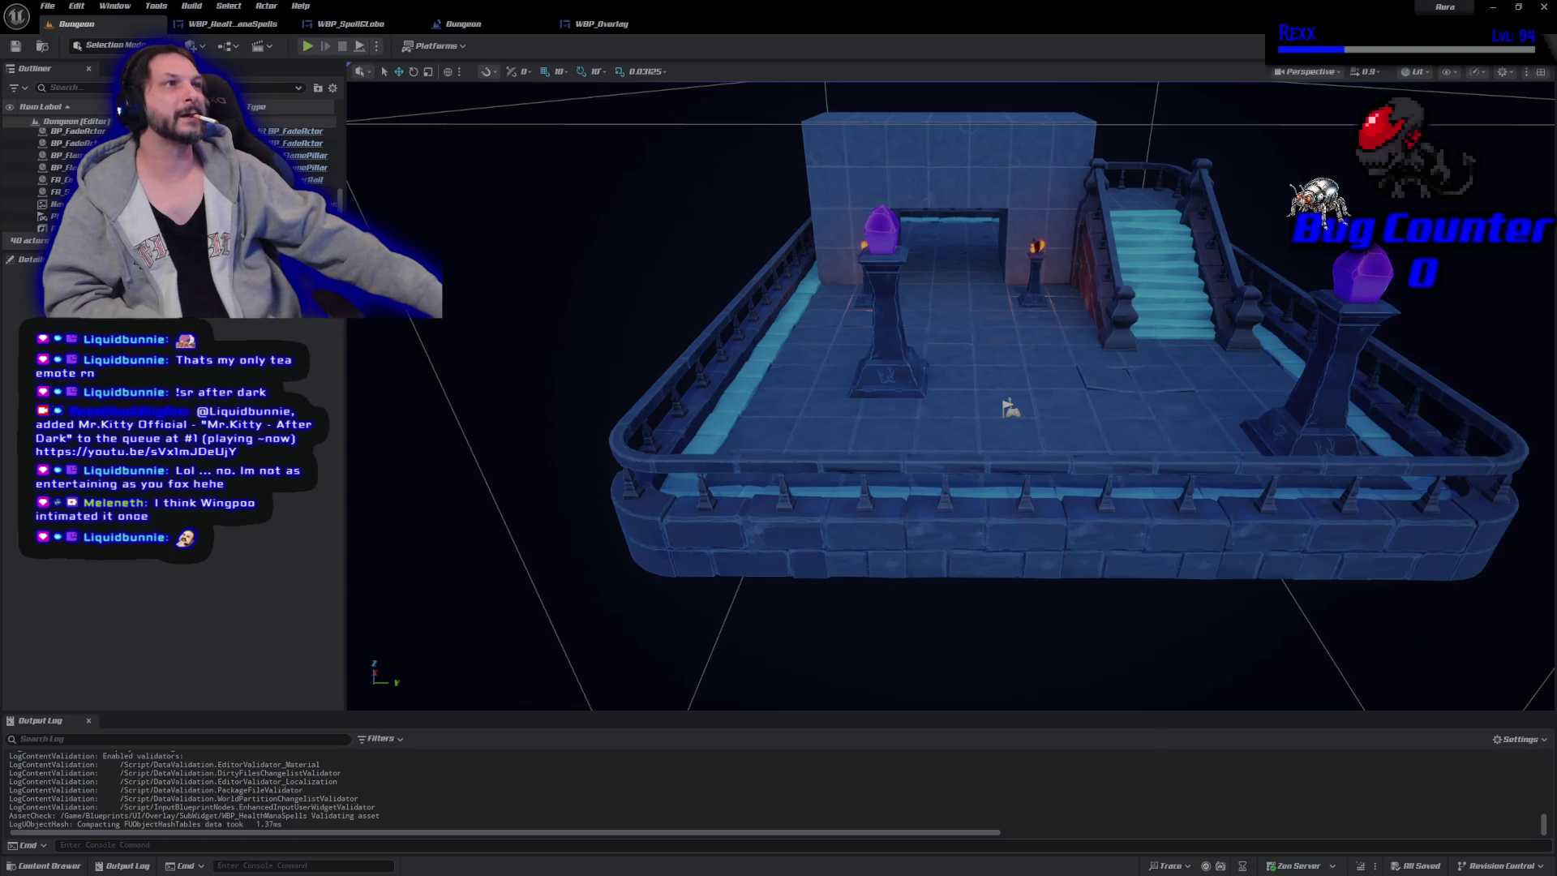
Place a BP_FireArea from Blueprints > Actor > Area onto the platform floor.
left_click(44, 866)
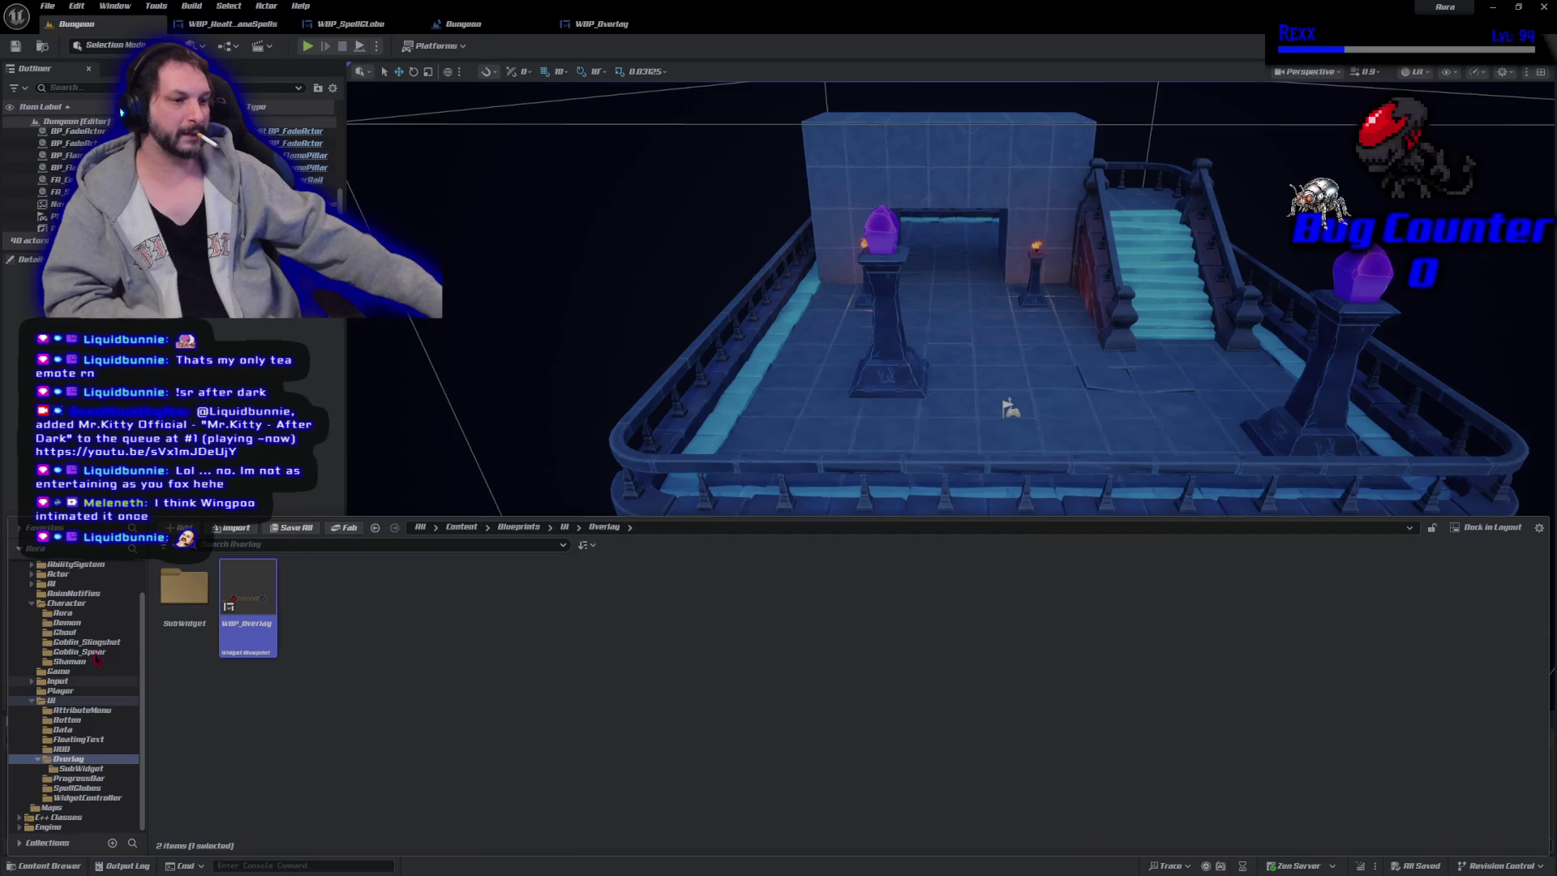
left_click(72, 576)
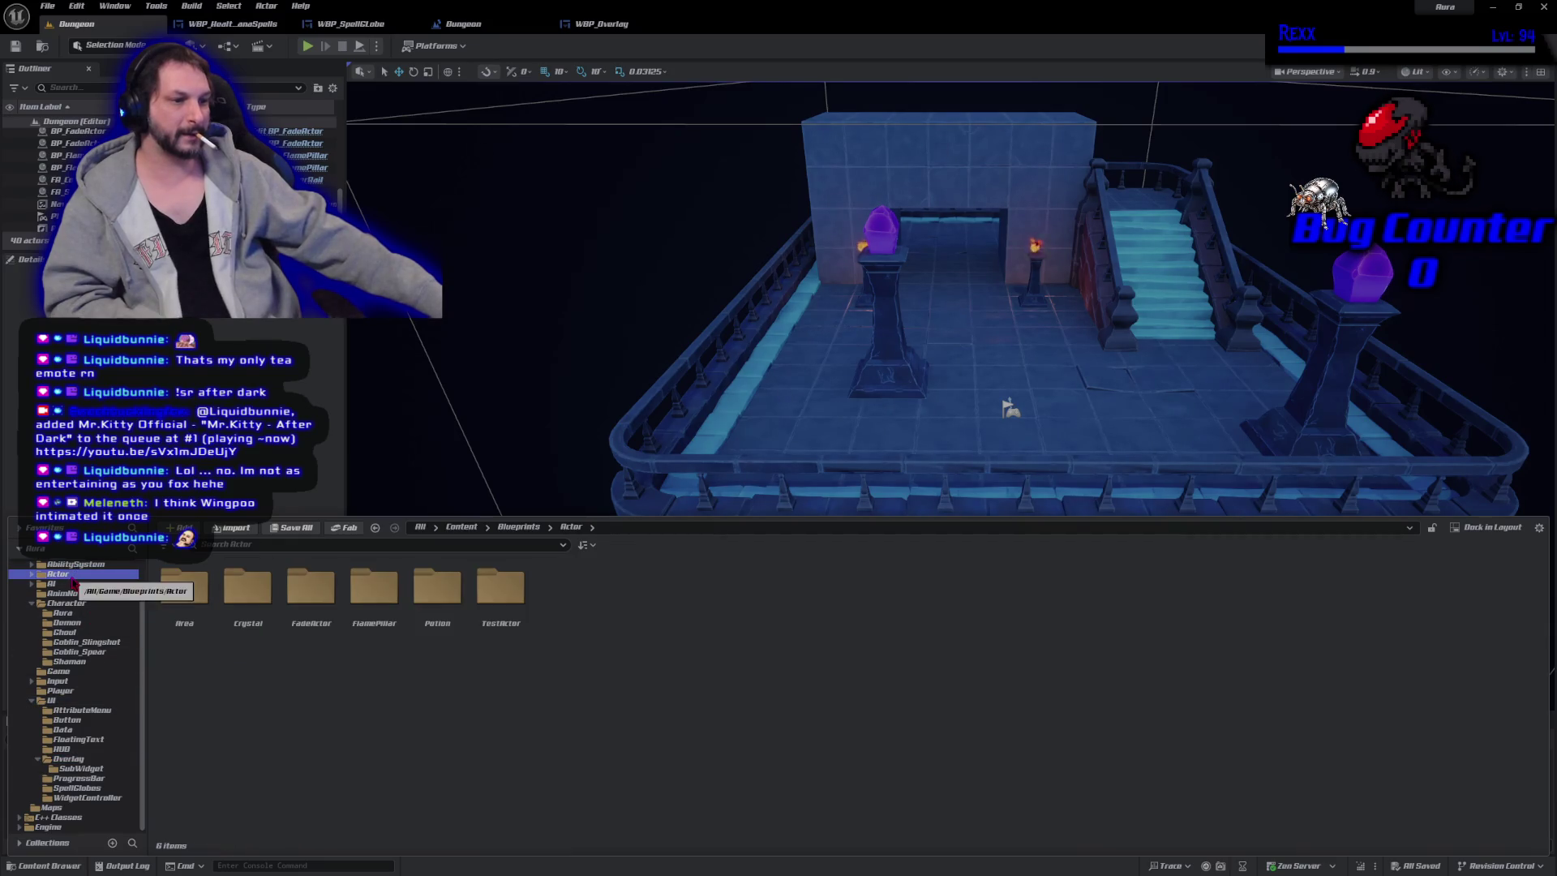
double_click(184, 588)
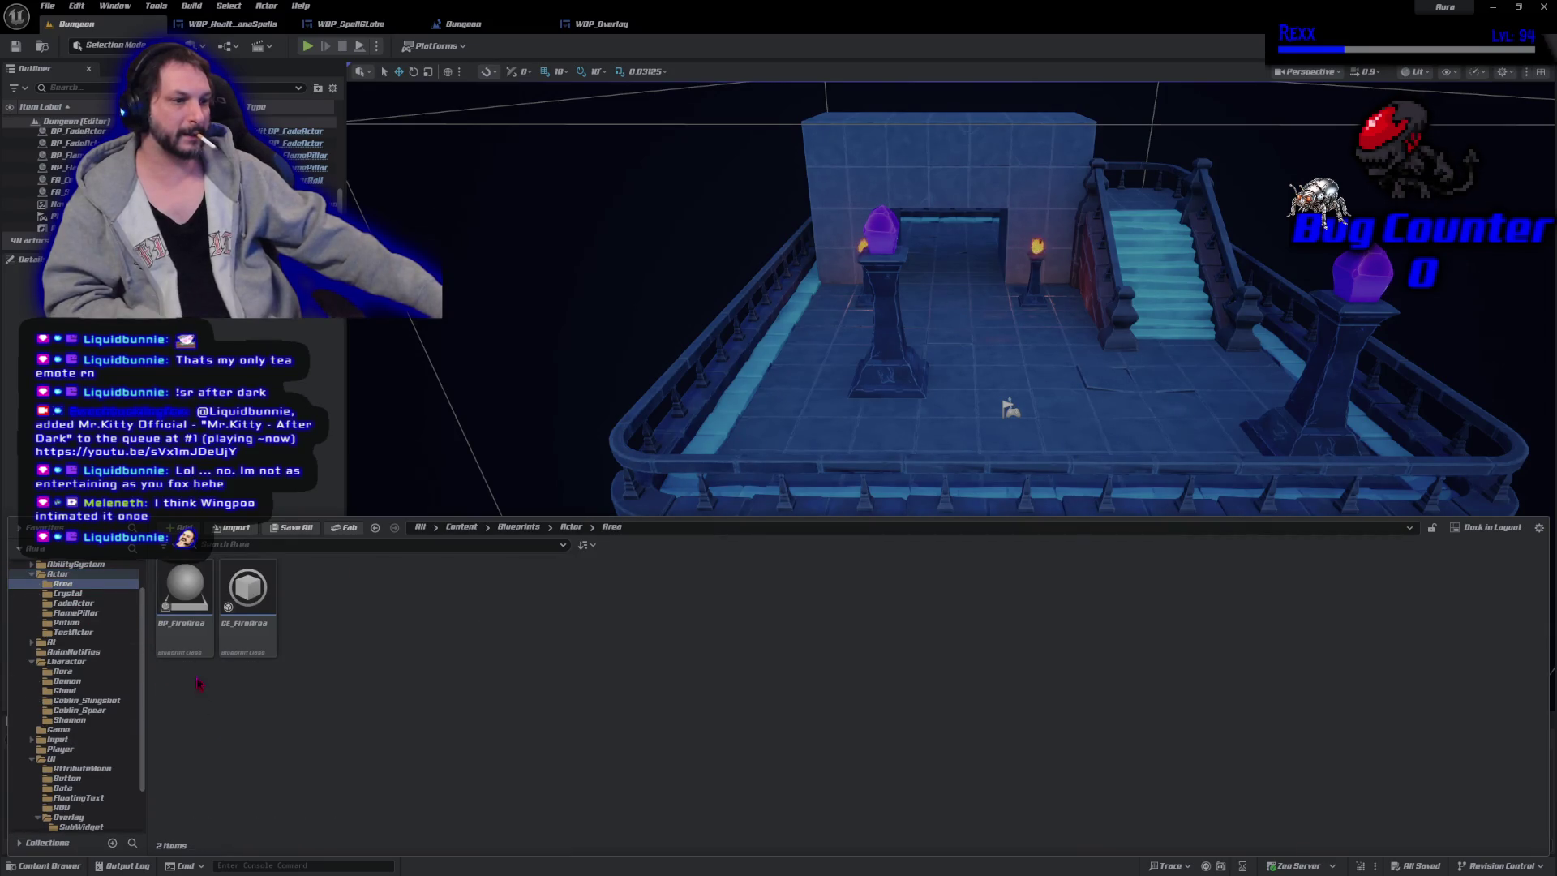
mouse_move(185, 588)
left_mouse_down()
mouse_move(927, 365)
mouse_move(996, 318)
left_mouse_up()
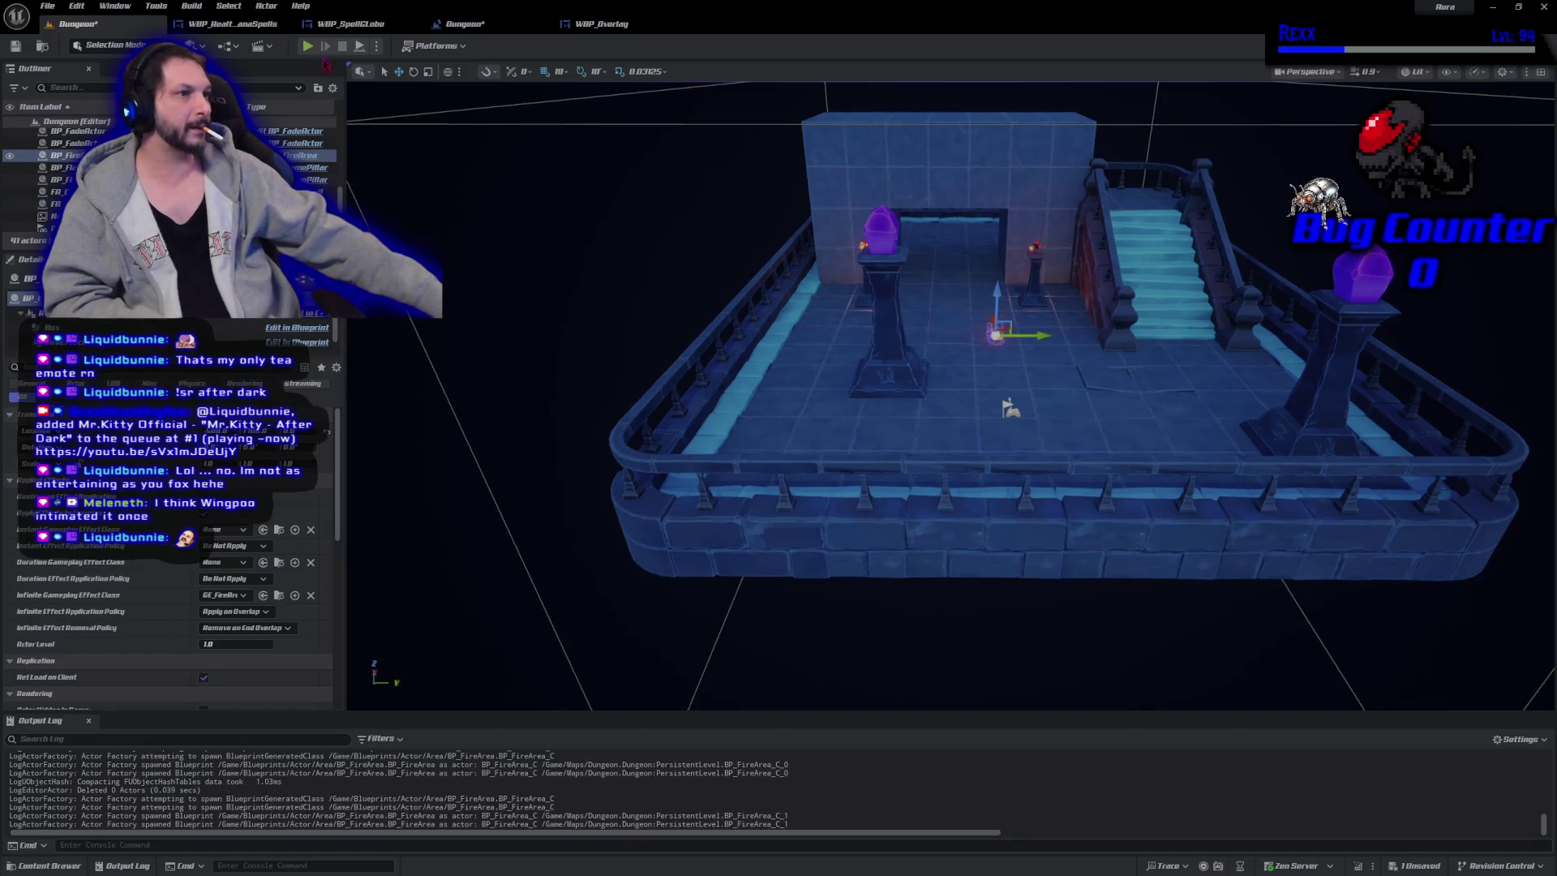
Play-test the level, walking the character through the fire to drain health.
left_click(308, 48)
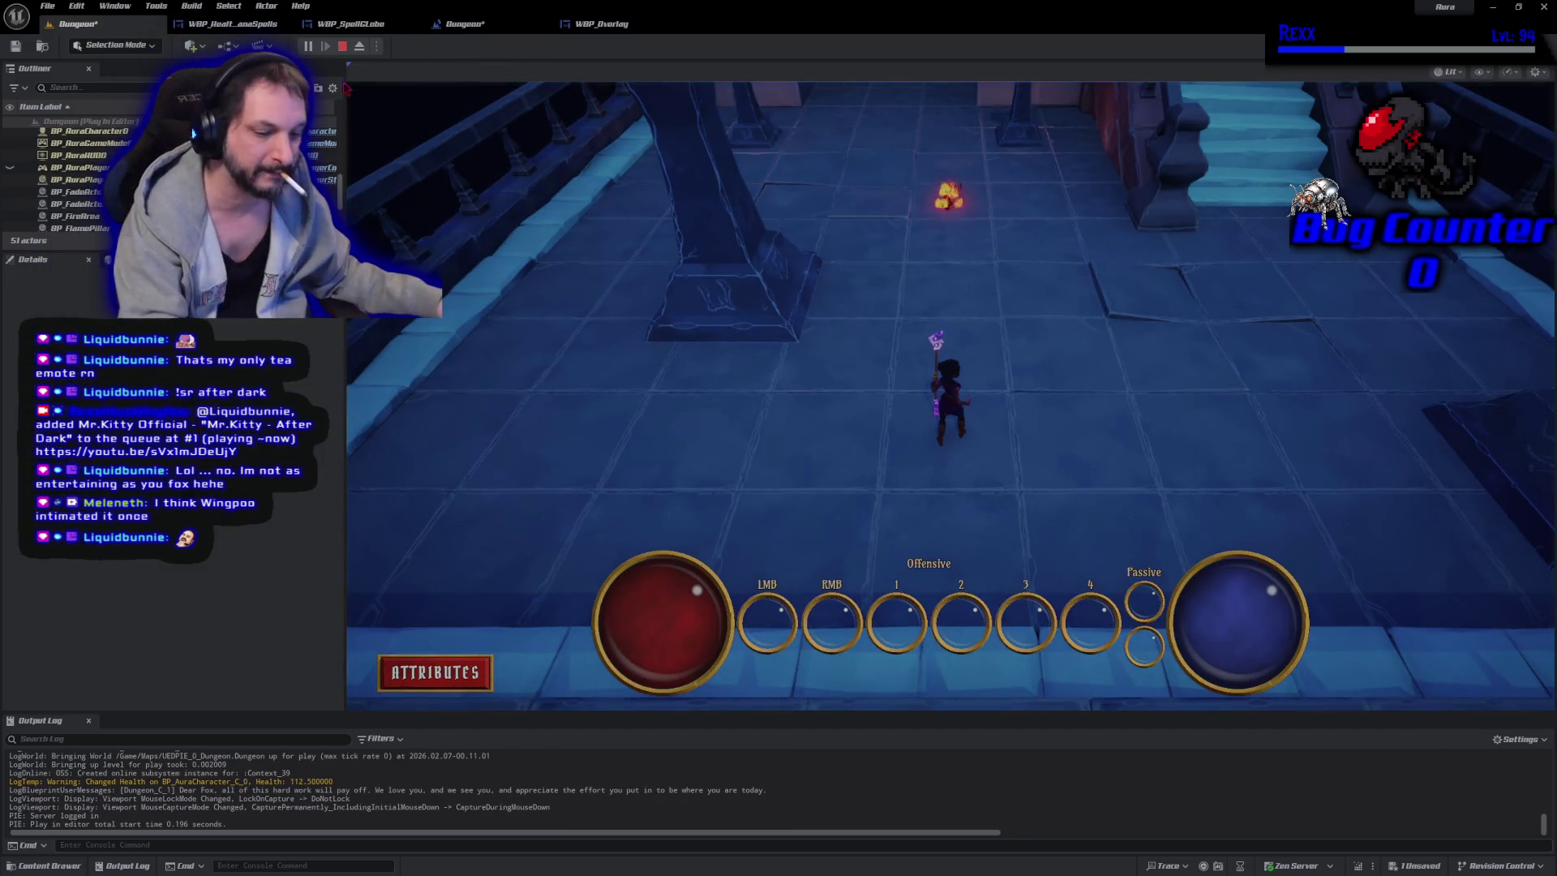
key("w")
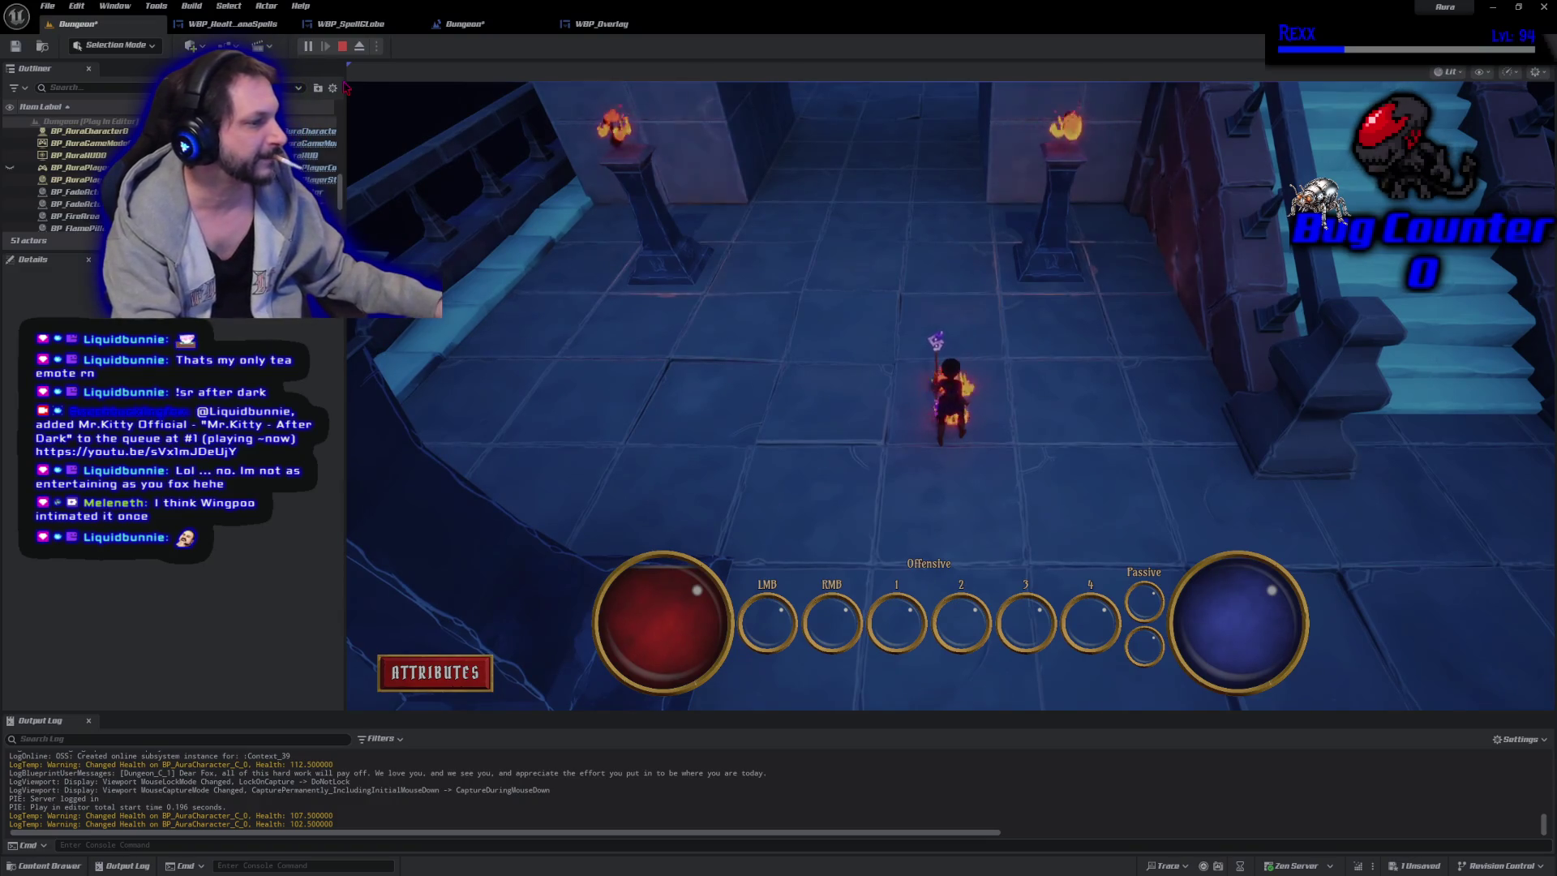
key("s")
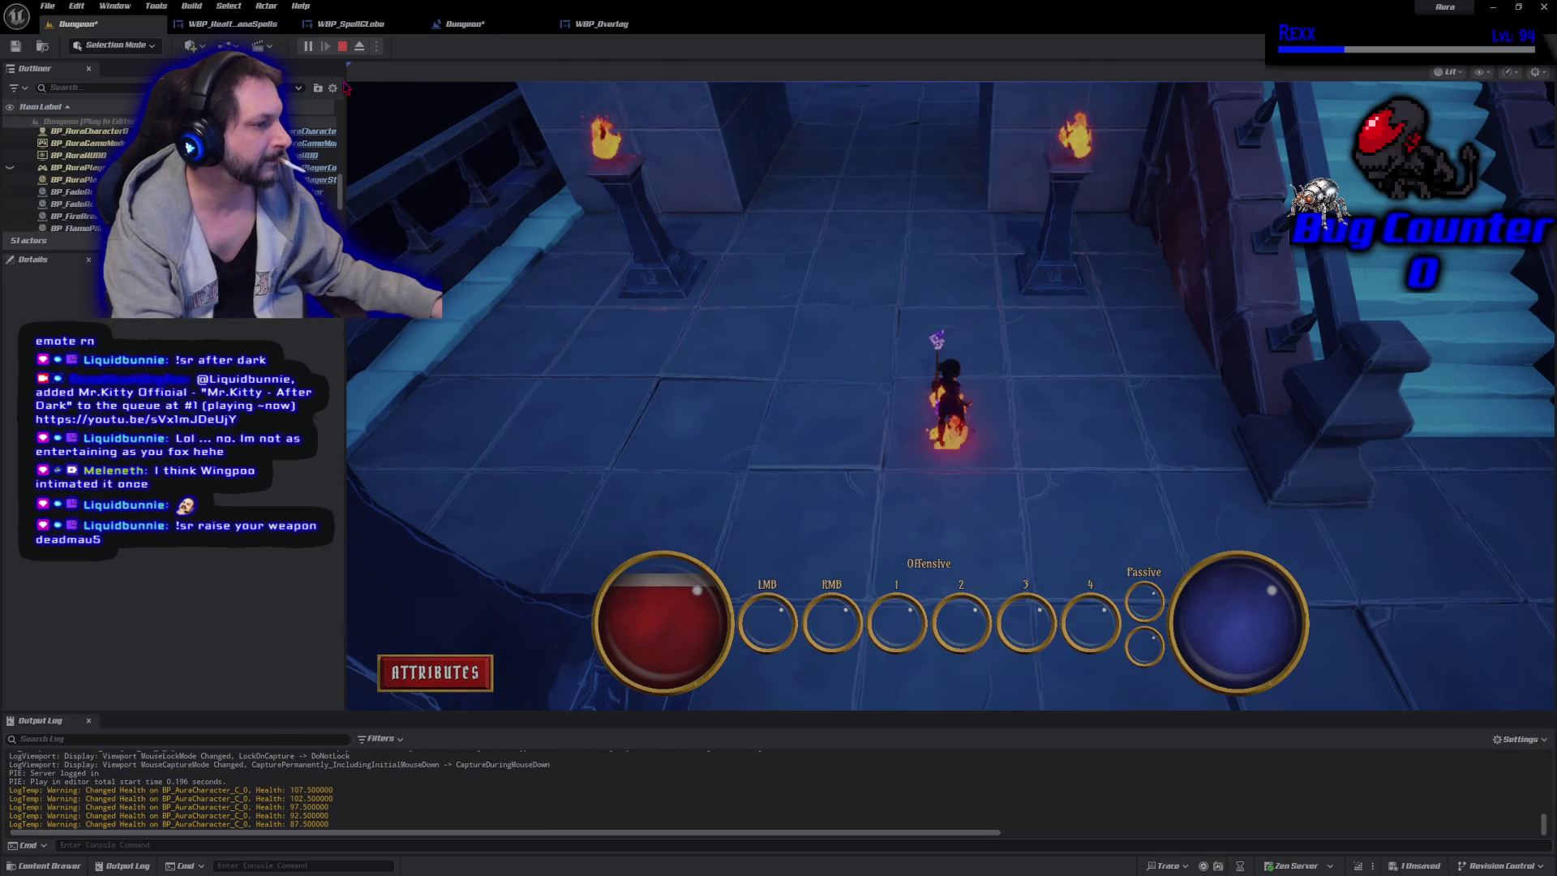
key("s")
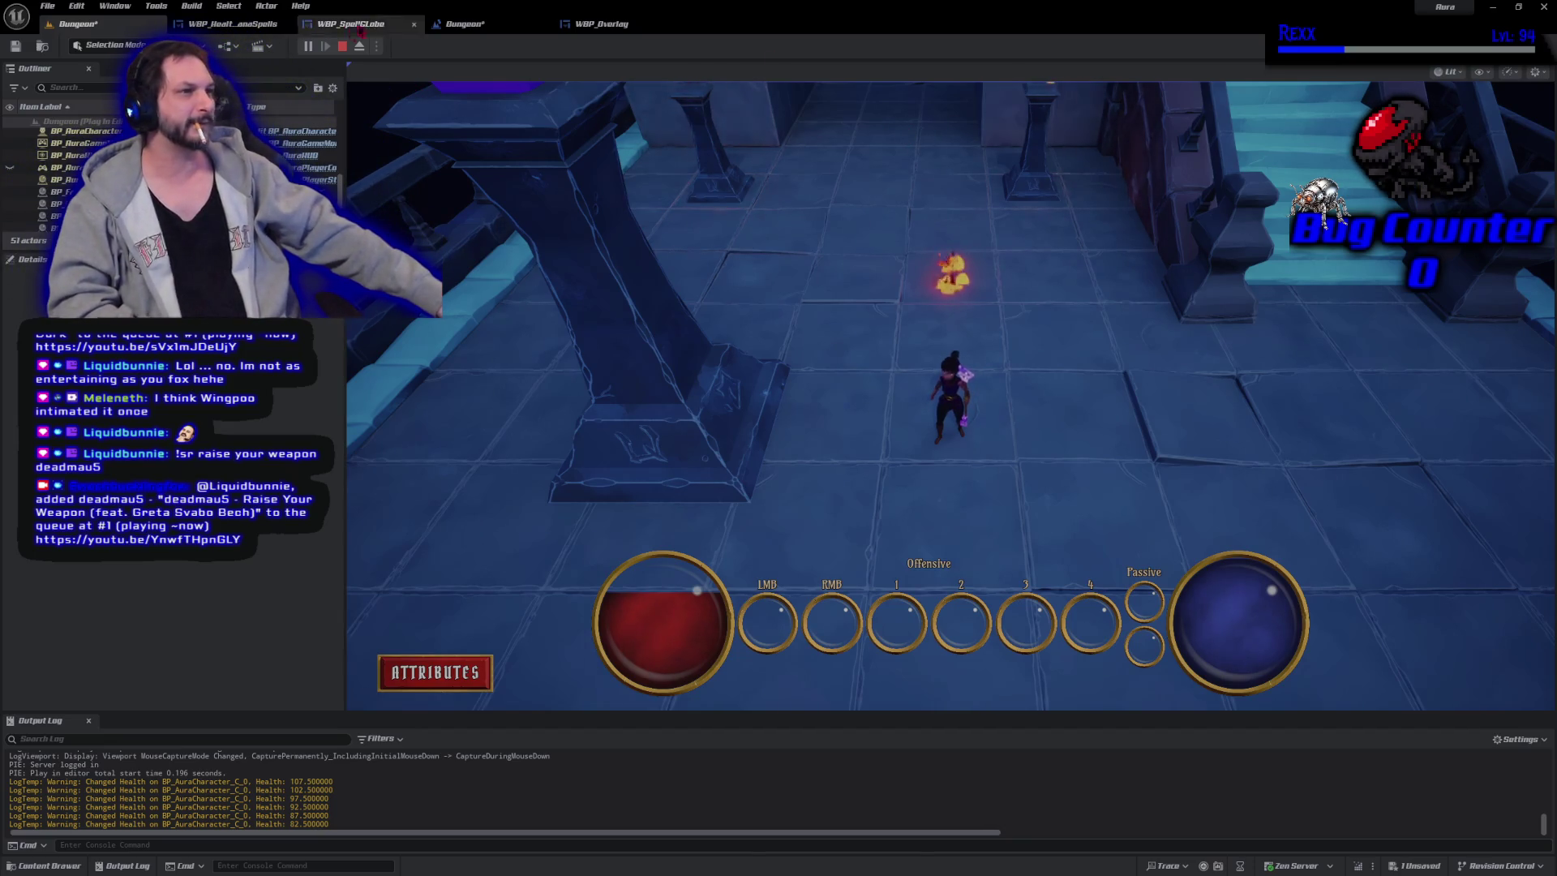
key("Escape")
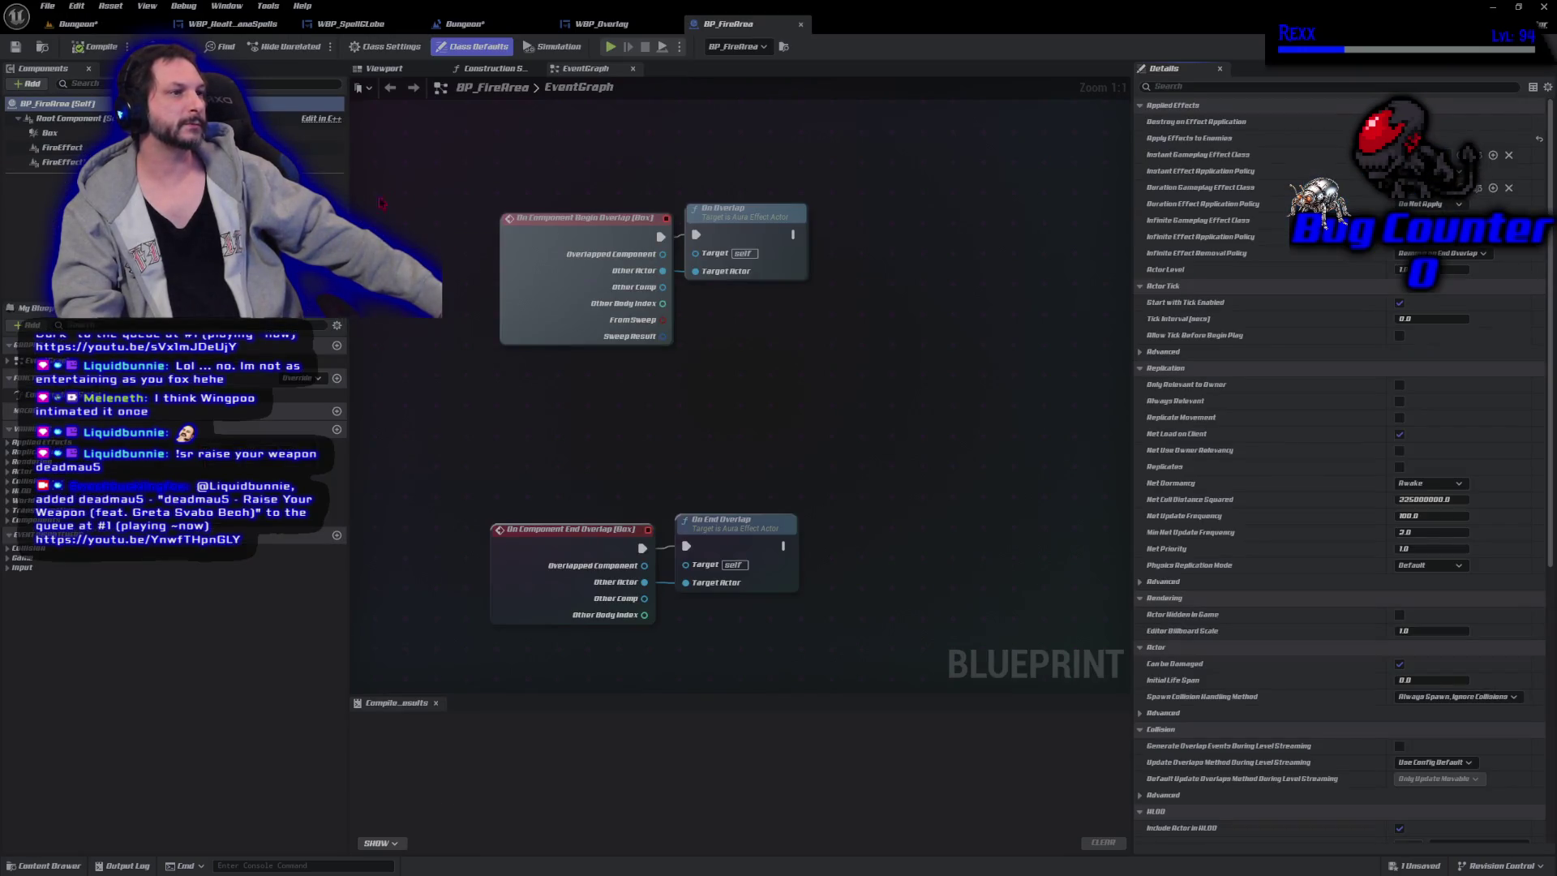
Toggle the BP_FireArea Box component's in-game visibility and compile the blueprint.
left_click(384, 69)
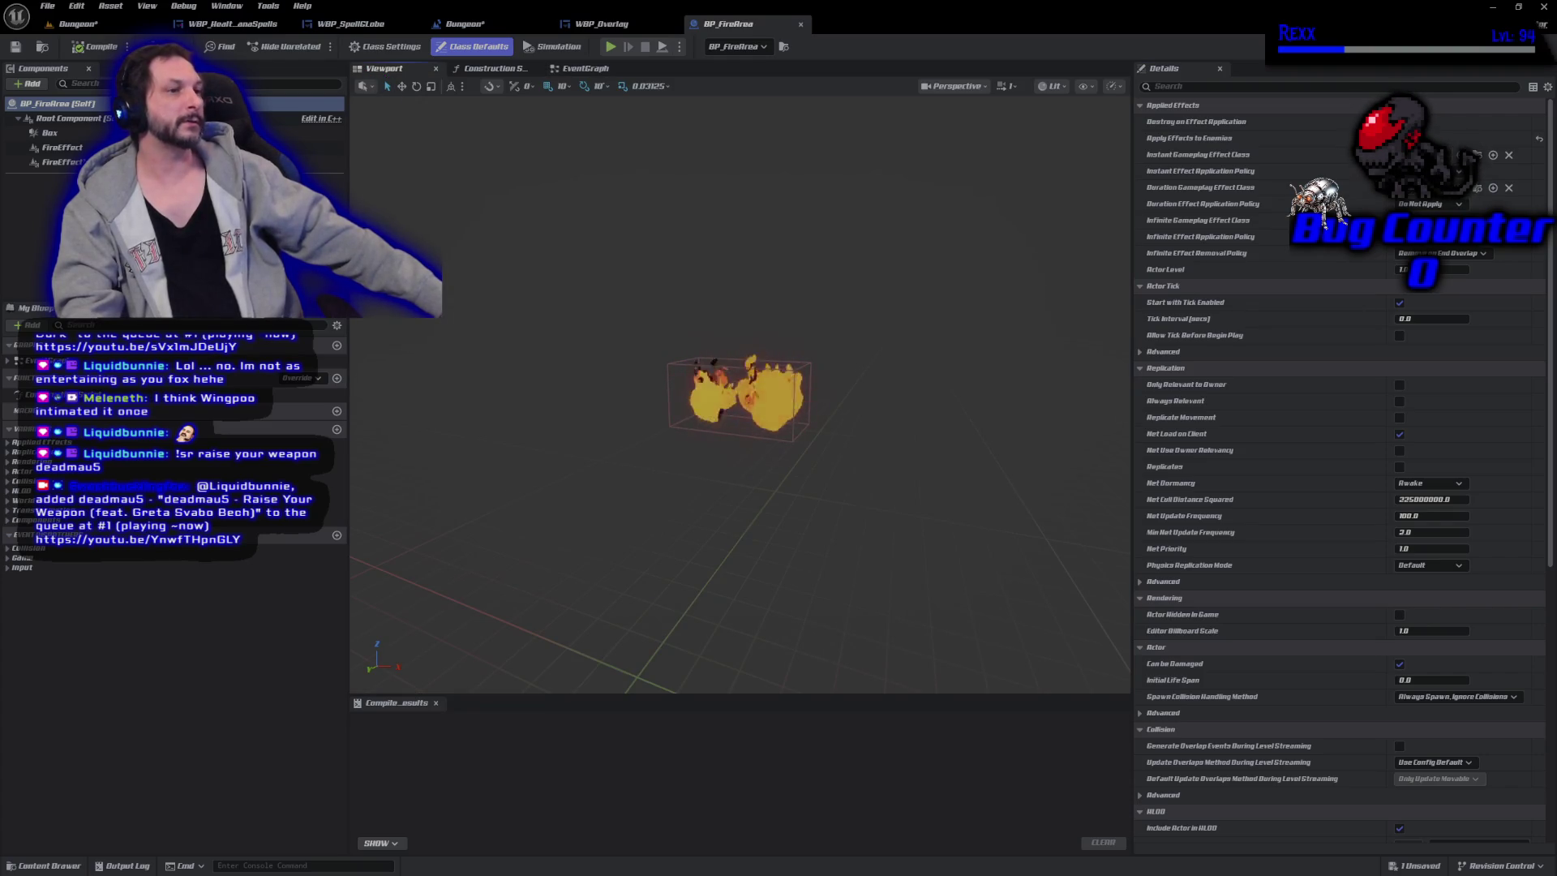
left_click(50, 132)
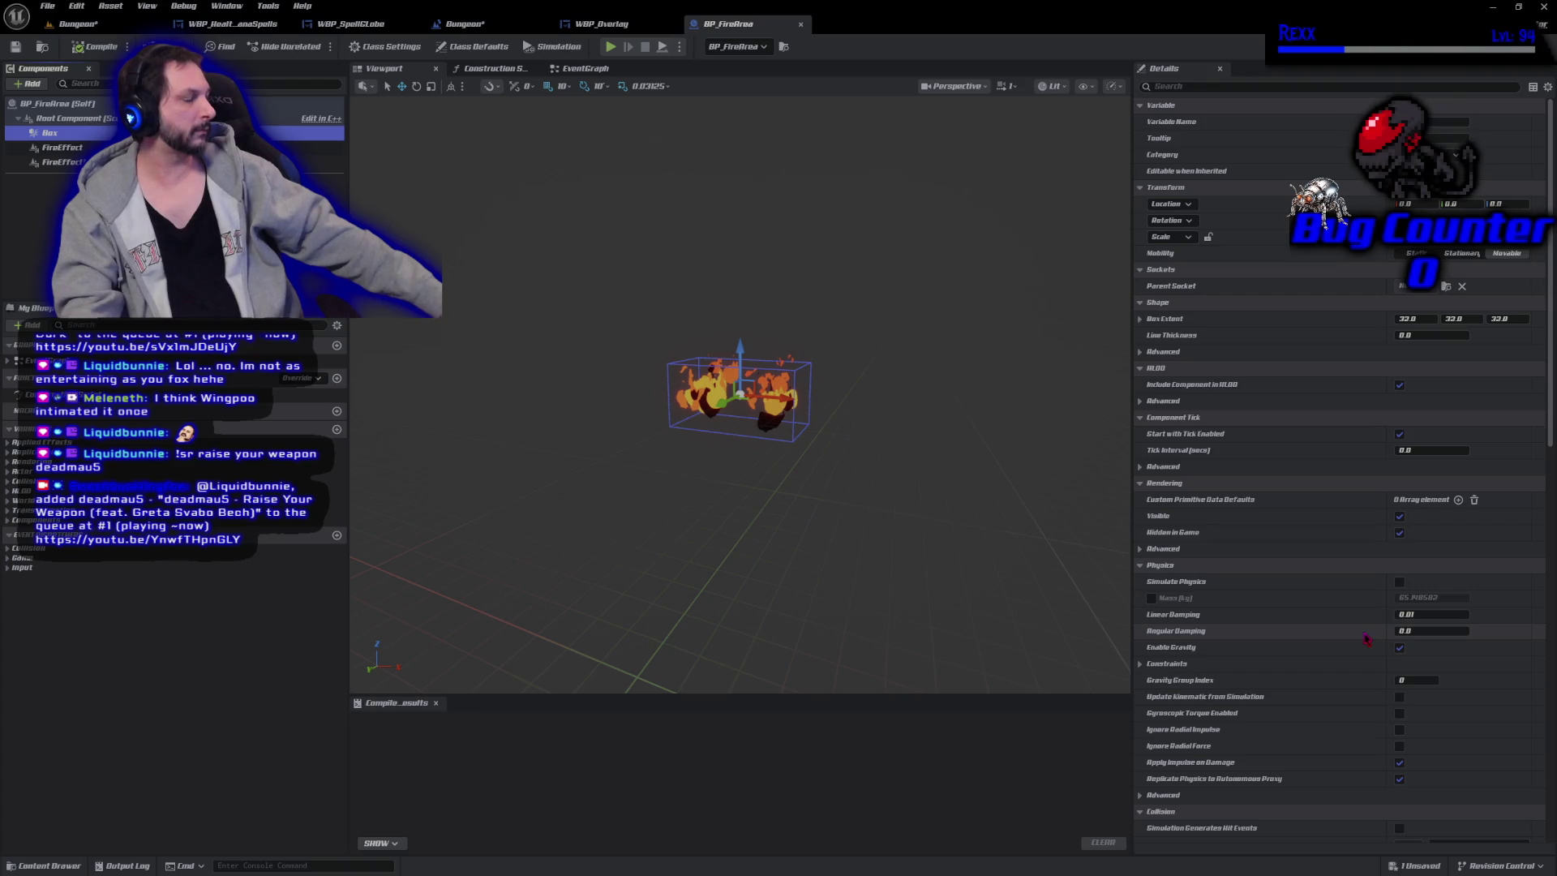
scroll(1367, 638, "down", 3)
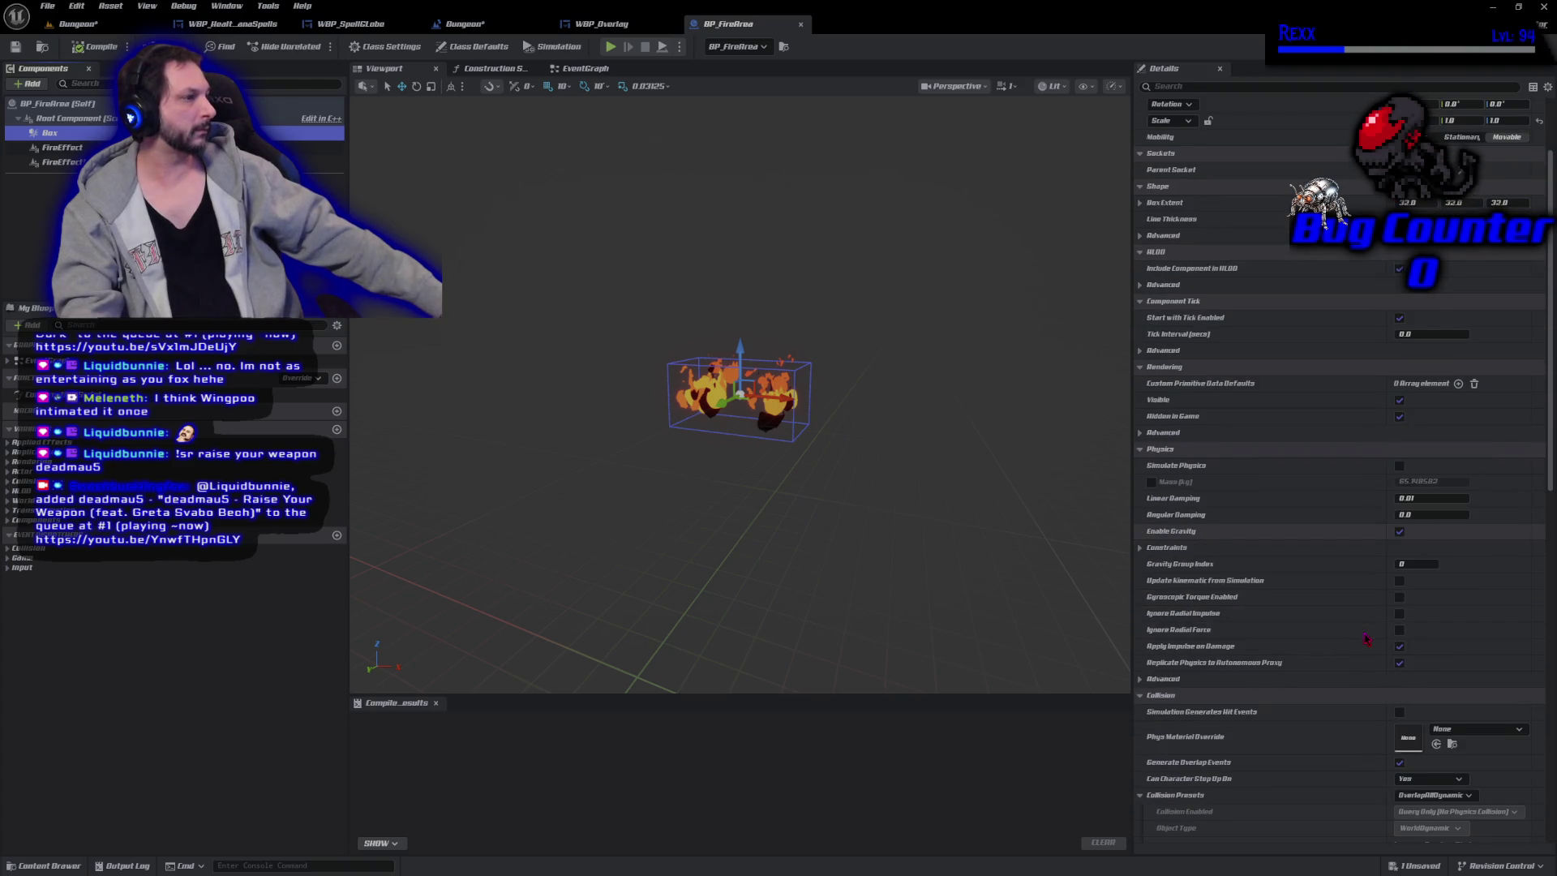
scroll(1367, 638, "down", 1)
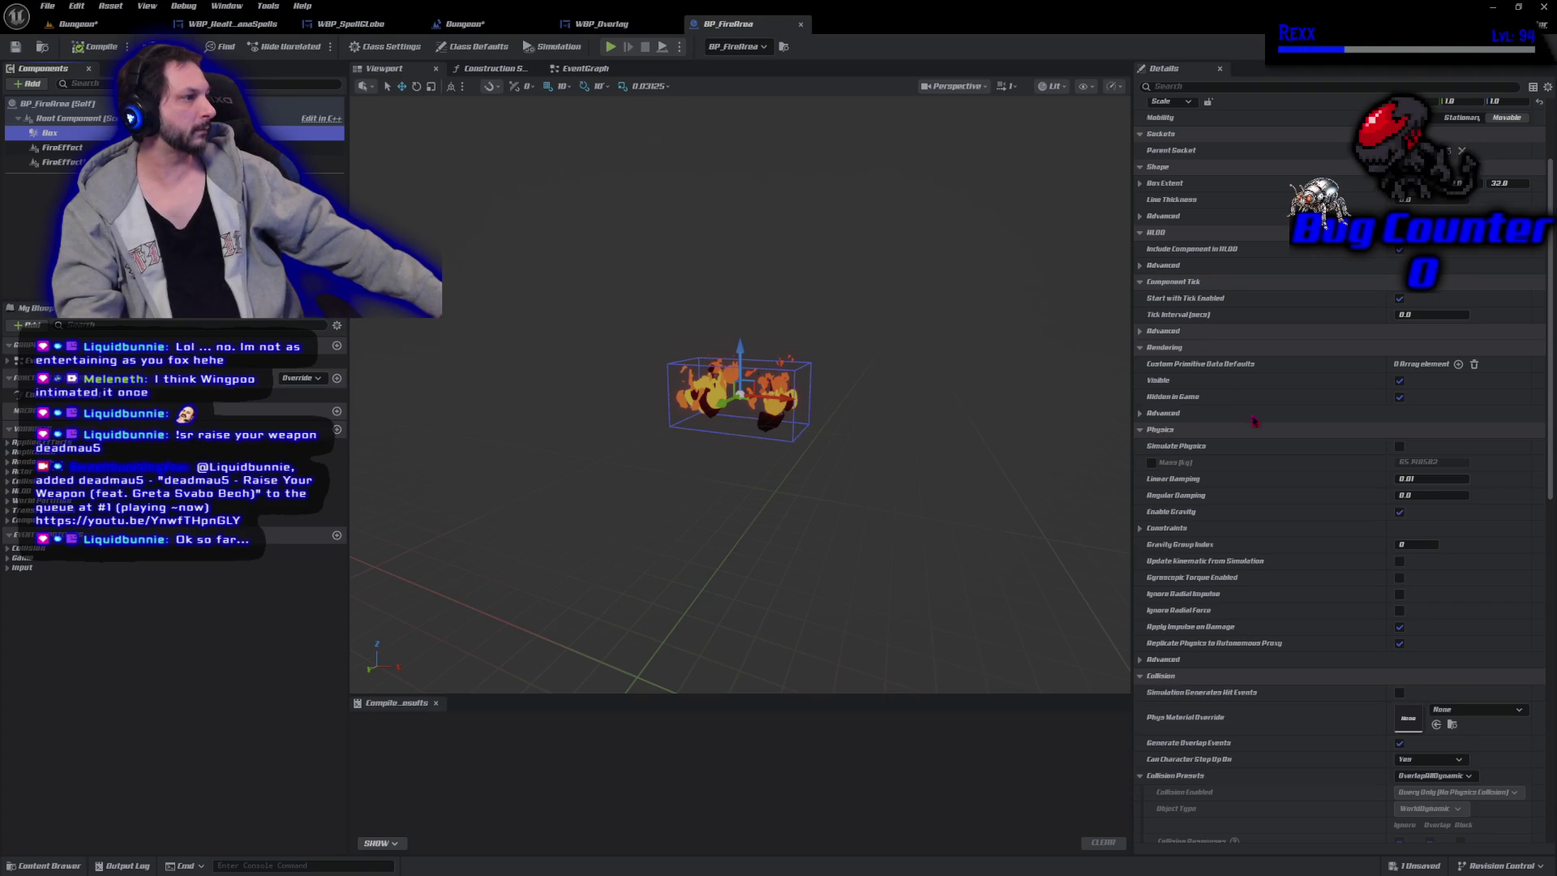
left_click(1399, 397)
left_click(95, 46)
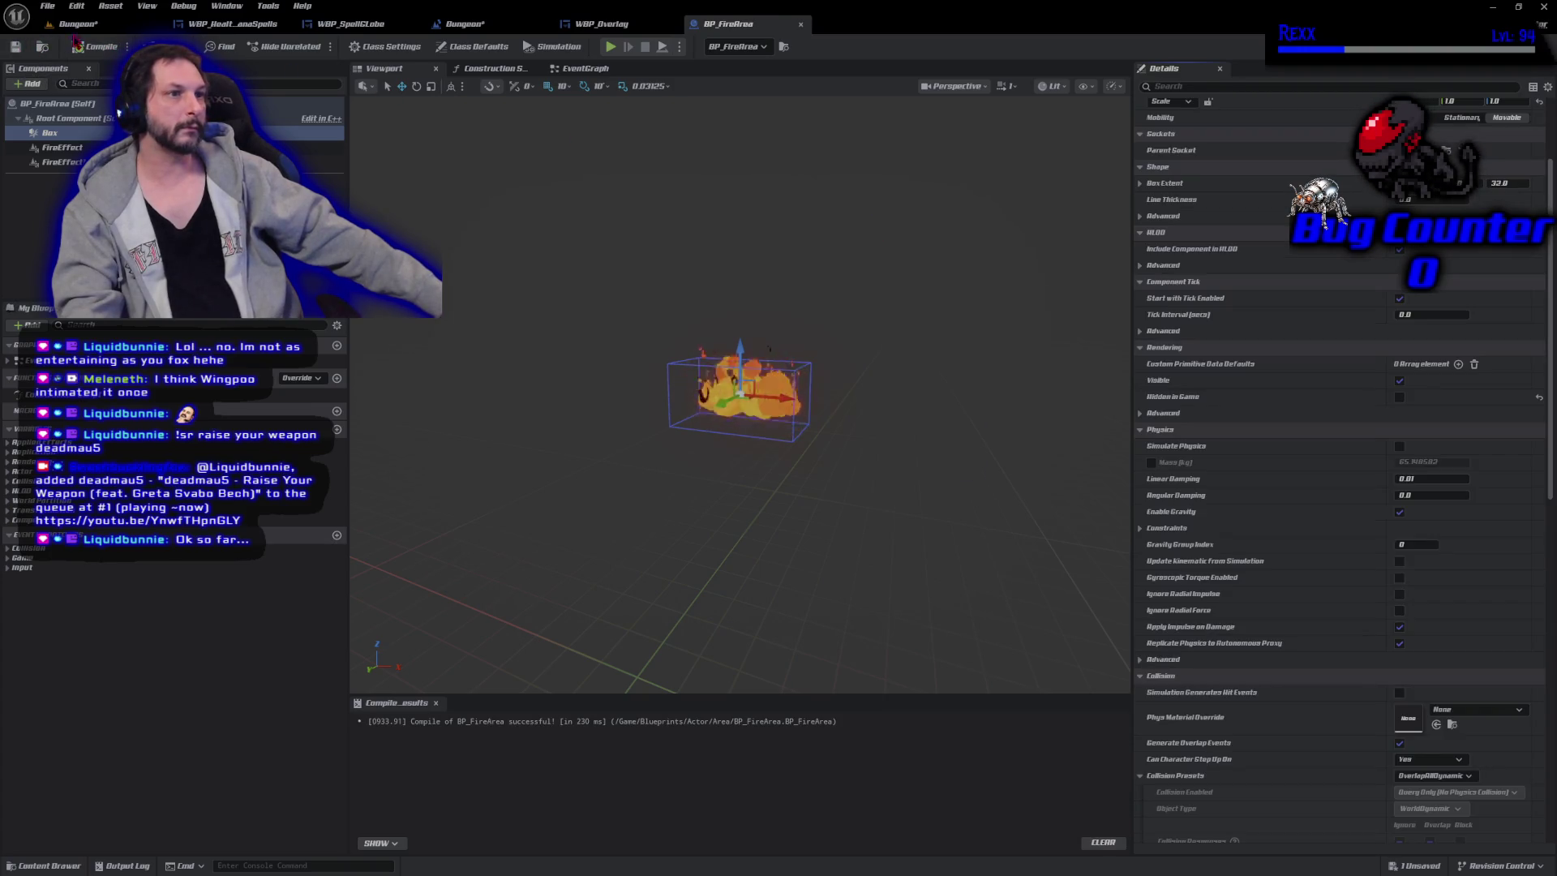
Save the Dungeon level and start a new play session.
left_click(77, 24)
key("ctrl+s")
left_click(308, 46)
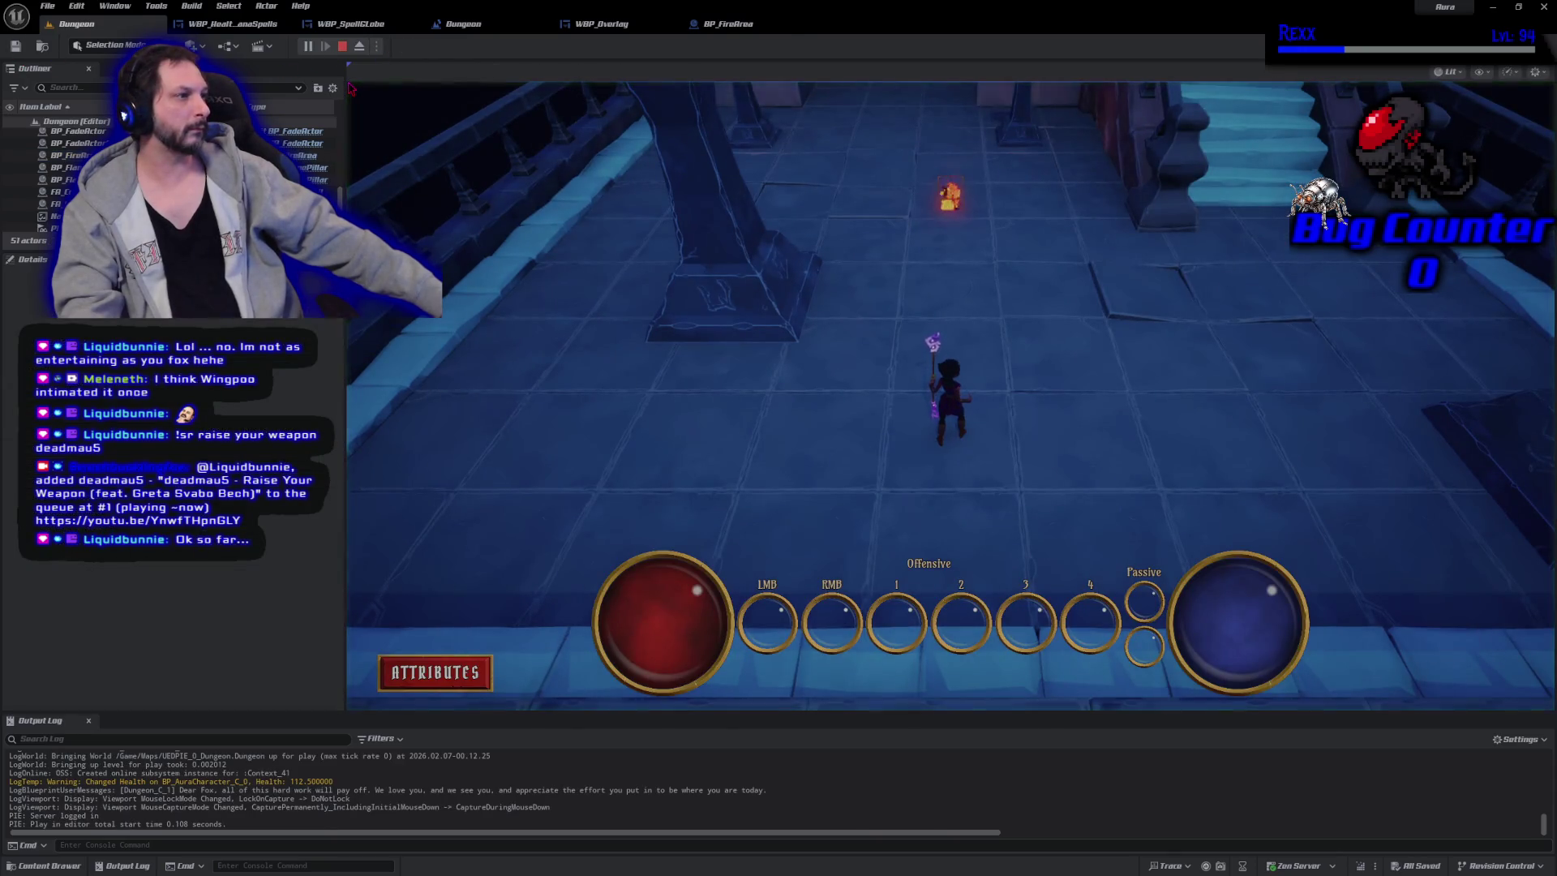
Walk the character into the fire area, then stop the play session.
left_click(356, 145)
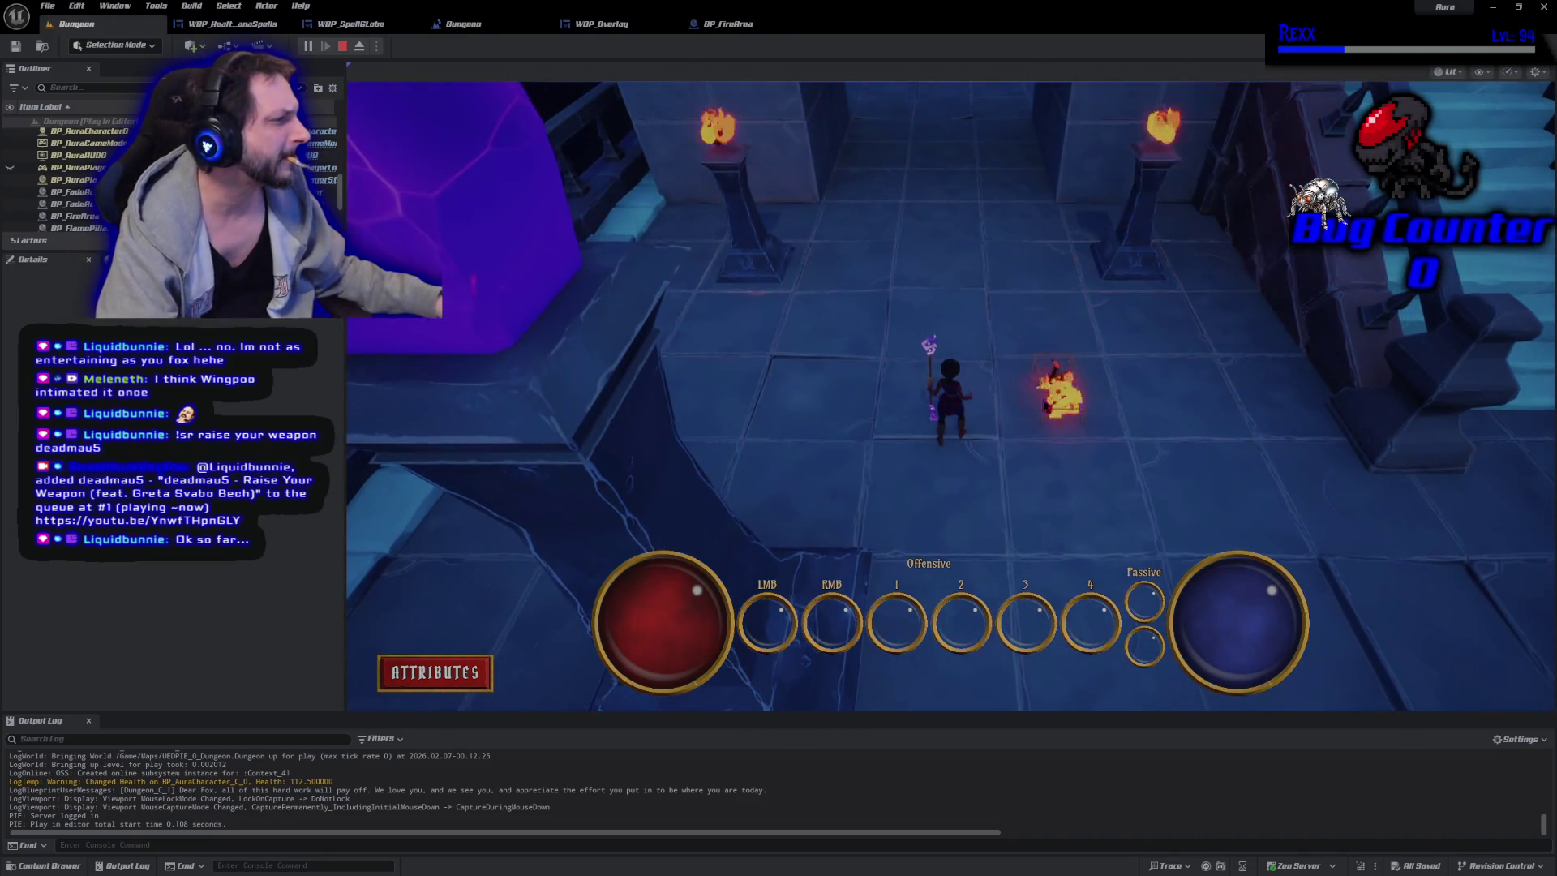
left_click(1035, 420)
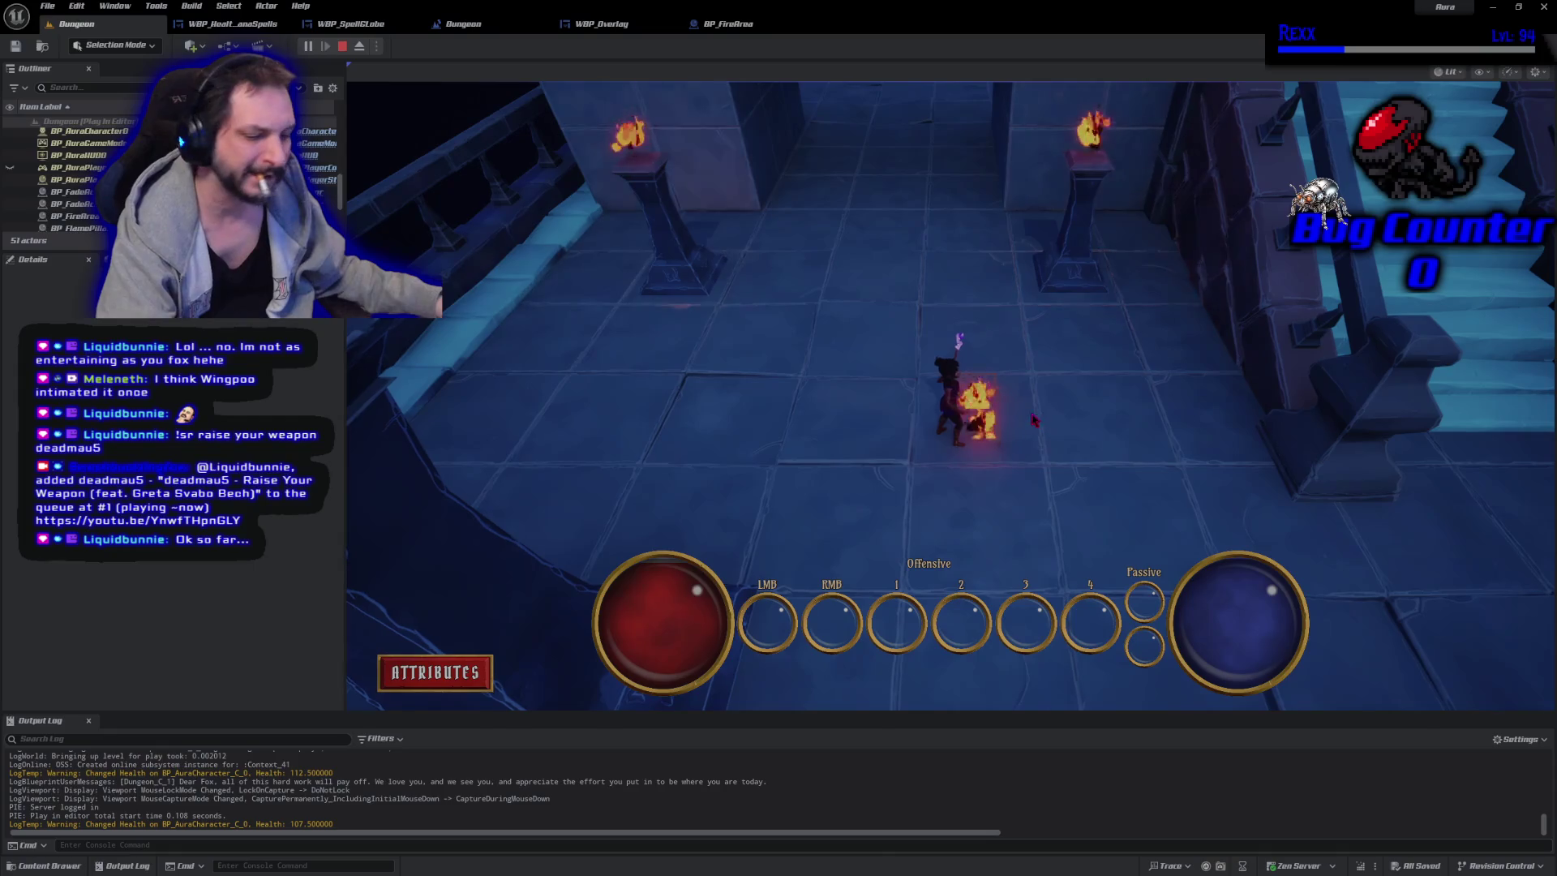
key("Escape")
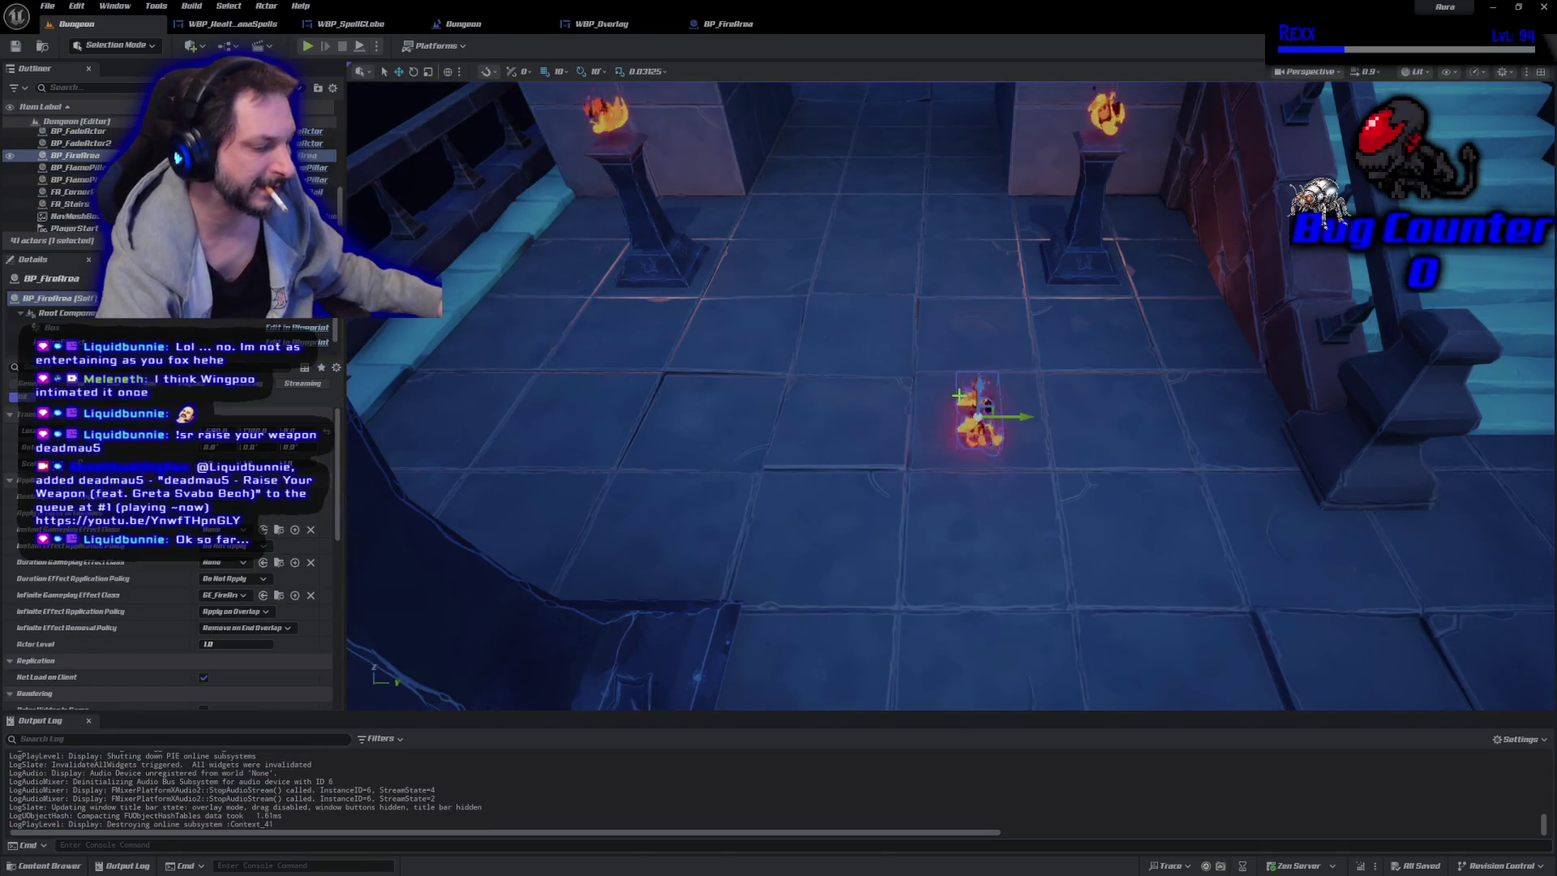
Replace the fire area with a freshly placed BP_FireArea and briefly test it.
key("Delete")
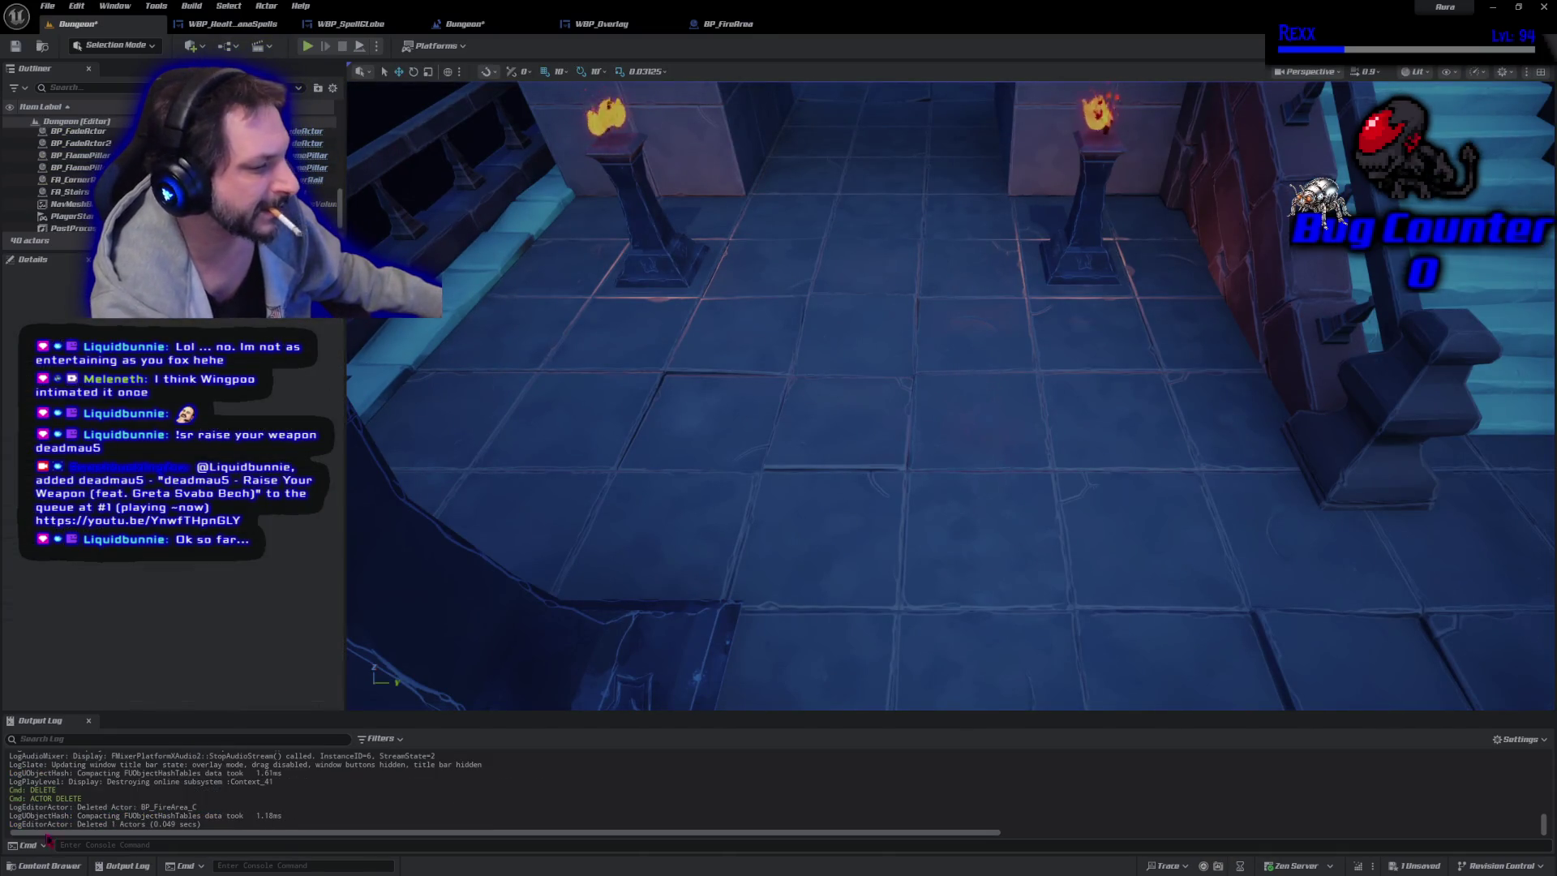
left_click(46, 866)
mouse_move(732, 474)
left_mouse_down()
mouse_move(931, 368)
mouse_move(973, 389)
mouse_move(981, 414)
left_mouse_up()
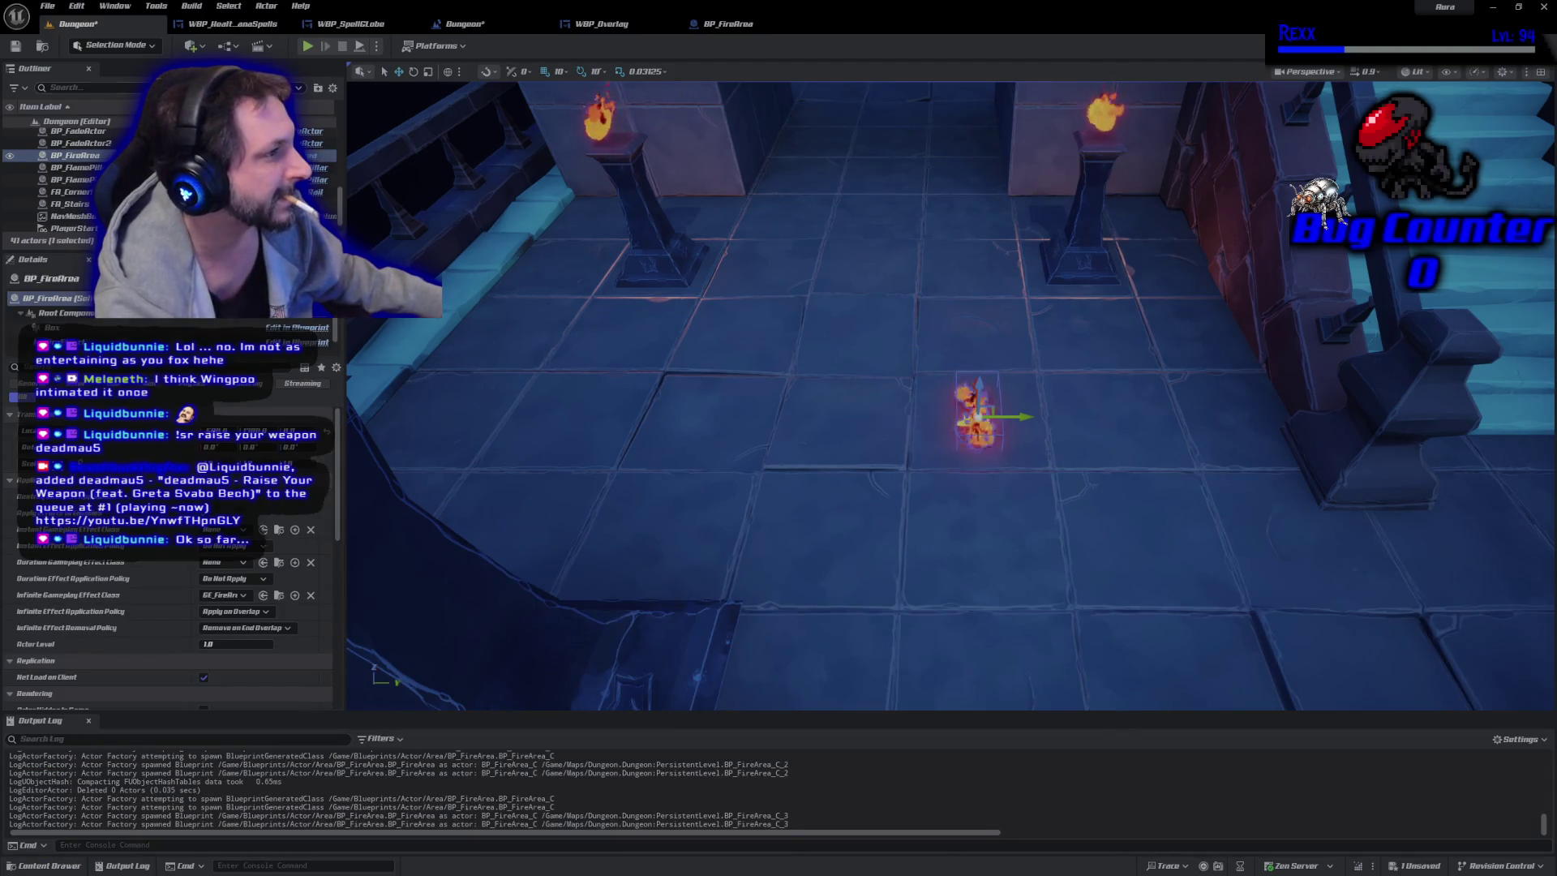
left_click(307, 46)
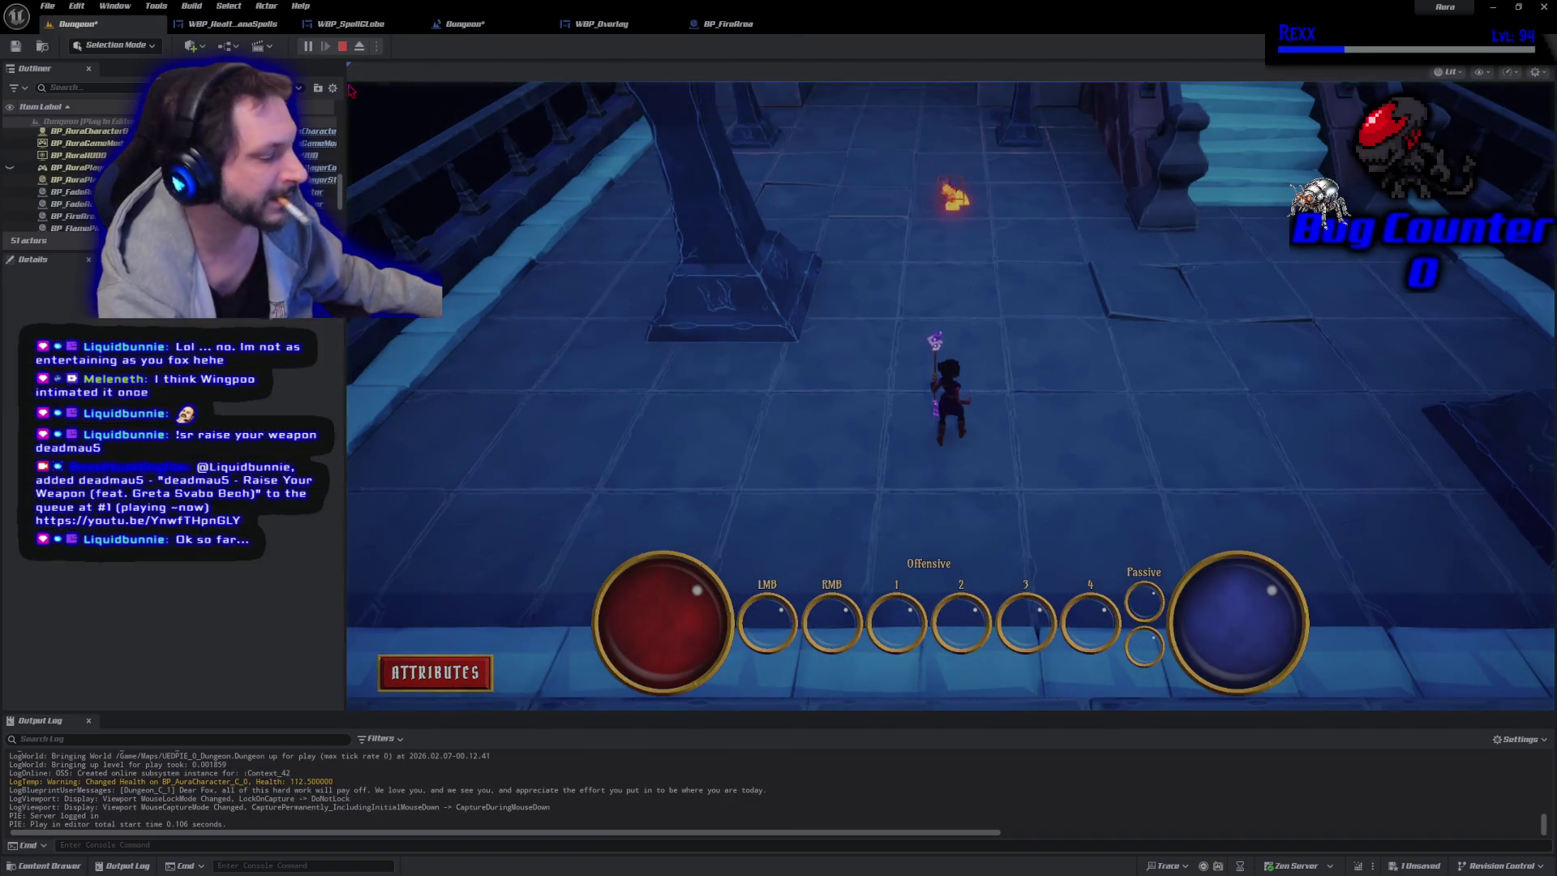
key("Escape")
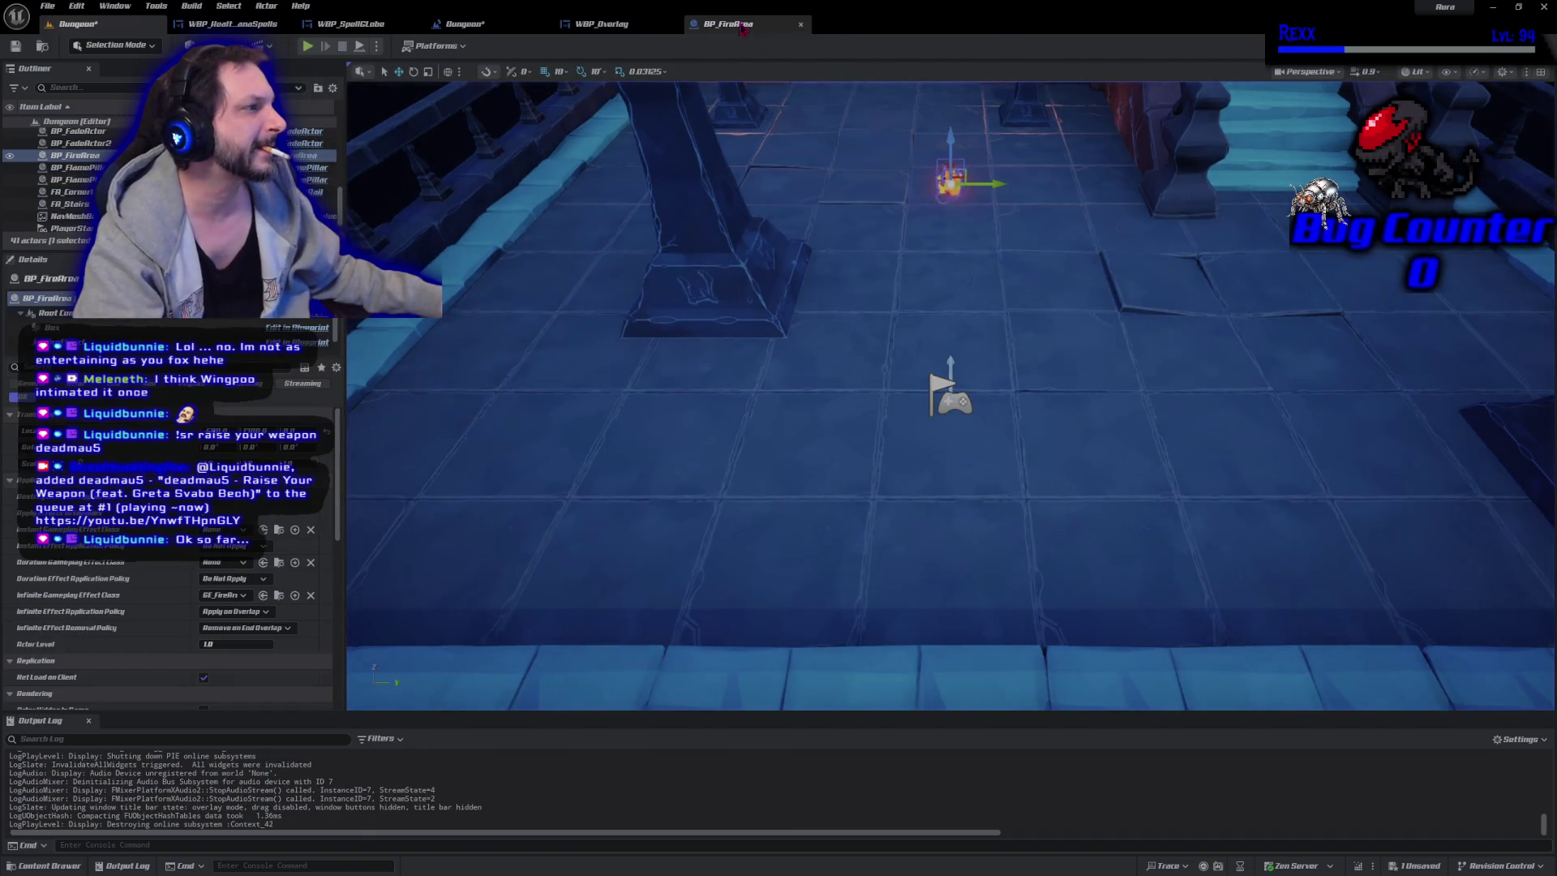
Set BP_FireArea's Box to Hidden in Game, recompile, save the level and play again.
left_click(732, 24)
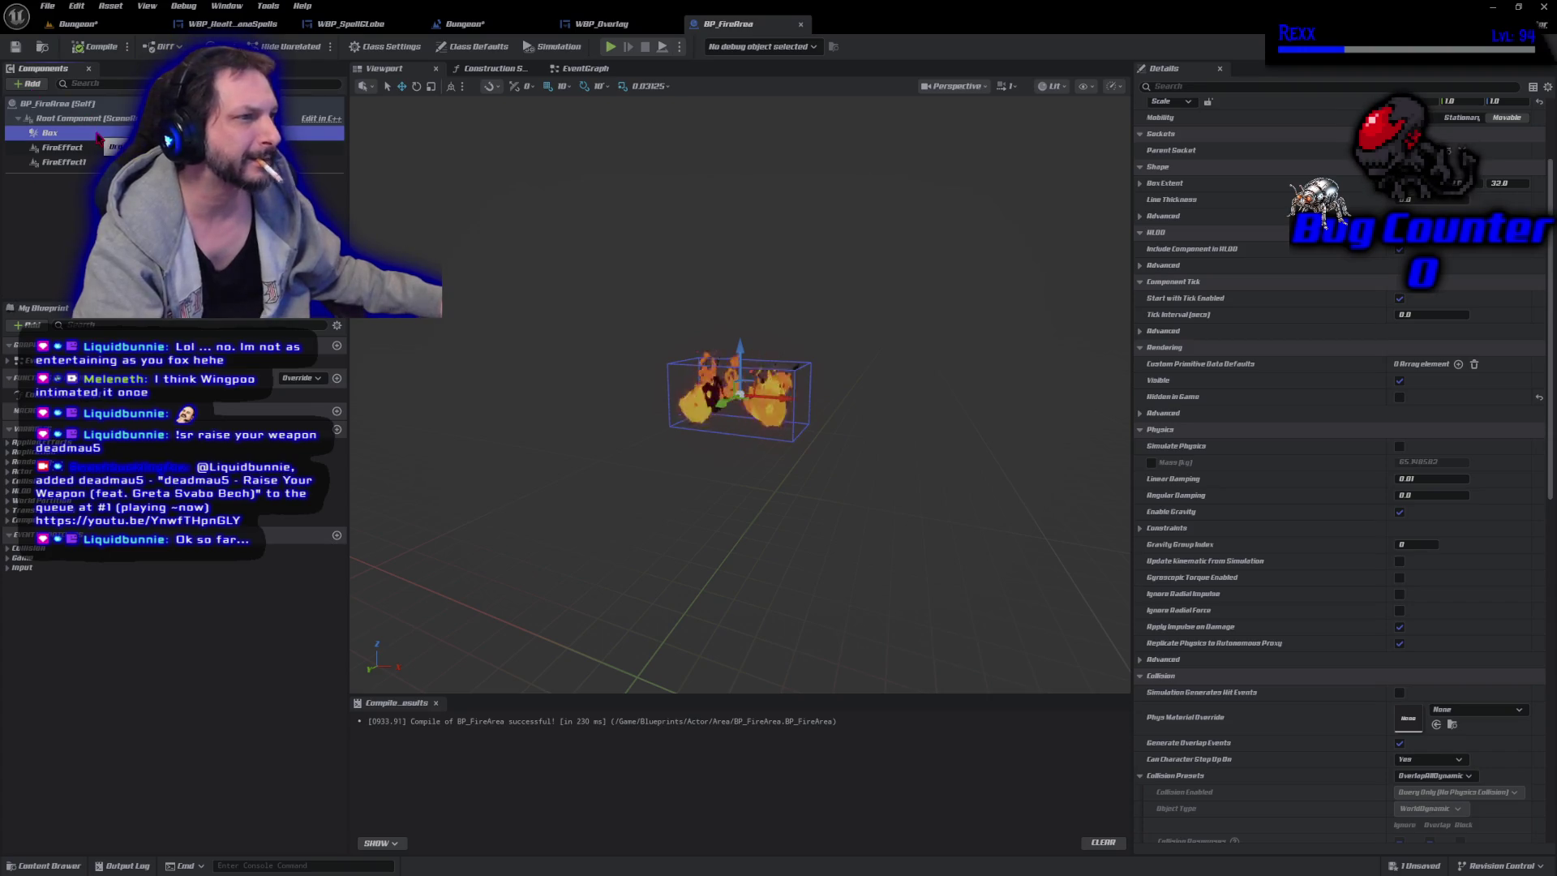
left_click(1399, 398)
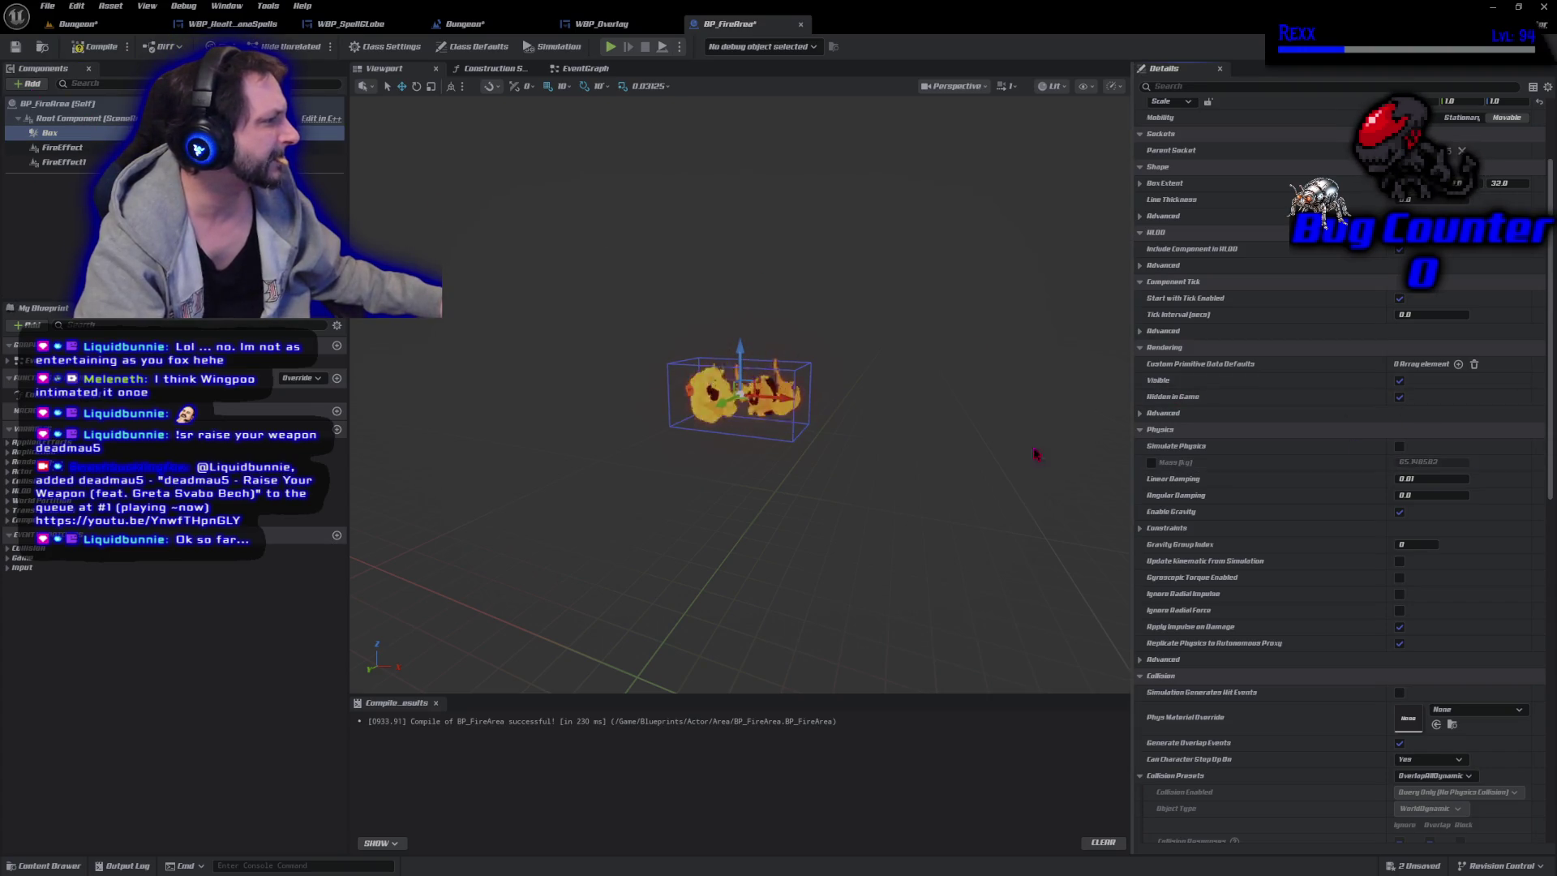
left_click(84, 49)
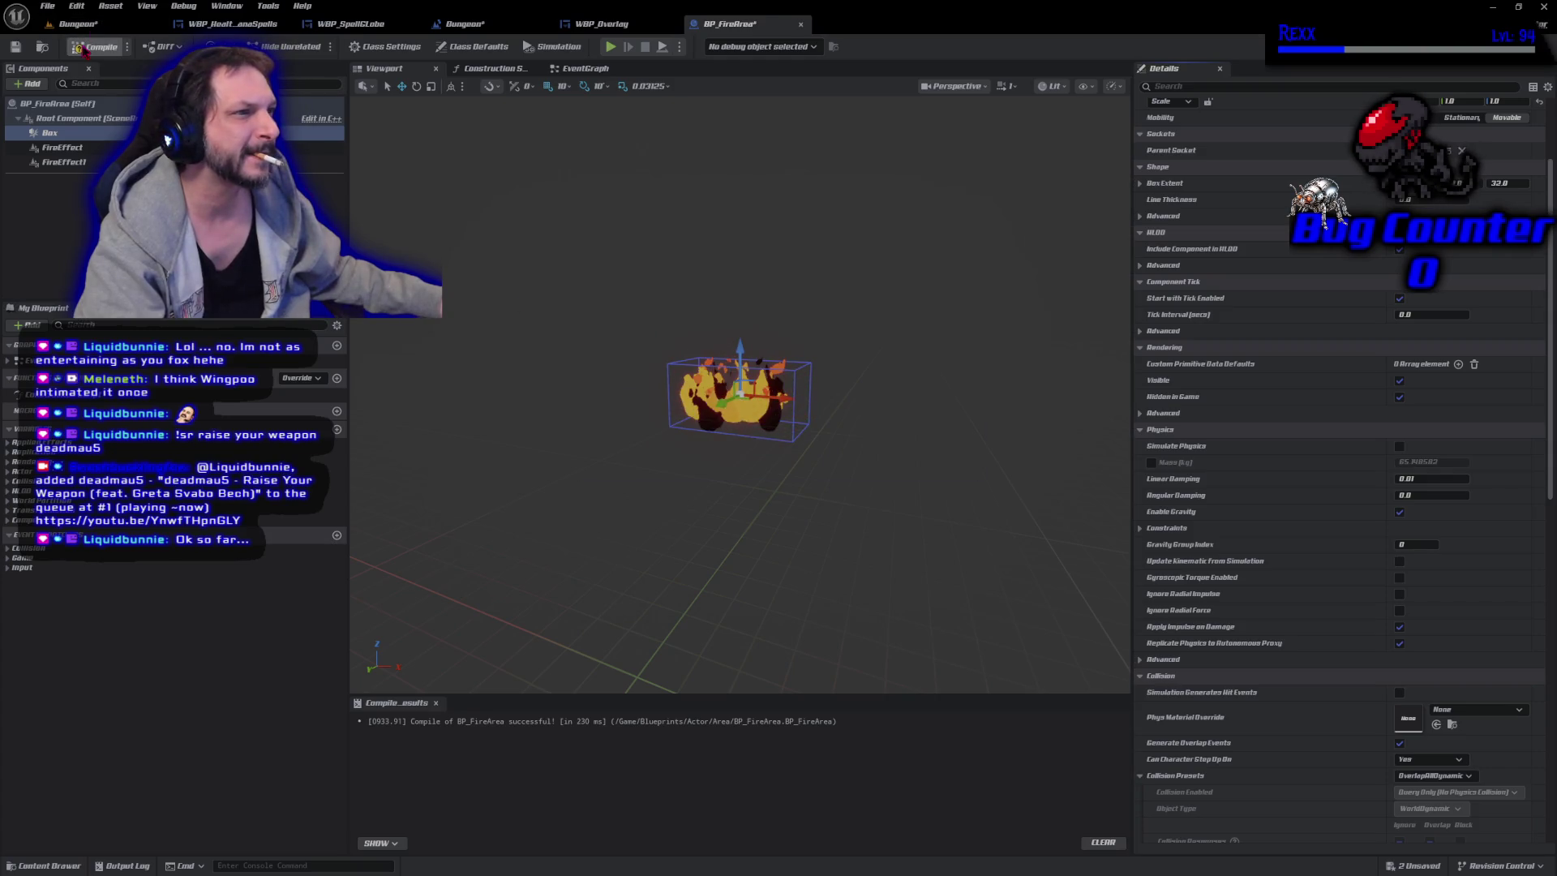
left_click(78, 26)
key("ctrl+s")
key("alt+p")
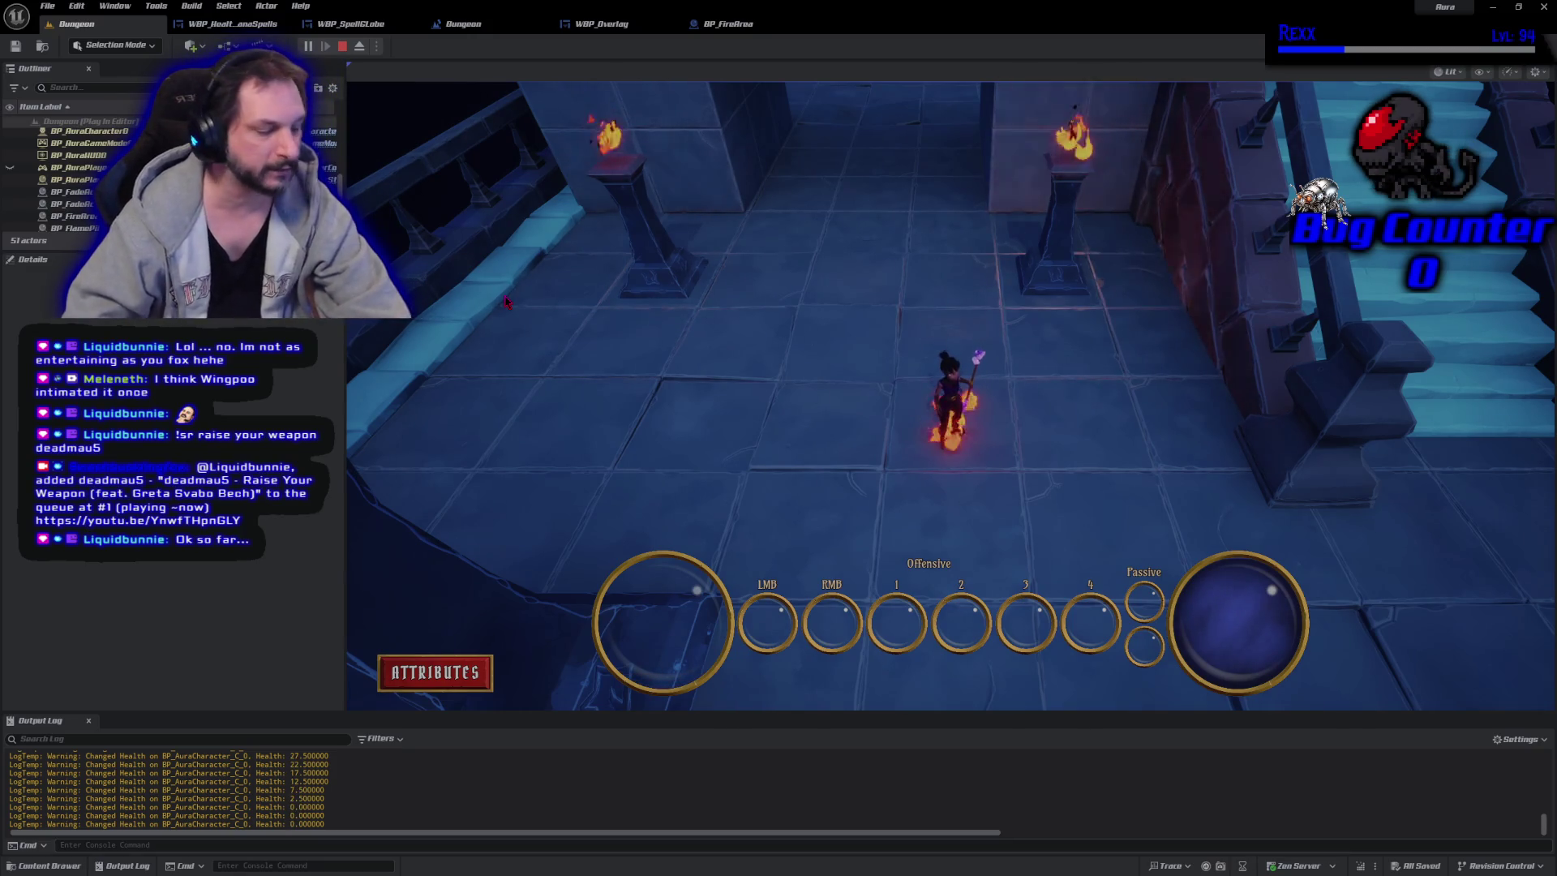
key("s")
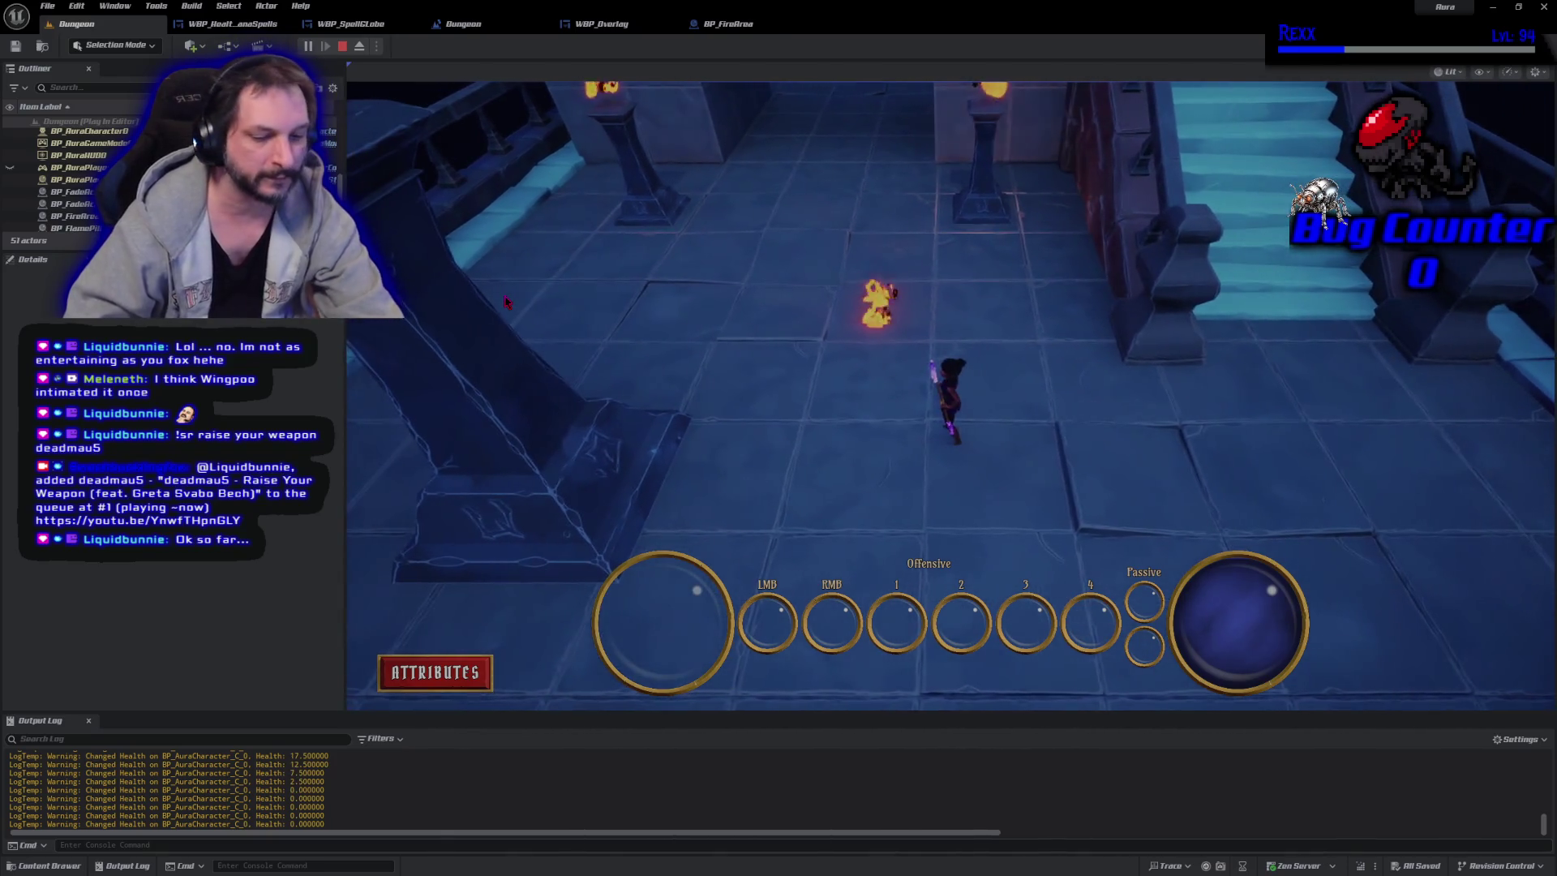
key("Escape")
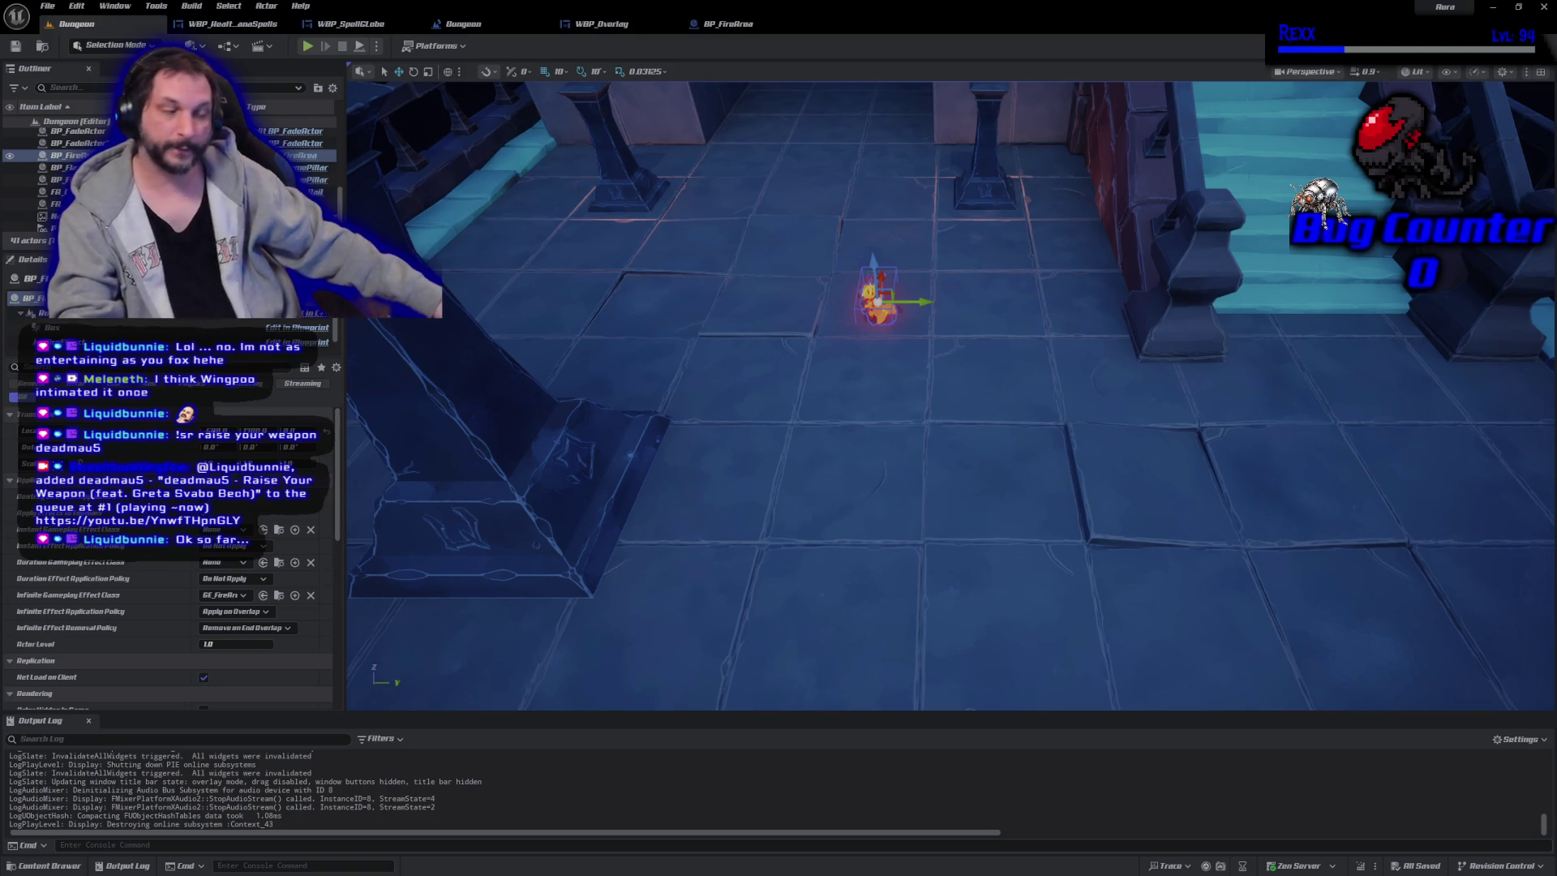
Zoom out and drag SM_Corner_nobase from Content/Assets/Dungeon into the level.
scroll(879, 435, "down", 5)
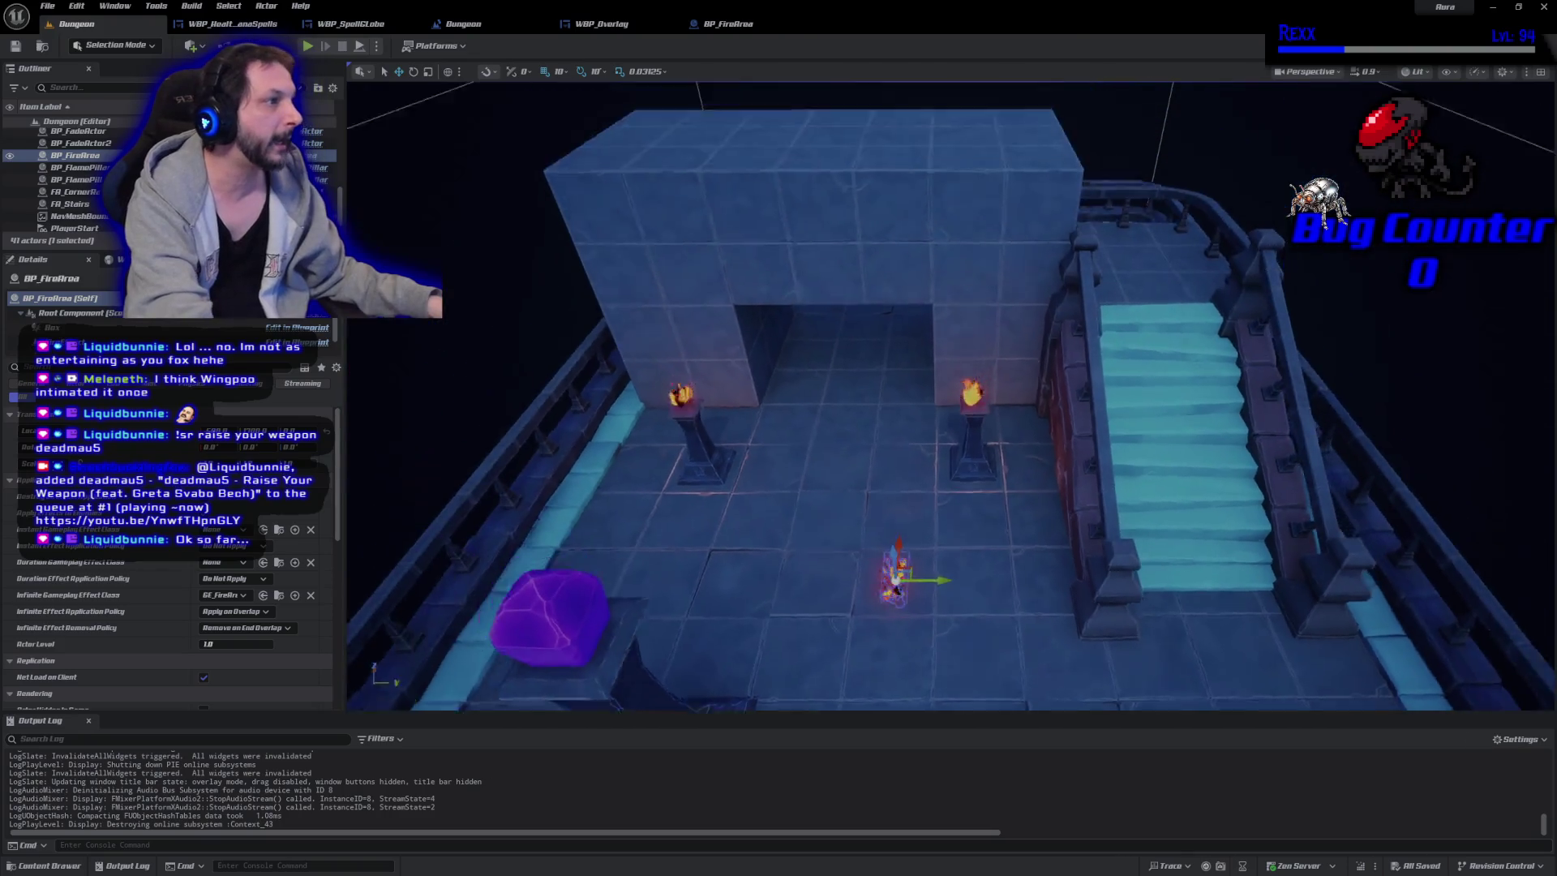
scroll(883, 432, "down", 4)
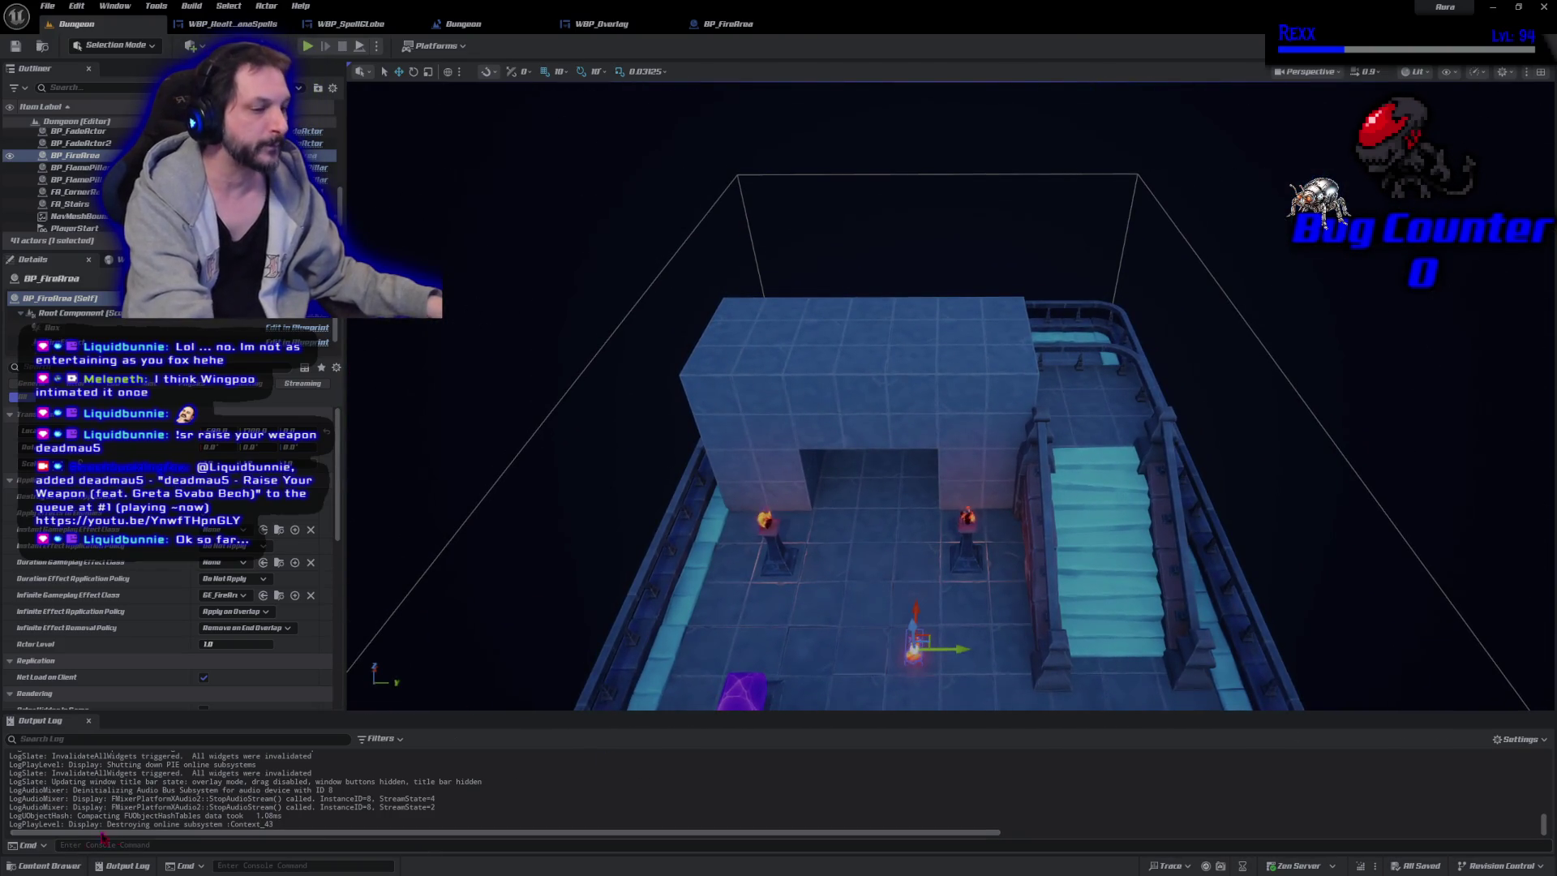
left_click(44, 865)
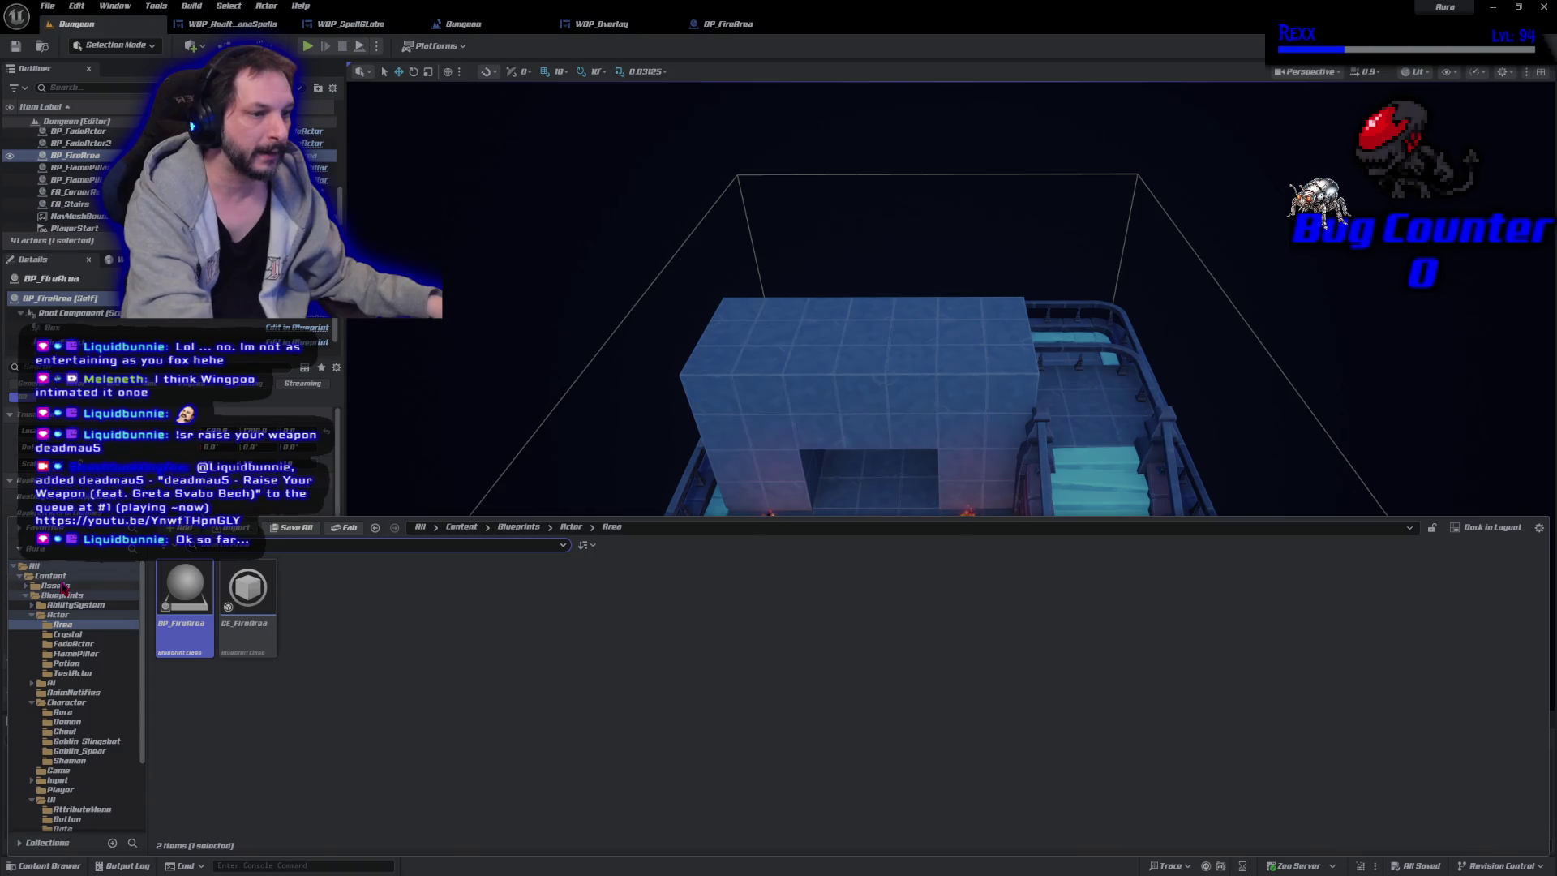
left_click(60, 585)
double_click(247, 588)
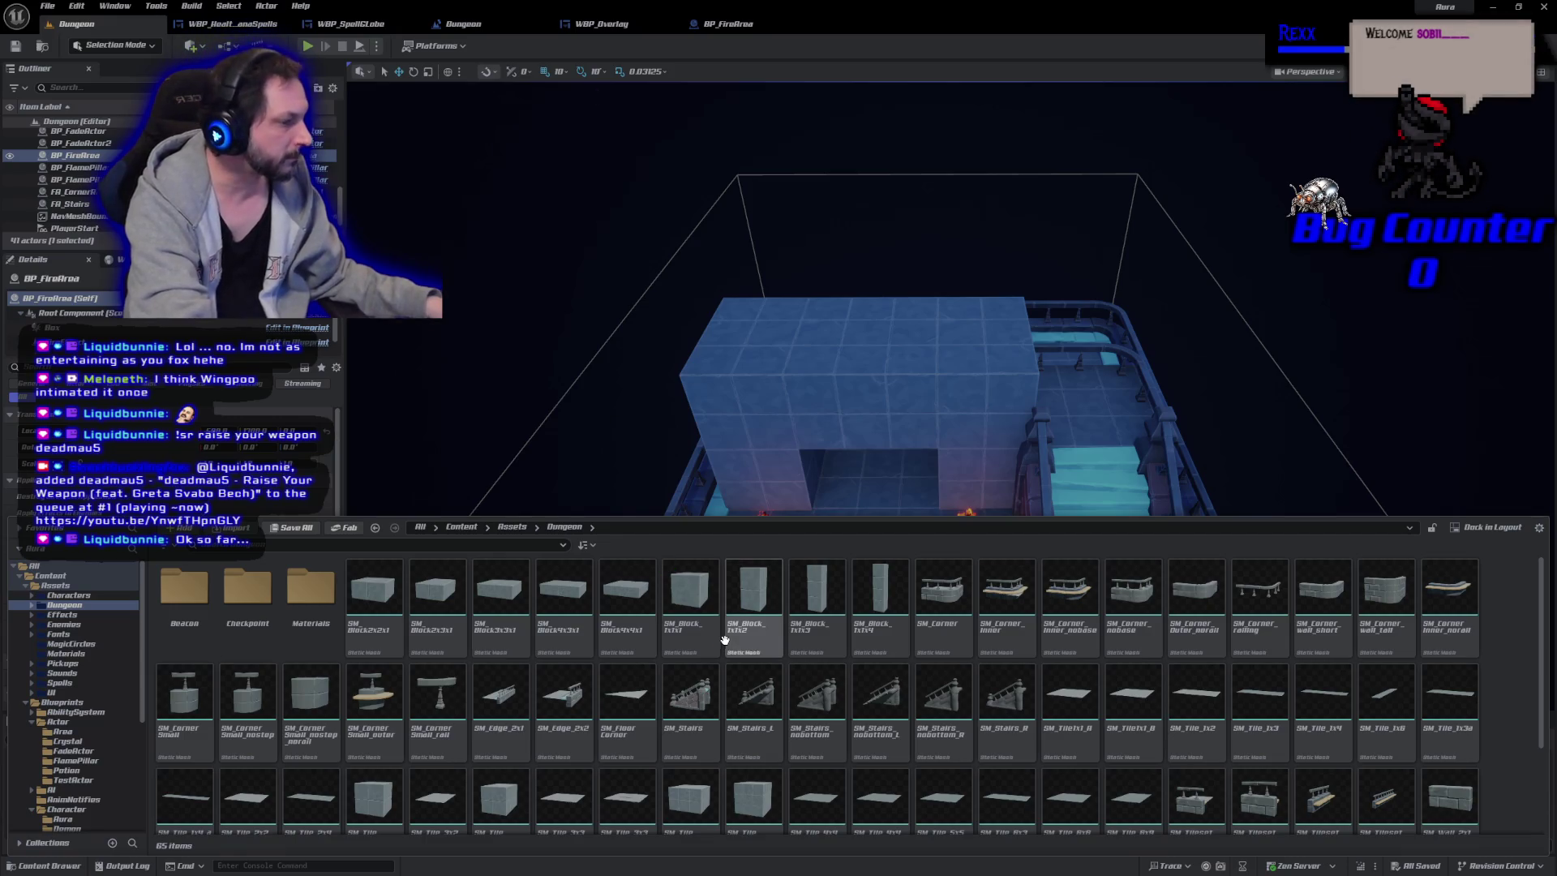
scroll(835, 783, "down", 2)
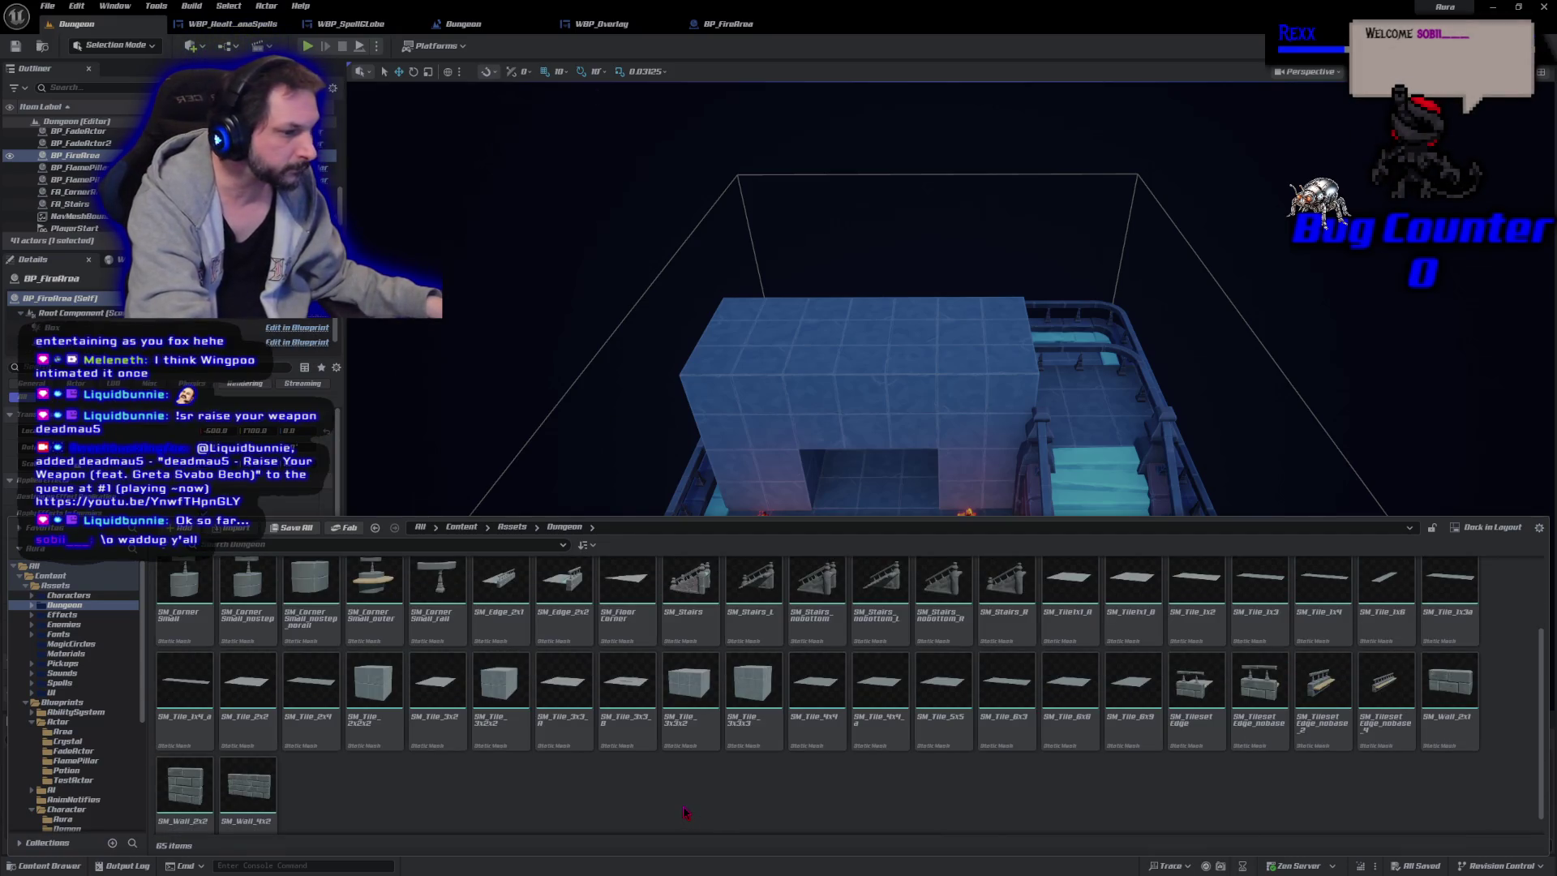
scroll(686, 812, "up", 2)
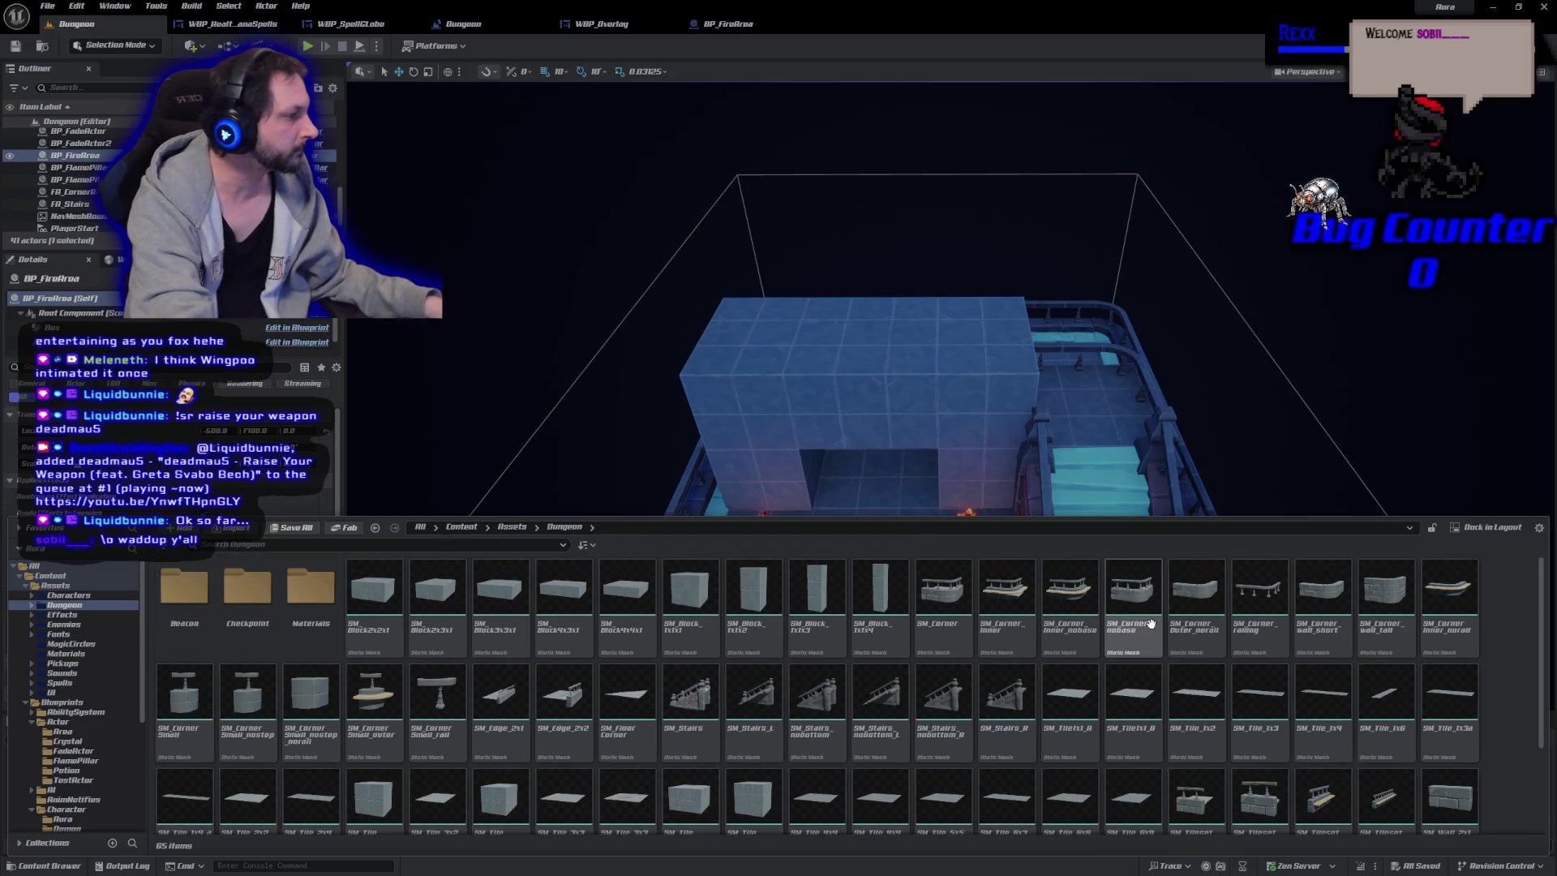
mouse_move(1151, 623)
left_click_drag(1151, 622, 1092, 477)
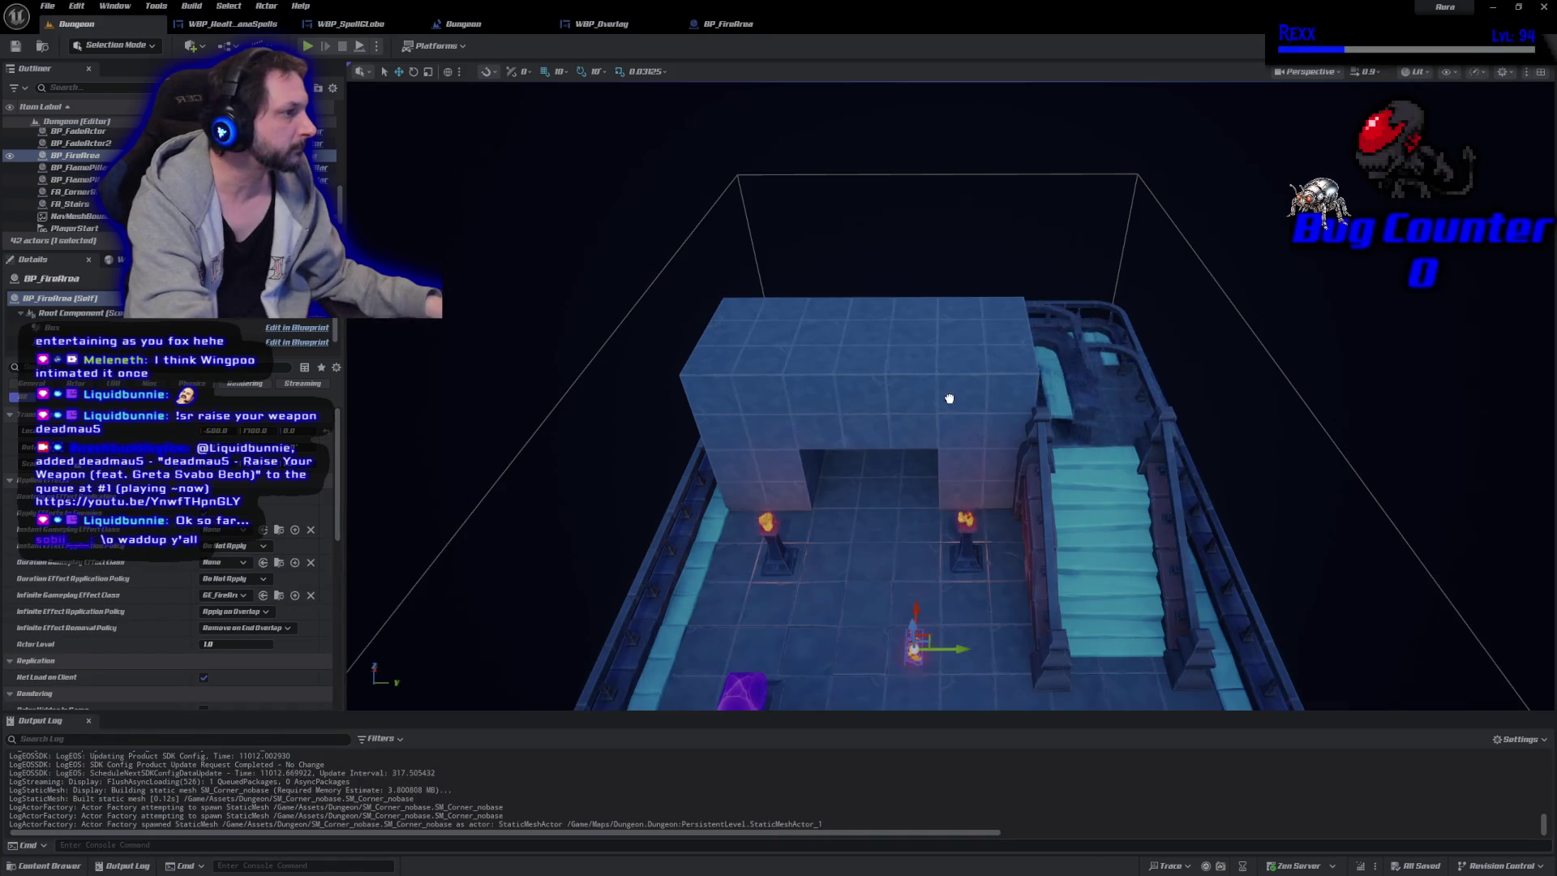
Set the first corner on the platform, then duplicate it, rotate -90° and move it to the other corner.
mouse_move(784, 400)
left_mouse_down()
mouse_move(843, 471)
mouse_move(738, 354)
mouse_move(766, 347)
left_mouse_up()
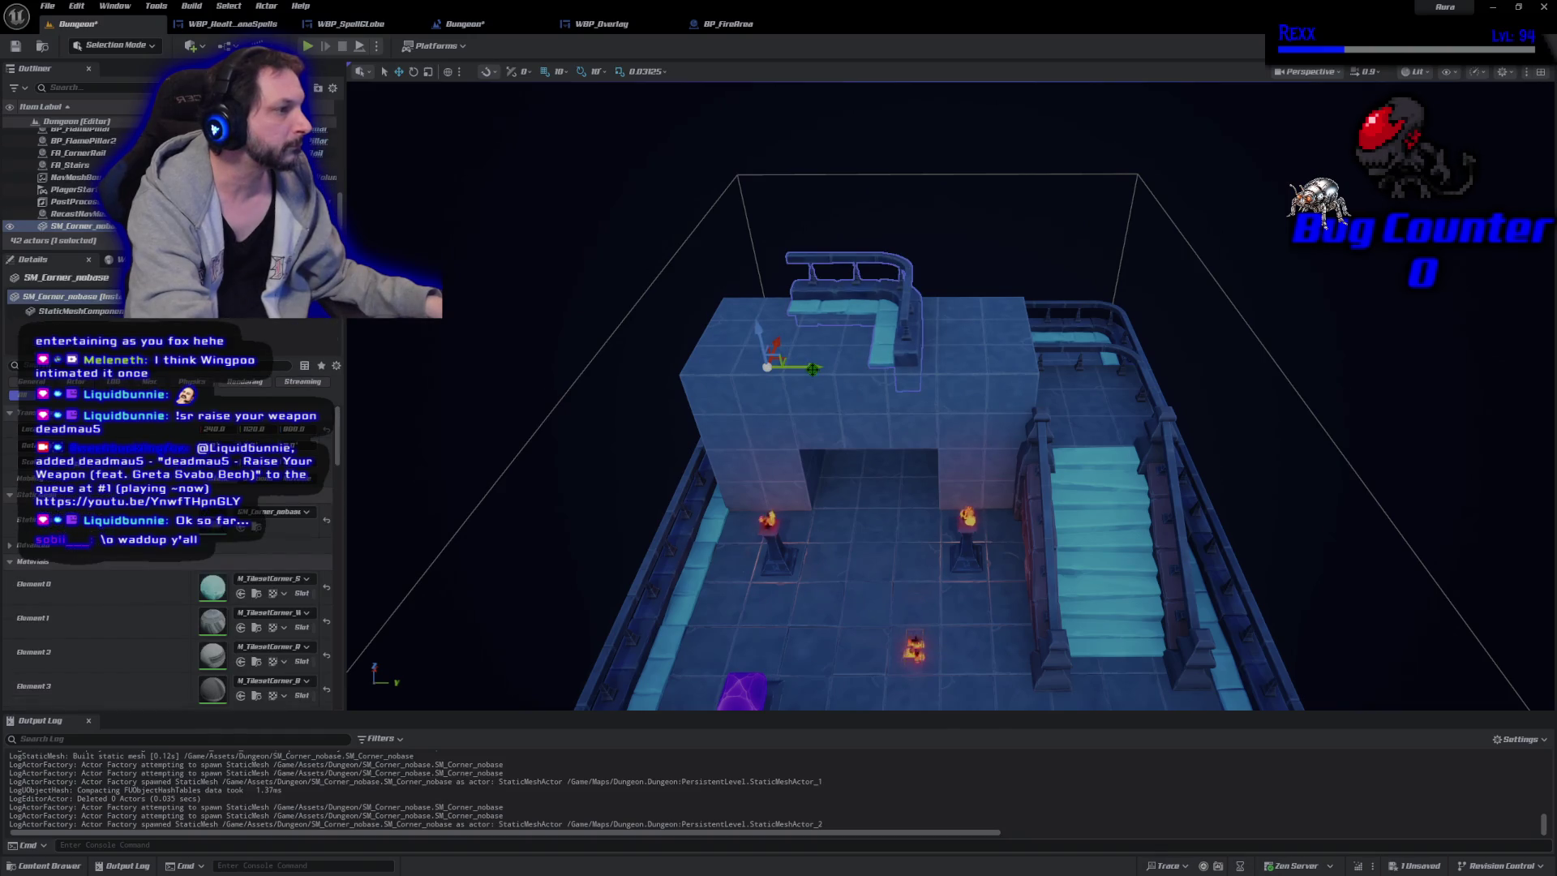
mouse_move(832, 397)
left_mouse_down()
mouse_move(965, 397)
mouse_move(951, 312)
mouse_move(541, 432)
mouse_move(617, 389)
mouse_move(620, 405)
mouse_move(957, 373)
left_mouse_up()
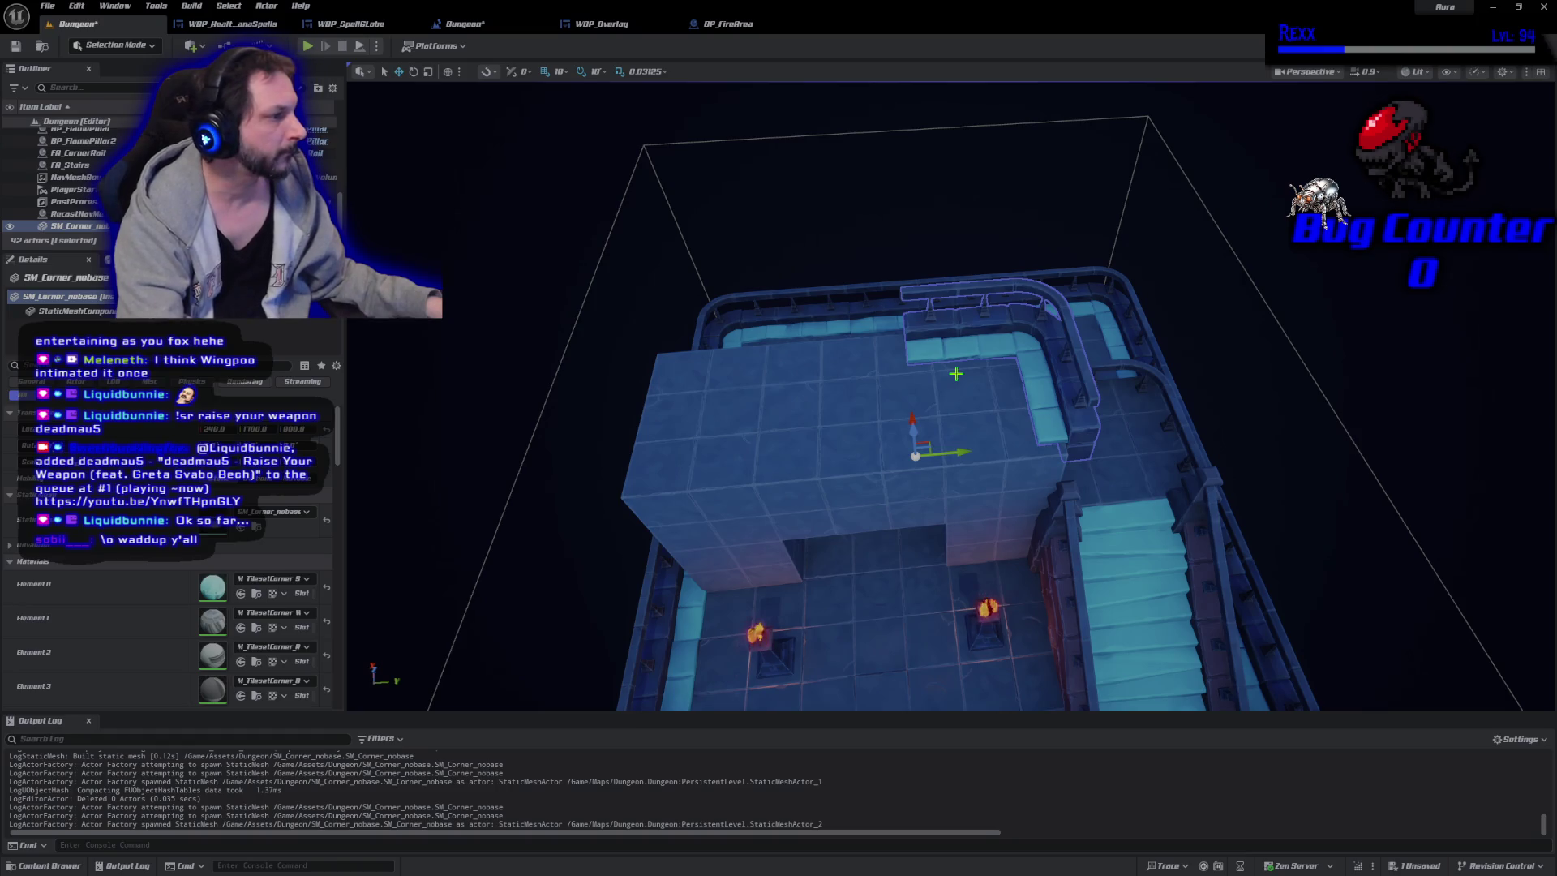
key("ctrl+d")
key("e")
mouse_move(873, 500)
left_mouse_down()
mouse_move(844, 462)
mouse_move(882, 501)
left_mouse_up()
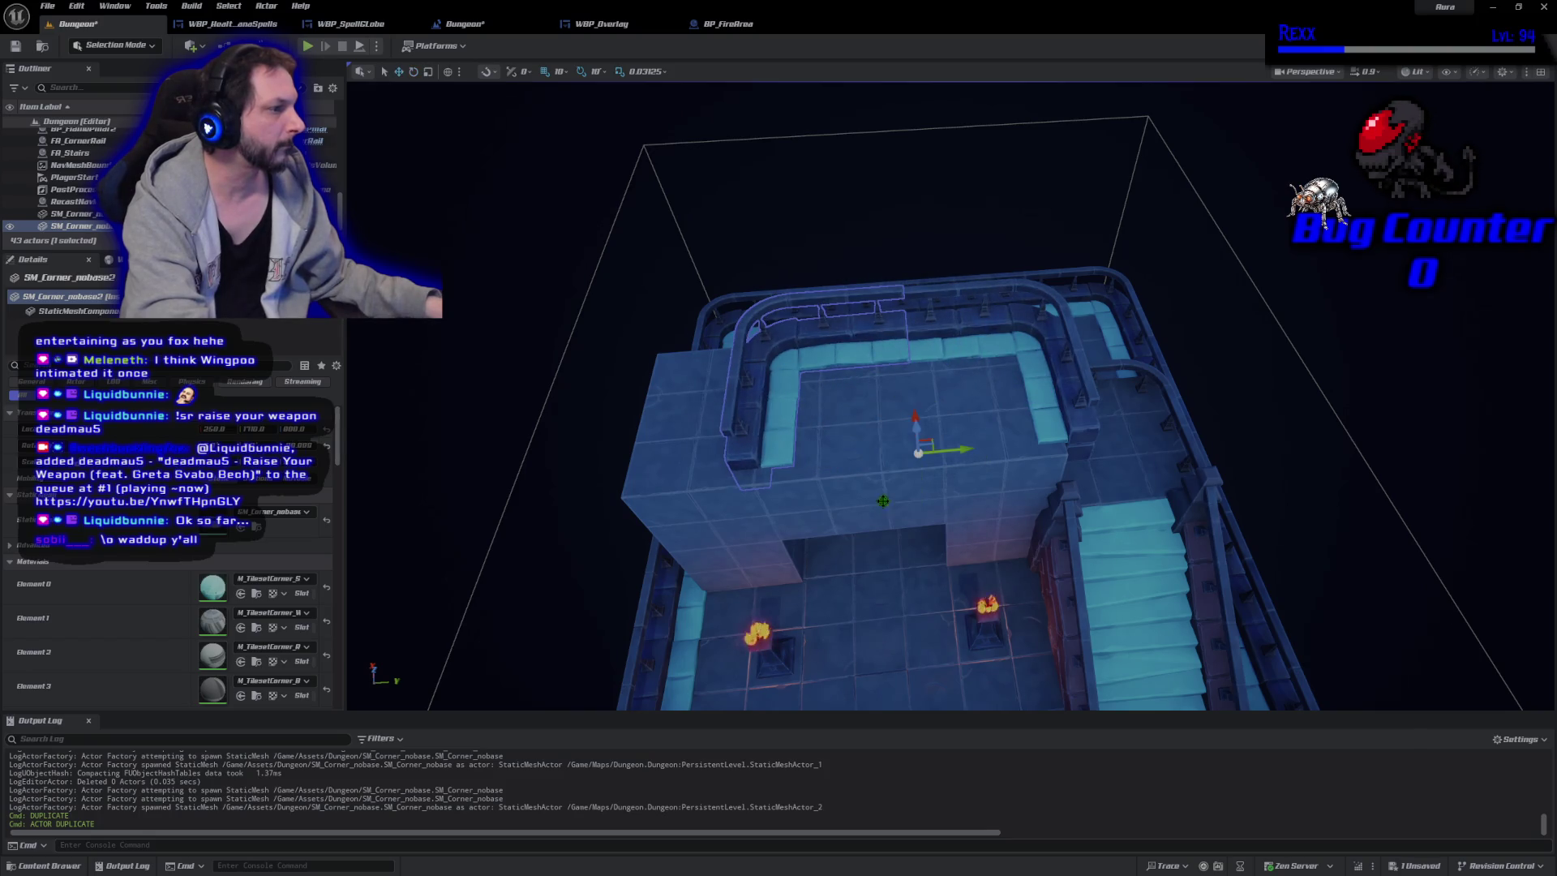
mouse_move(957, 449)
left_mouse_down()
mouse_move(817, 448)
mouse_move(770, 211)
mouse_move(897, 406)
left_mouse_up()
left_click(953, 274, "ctrl")
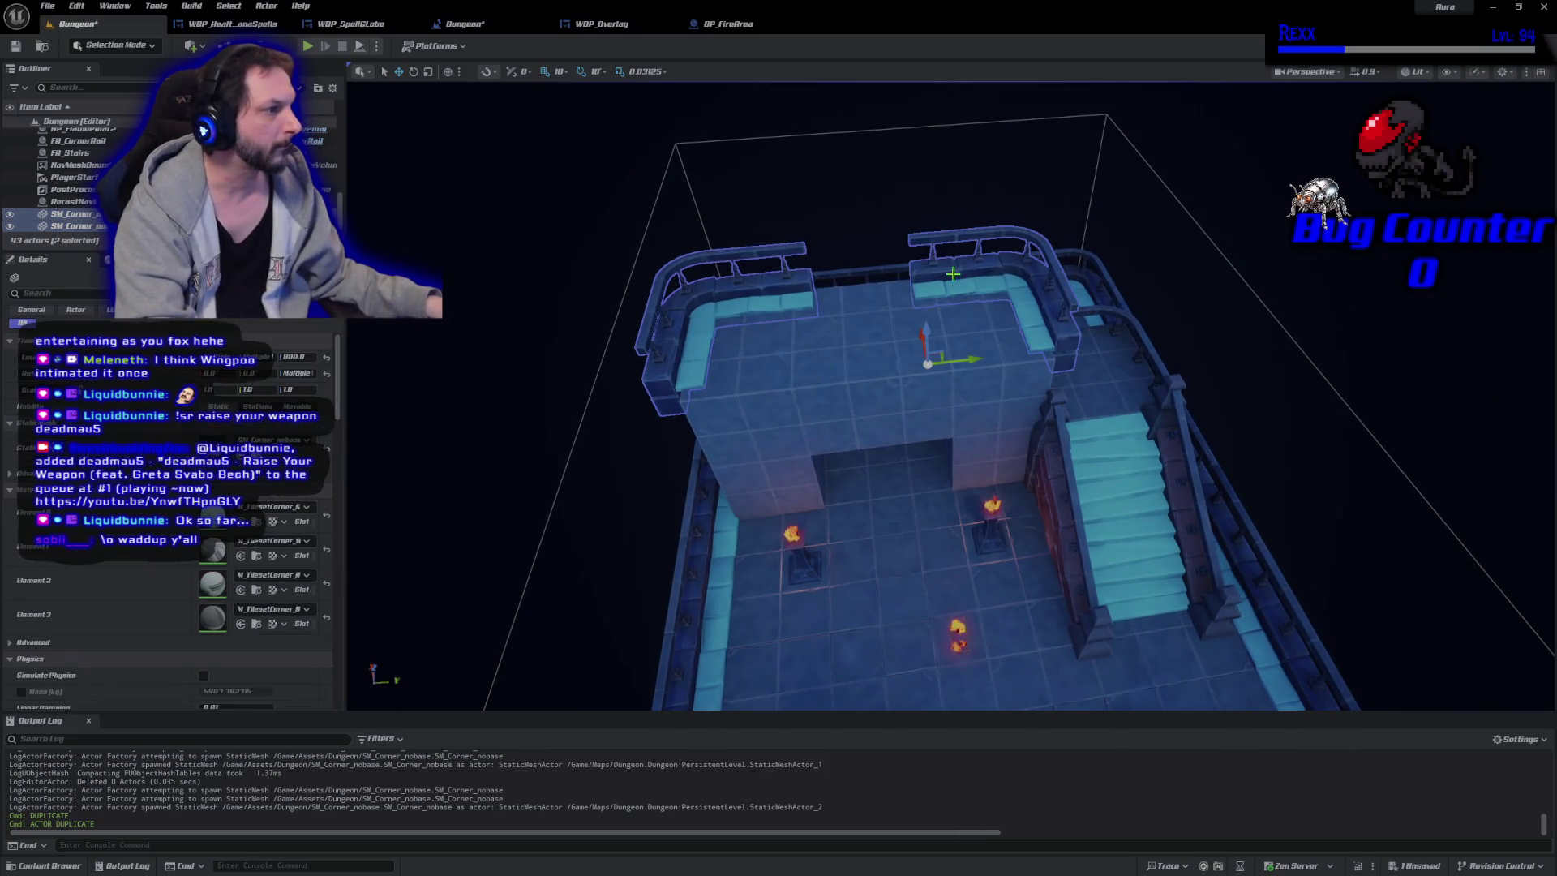
Duplicate the two corner rails, rotate the copies about -110°, and slide them left across the platform.
key("ctrl+d")
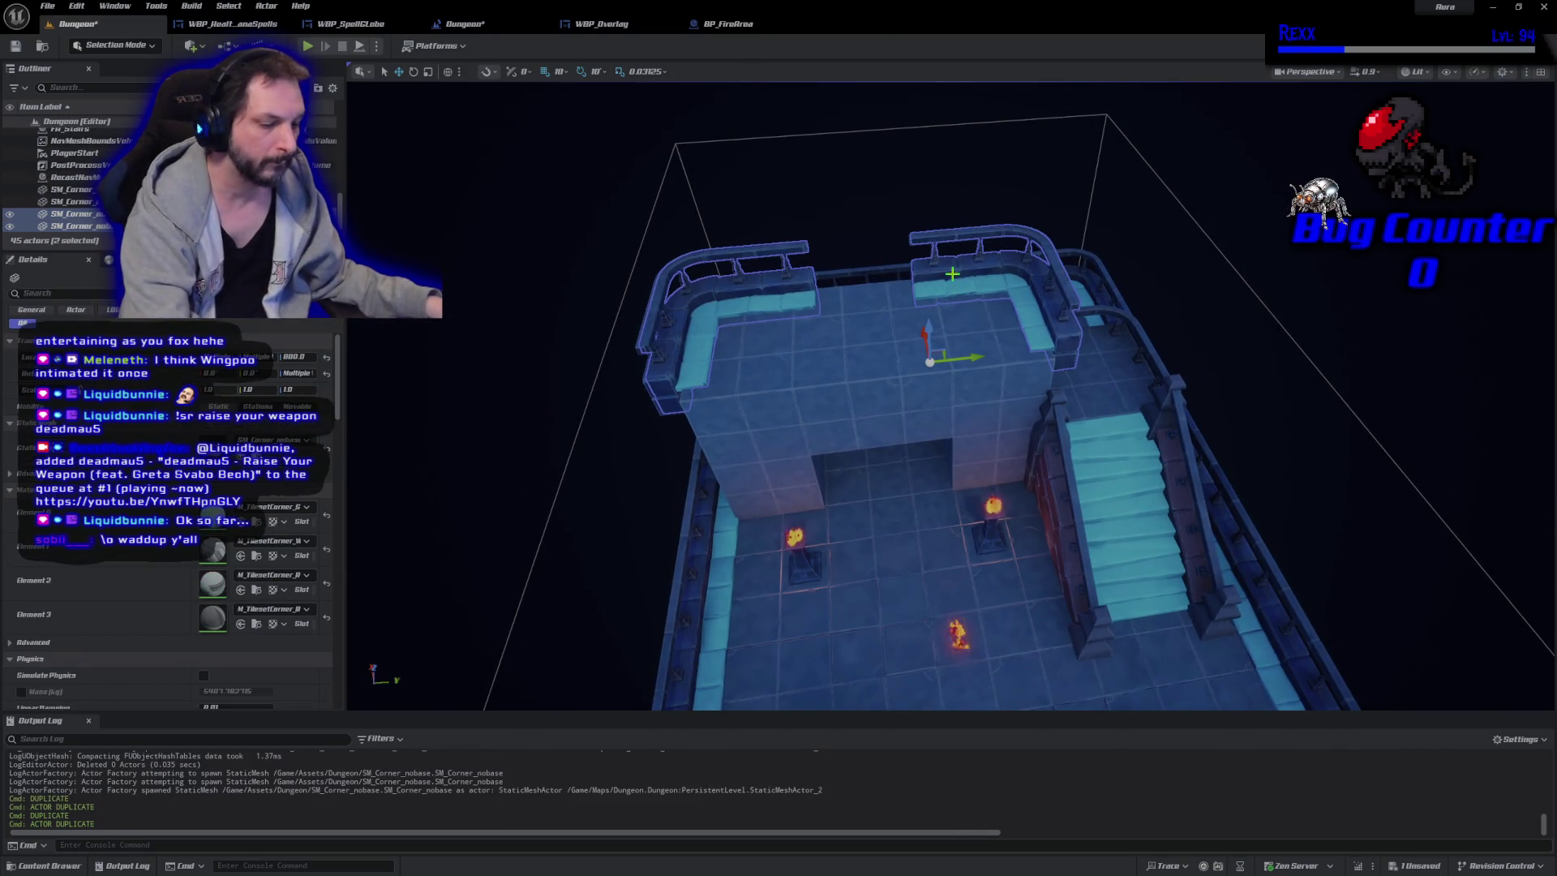
key("e")
mouse_move(920, 318)
left_mouse_down()
mouse_move(869, 381)
mouse_move(927, 414)
mouse_move(881, 397)
left_mouse_up()
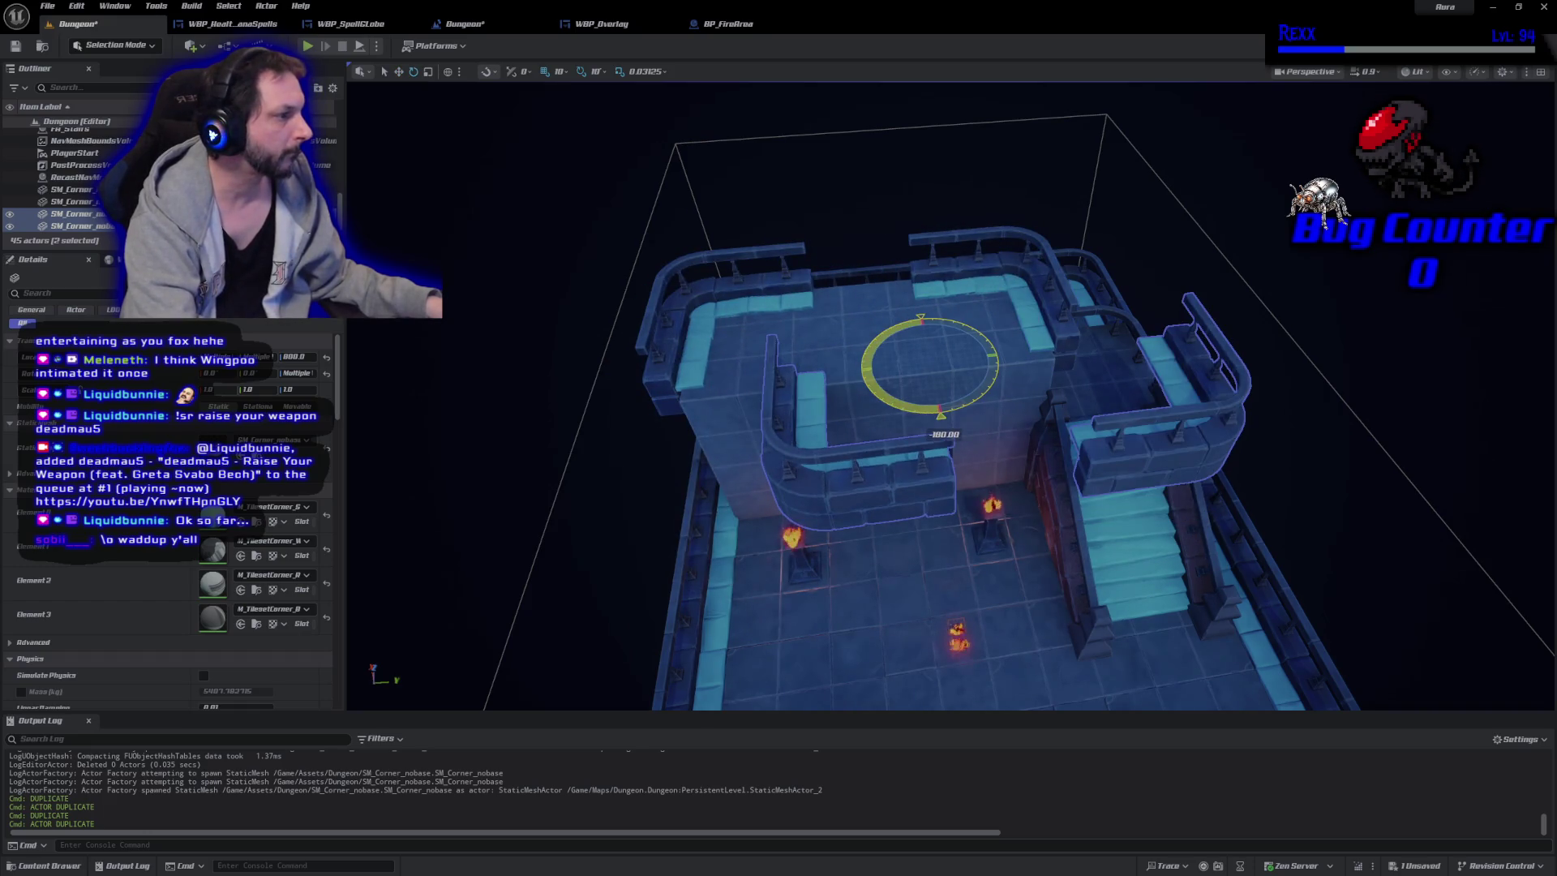
key("w")
left_click_drag(965, 358, 860, 371)
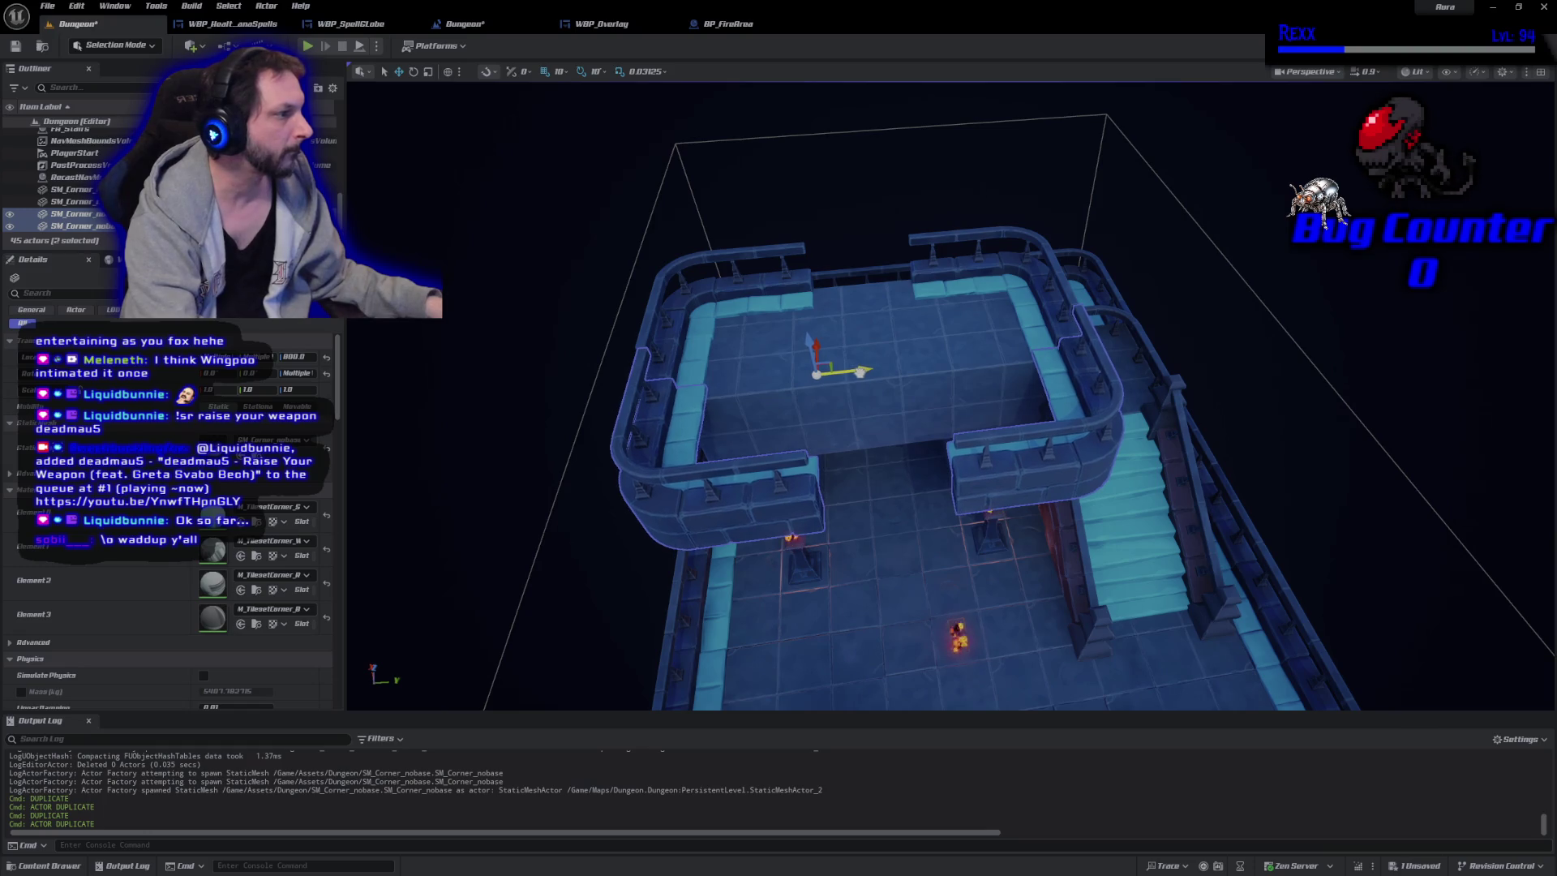
scroll(862, 408, "down", 4)
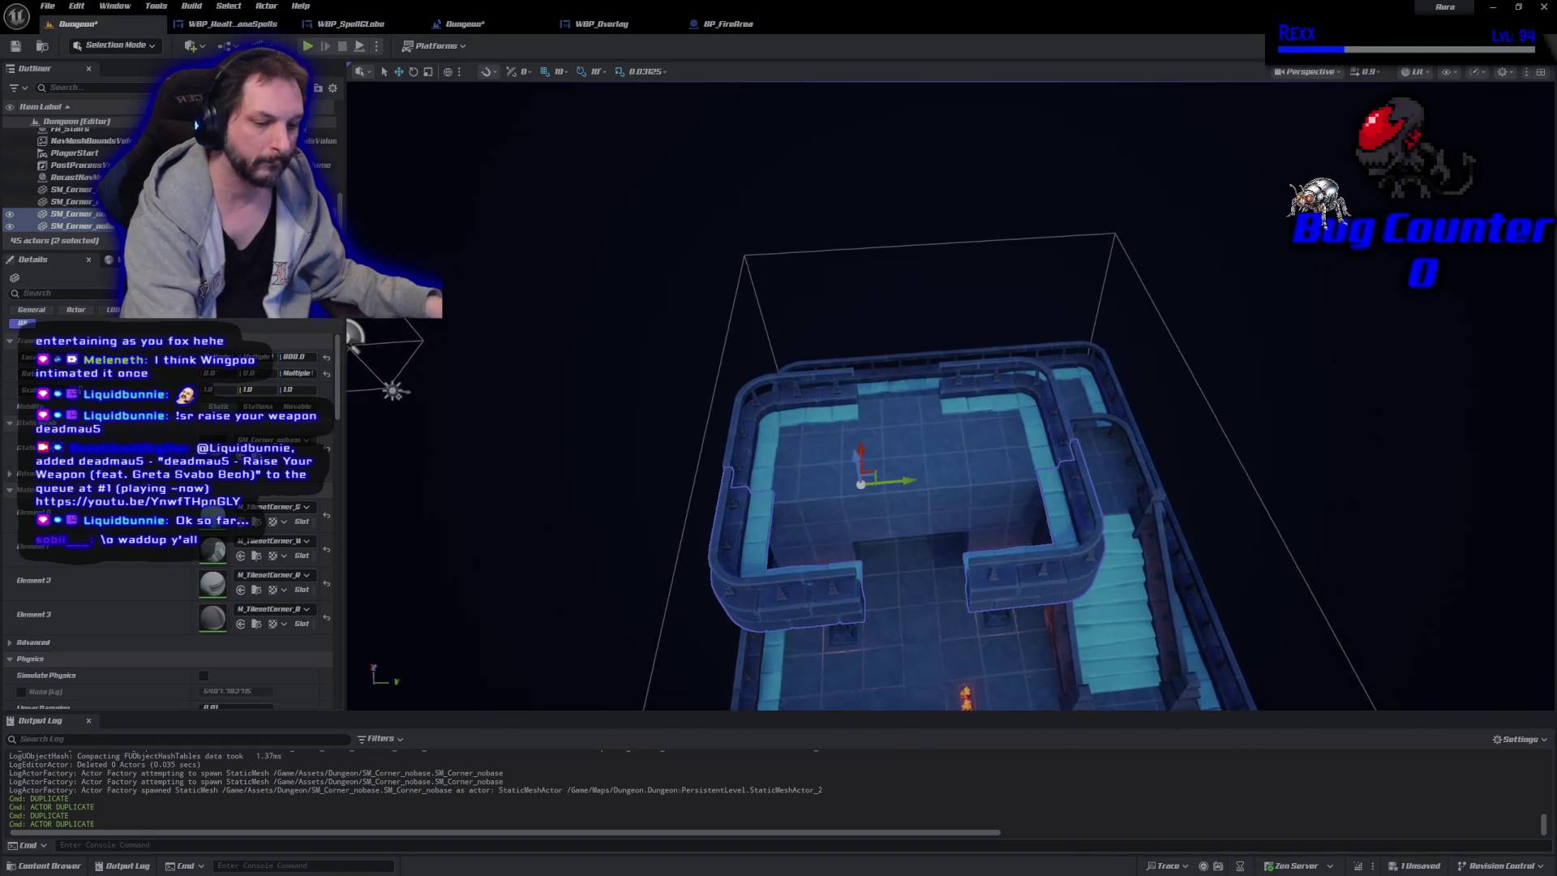
scroll(863, 408, "up", 6)
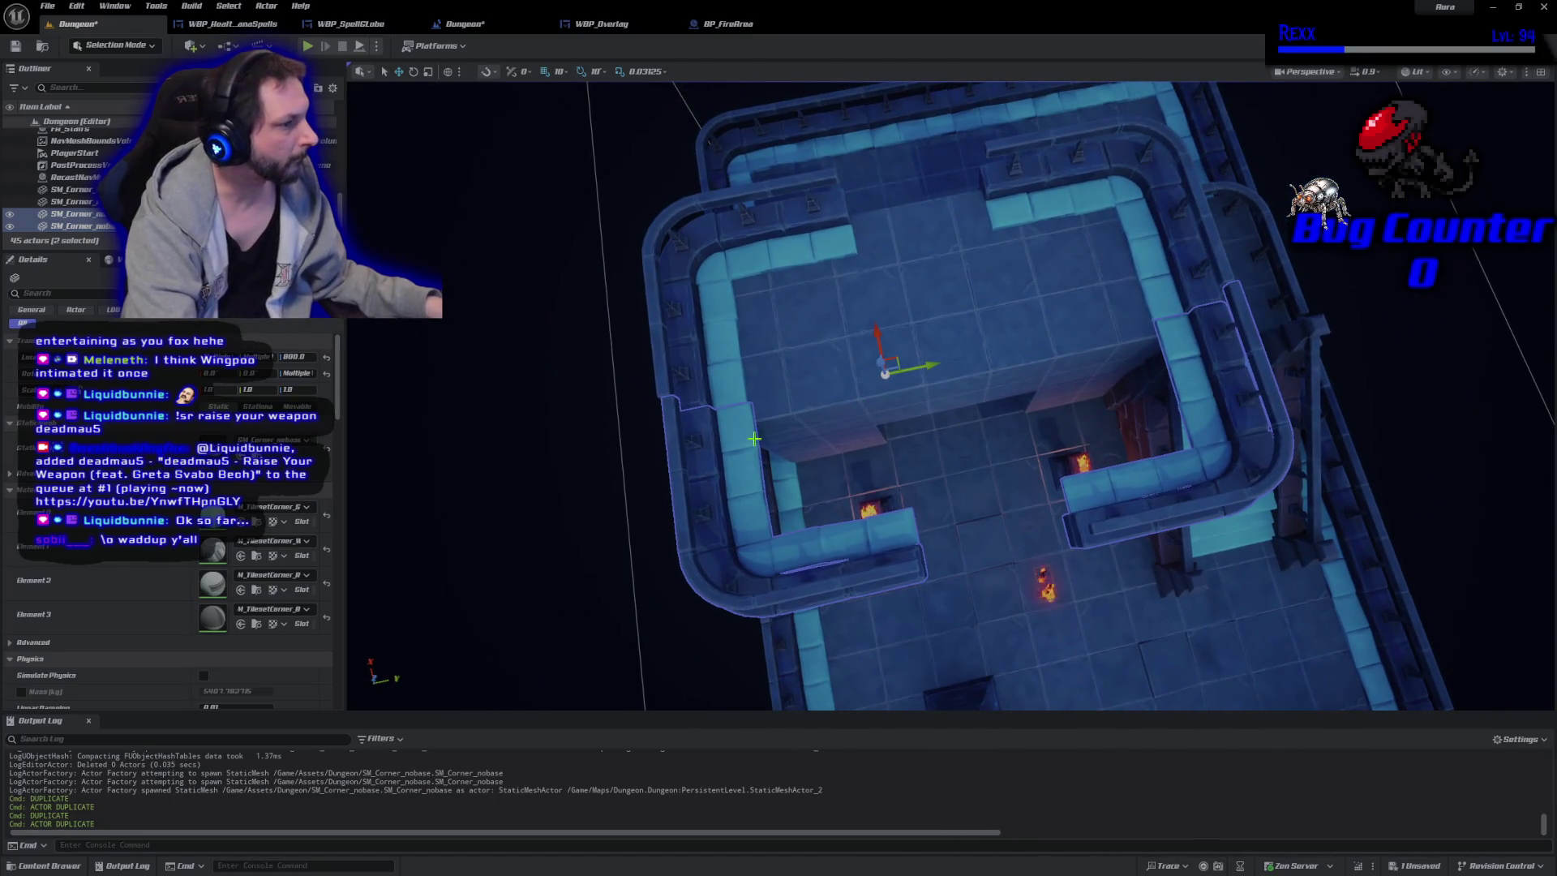
Nudge the lower-left and right-wall corner rails slightly left.
left_click(728, 473)
left_click_drag(931, 365, 929, 366)
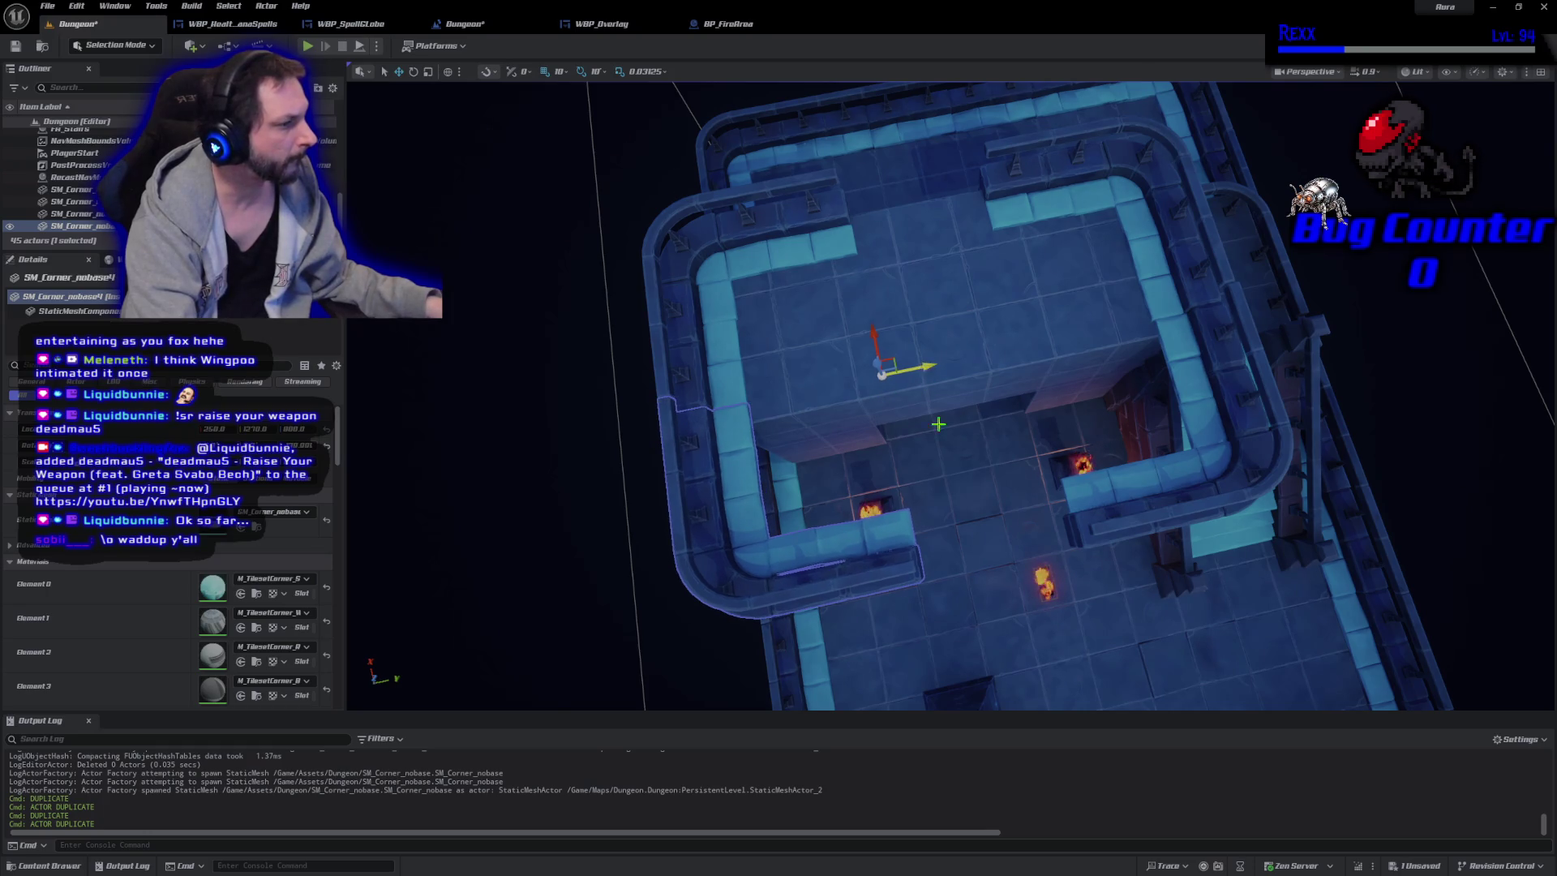
left_click(1174, 351)
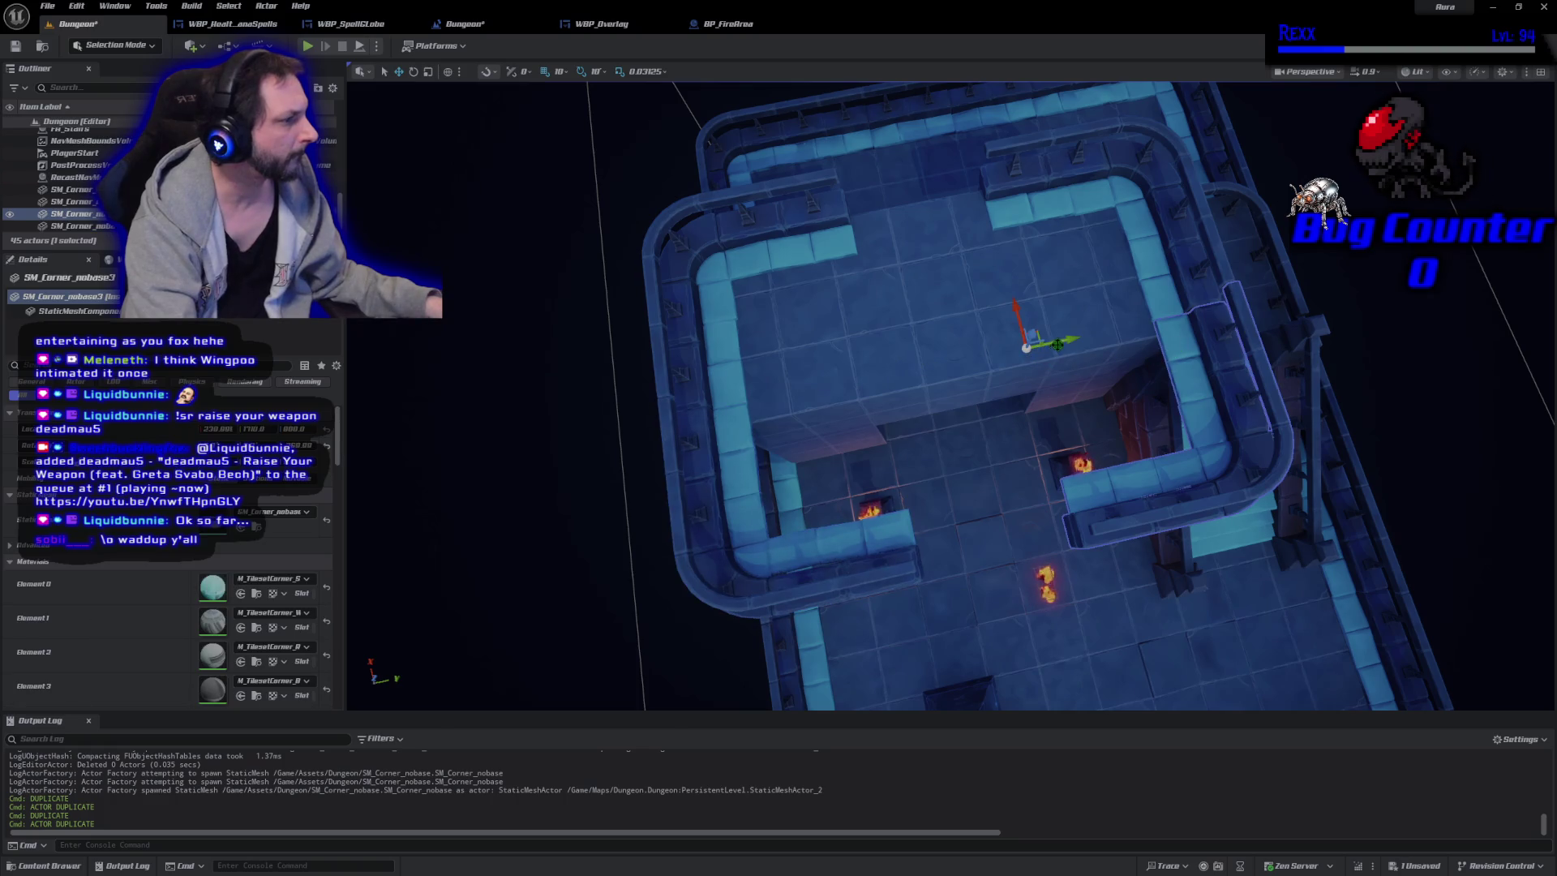
left_click_drag(1056, 344, 1054, 344)
left_click(952, 366)
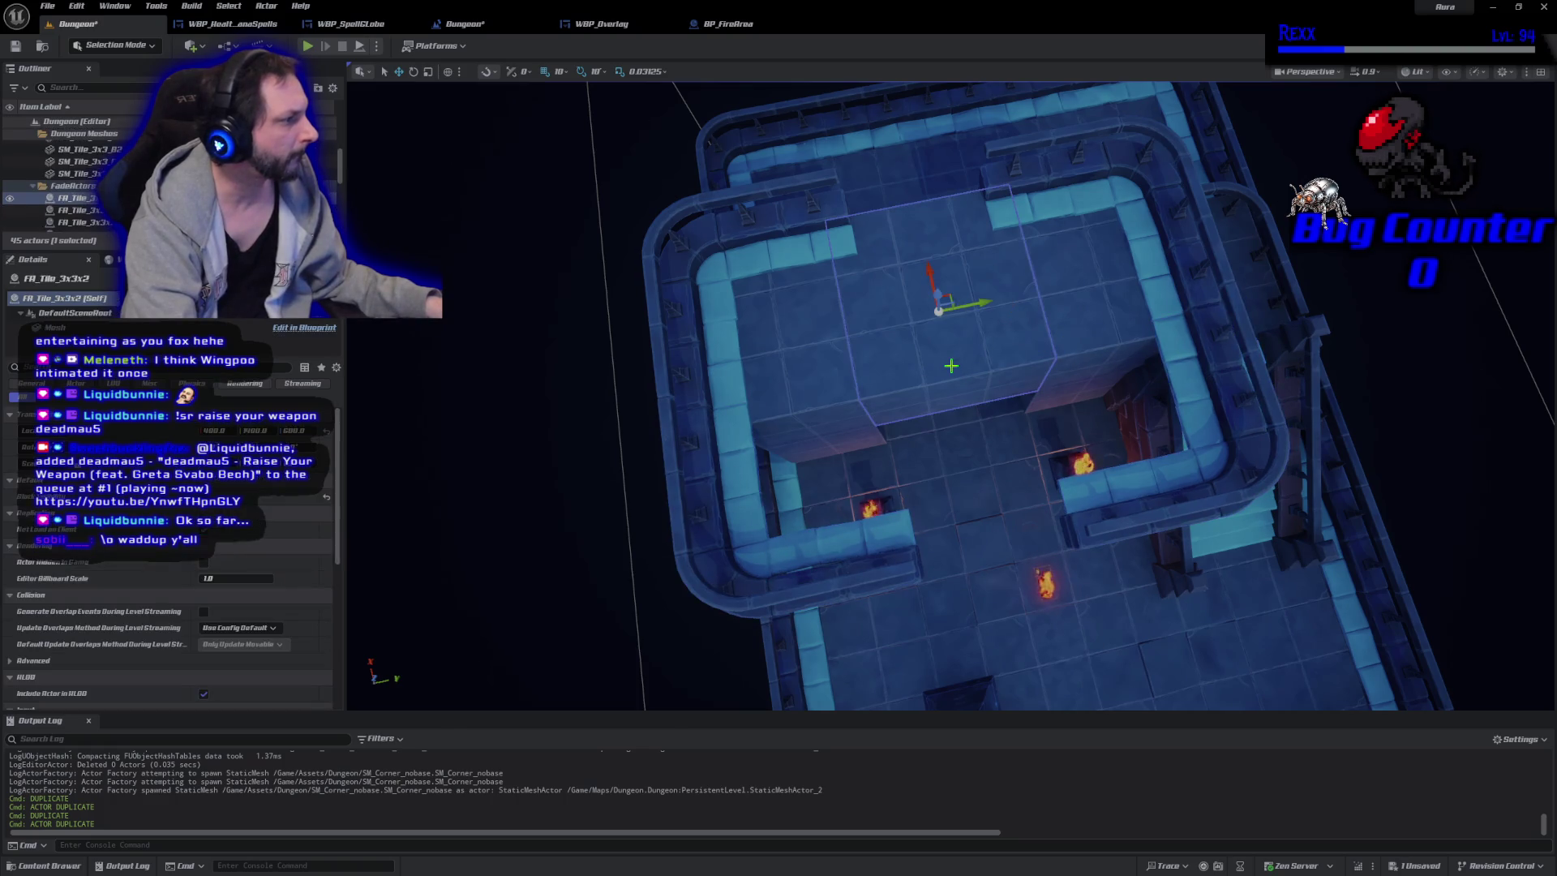
left_click_drag(1005, 499, 1005, 584)
Raise the lower-left and second corner rail together, then shift them left.
left_click(844, 572)
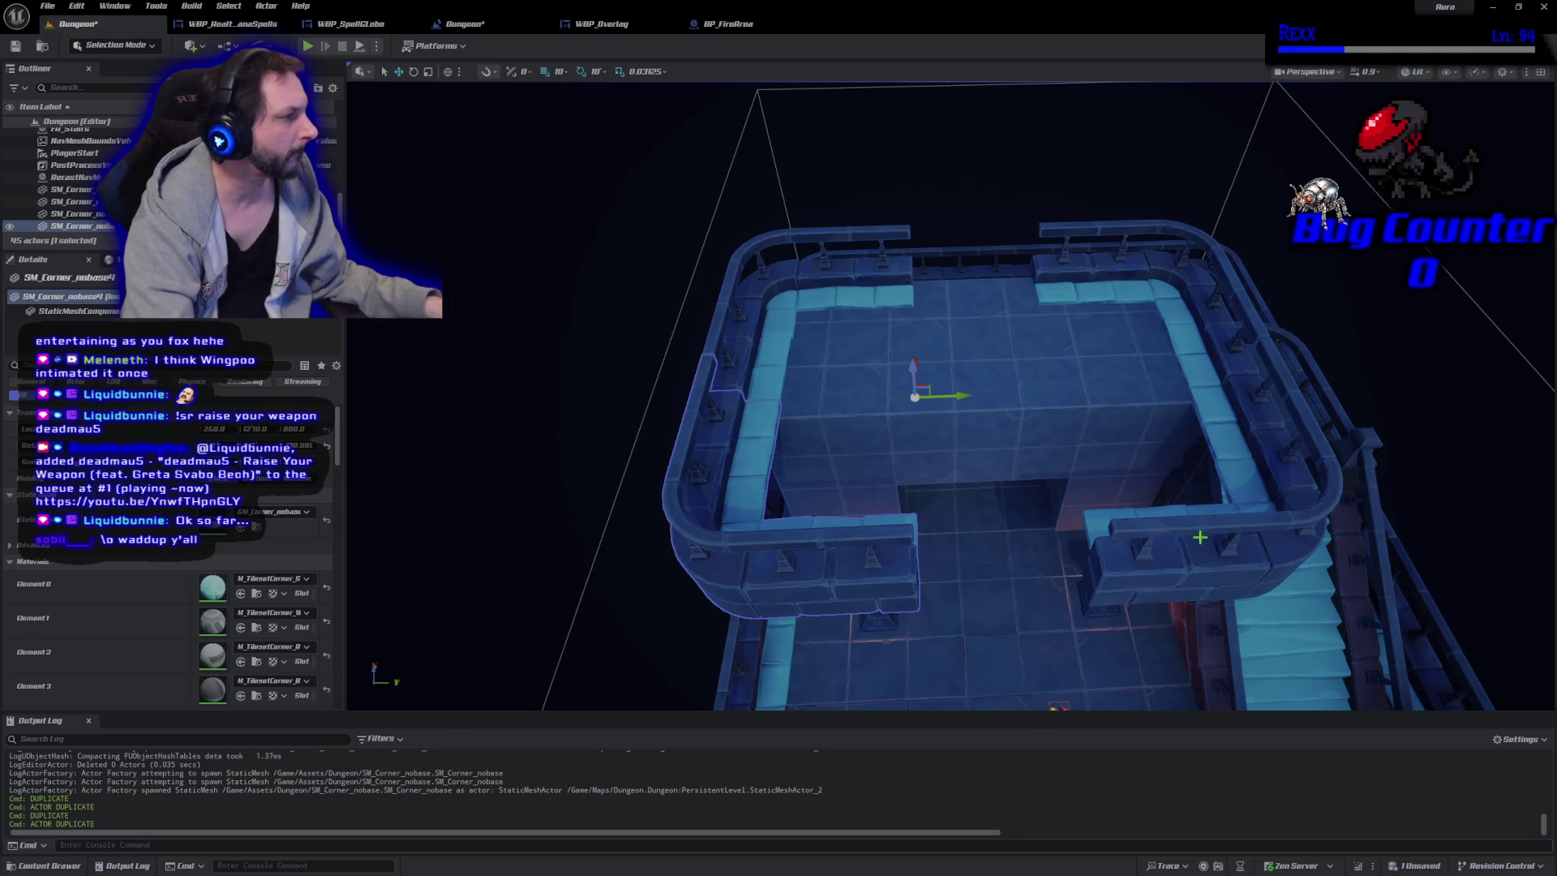
left_click(1163, 576, "ctrl")
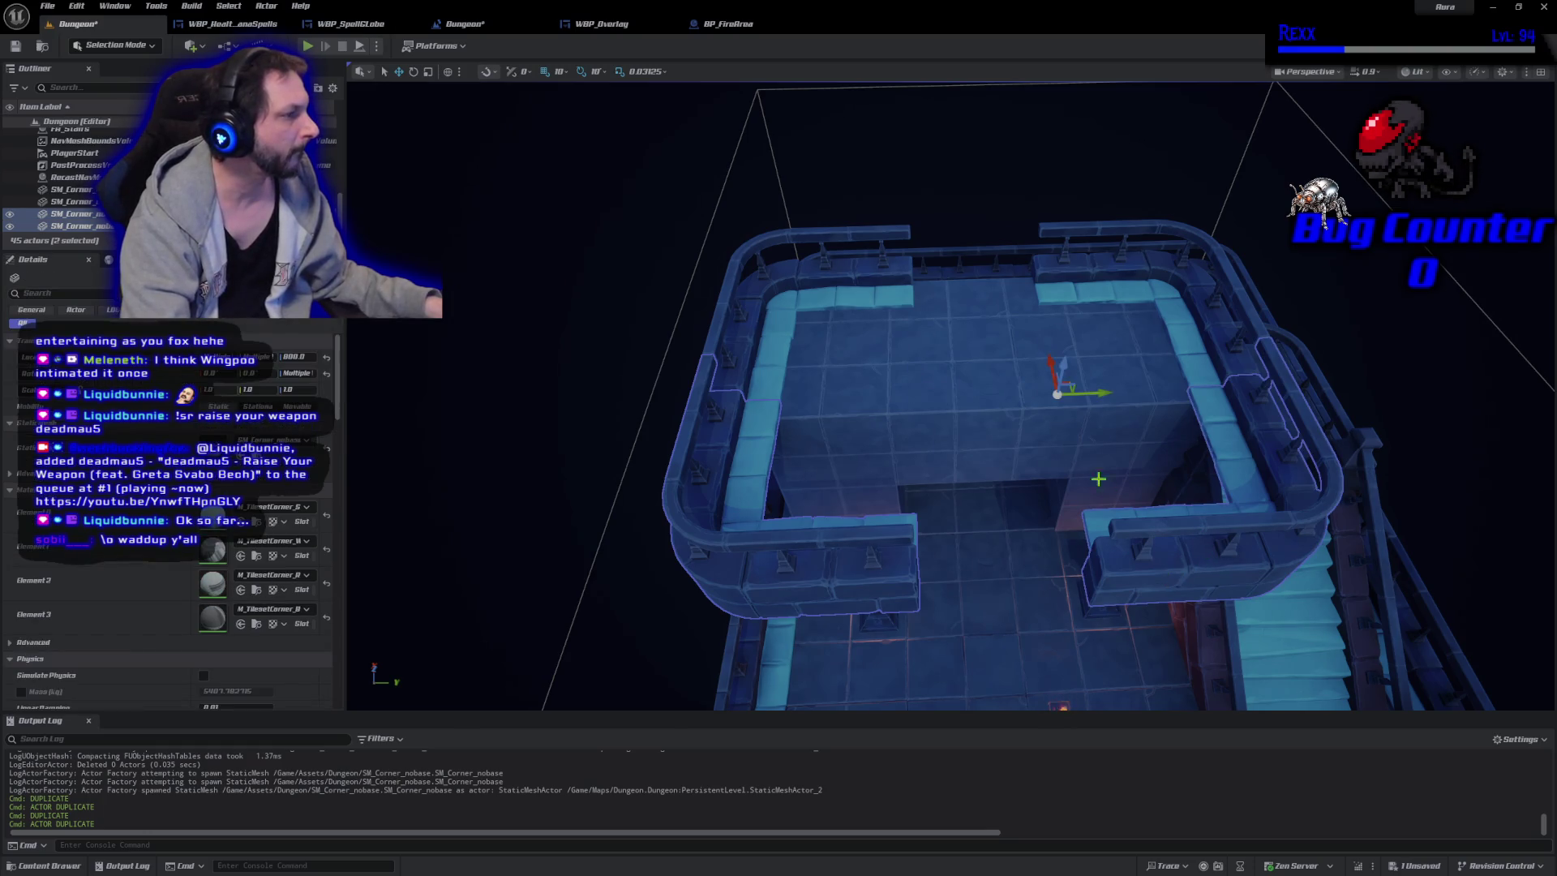
mouse_move(1050, 359)
left_mouse_down()
mouse_move(1041, 262)
mouse_move(900, 373)
mouse_move(1217, 439)
left_mouse_up()
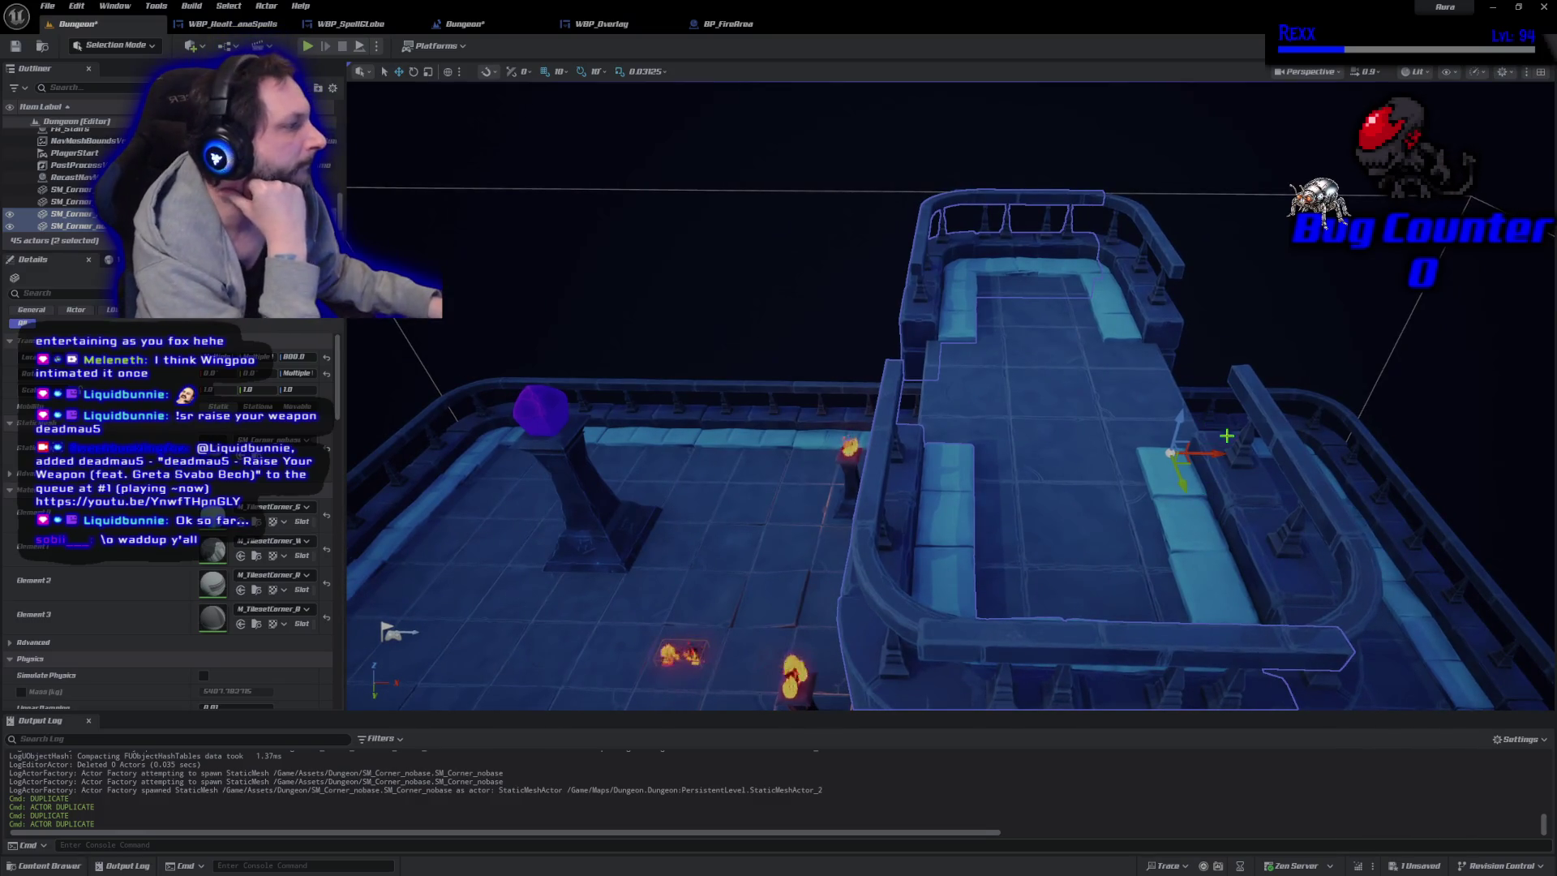
left_click_drag(1219, 453, 1205, 456)
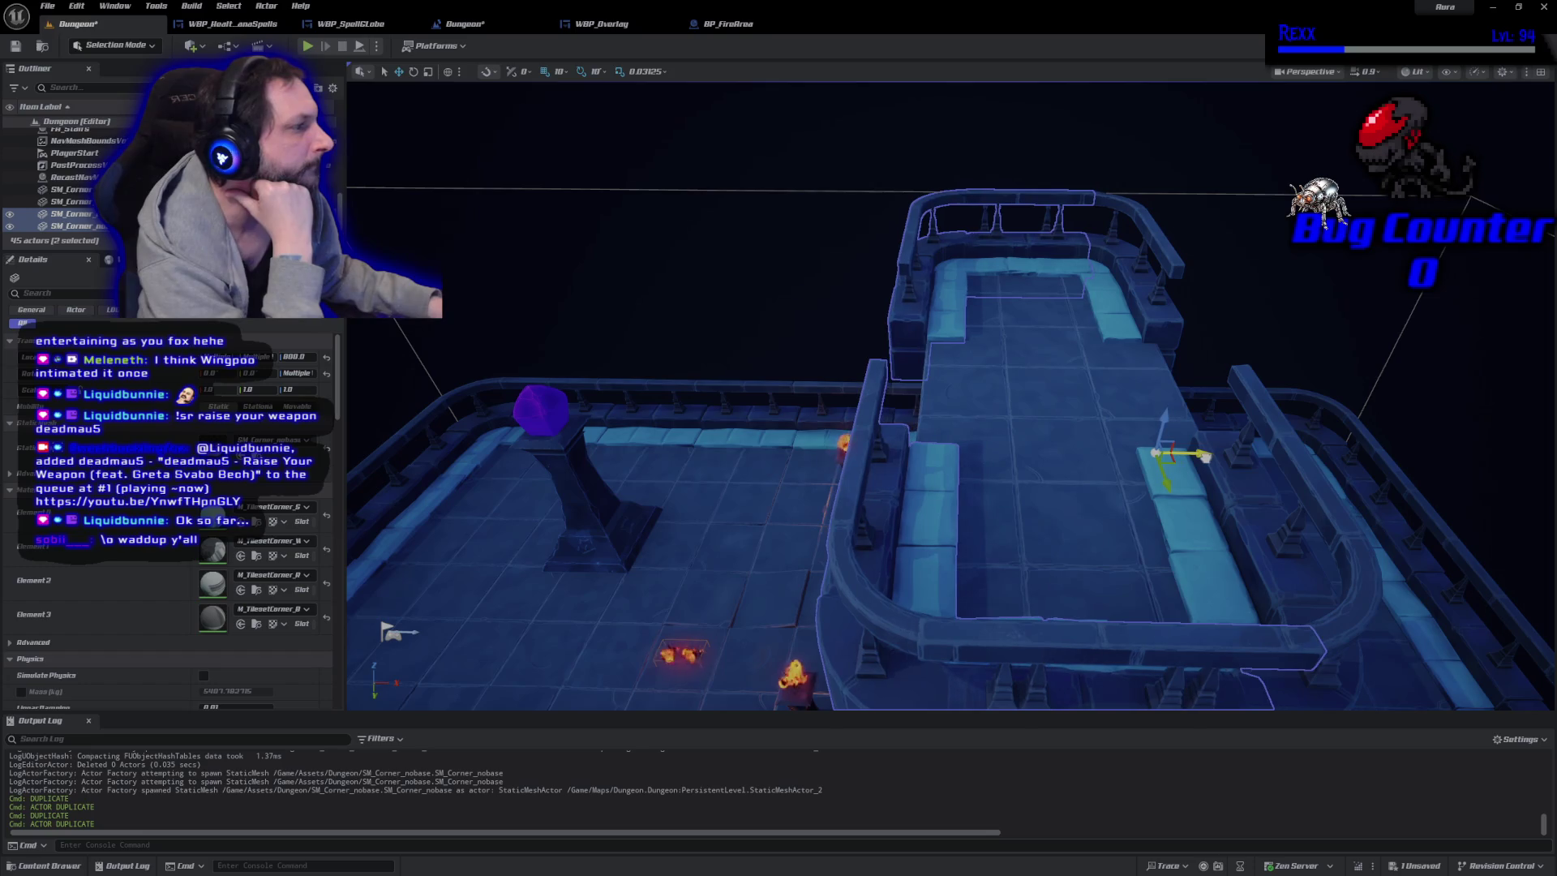
Align SM_Corner_nobase2 and the right-side wall piece by moving them right, then slightly left.
left_click(1154, 318)
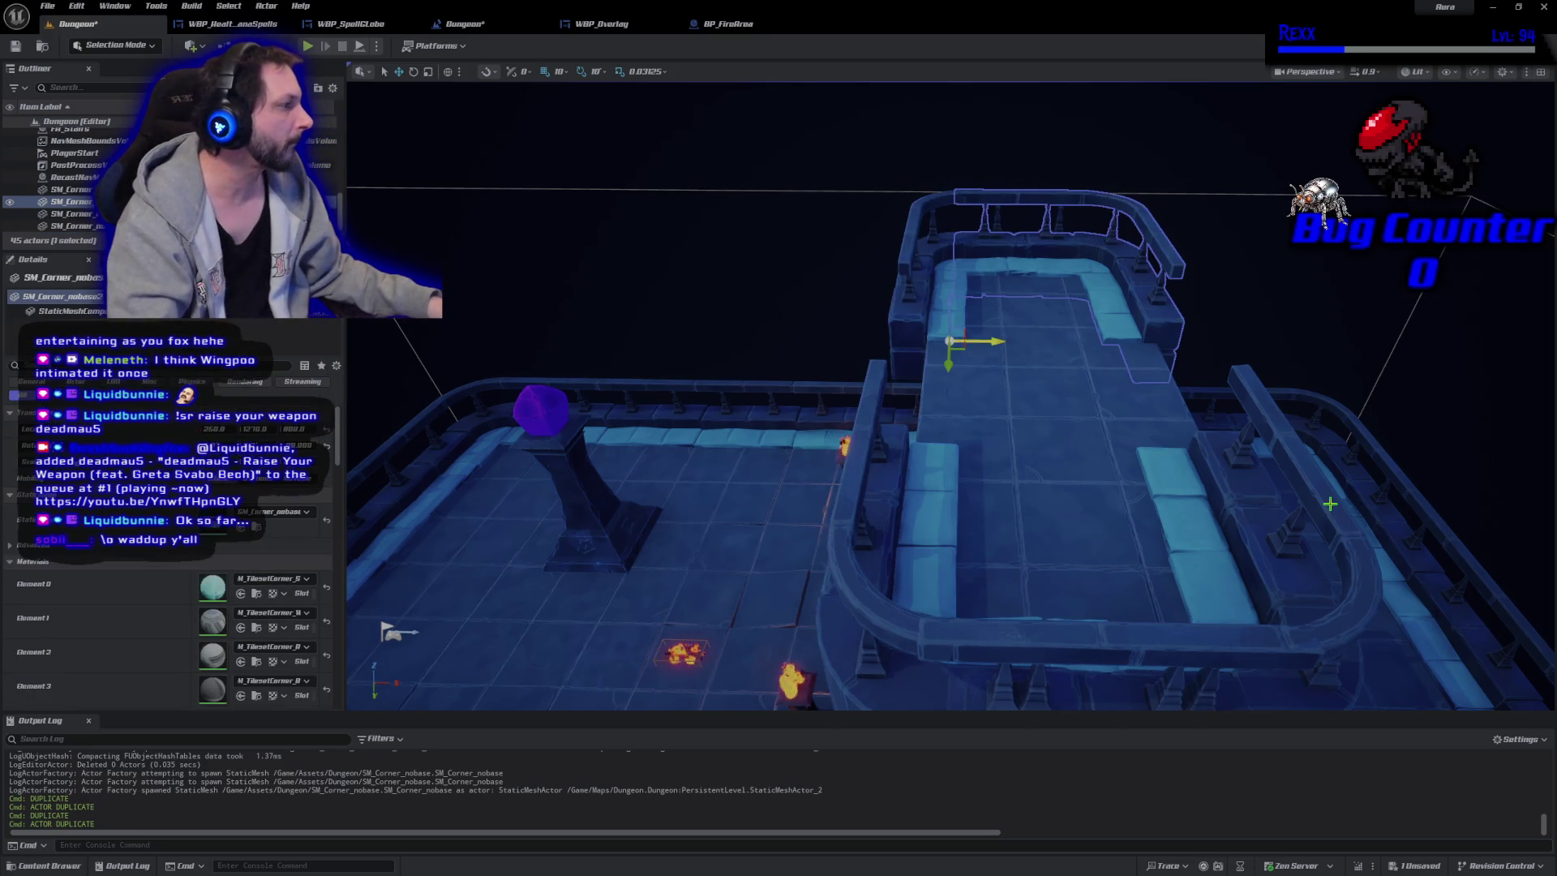
left_click(1276, 516, "ctrl")
left_click_drag(982, 456, 1007, 451)
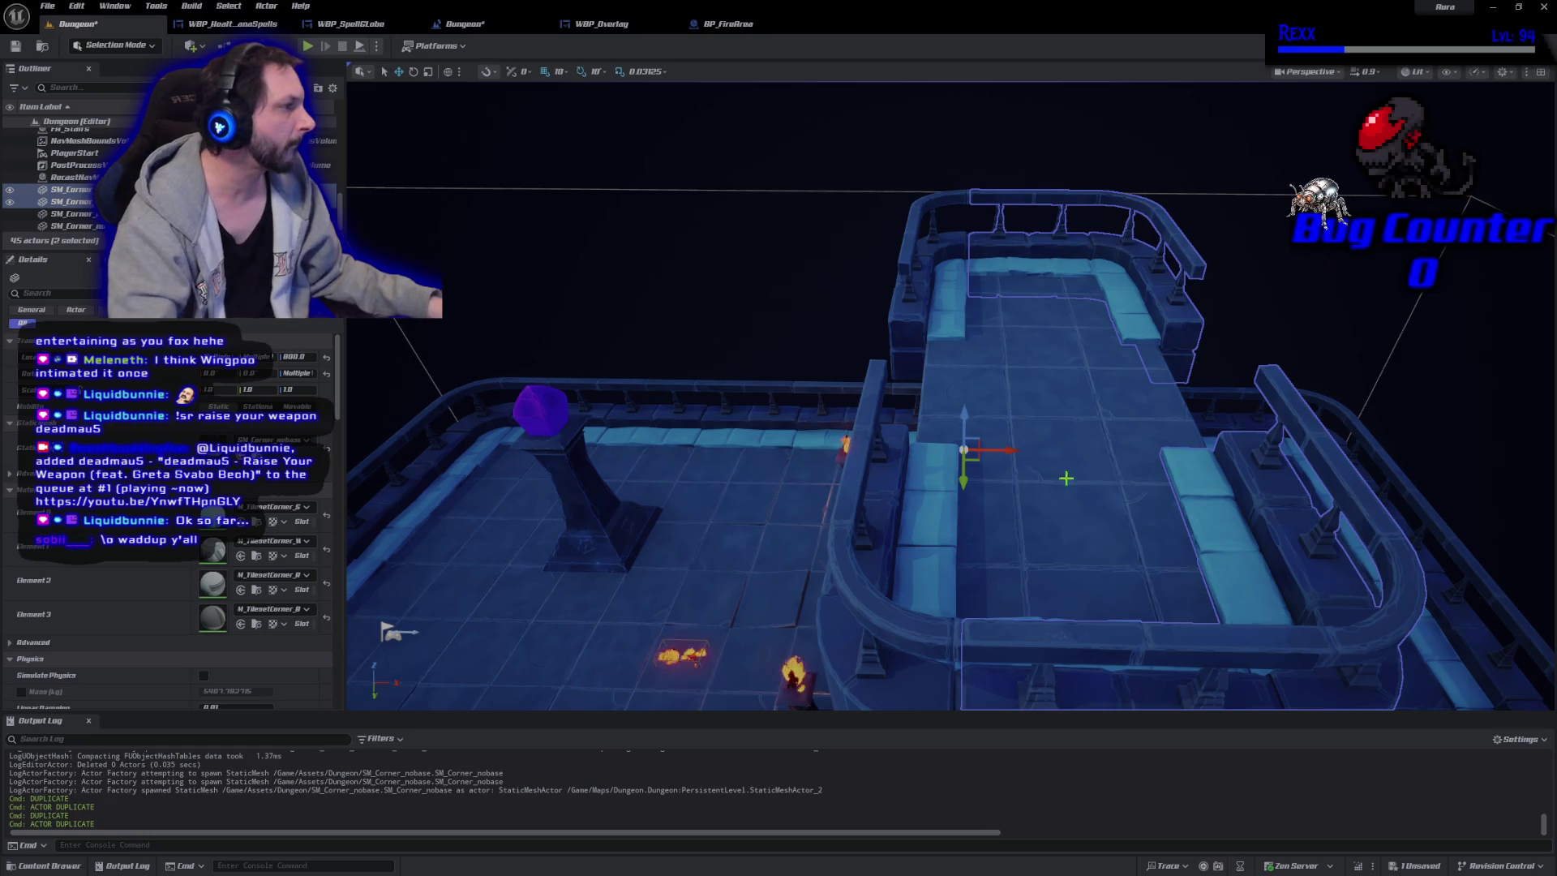
left_click_drag(1093, 461, 1140, 401)
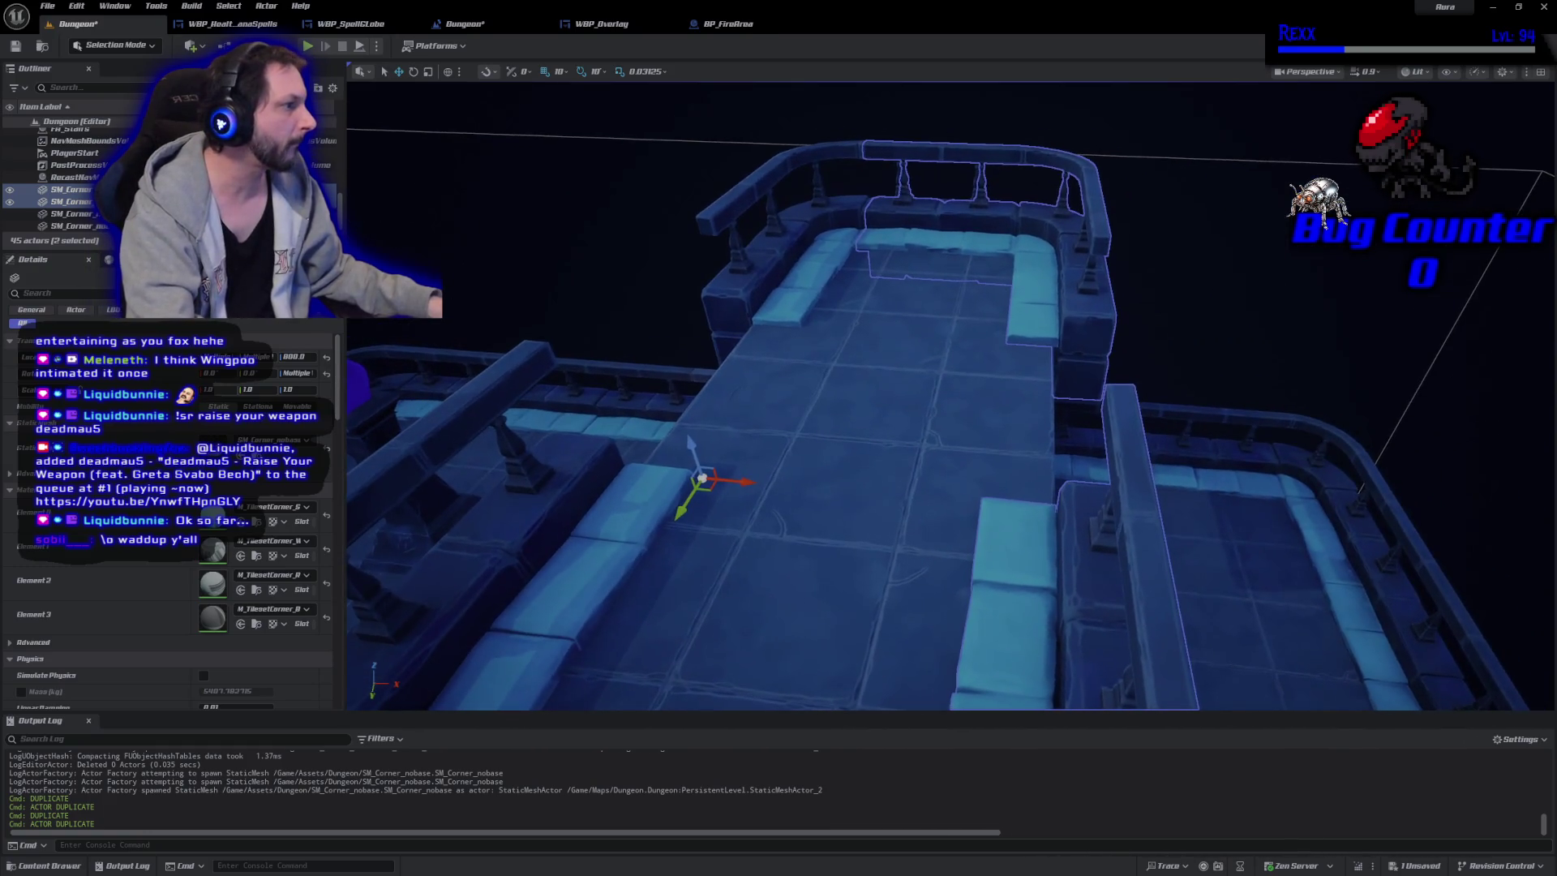
left_click_drag(744, 485, 738, 486)
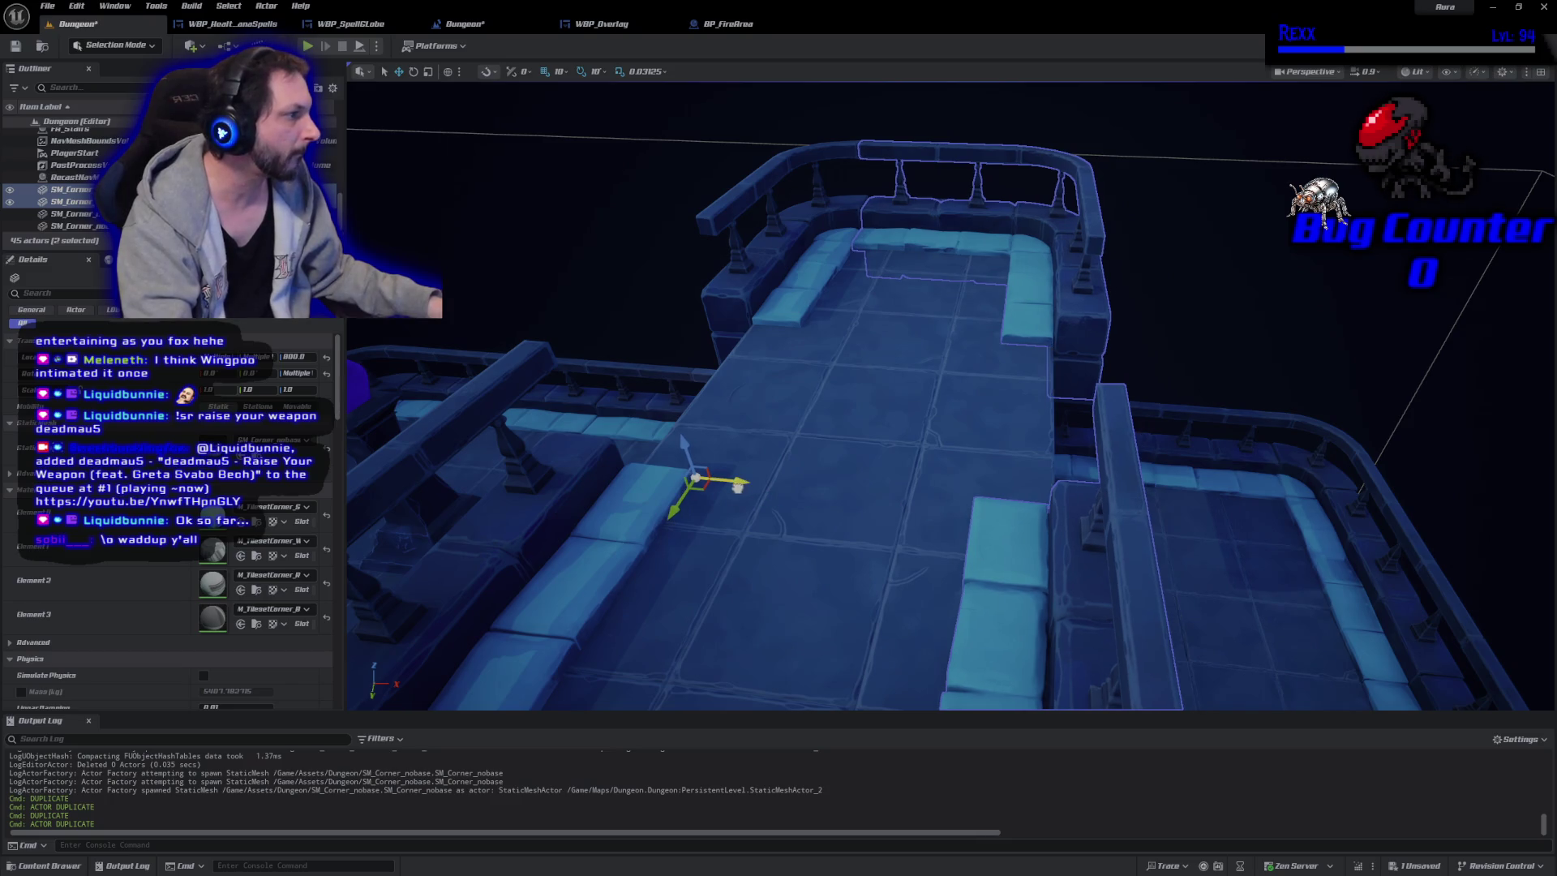
mouse_move(904, 551)
left_mouse_down()
mouse_move(991, 233)
mouse_move(965, 291)
left_mouse_up()
left_click(987, 184)
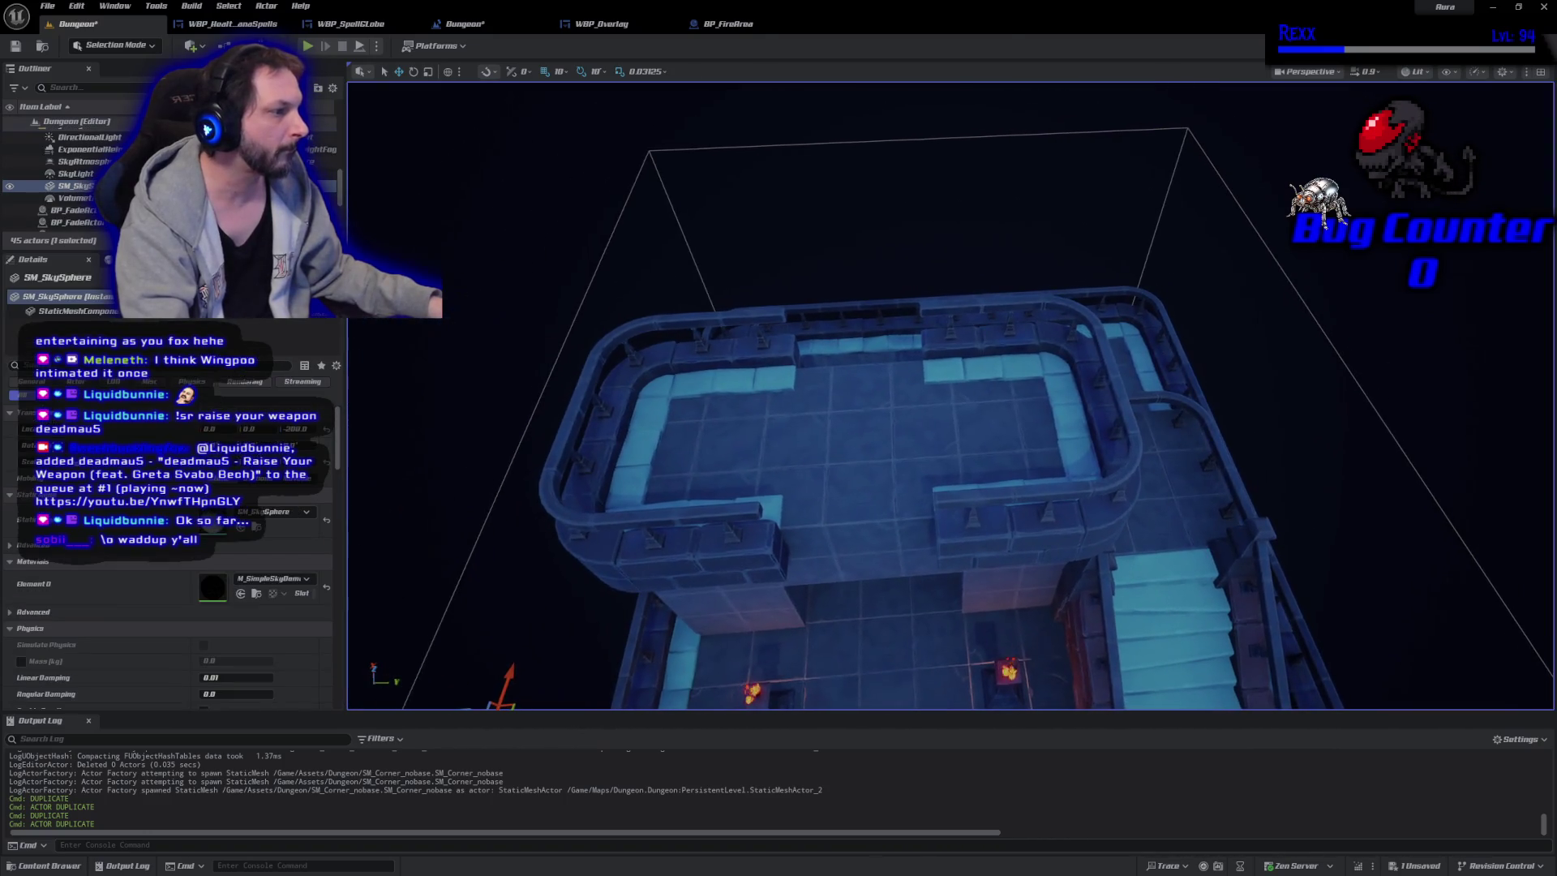
Find SM_TilesetEdge among the Dungeon assets in the Content Drawer and drag it into the level.
left_click(62, 868)
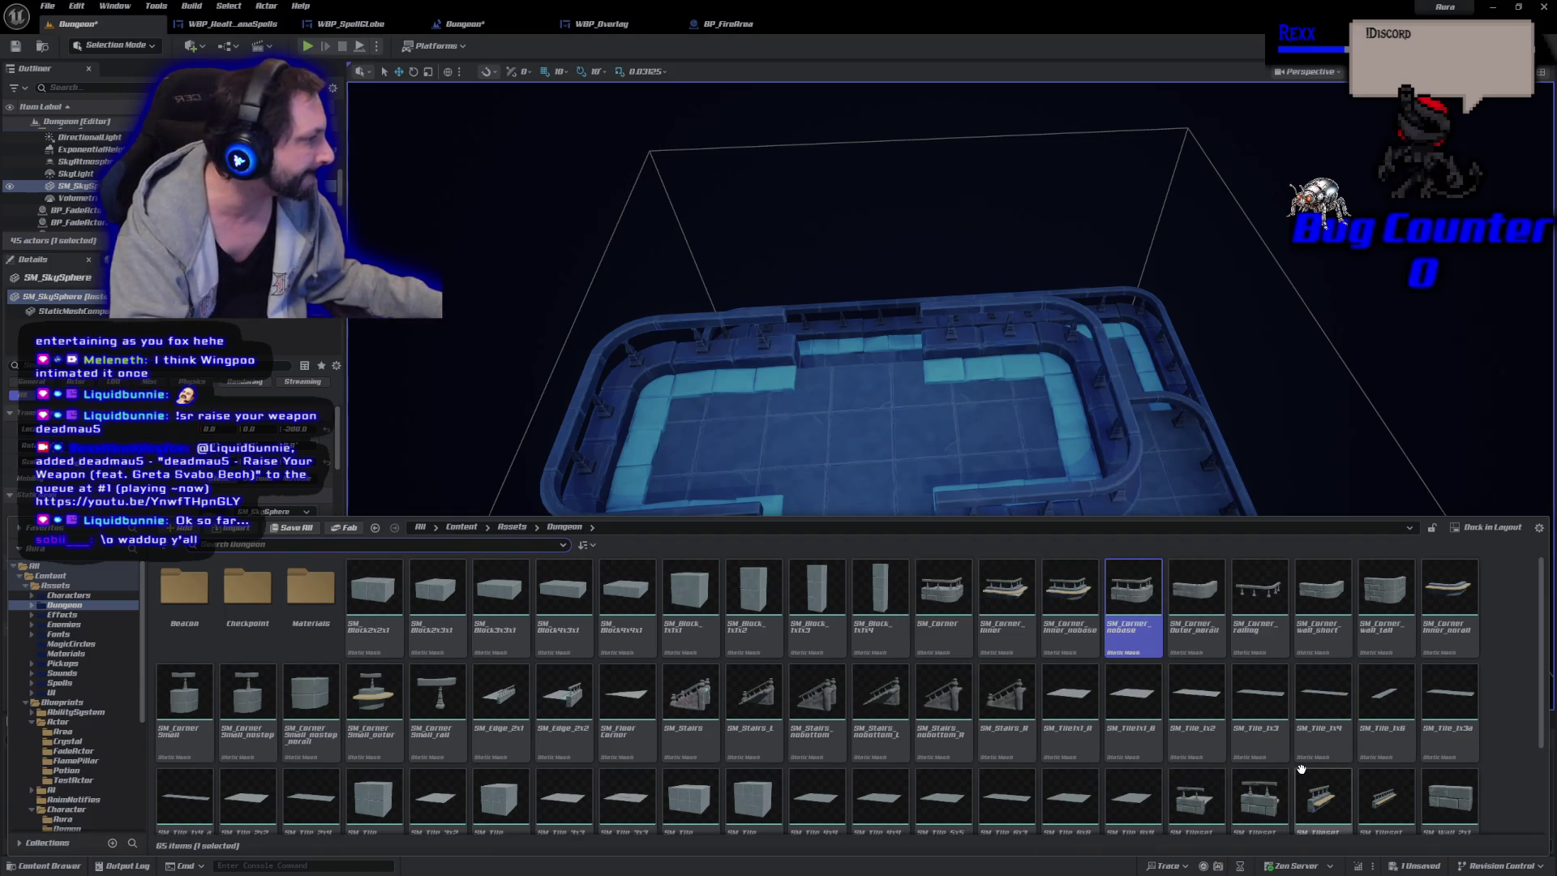
scroll(1054, 770, "down", 1)
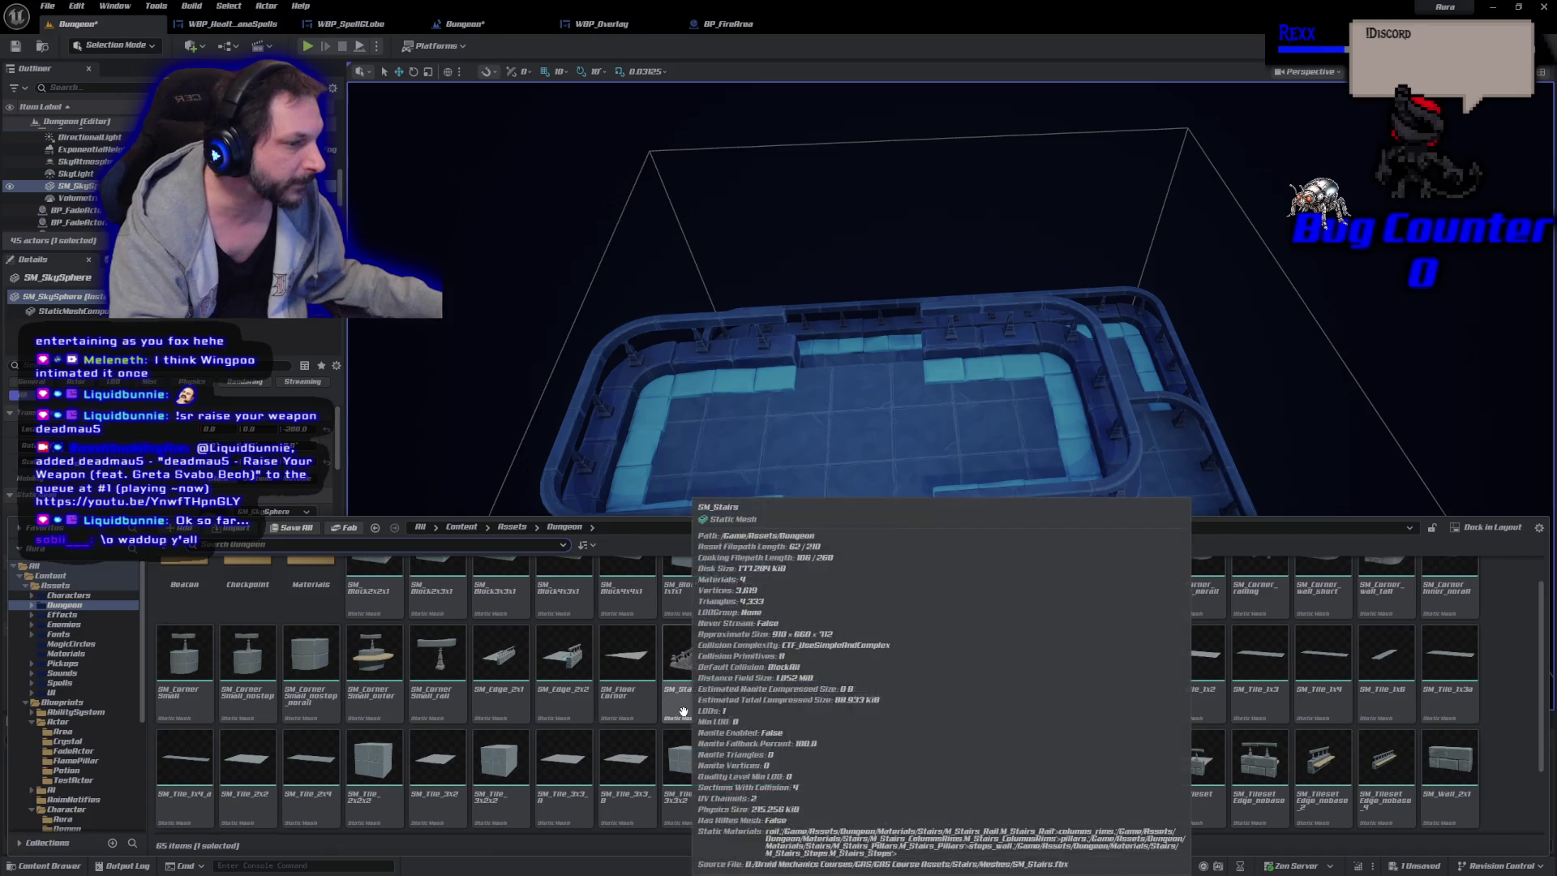
scroll(838, 741, "down", 2)
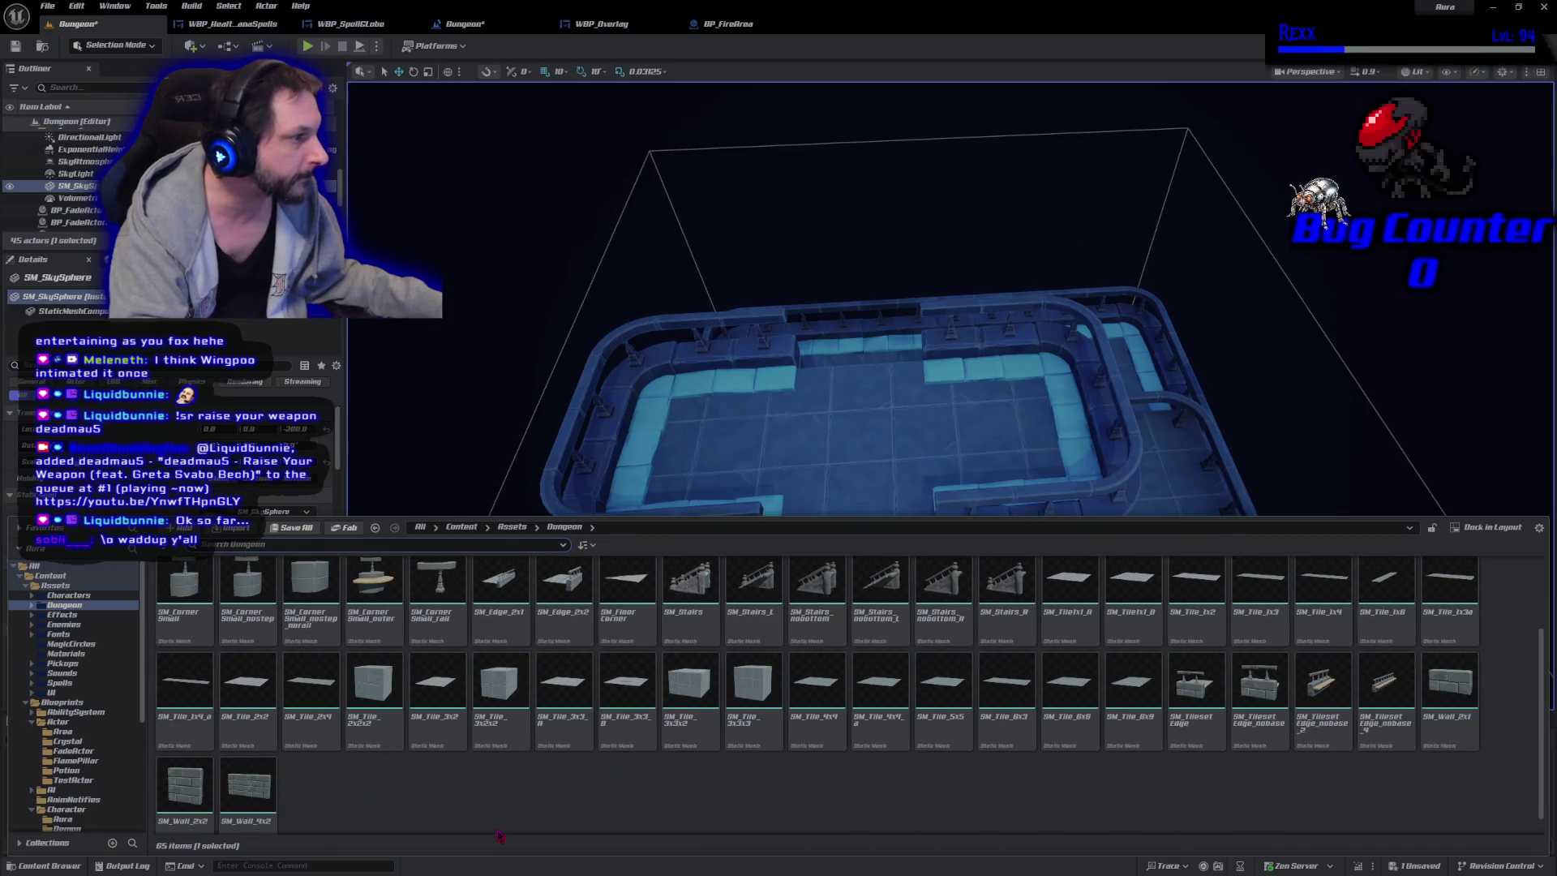
scroll(858, 819, "up", 3)
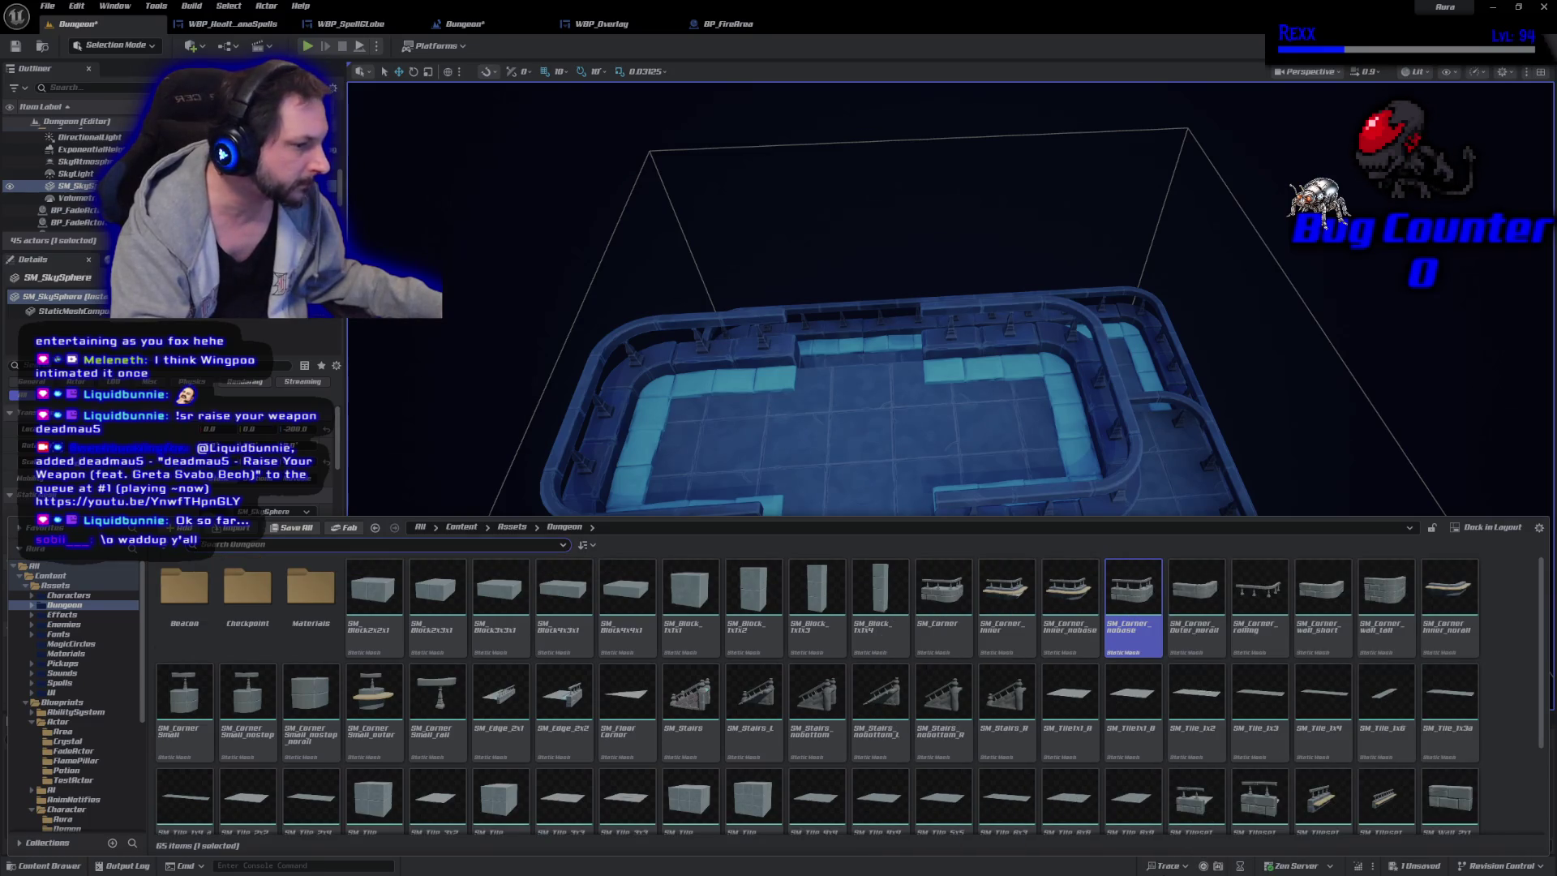
scroll(1200, 742, "down", 2)
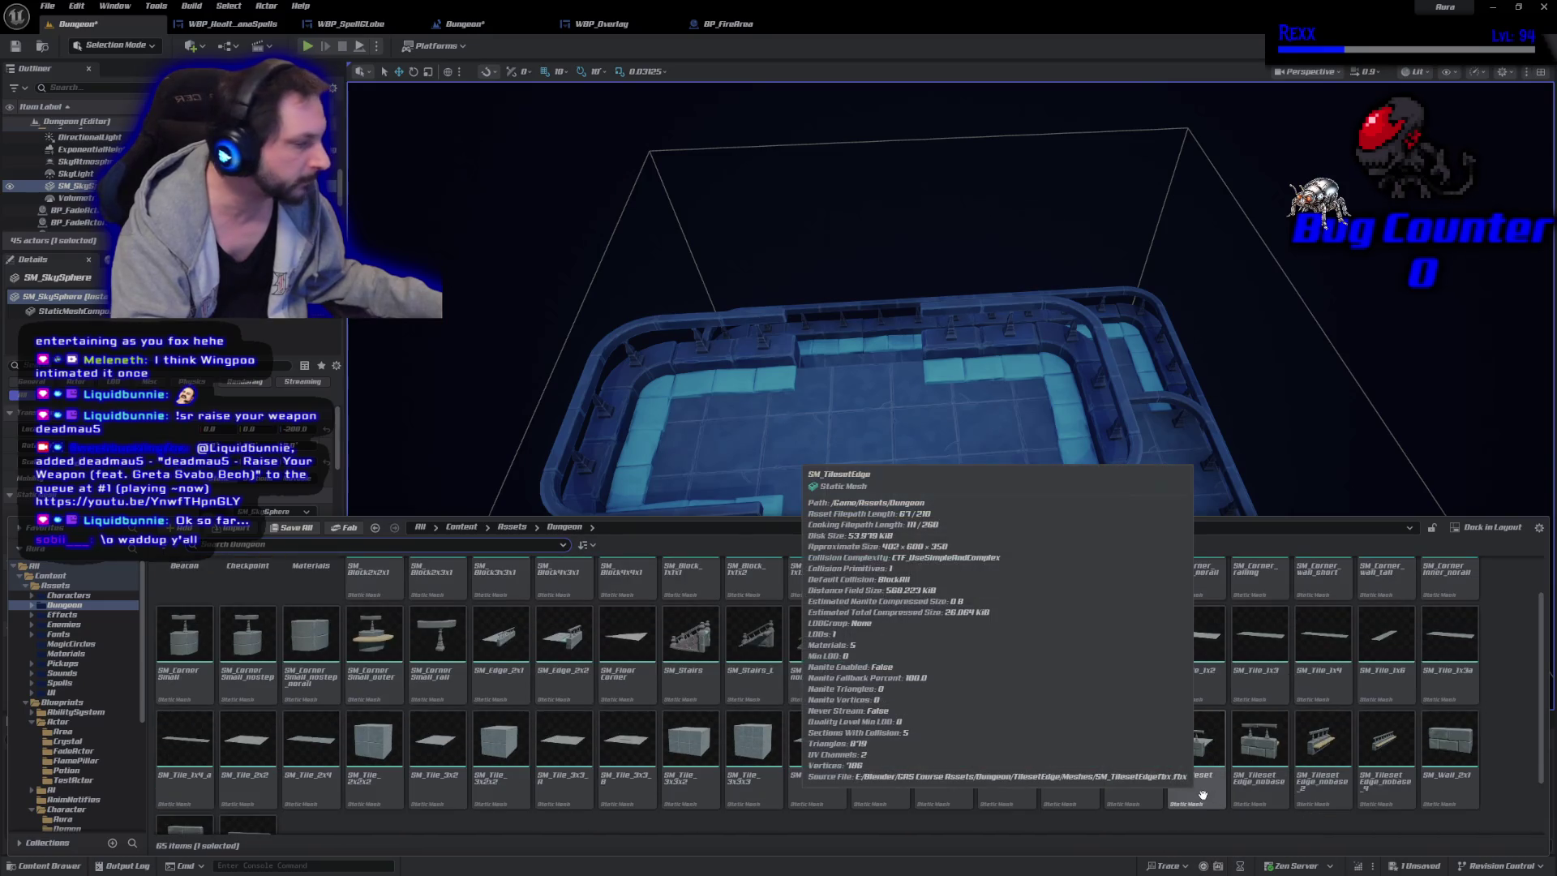
mouse_move(1200, 771)
left_mouse_down()
mouse_move(966, 441)
mouse_move(792, 553)
left_mouse_up()
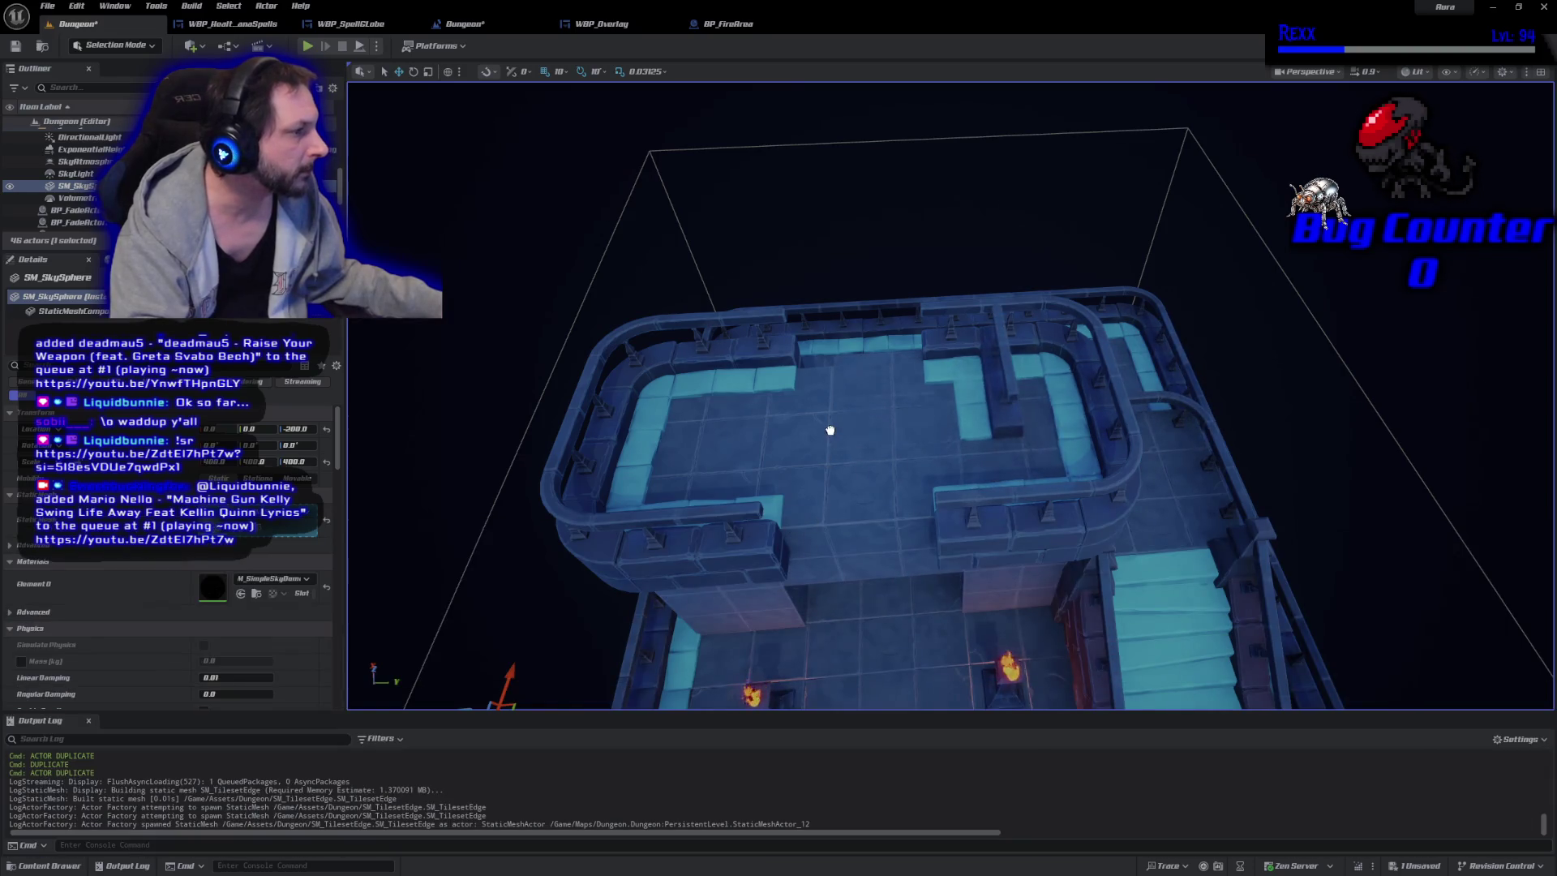
Place the SM_TilesetEdge piece on the upper platform, rotated to -90°, in the railing's open gap.
left_click_drag(829, 431, 829, 446)
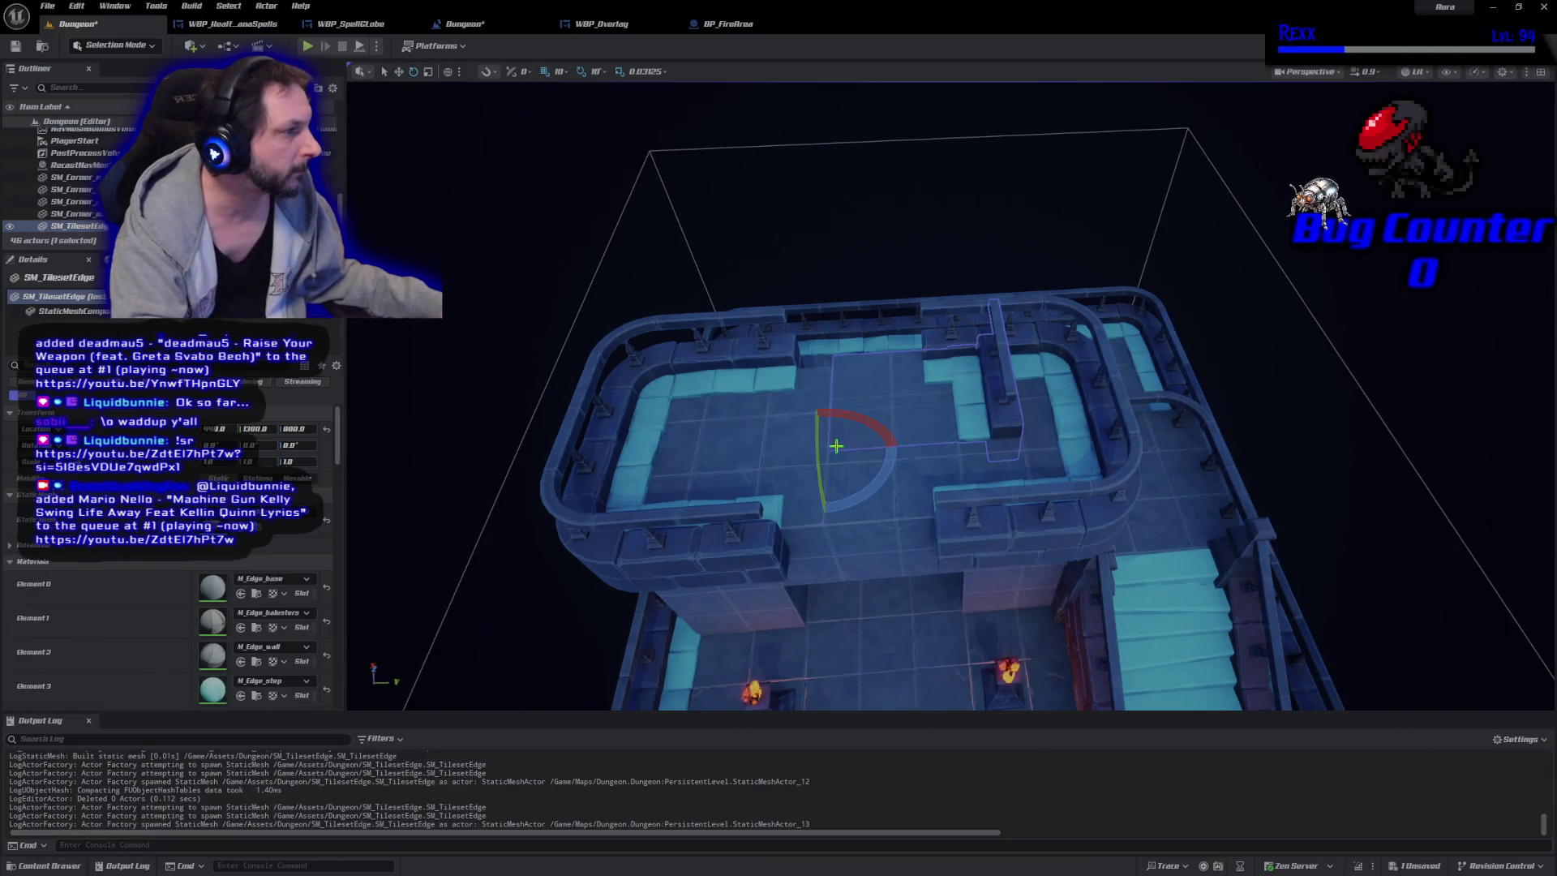
mouse_move(856, 508)
left_mouse_down()
mouse_move(754, 503)
mouse_move(857, 504)
left_mouse_up()
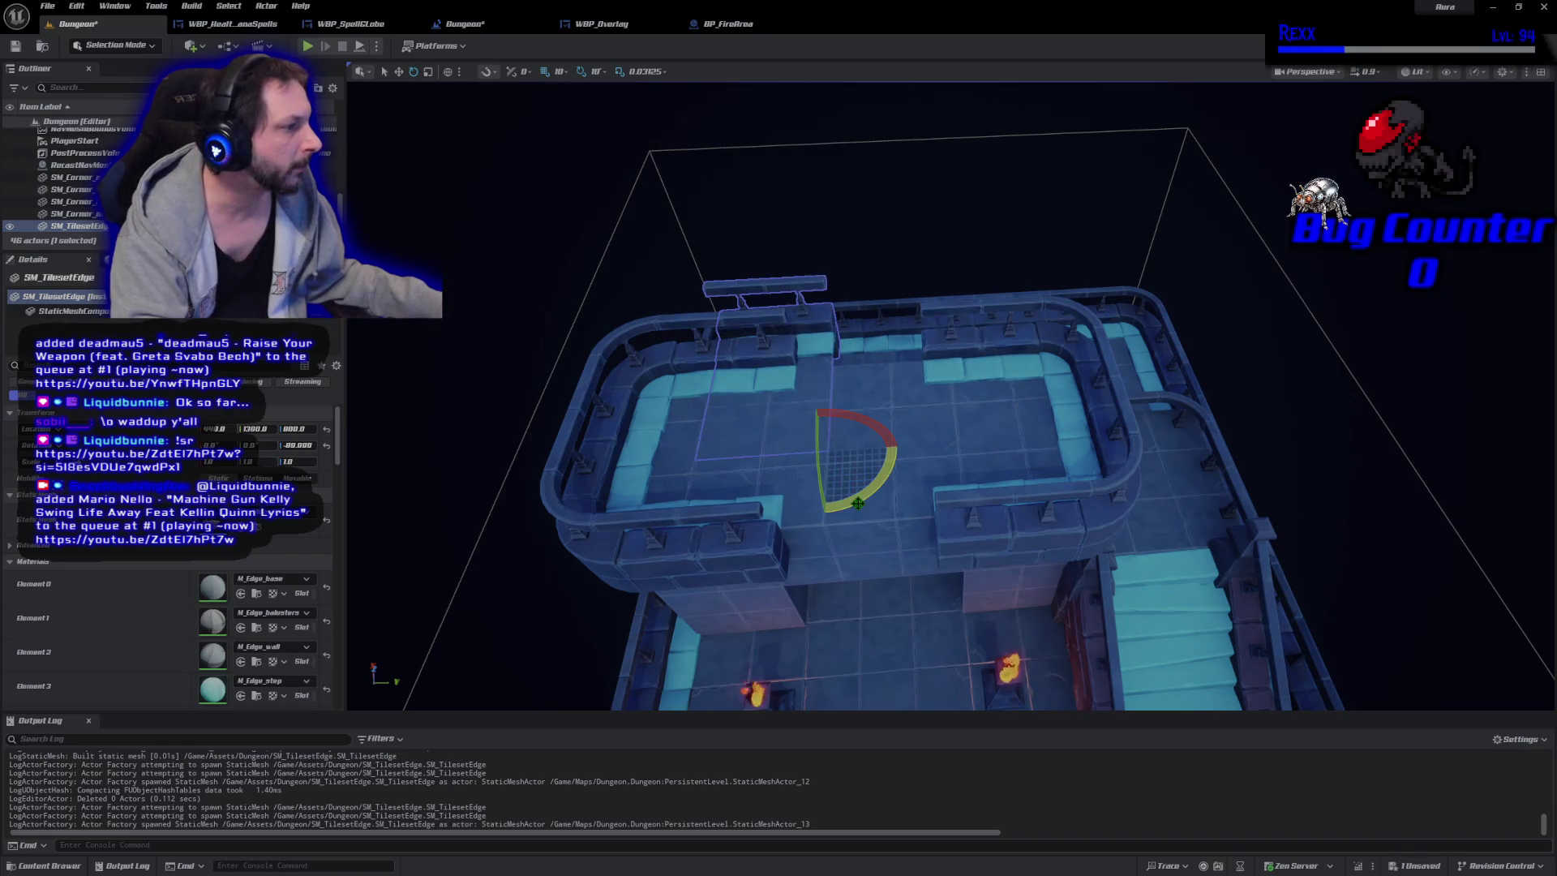
left_click_drag(869, 448, 964, 449)
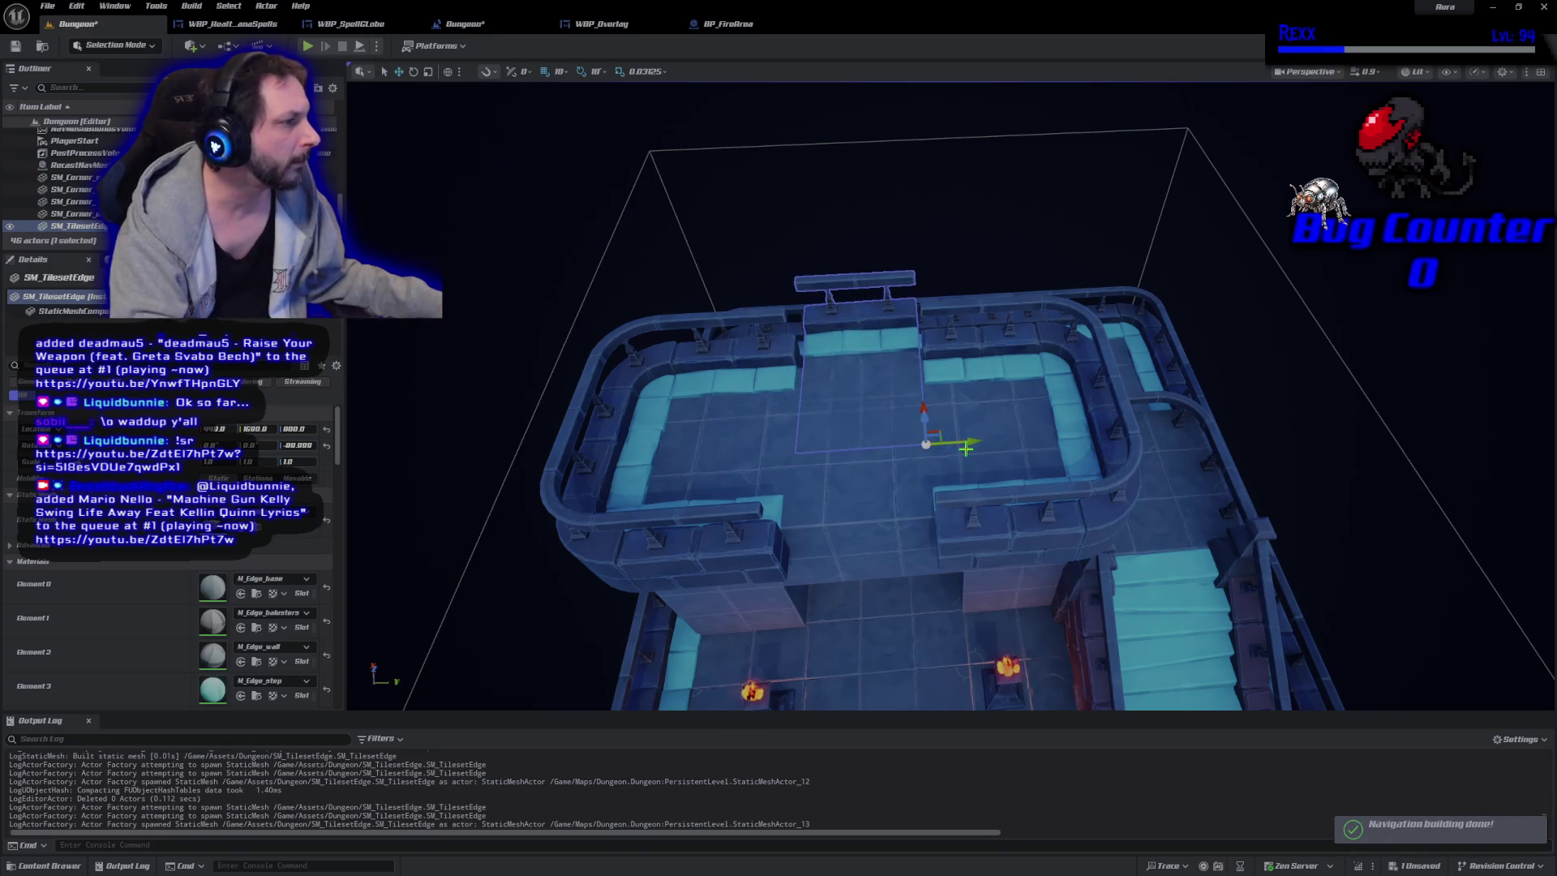
Slide the edge railing piece sideways along the wall and duplicate it.
scroll(949, 447, "up", 5)
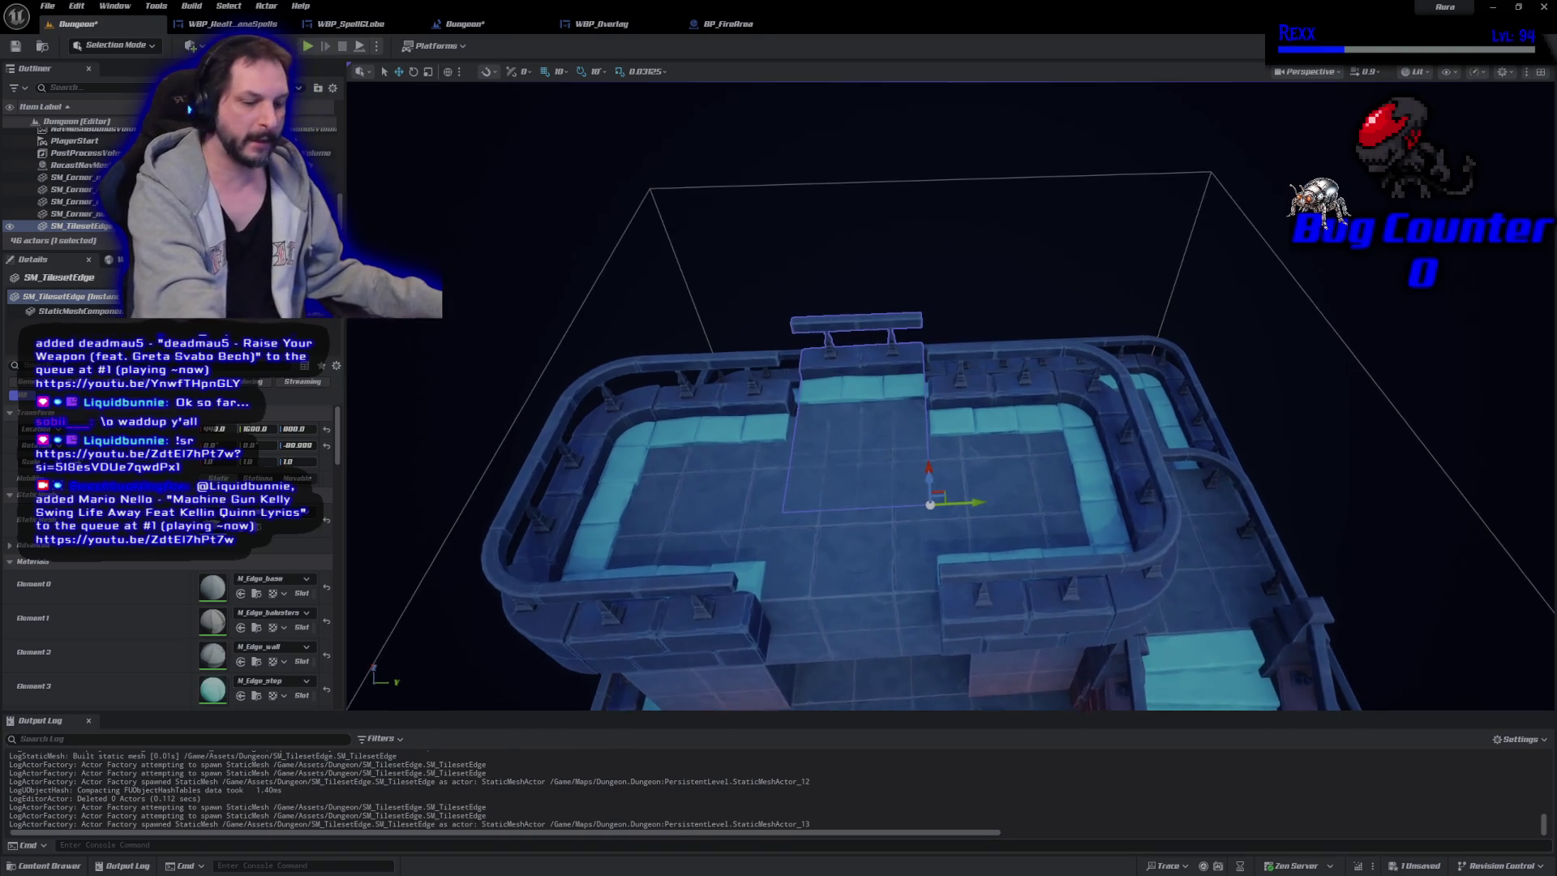
mouse_move(949, 447)
left_mouse_down()
mouse_move(489, 547)
mouse_move(451, 503)
mouse_move(938, 442)
mouse_move(866, 437)
mouse_move(878, 410)
mouse_move(850, 303)
mouse_move(862, 351)
left_mouse_up()
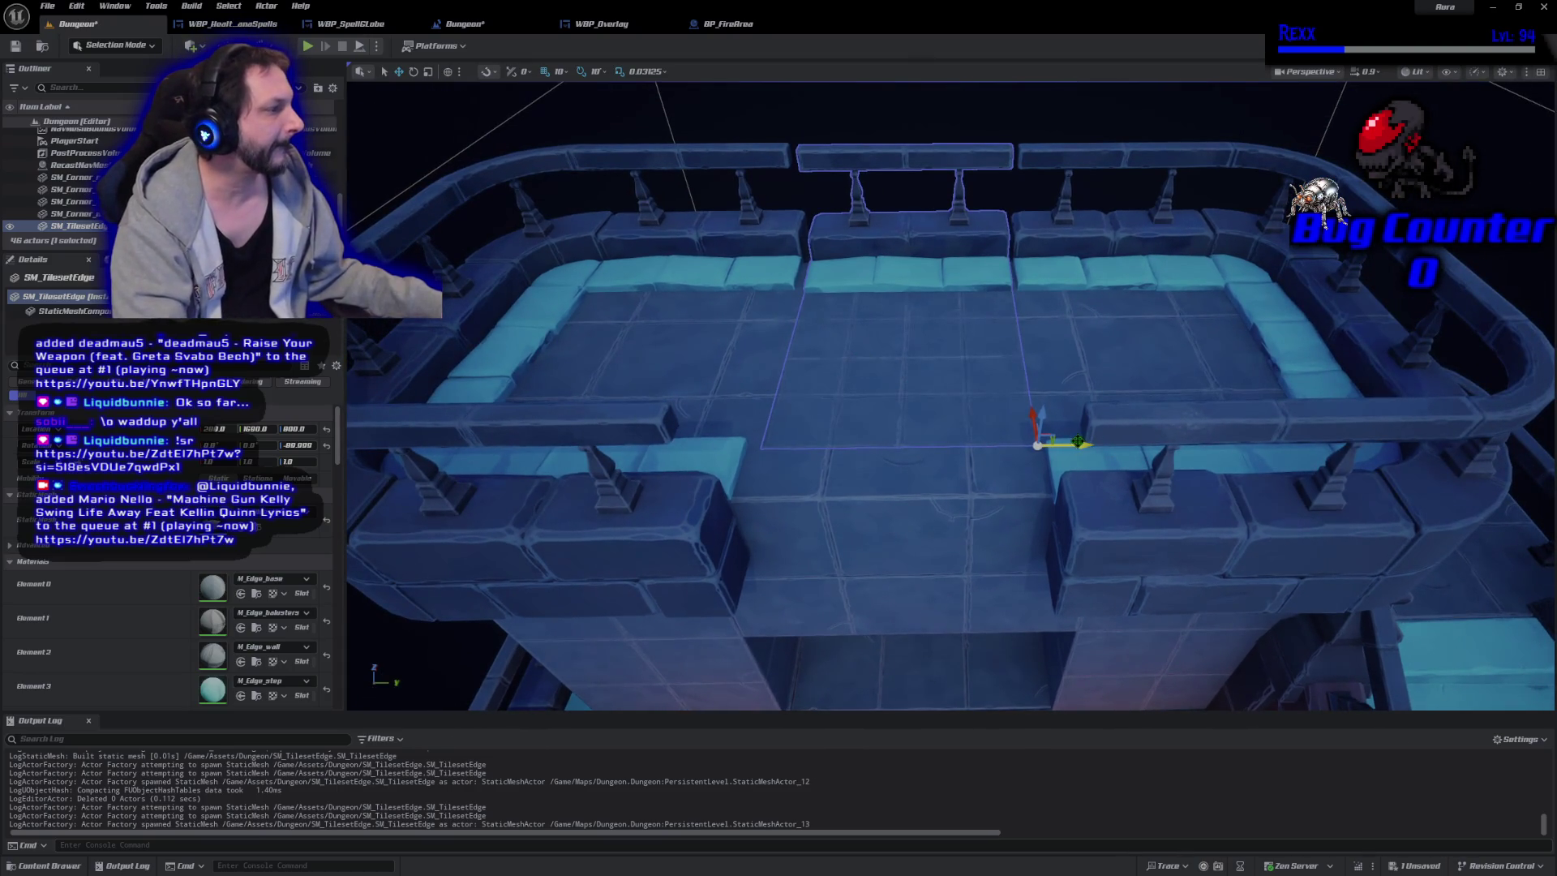
mouse_move(1077, 445)
left_mouse_down()
mouse_move(939, 434)
mouse_move(1006, 423)
left_mouse_up()
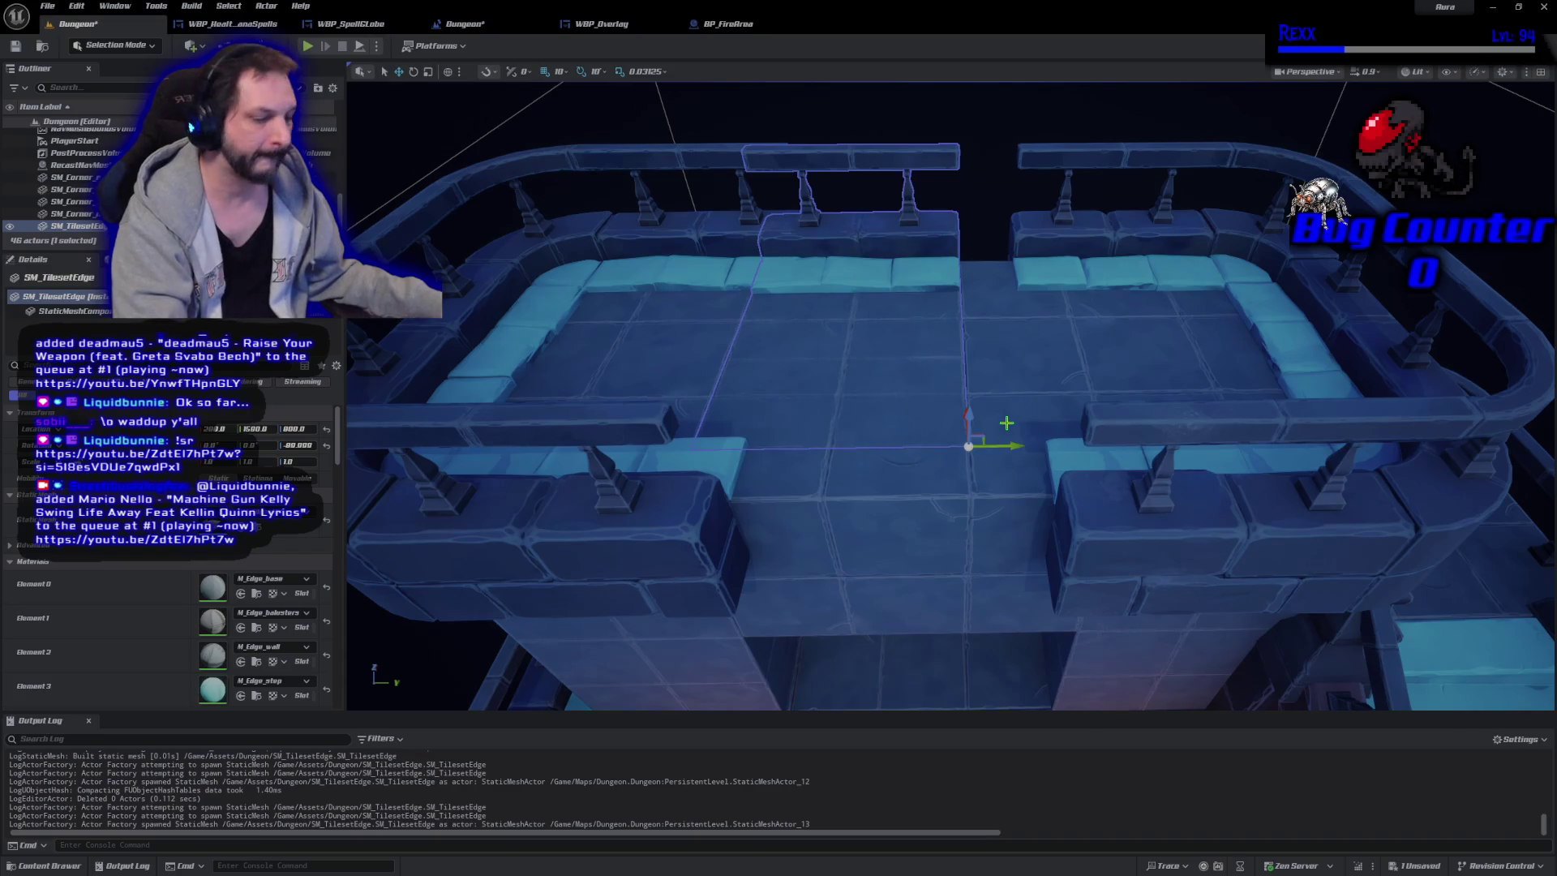
key("ctrl+d")
Fill the far railing gap with the copy, then add two reversed edge copies along another wall.
left_click_drag(1005, 440, 1225, 476)
left_click_drag(1237, 473, 1255, 468)
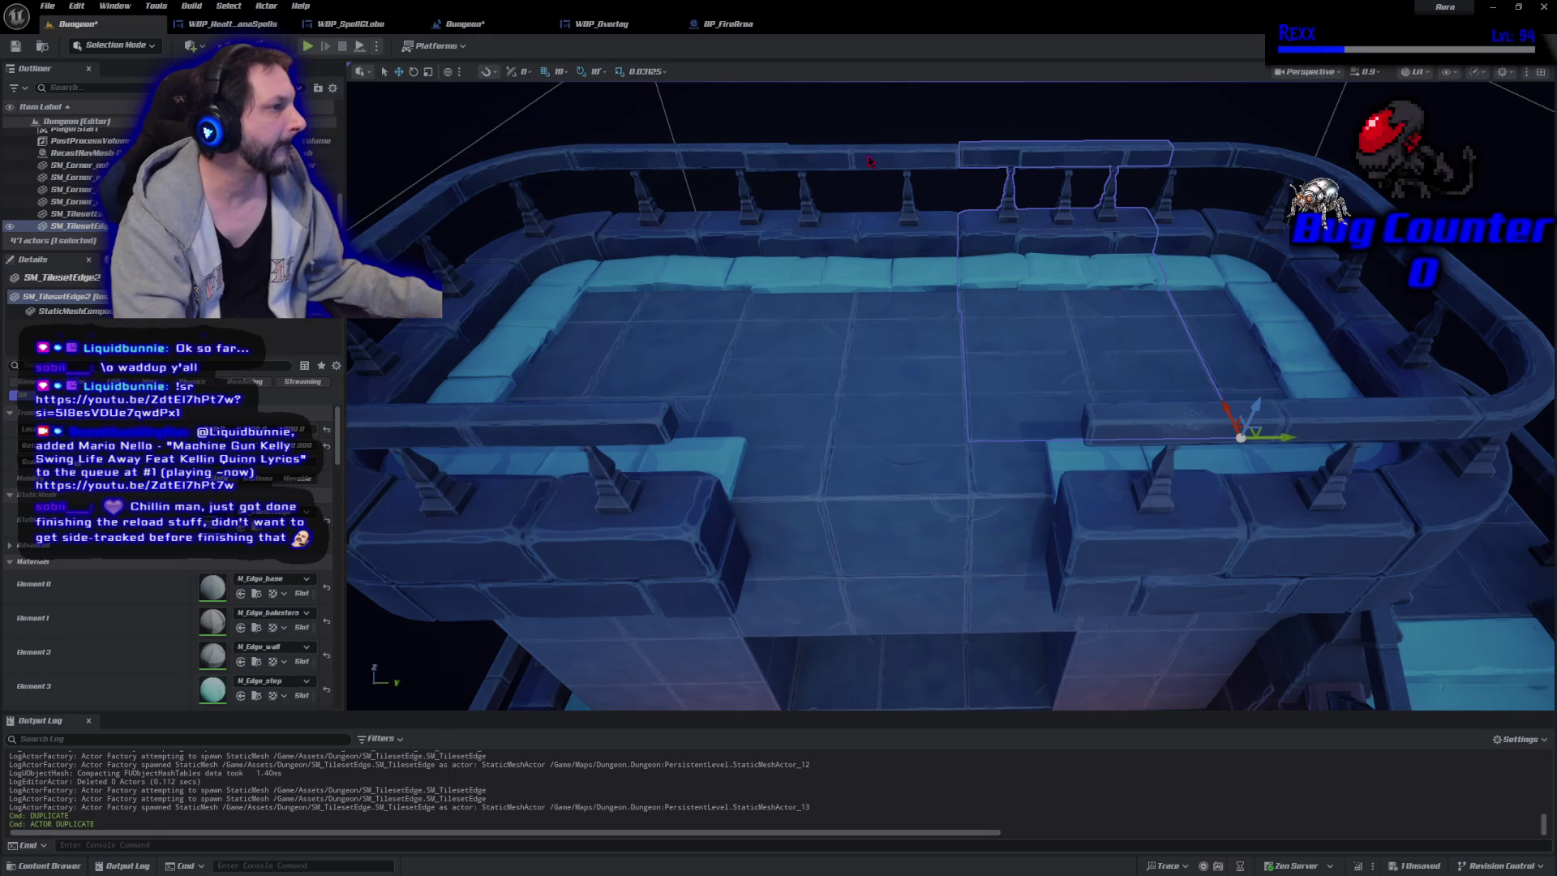
left_click(867, 154, "ctrl")
key("ctrl+d")
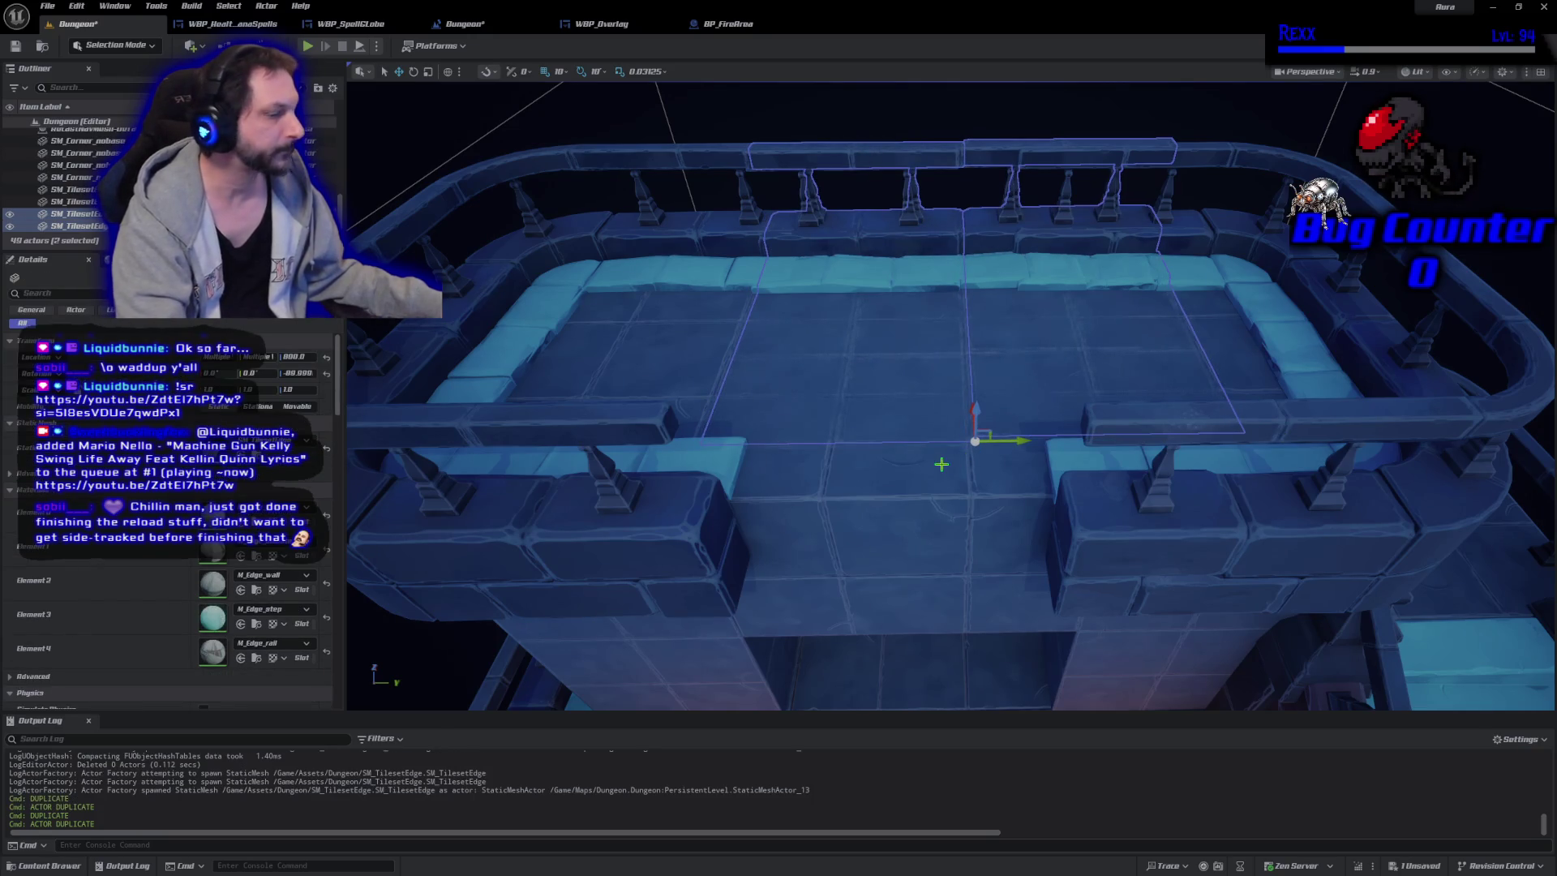
key("e")
mouse_move(917, 482)
left_mouse_down()
mouse_move(1038, 498)
mouse_move(965, 503)
mouse_move(922, 472)
mouse_move(1055, 422)
mouse_move(1314, 532)
mouse_move(1384, 438)
left_mouse_up()
key("w")
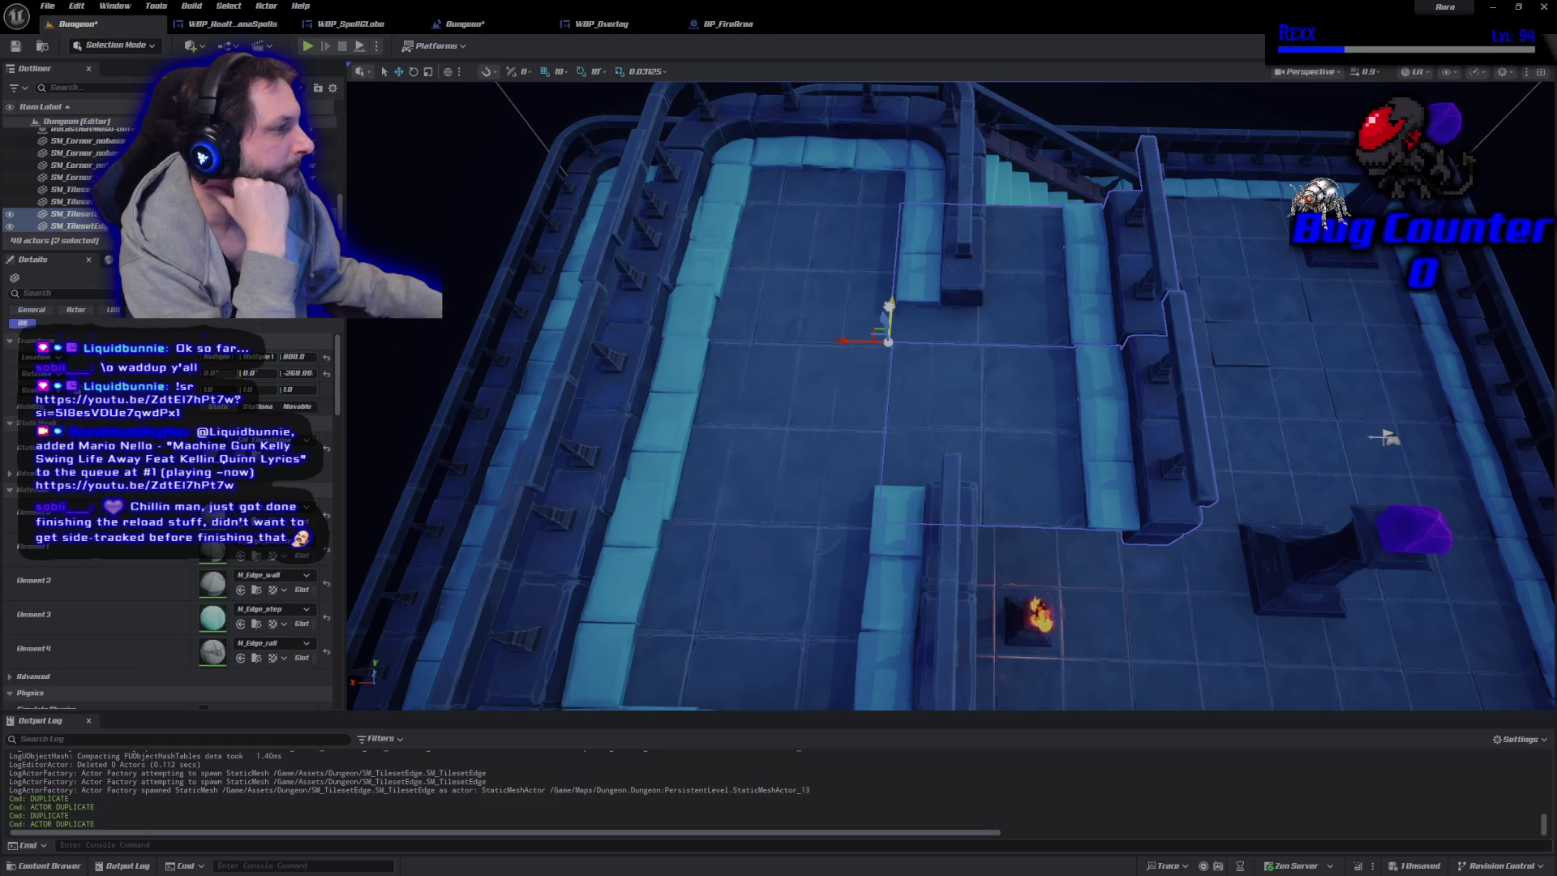
mouse_move(890, 305)
left_mouse_down()
mouse_move(818, 344)
mouse_move(662, 342)
mouse_move(686, 359)
mouse_move(657, 362)
left_mouse_up()
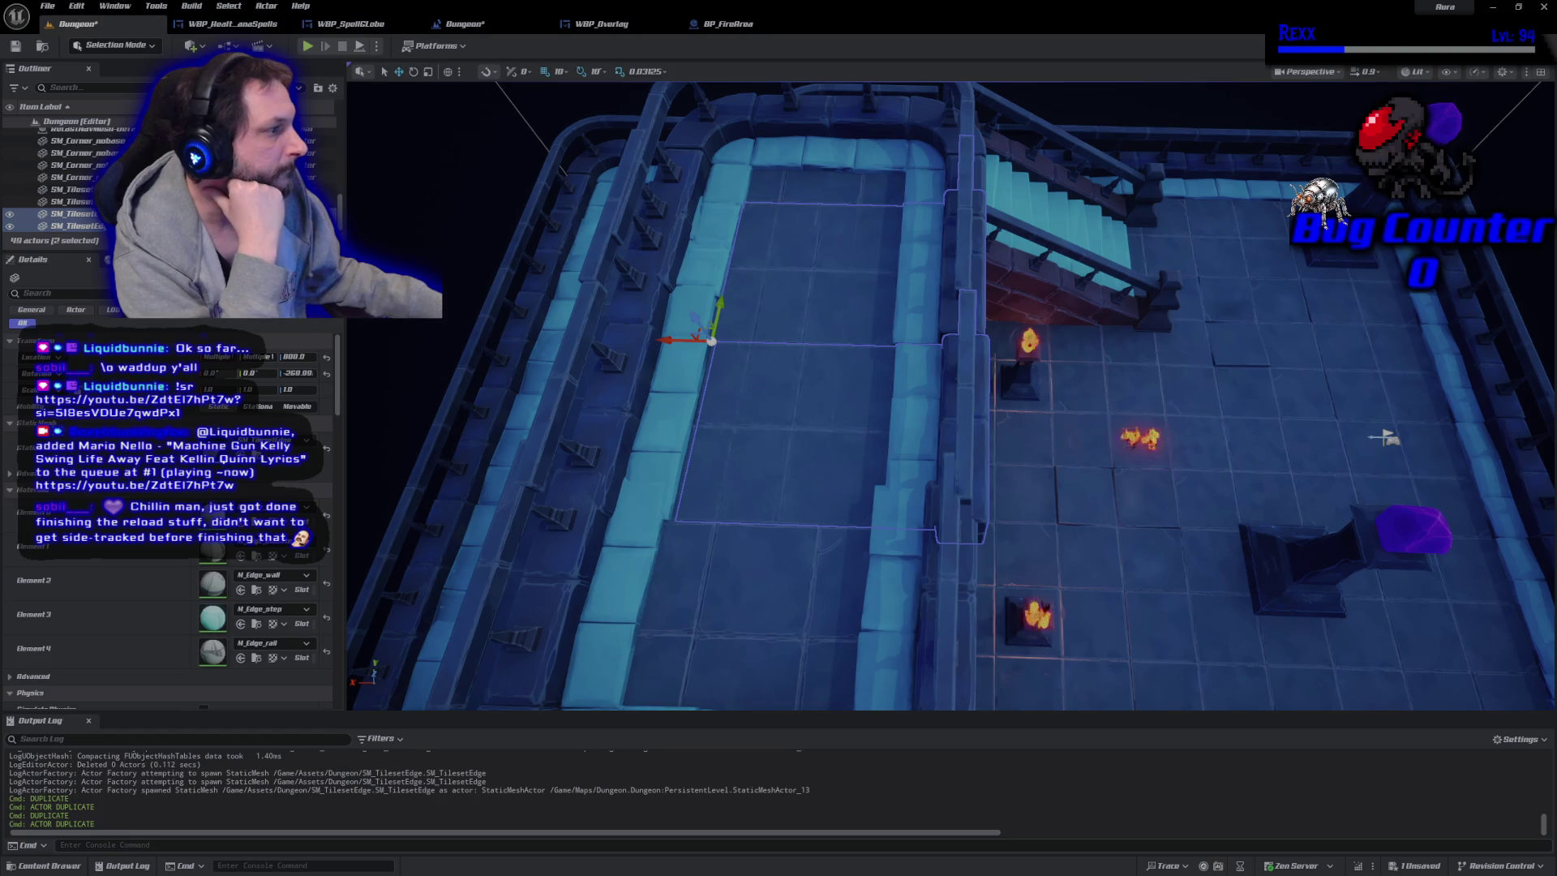
Slide the lower wall edge piece along the wall to align it.
left_click(965, 414)
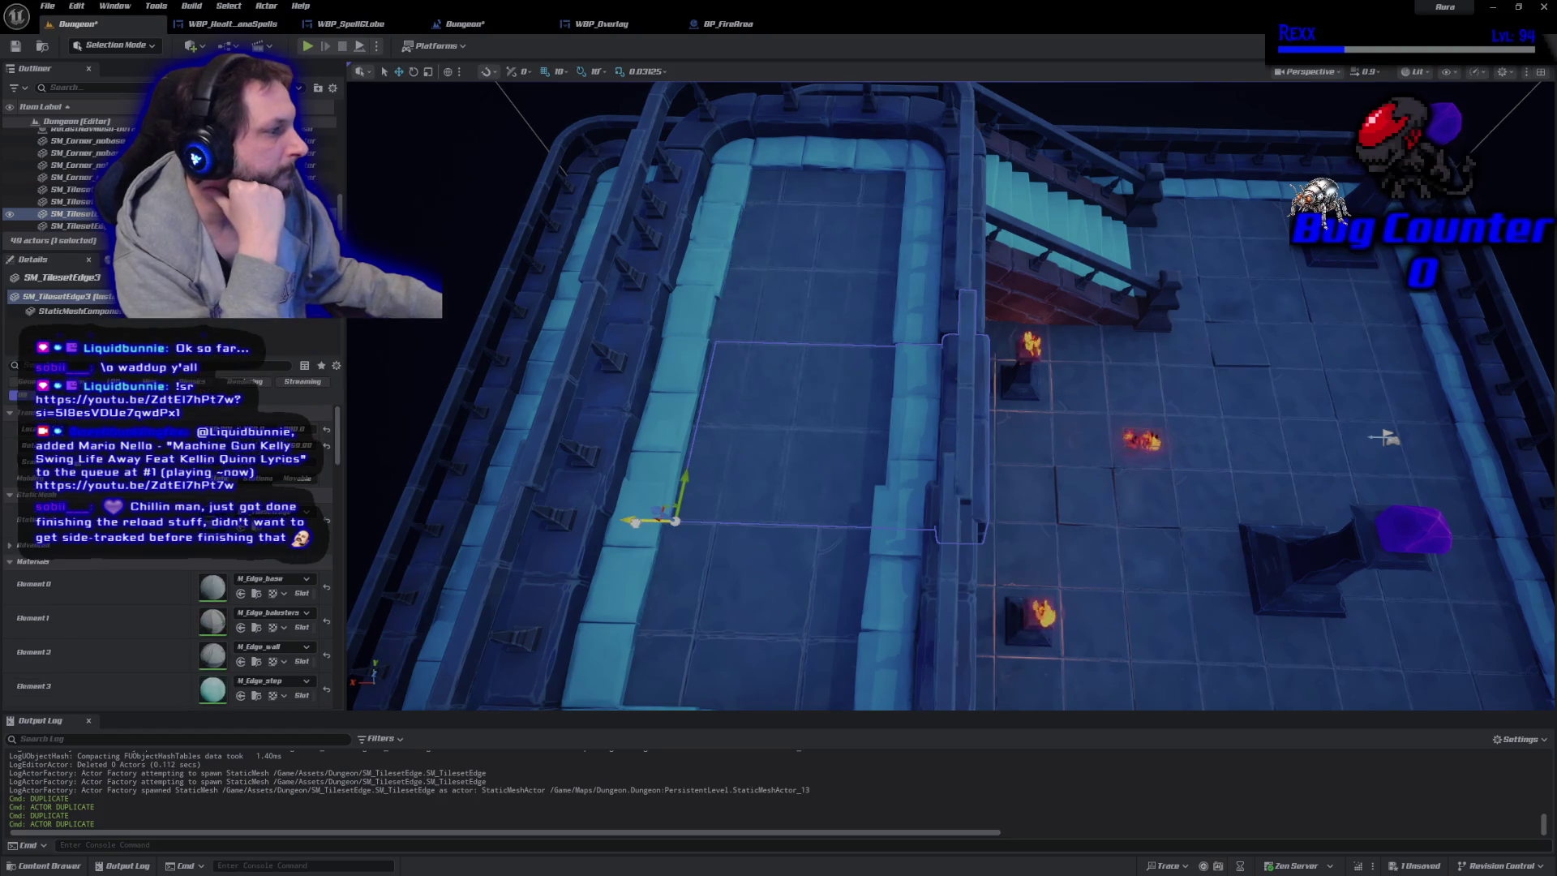
left_click_drag(635, 522, 625, 523)
mouse_move(1384, 438)
left_mouse_down()
mouse_move(869, 122)
mouse_move(863, 77)
left_mouse_up()
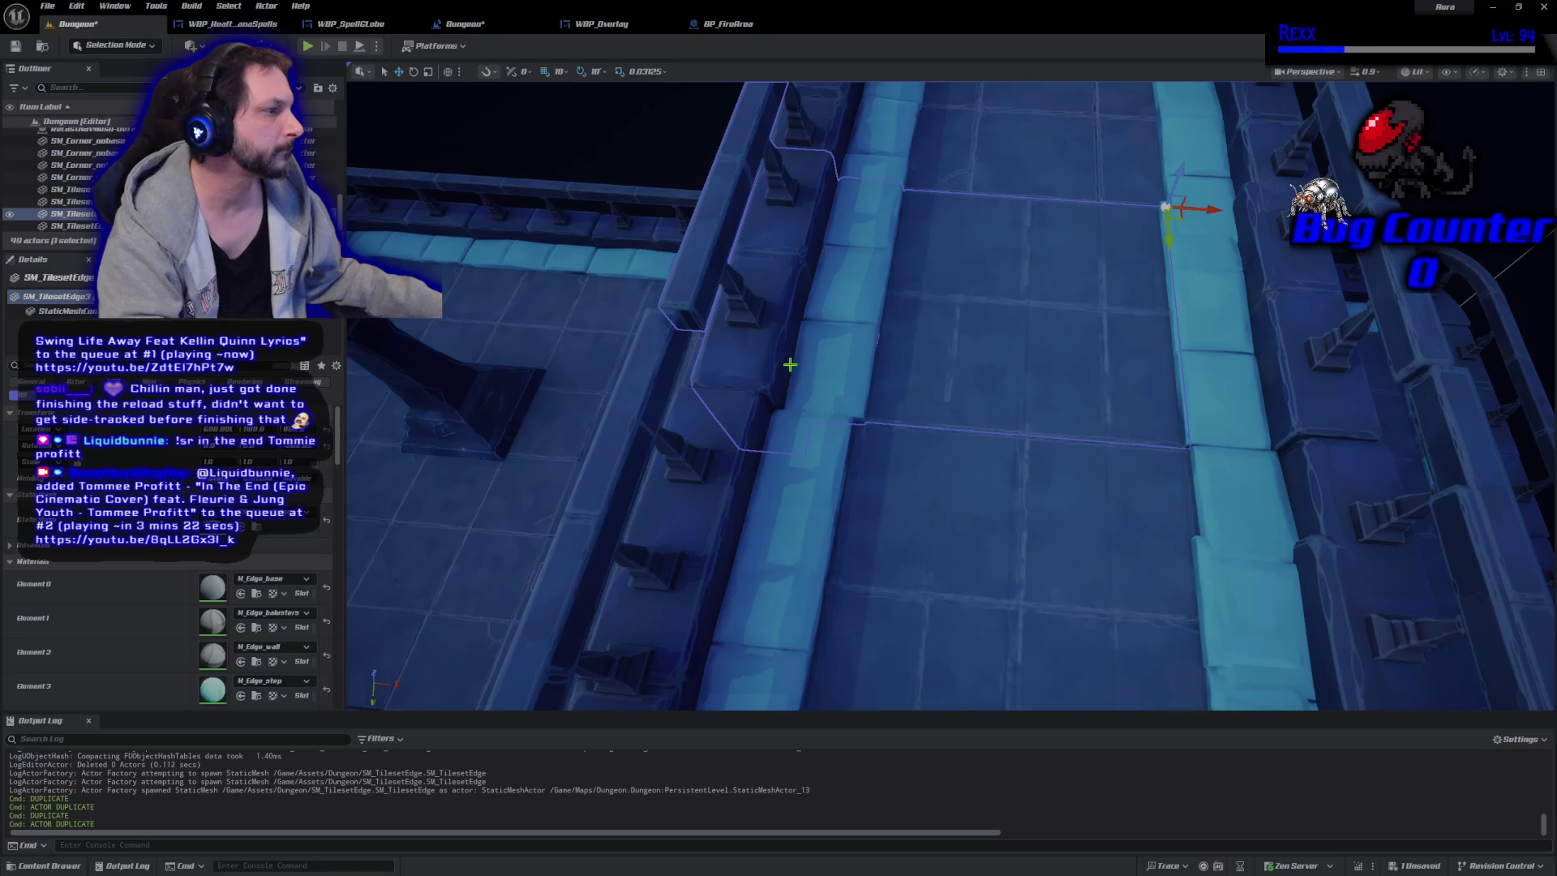
scroll(879, 467, "down", 4)
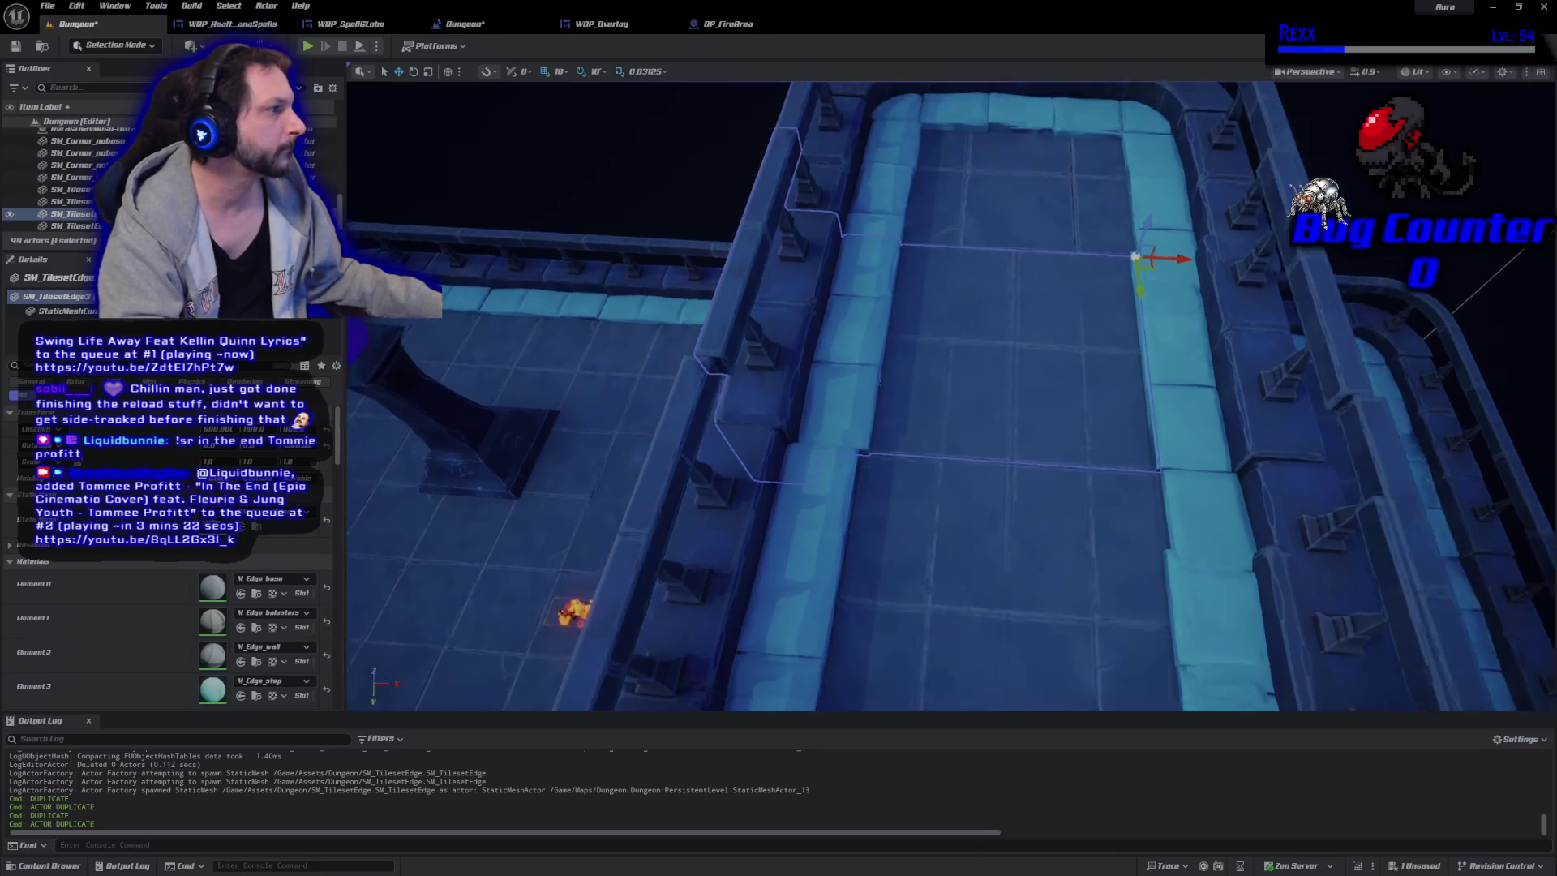
left_click(1038, 511)
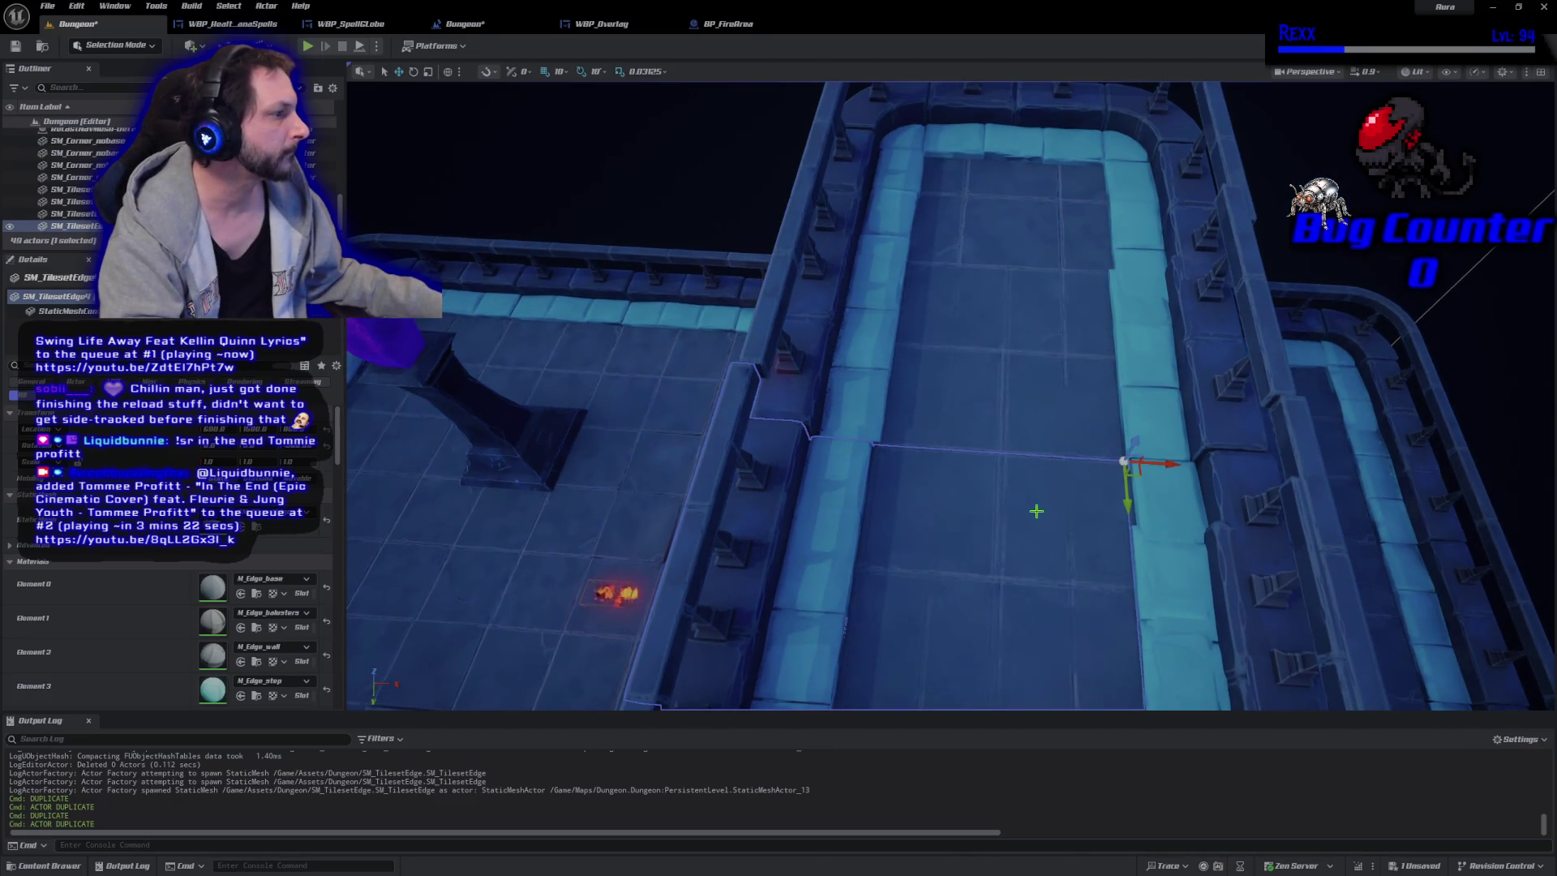
left_click(767, 331)
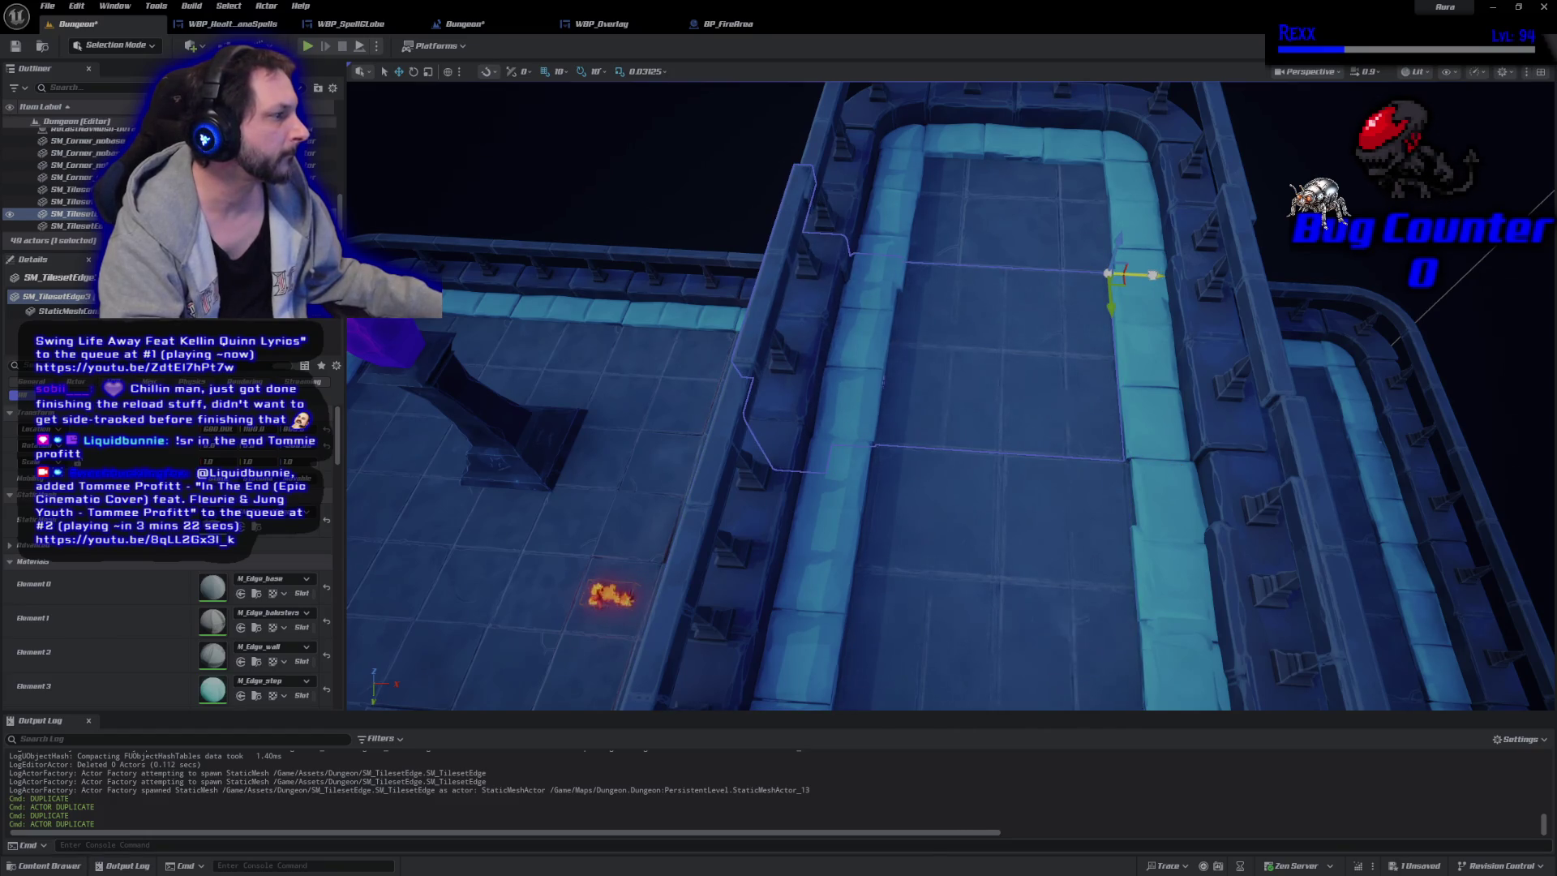
Nudge the neighbouring edge piece into line along the walkway wall.
scroll(422, 480, "down", 3)
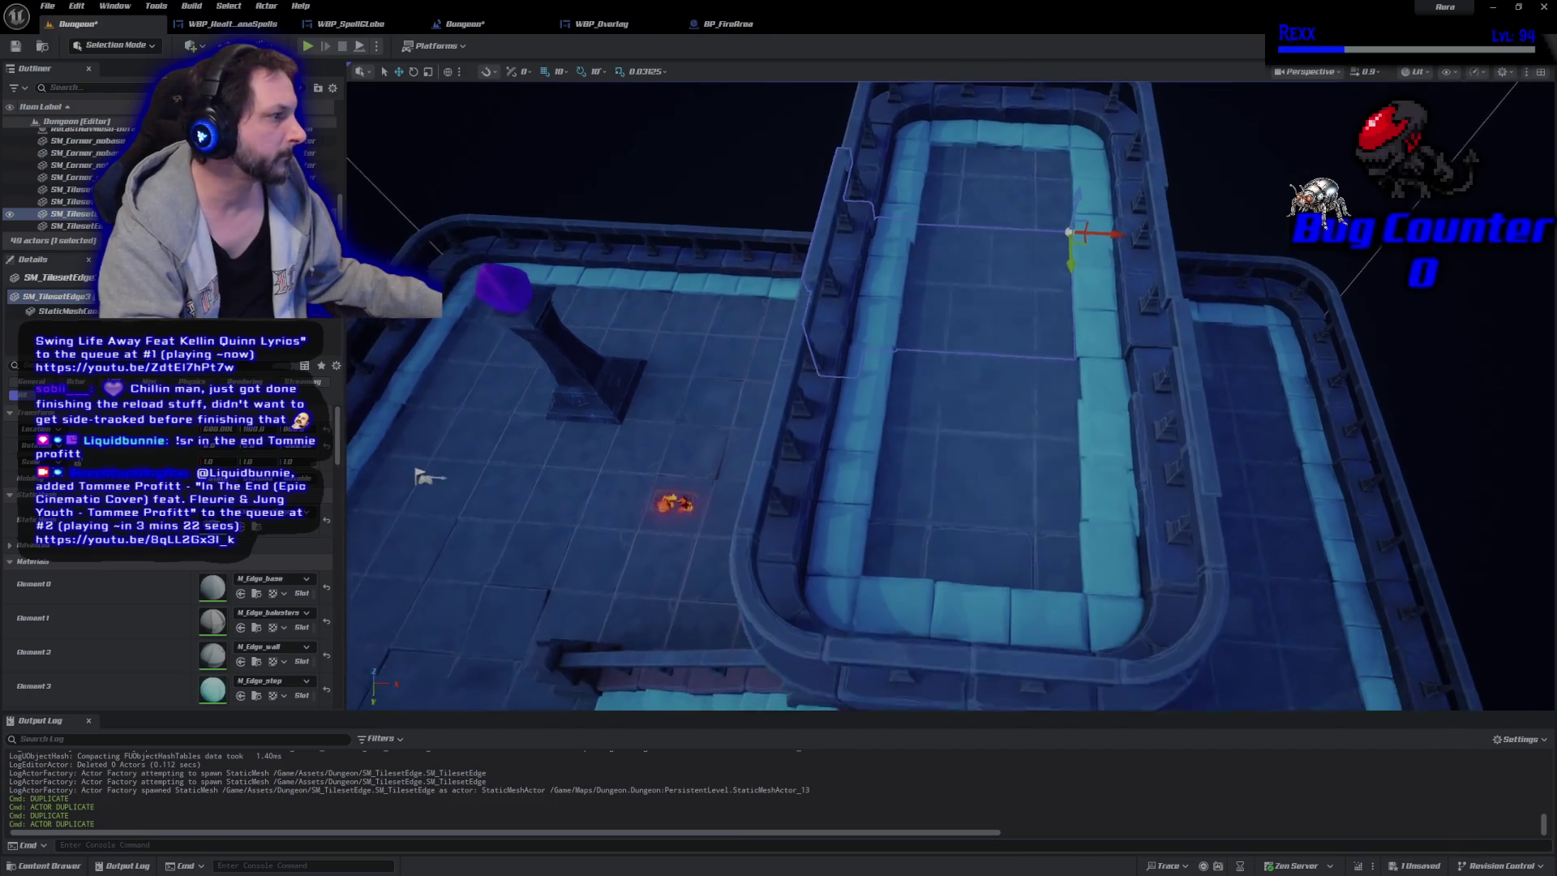
left_click_drag(422, 481, 356, 494)
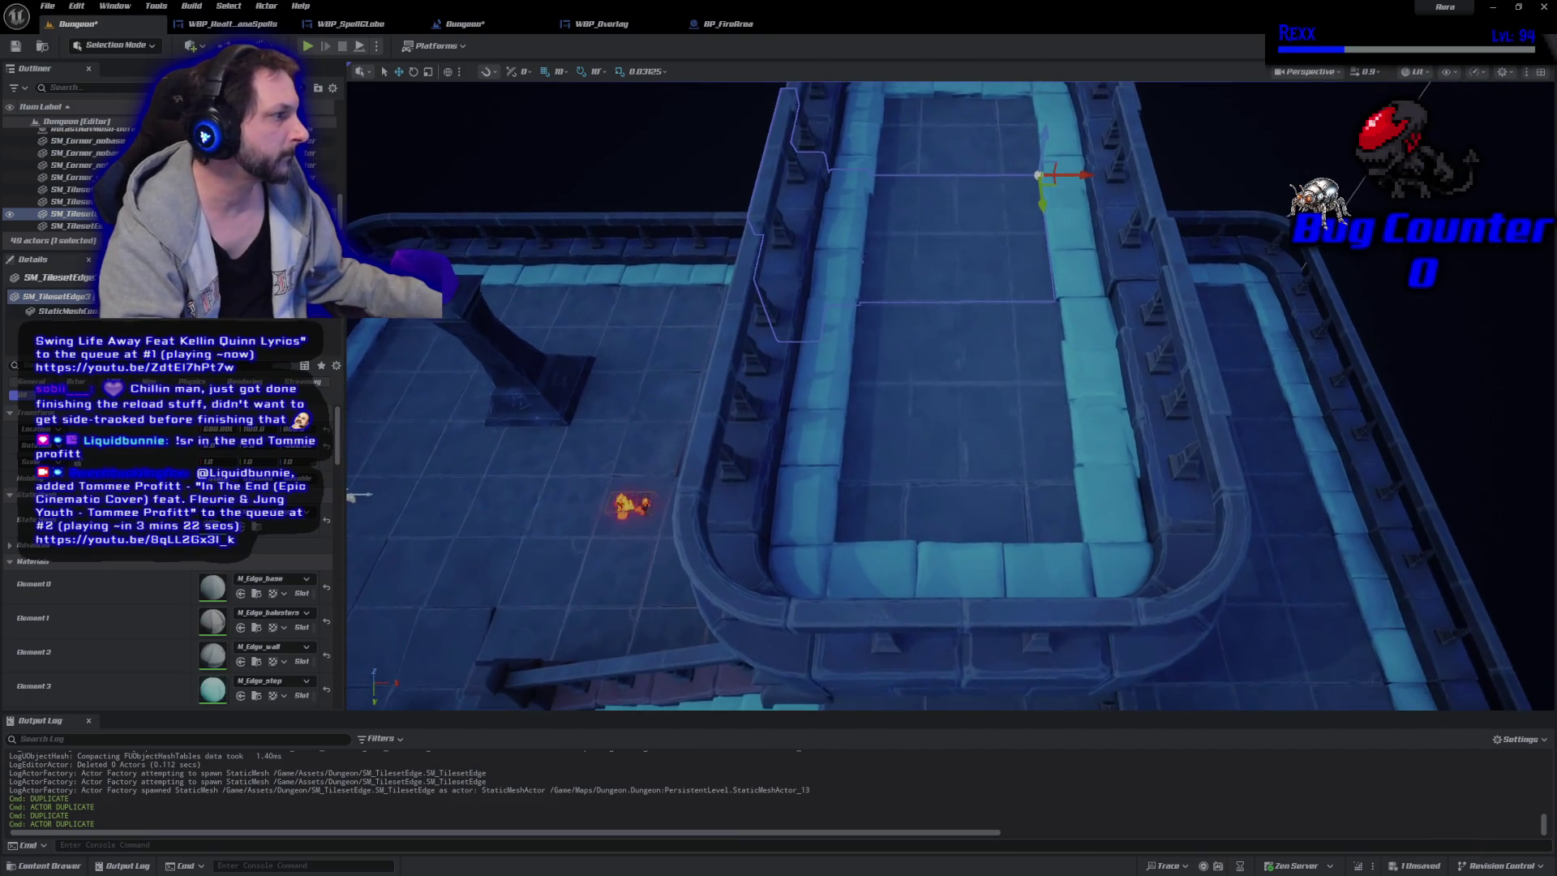
left_click(1168, 245)
left_click_drag(867, 445, 841, 403)
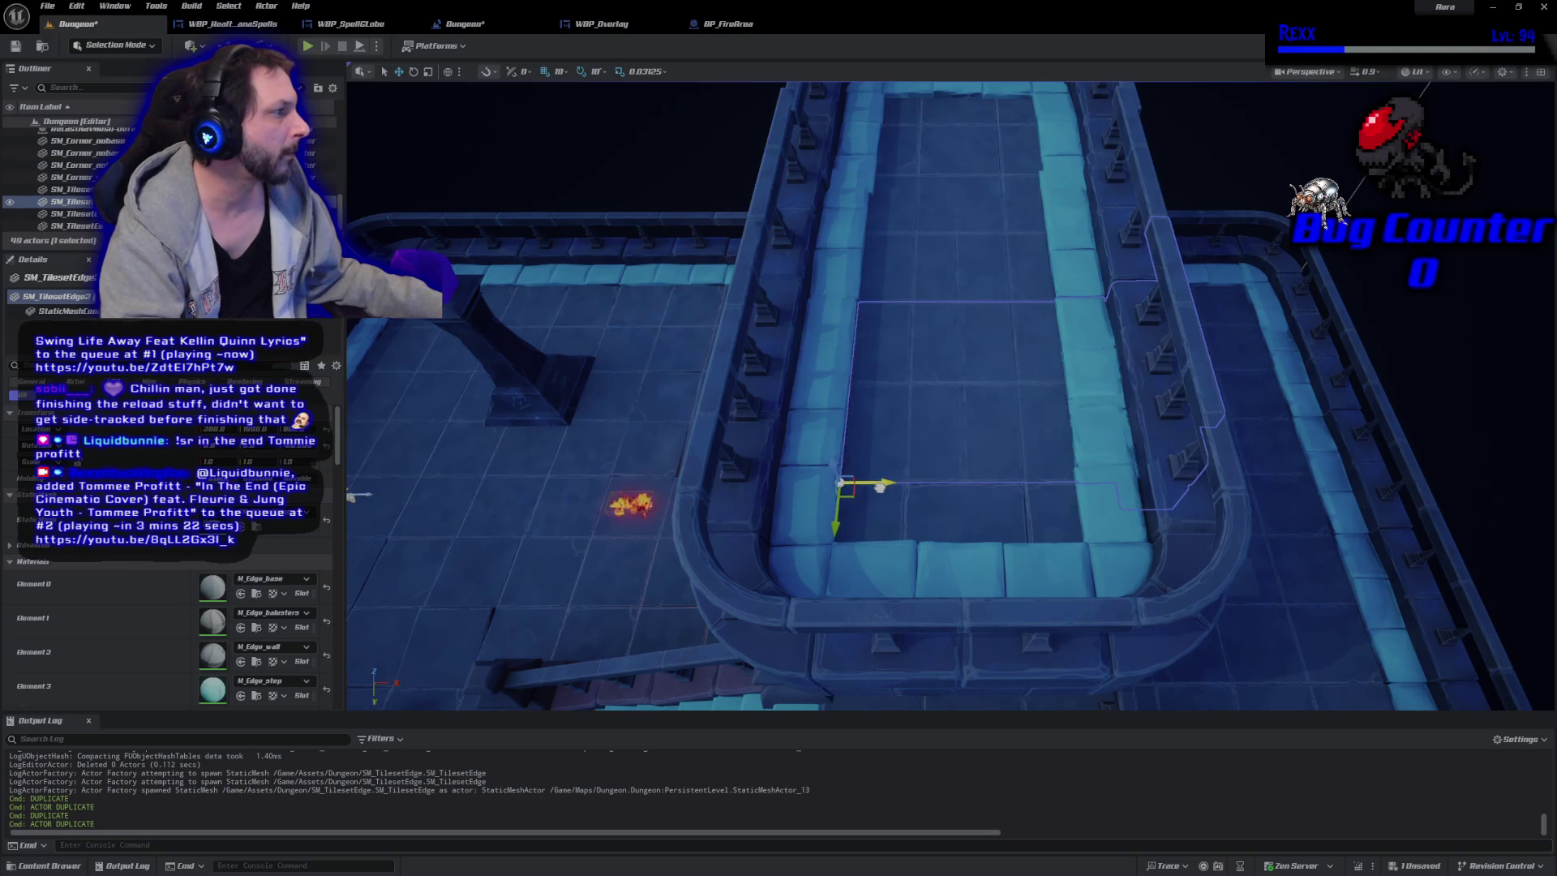
left_click(597, 159)
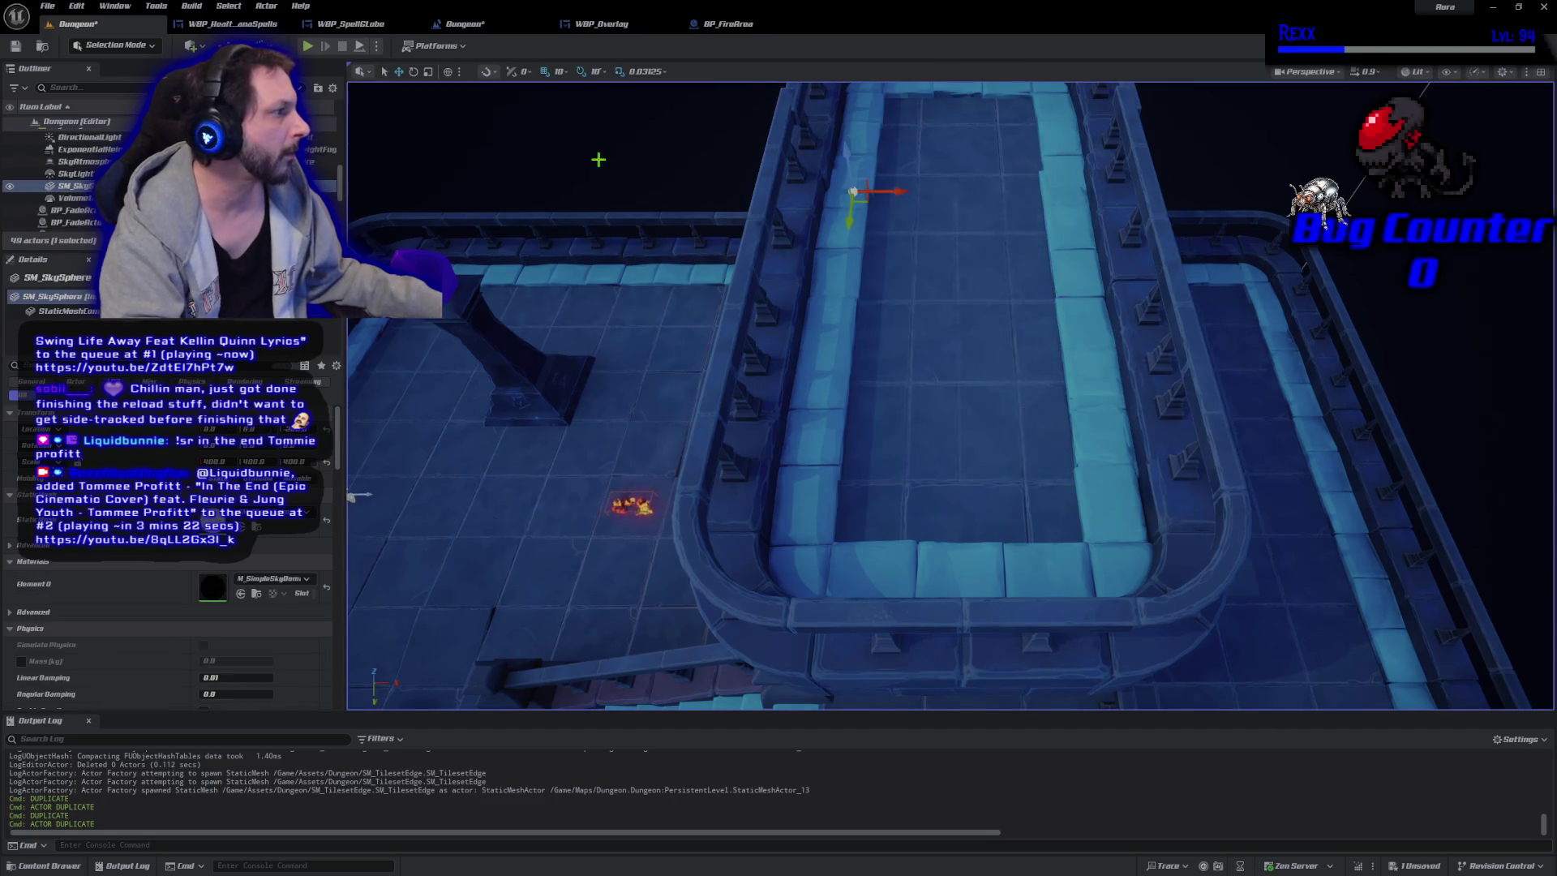
scroll(759, 243, "up", 2)
scroll(754, 241, "up", 5)
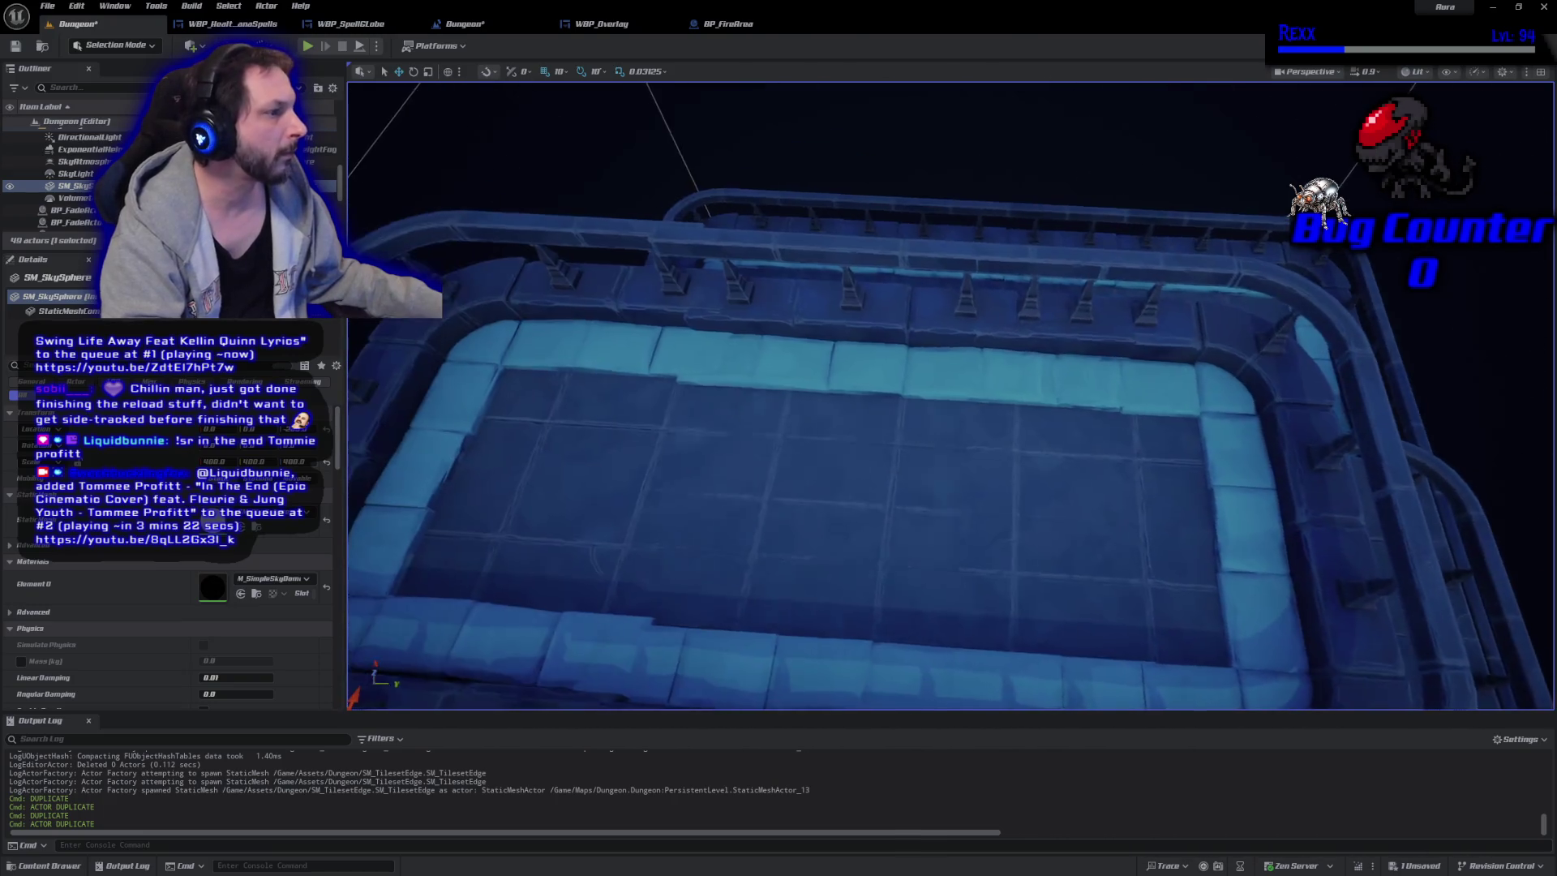
scroll(754, 241, "down", 5)
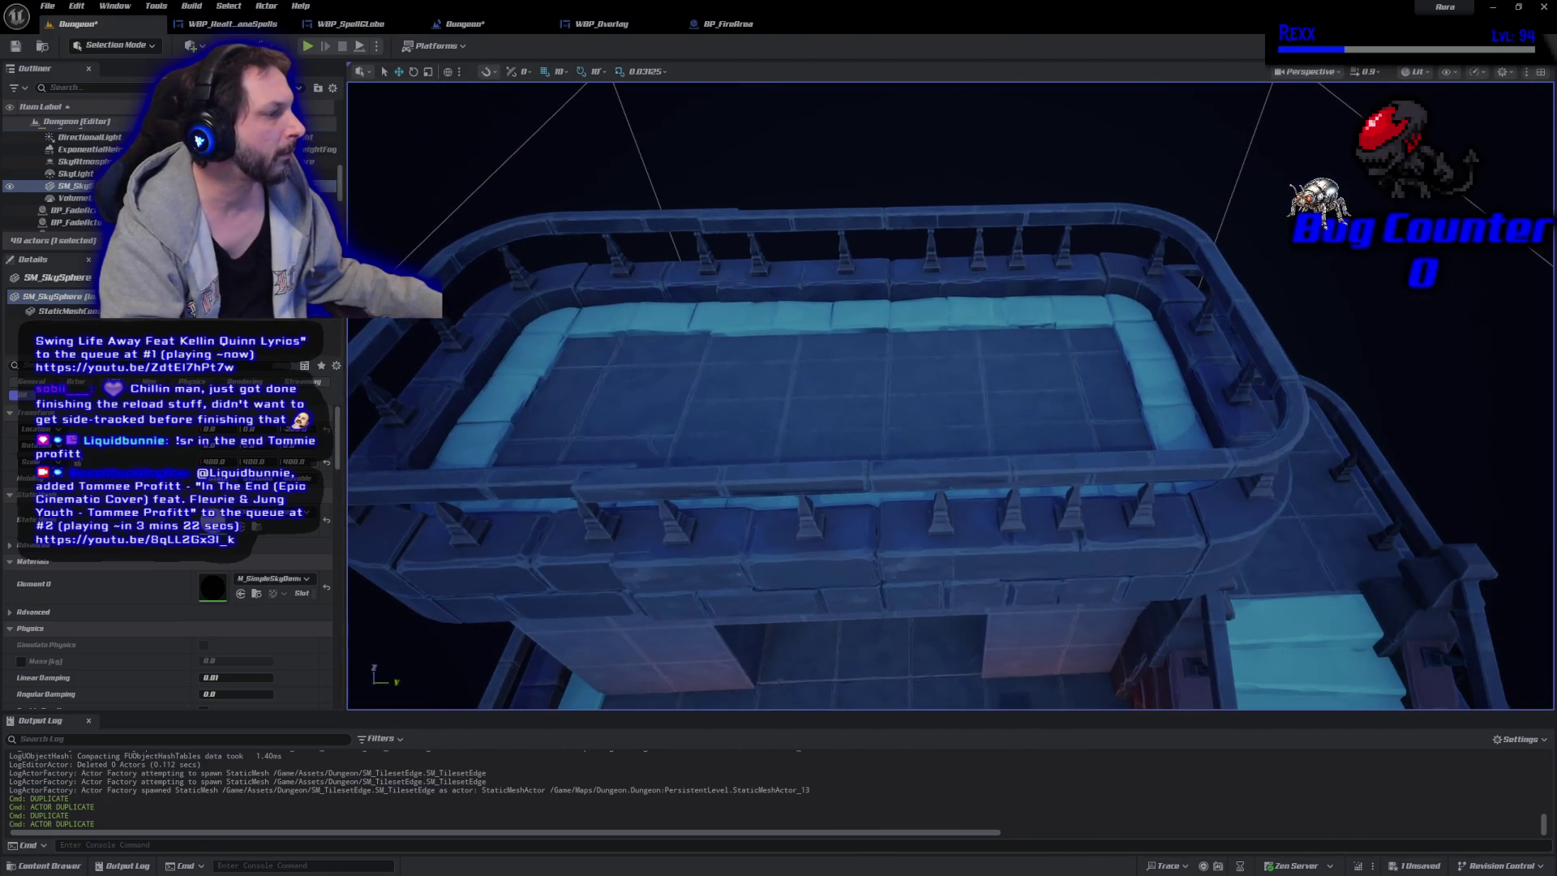
mouse_move(866, 328)
left_mouse_down()
mouse_move(802, 361)
mouse_move(796, 264)
left_mouse_up()
left_click(797, 264)
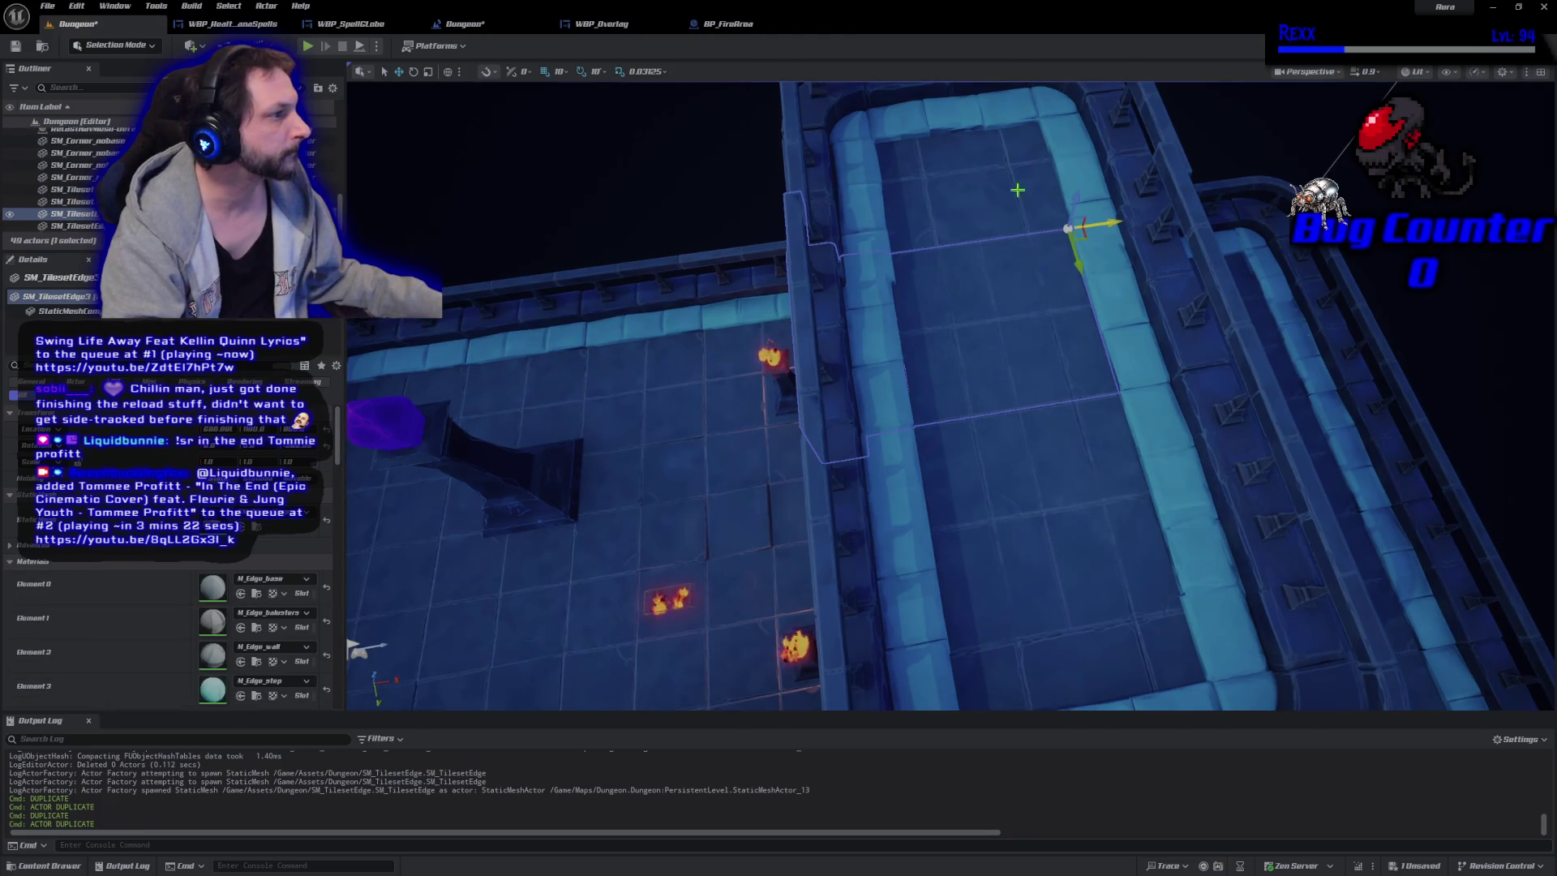
Nudge both SM_Corner_nobase corner pieces into line with the edge railings.
left_click(794, 166)
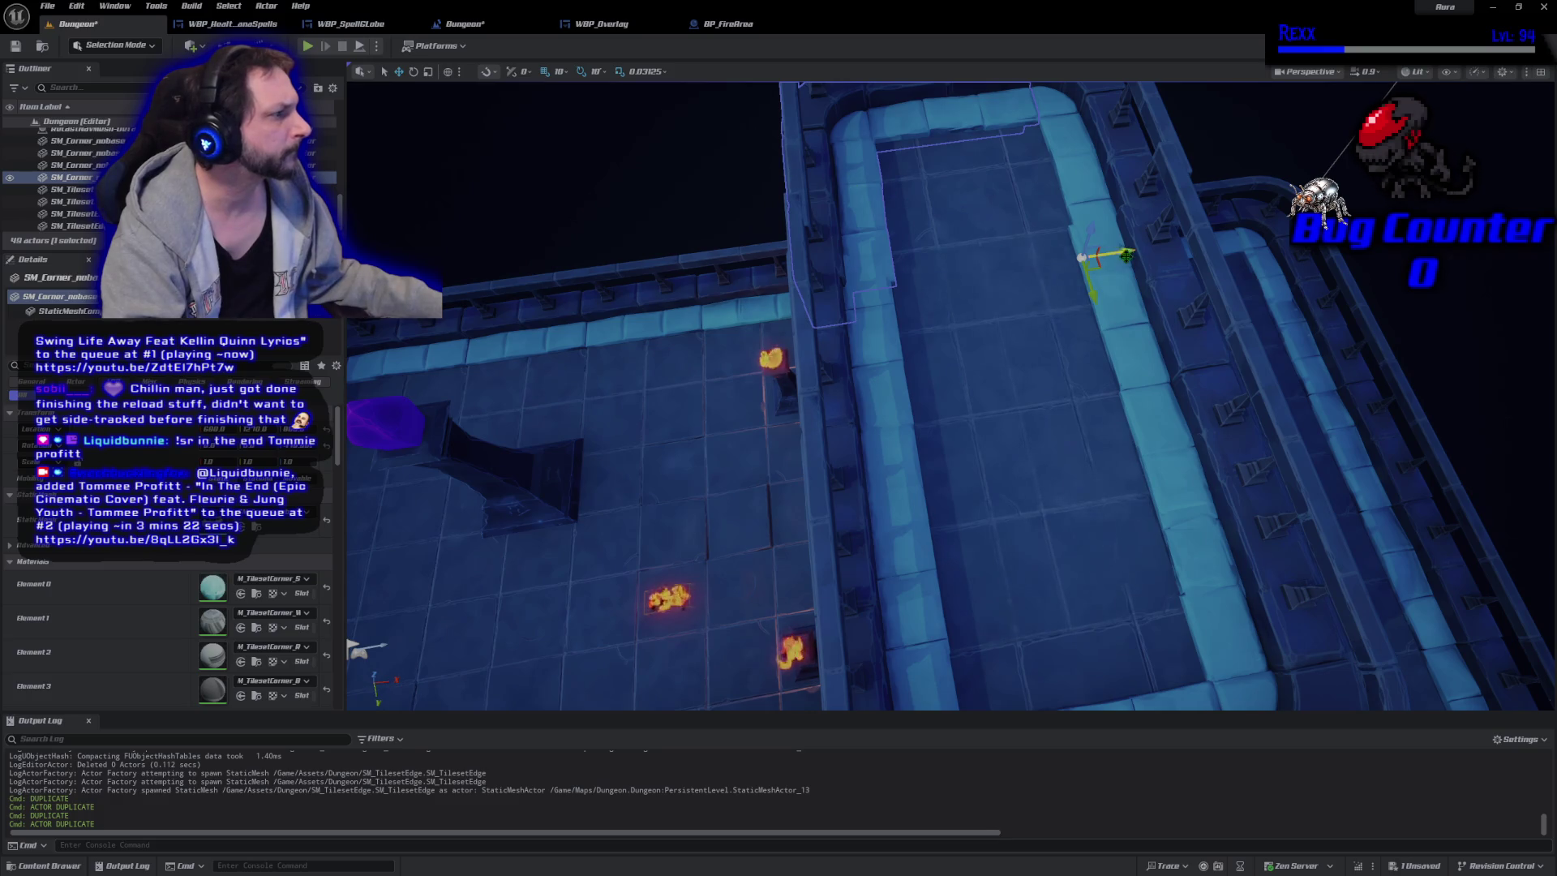
left_click_drag(1100, 256, 1094, 256)
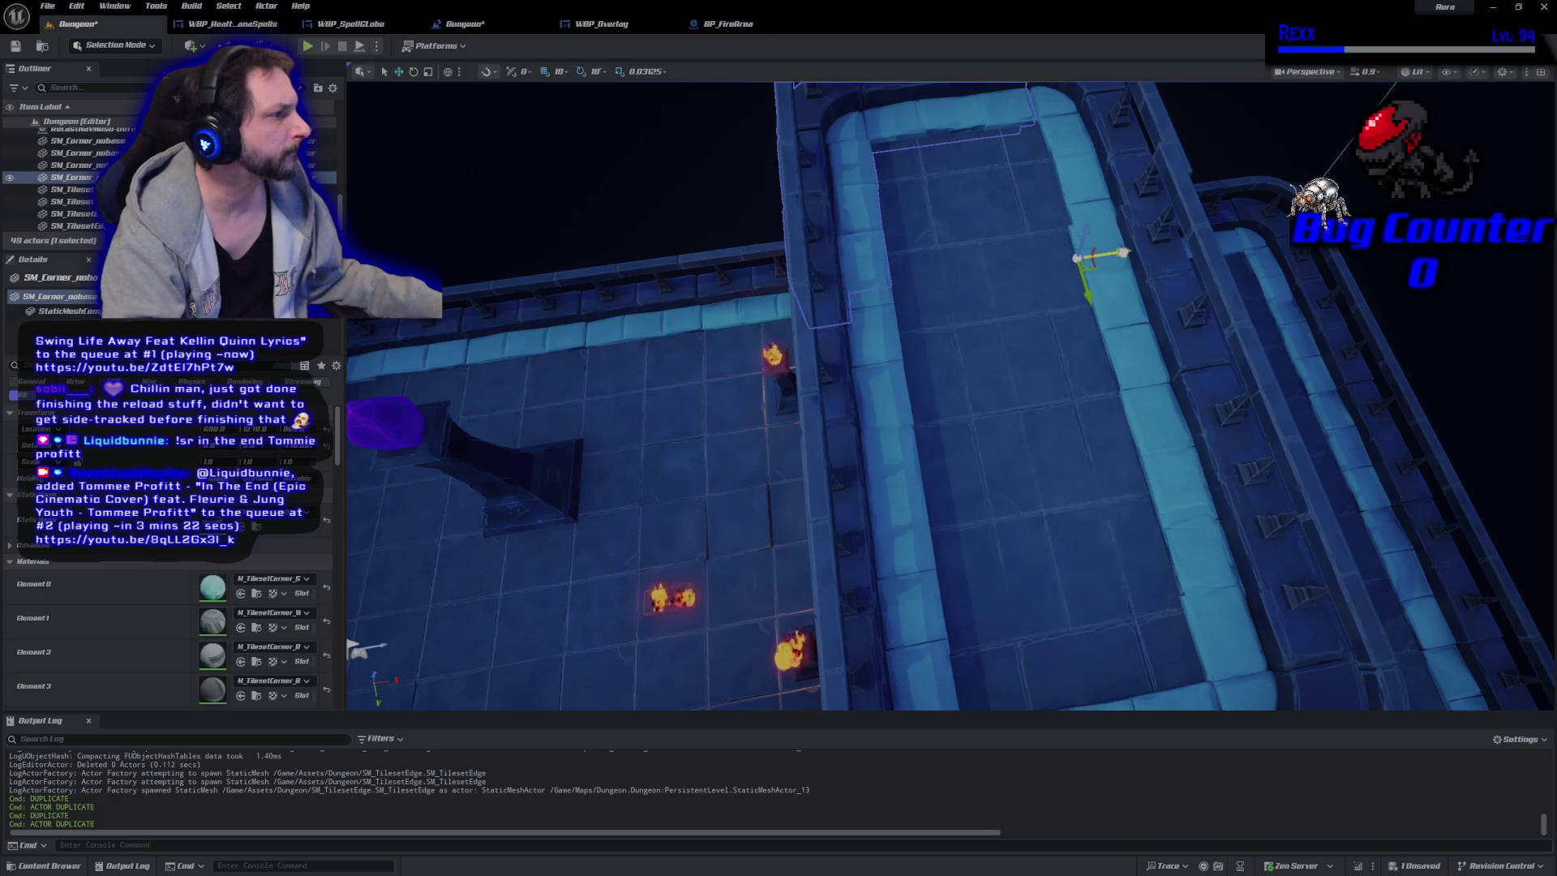
key("f")
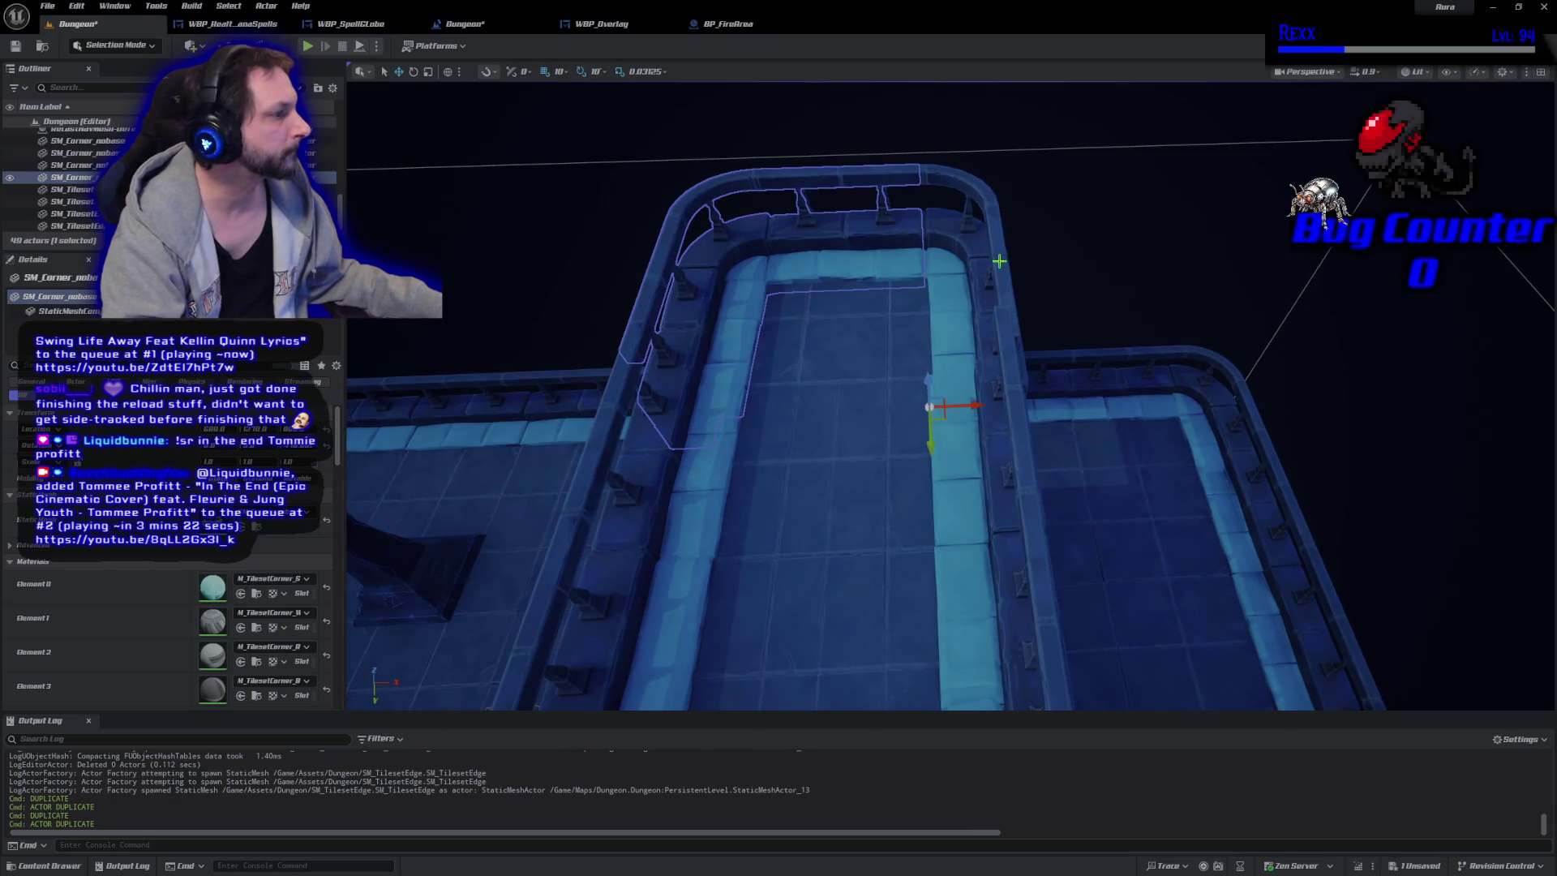
left_click(1000, 260)
left_click_drag(796, 415, 789, 416)
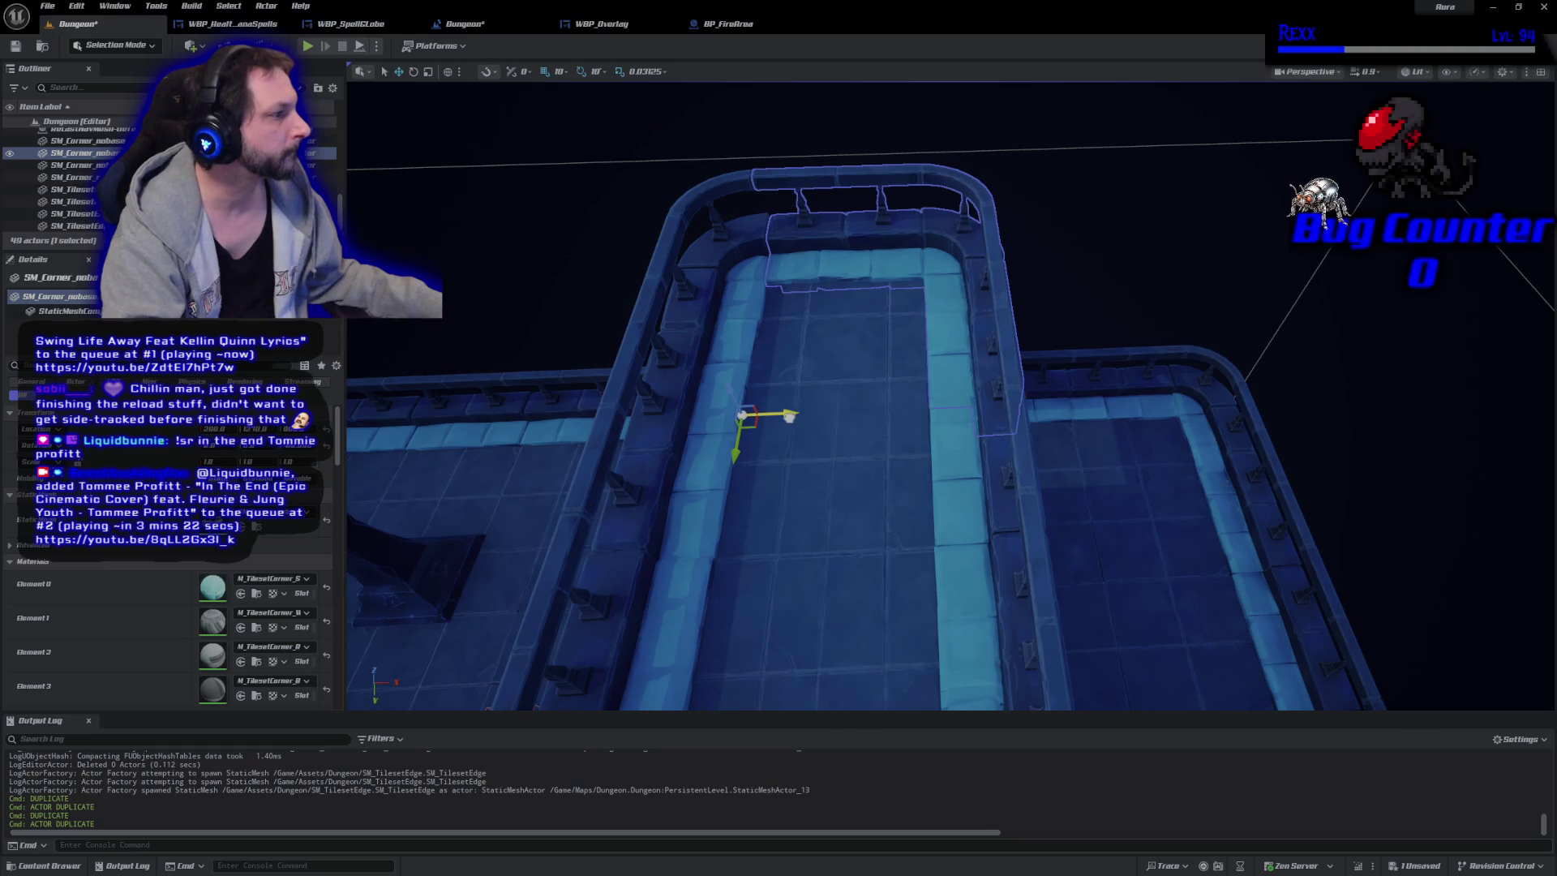
left_click(529, 130)
Pull back for a wider view of the railed platform and save the Dungeon level.
key("w")
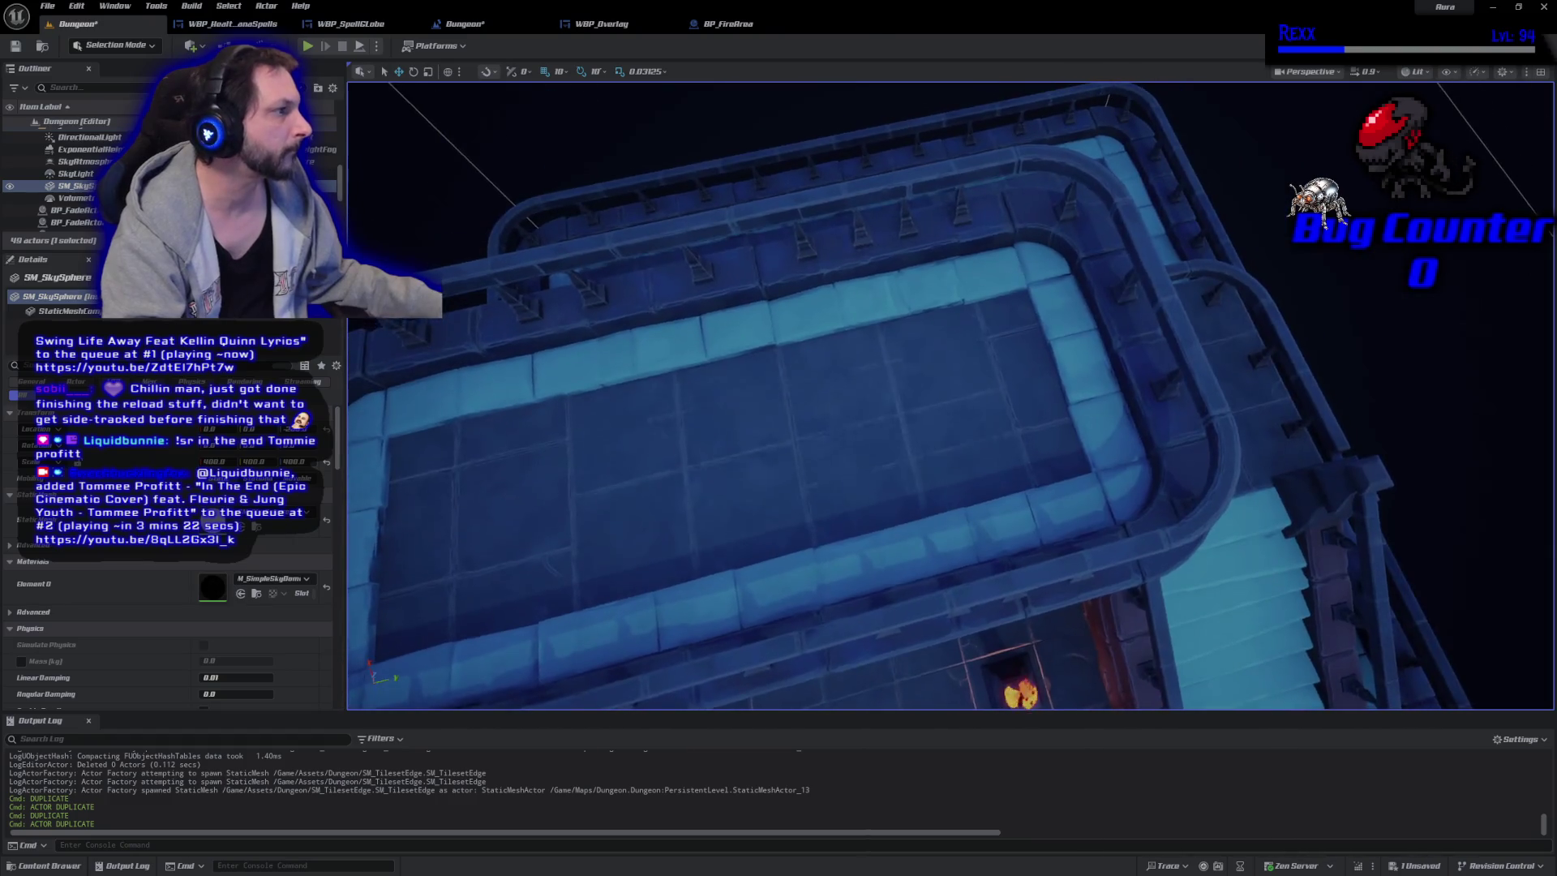
key("s")
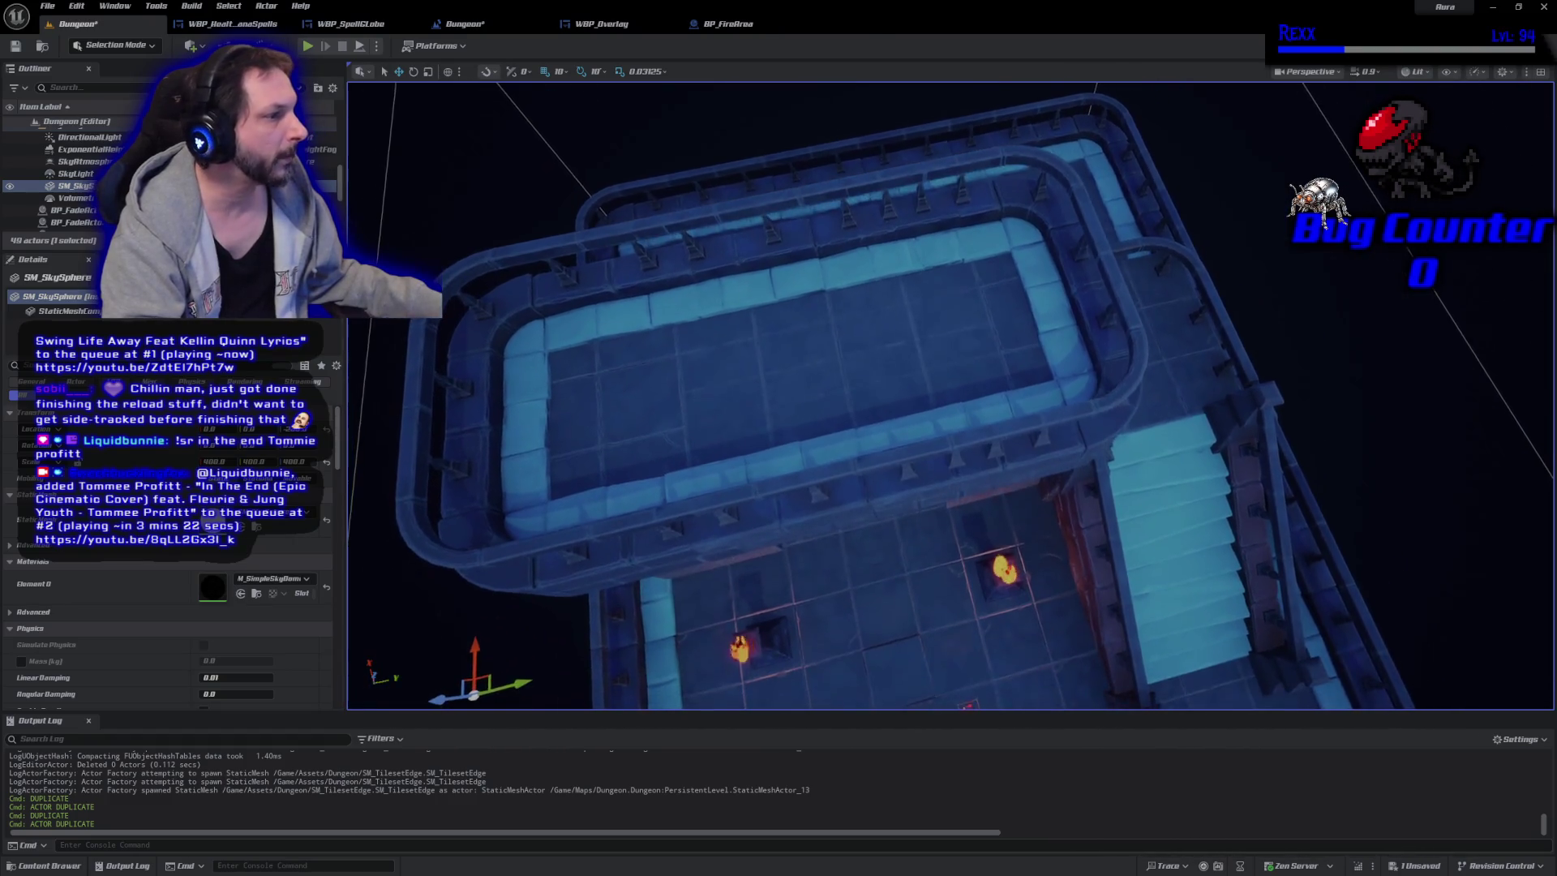
key("ctrl+s")
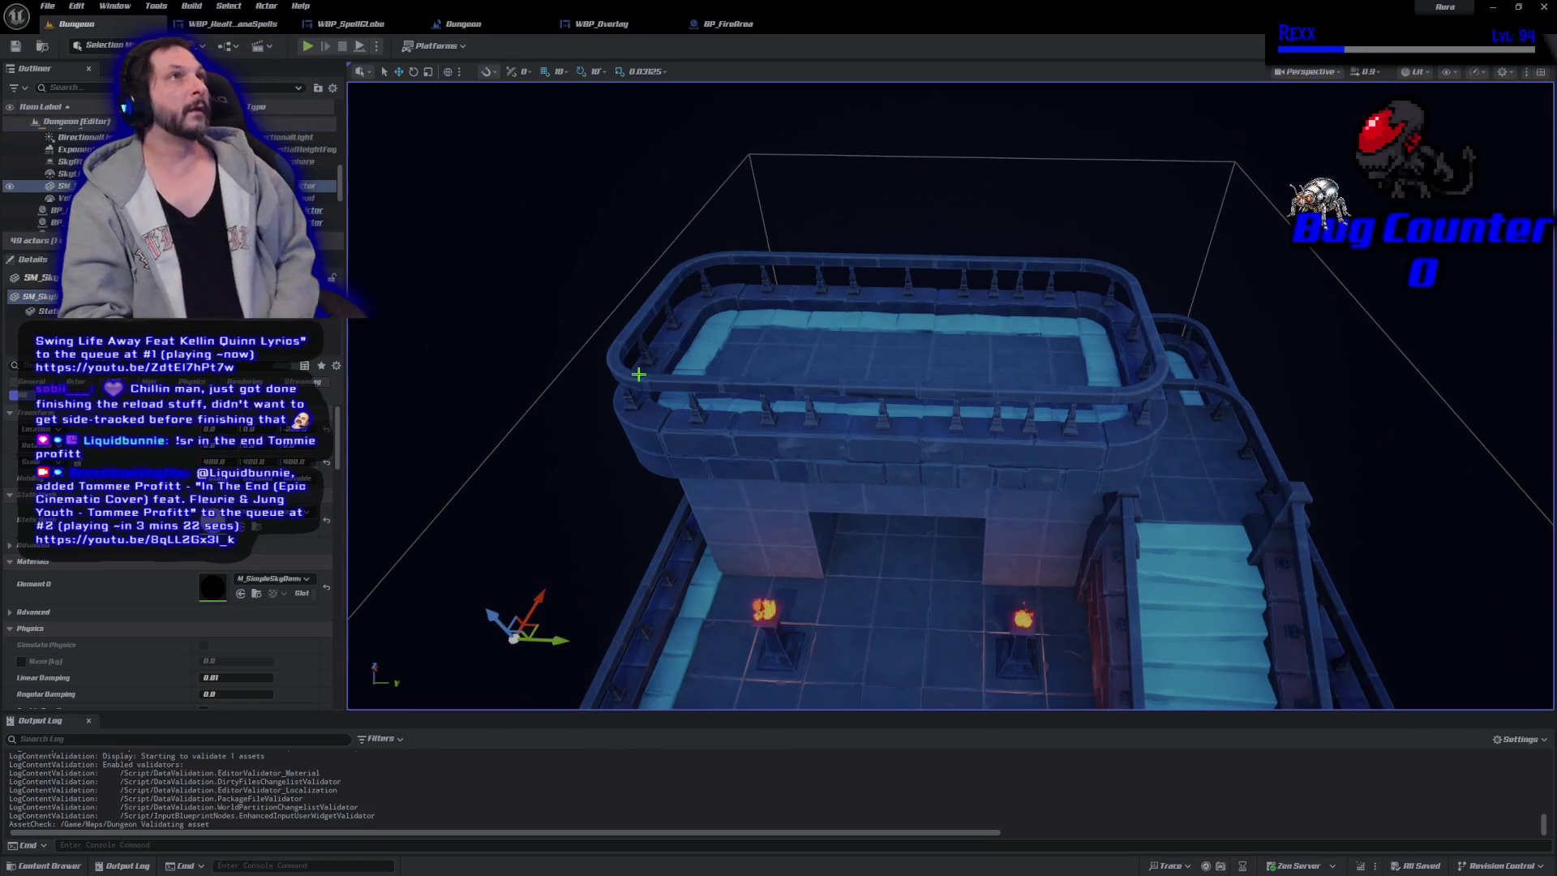